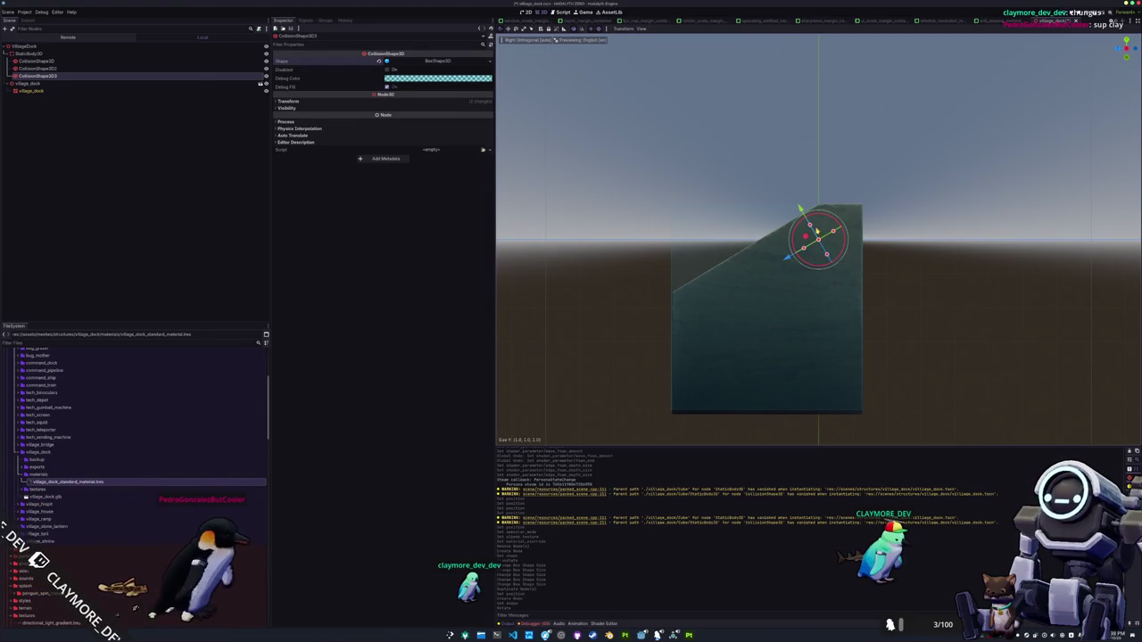
Select the dock's third collision shape and orbit around the dock ramp to inspect it
{"action": "mouse_move", "coordinate": [816, 233]}
{"action": "left_mouse_down"}
{"action": "mouse_move", "coordinate": [776, 245]}
{"action": "mouse_move", "coordinate": [803, 216]}
{"action": "left_mouse_up"}
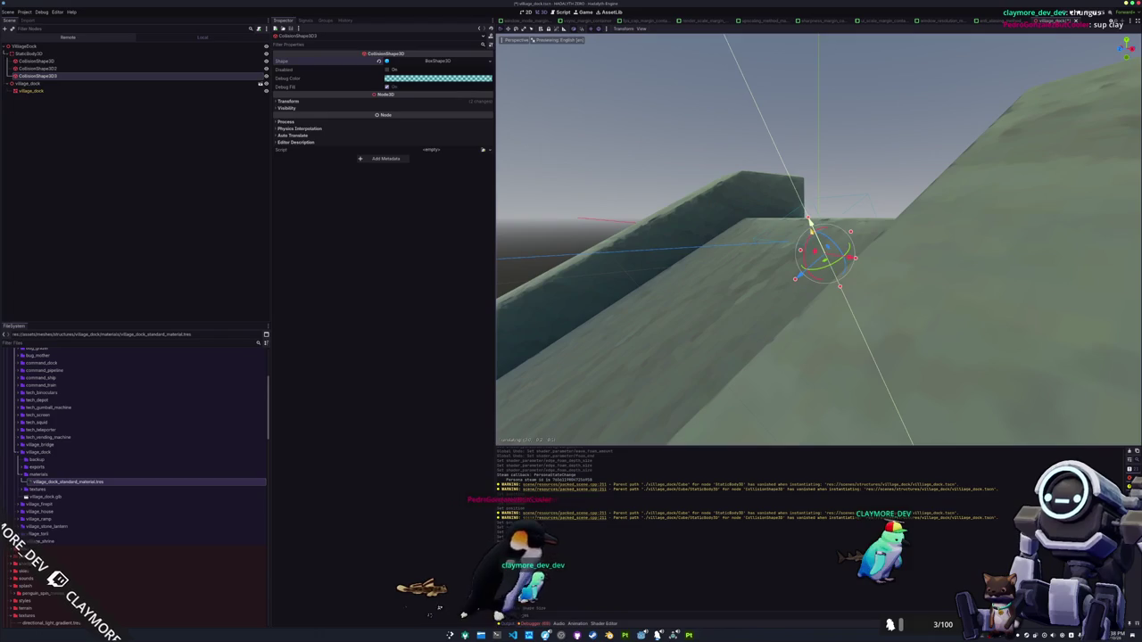
{"action": "mouse_move", "coordinate": [778, 236]}
{"action": "left_mouse_down"}
{"action": "mouse_move", "coordinate": [830, 229]}
{"action": "mouse_move", "coordinate": [764, 287]}
{"action": "mouse_move", "coordinate": [849, 236]}
{"action": "left_mouse_up"}
{"action": "scroll", "coordinate": [855, 225], "scroll_direction": "down", "scroll_amount": 2}
{"action": "left_click", "coordinate": [908, 202]}
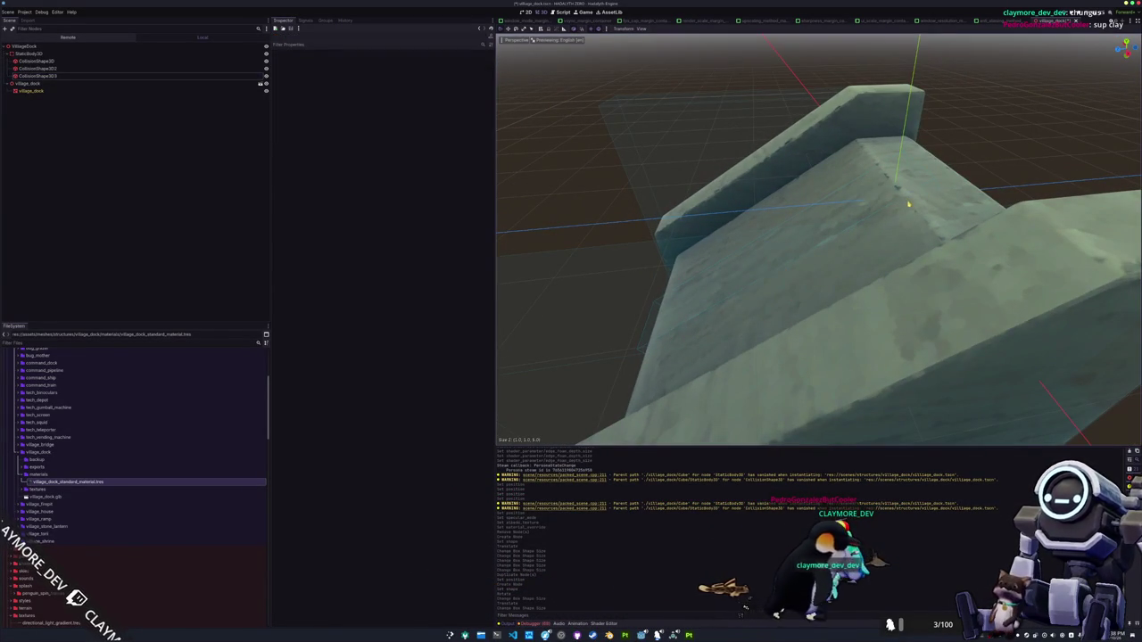
{"action": "left_click", "coordinate": [161, 77]}
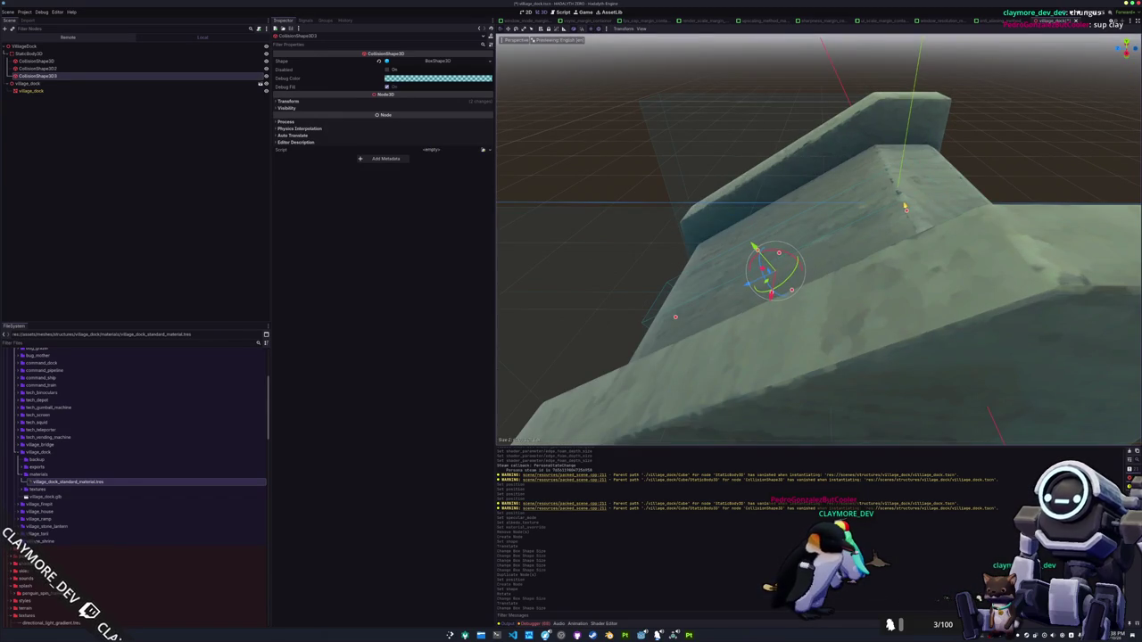
{"action": "left_click_drag", "start_coordinate": [905, 207], "coordinate": [812, 212]}
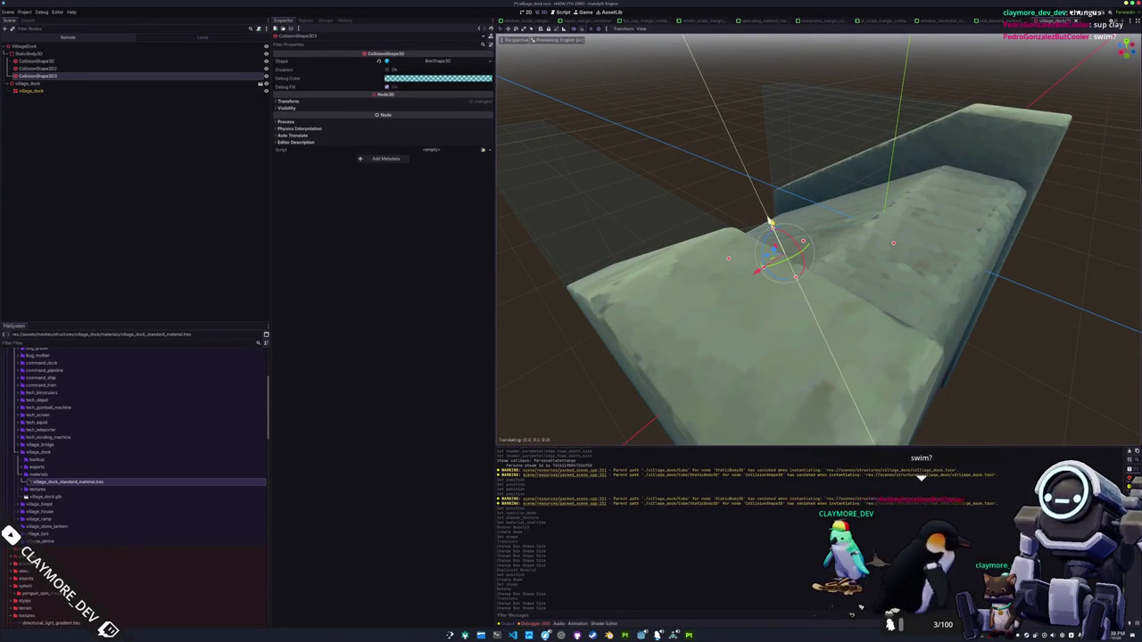
{"action": "mouse_move", "coordinate": [818, 251]}
{"action": "left_mouse_down"}
{"action": "mouse_move", "coordinate": [794, 265]}
{"action": "mouse_move", "coordinate": [778, 222]}
{"action": "mouse_move", "coordinate": [759, 223]}
{"action": "left_mouse_up"}
{"action": "scroll", "coordinate": [818, 251], "scroll_direction": "down", "scroll_amount": 3}
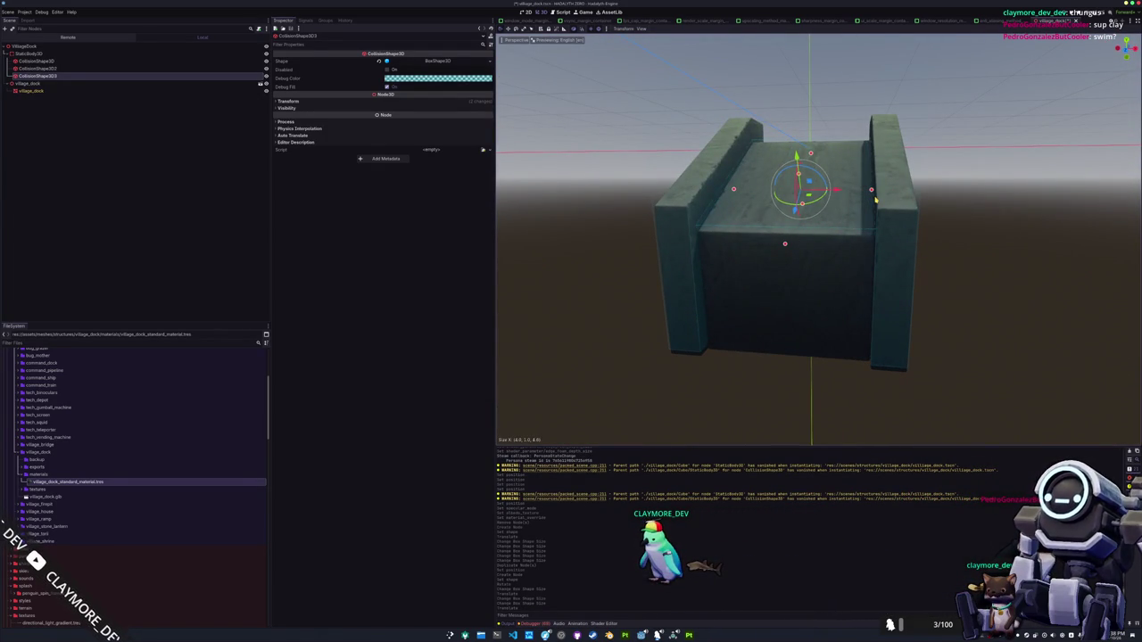
{"action": "left_click_drag", "start_coordinate": [876, 201], "coordinate": [827, 174]}
{"action": "scroll", "coordinate": [827, 174], "scroll_direction": "up", "scroll_amount": 3}
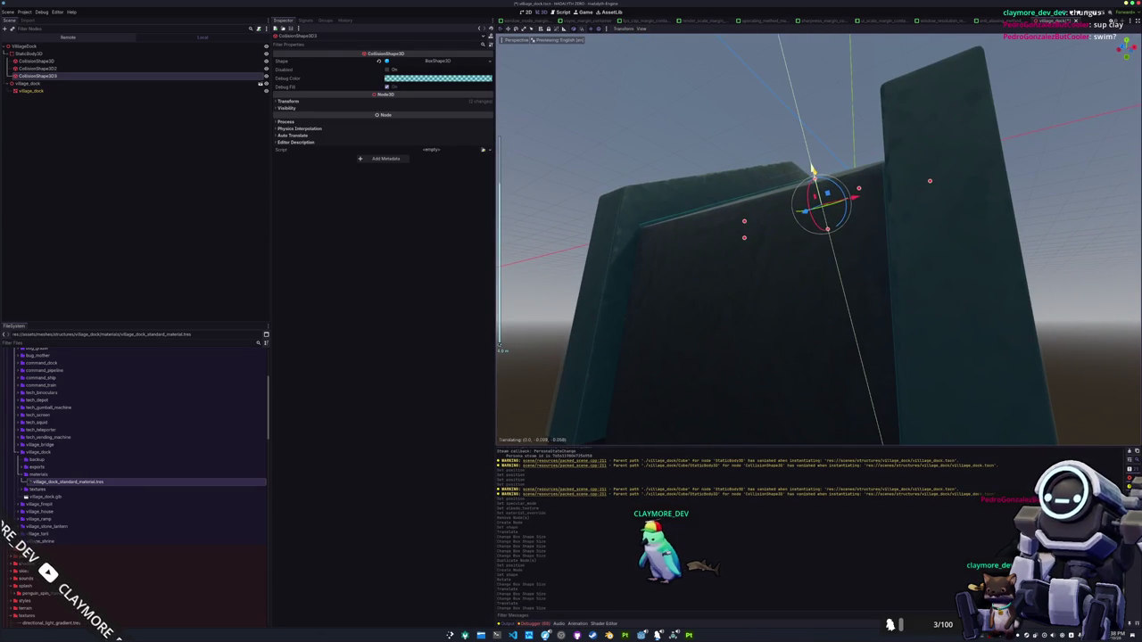
{"action": "left_click_drag", "start_coordinate": [827, 174], "coordinate": [794, 228]}
{"action": "mouse_move", "coordinate": [658, 243]}
{"action": "left_mouse_down"}
{"action": "mouse_move", "coordinate": [658, 258]}
{"action": "mouse_move", "coordinate": [658, 247]}
{"action": "mouse_move", "coordinate": [734, 216]}
{"action": "mouse_move", "coordinate": [761, 172]}
{"action": "mouse_move", "coordinate": [812, 192]}
{"action": "left_mouse_up"}
{"action": "scroll", "coordinate": [705, 234], "scroll_direction": "up", "scroll_amount": 2}
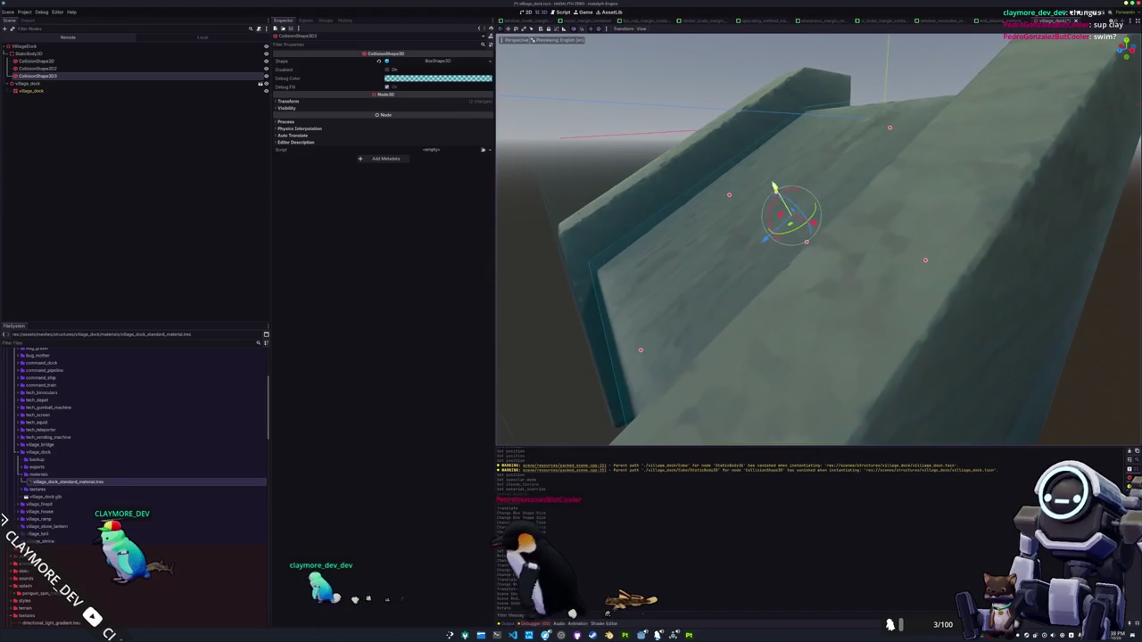
Tilt CollisionShape3D3 to 32.5° on X, stretch it along Y, and duplicate it
{"action": "left_click", "coordinate": [387, 102]}
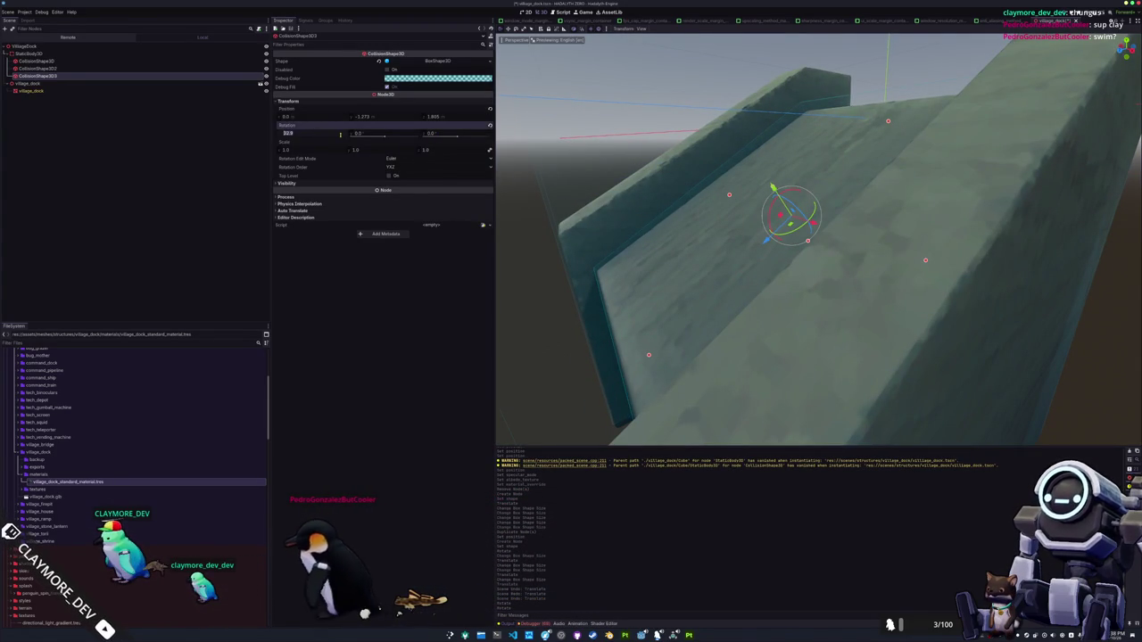
{"action": "key", "text": "Return"}
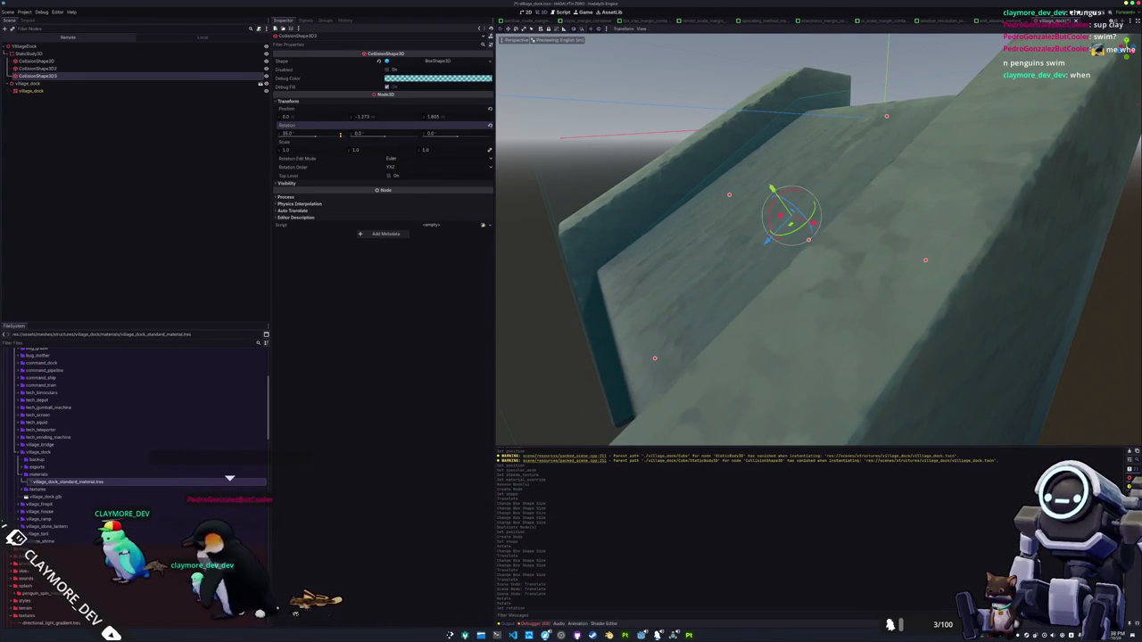
{"action": "left_click", "coordinate": [340, 134]}
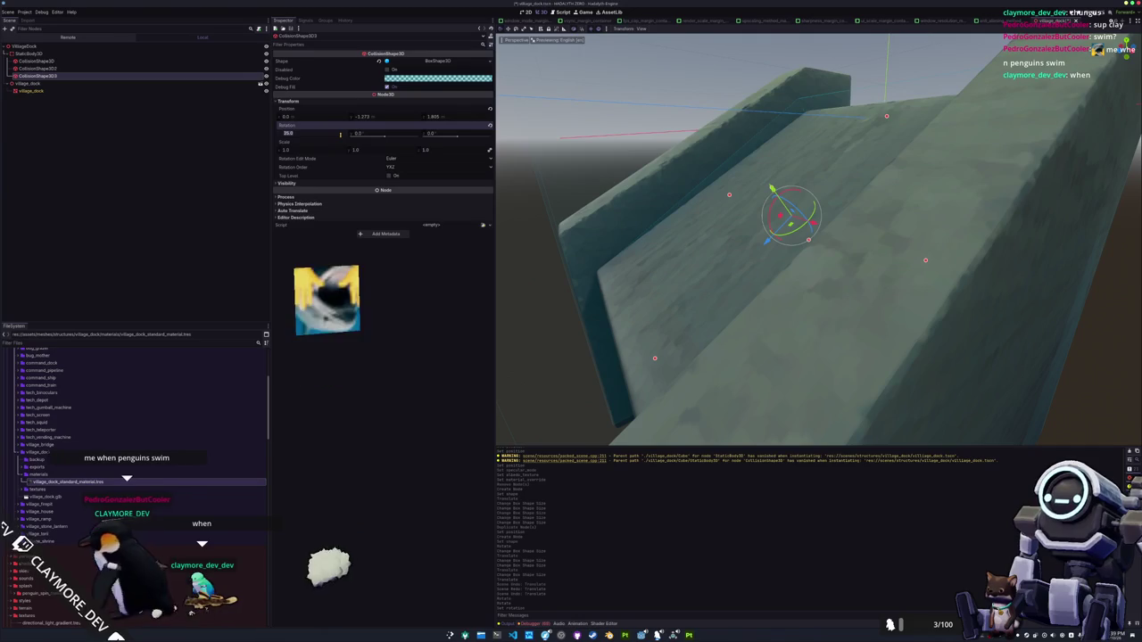
{"action": "type", "text": "32.5"}
{"action": "key", "text": "Return"}
{"action": "left_click_drag", "start_coordinate": [729, 194], "coordinate": [729, 181]}
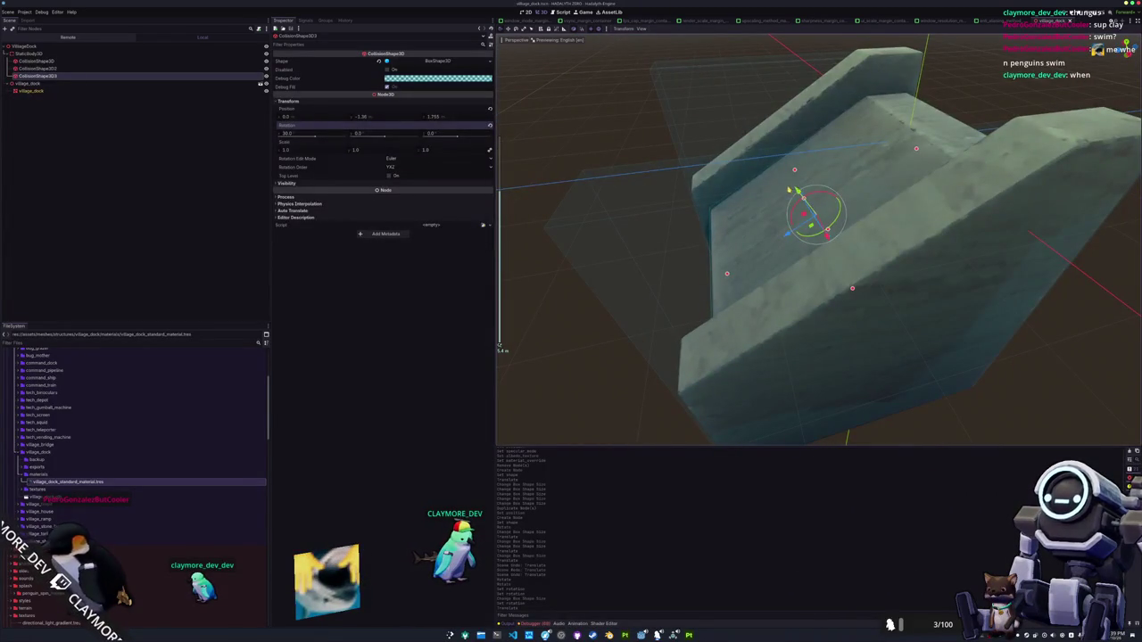
{"action": "key", "text": "ctrl+d"}
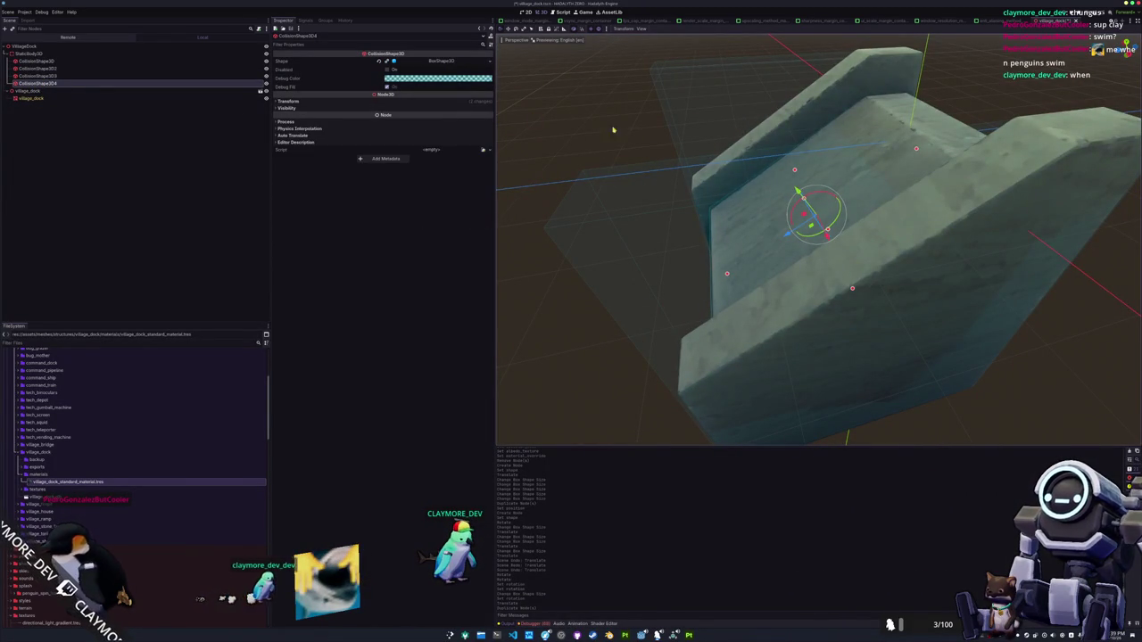
Reset CollisionShape3D4's position and give it its own new BoxShape3D
{"action": "left_click_drag", "start_coordinate": [588, 124], "coordinate": [639, 156]}
{"action": "scroll", "coordinate": [639, 155], "scroll_direction": "down", "scroll_amount": 2}
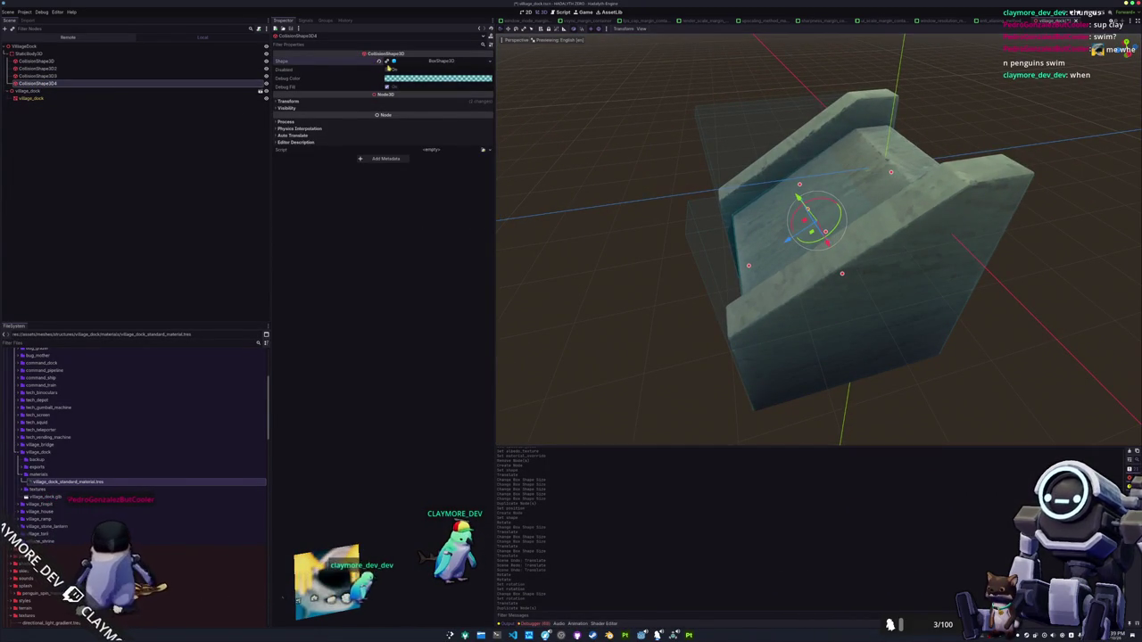
{"action": "left_click", "coordinate": [480, 101]}
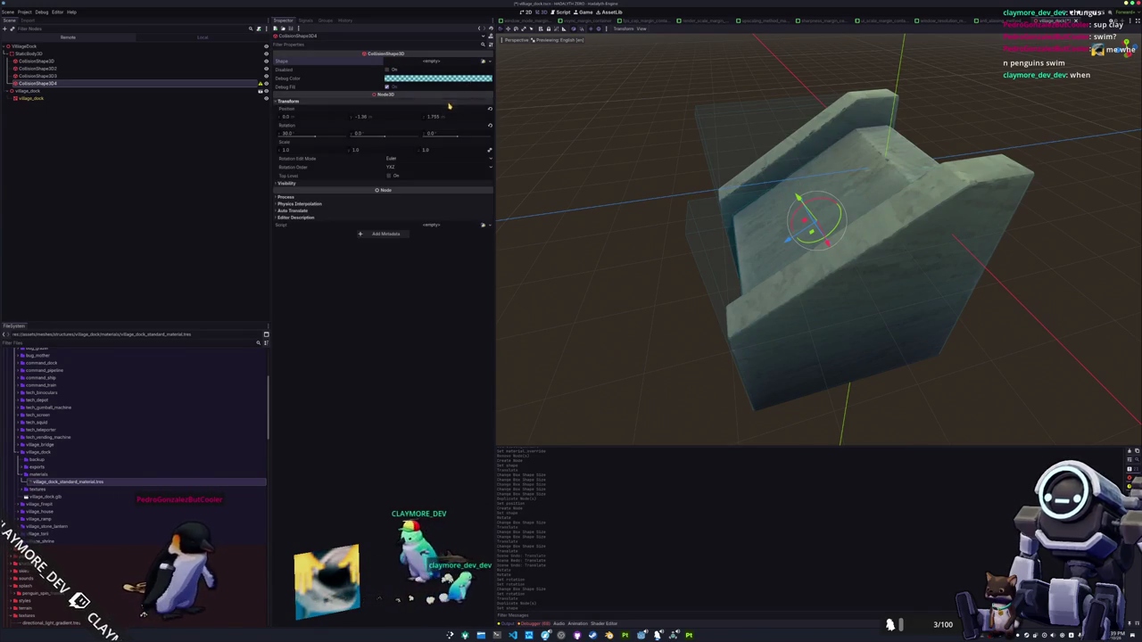
{"action": "left_click", "coordinate": [490, 109]}
{"action": "left_click", "coordinate": [488, 61]}
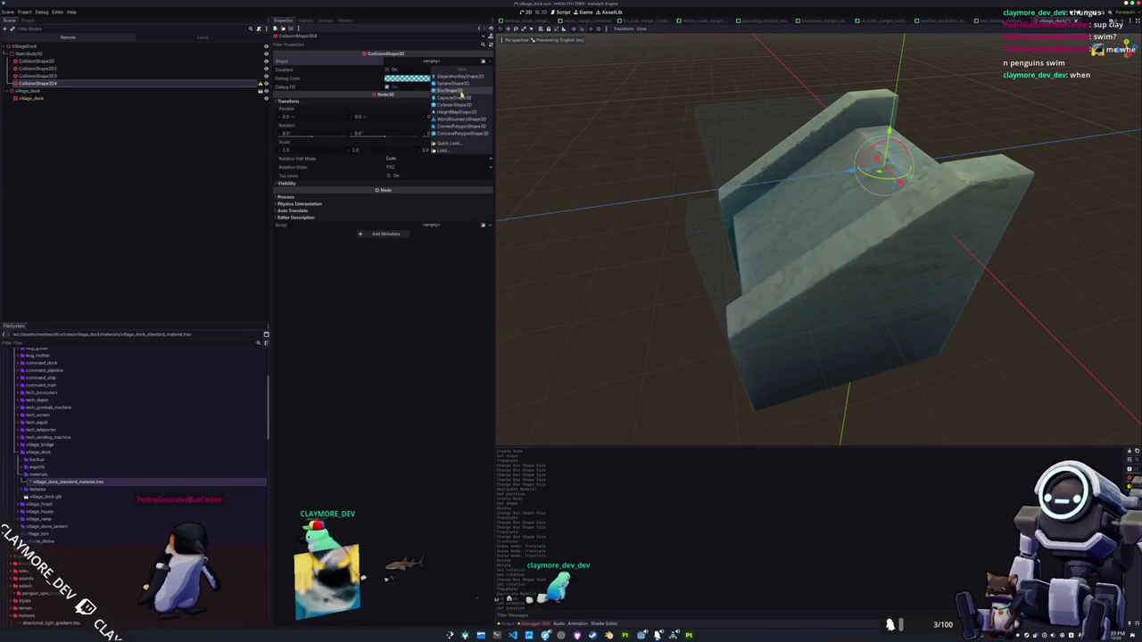
{"action": "left_click", "coordinate": [456, 92]}
Raise the new box slightly and widen it along X
{"action": "mouse_move", "coordinate": [678, 223]}
{"action": "left_mouse_down"}
{"action": "mouse_move", "coordinate": [741, 229]}
{"action": "mouse_move", "coordinate": [724, 220]}
{"action": "left_mouse_up"}
{"action": "scroll", "coordinate": [701, 220], "scroll_direction": "up", "scroll_amount": 2}
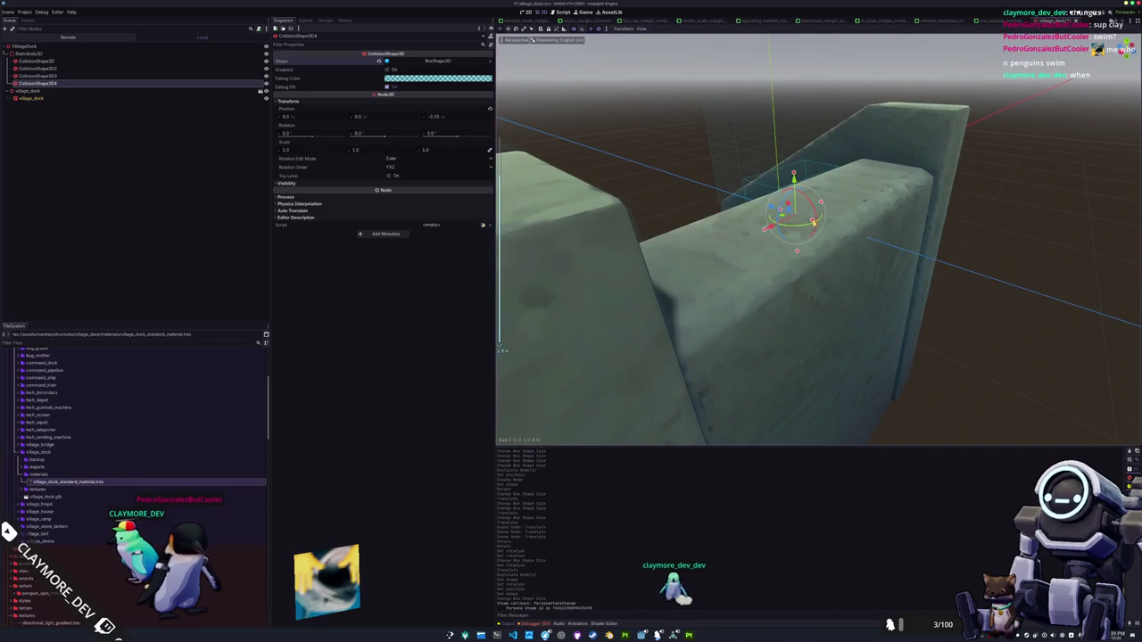
{"action": "mouse_move", "coordinate": [870, 233]}
{"action": "left_mouse_down"}
{"action": "mouse_move", "coordinate": [820, 167]}
{"action": "mouse_move", "coordinate": [794, 199]}
{"action": "mouse_move", "coordinate": [730, 202]}
{"action": "left_mouse_up"}
{"action": "left_click_drag", "start_coordinate": [859, 211], "coordinate": [859, 204]}
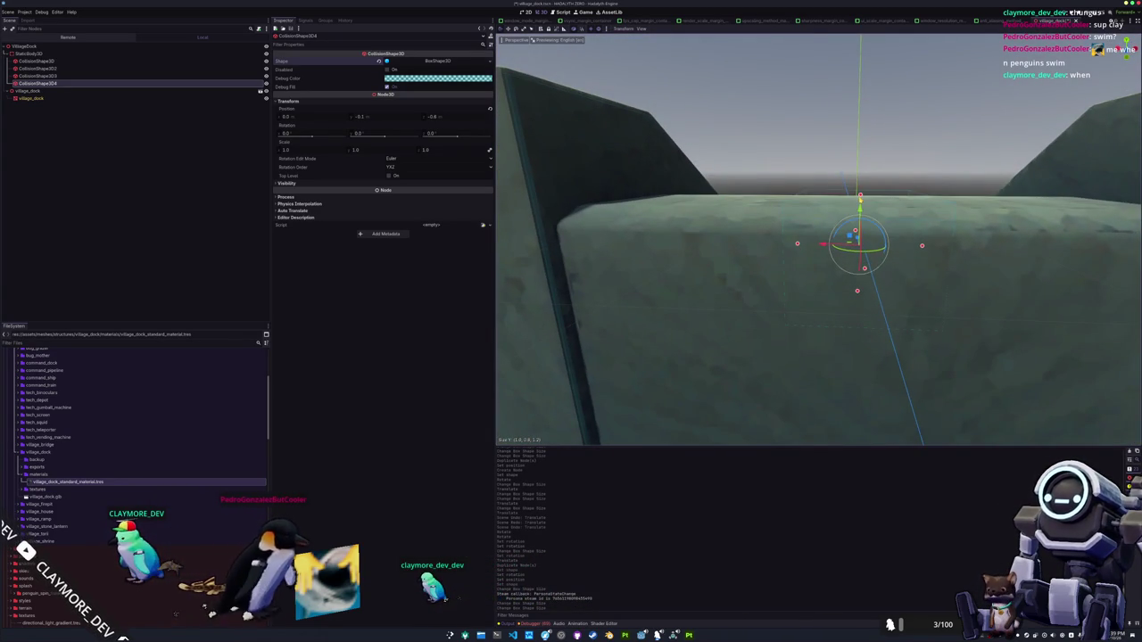
{"action": "mouse_move", "coordinate": [797, 246]}
{"action": "left_mouse_down"}
{"action": "mouse_move", "coordinate": [607, 242]}
{"action": "mouse_move", "coordinate": [740, 255]}
{"action": "mouse_move", "coordinate": [683, 255]}
{"action": "mouse_move", "coordinate": [790, 218]}
{"action": "left_mouse_up"}
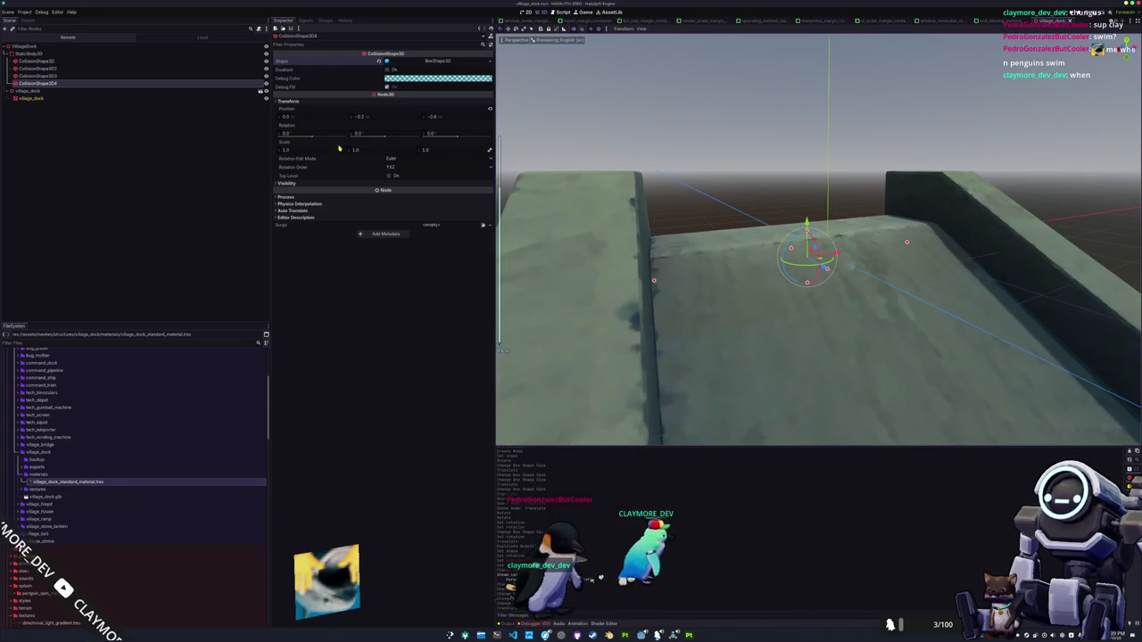
Hide the village_dock mesh and select CollisionShape3D3 among the bare boxes
{"action": "left_click", "coordinate": [267, 98]}
{"action": "mouse_move", "coordinate": [892, 268]}
{"action": "left_mouse_down"}
{"action": "mouse_move", "coordinate": [1015, 231]}
{"action": "mouse_move", "coordinate": [892, 224]}
{"action": "mouse_move", "coordinate": [997, 236]}
{"action": "mouse_move", "coordinate": [865, 243]}
{"action": "left_mouse_up"}
{"action": "left_click", "coordinate": [1012, 209]}
{"action": "left_click", "coordinate": [999, 211]}
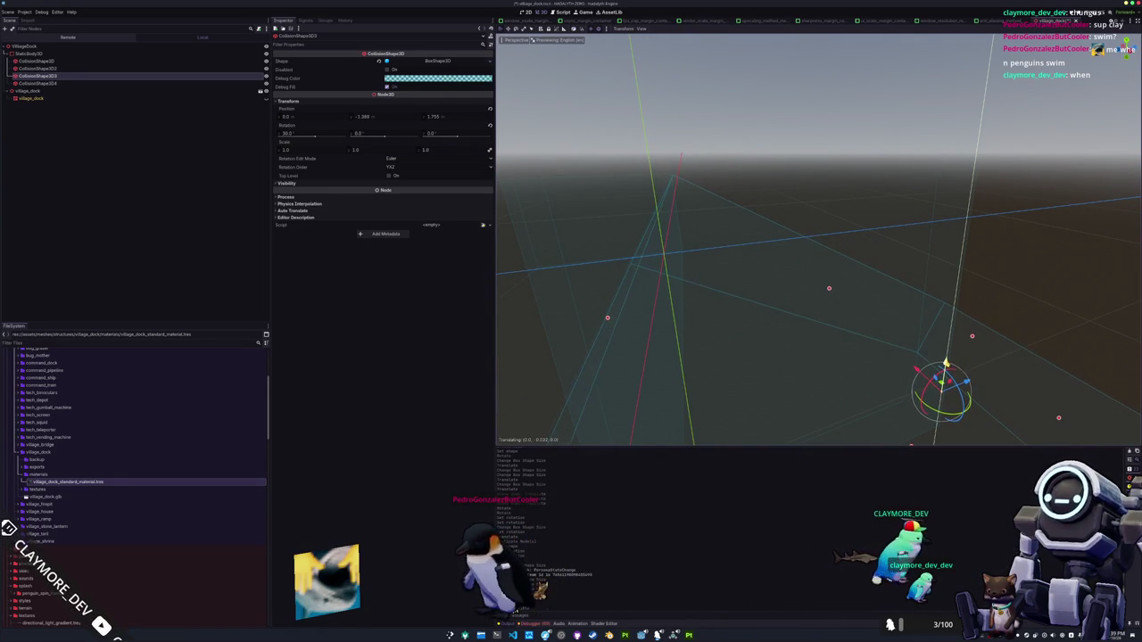
{"action": "left_click_drag", "start_coordinate": [913, 359], "coordinate": [774, 275]}
Duplicate CollisionShape3D4 into CollisionShape3D5 and nudge it sideways and up in Right view
{"action": "left_click", "coordinate": [774, 275]}
{"action": "key", "text": "ctrl+d"}
{"action": "scroll", "coordinate": [861, 269], "scroll_direction": "up", "scroll_amount": 2}
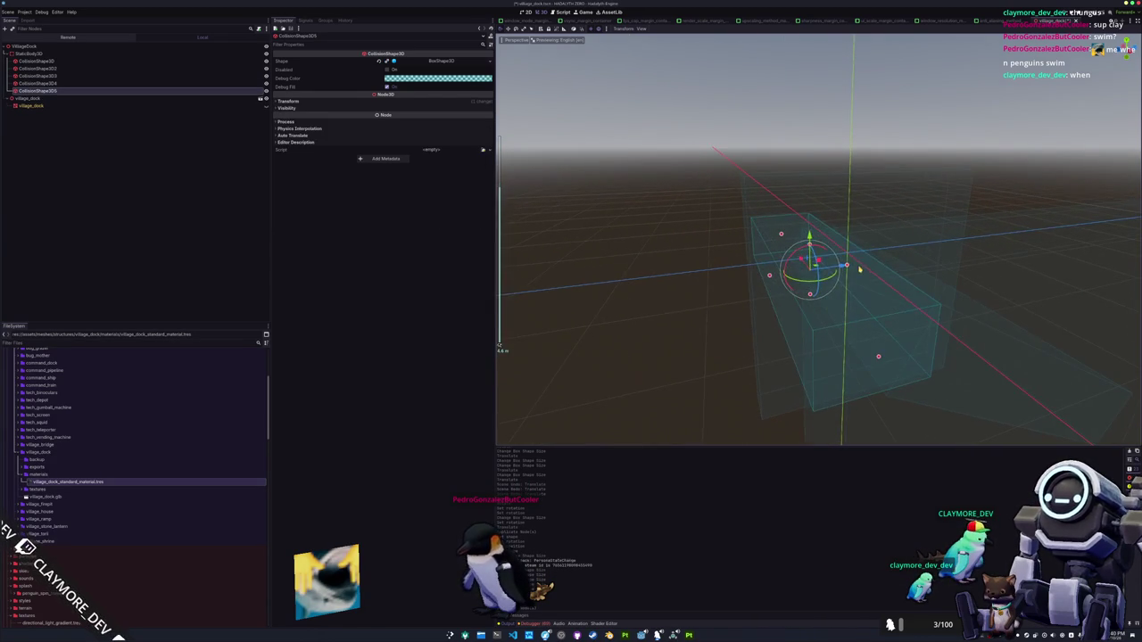
{"action": "left_click_drag", "start_coordinate": [768, 277], "coordinate": [714, 258]}
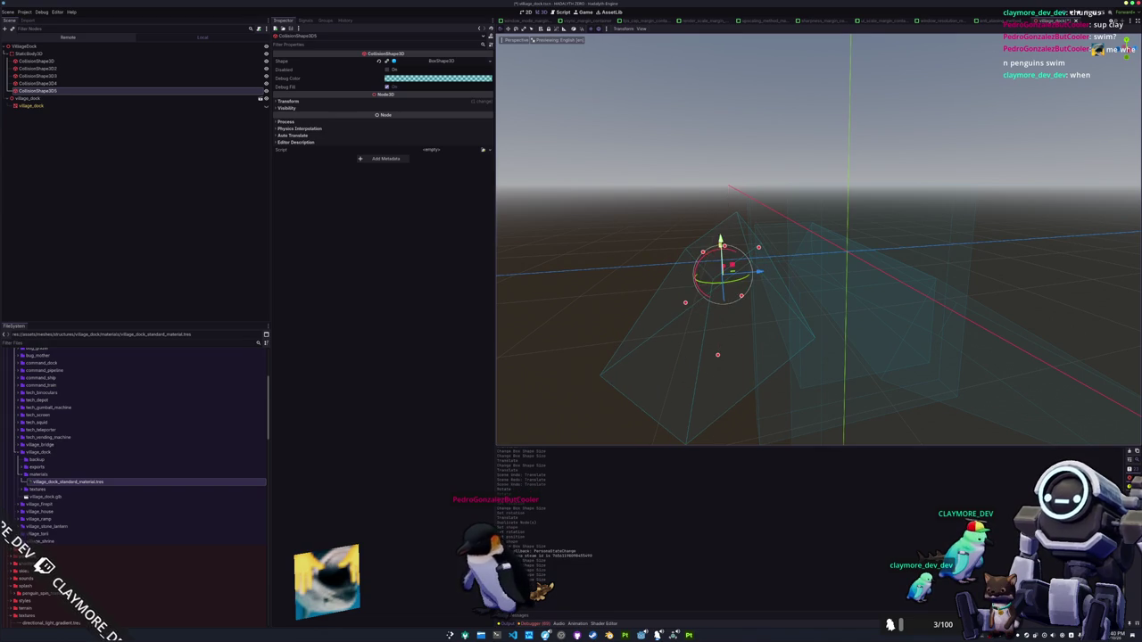
{"action": "scroll", "coordinate": [724, 273], "scroll_direction": "down", "scroll_amount": 2}
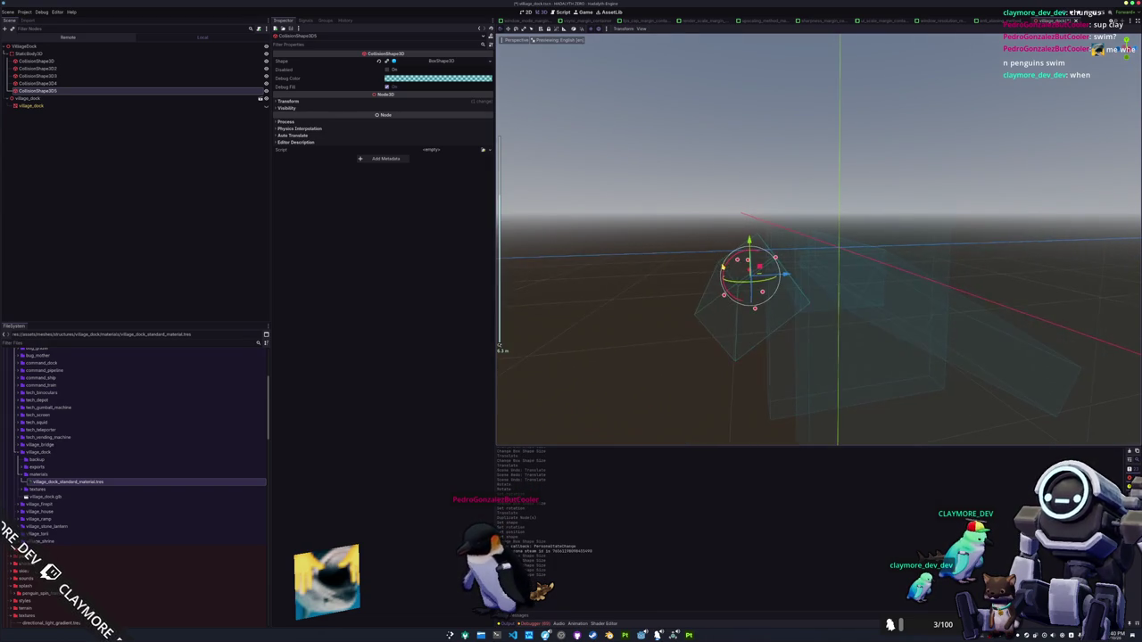
{"action": "key", "text": "KP_3"}
{"action": "scroll", "coordinate": [758, 272], "scroll_direction": "up", "scroll_amount": 3}
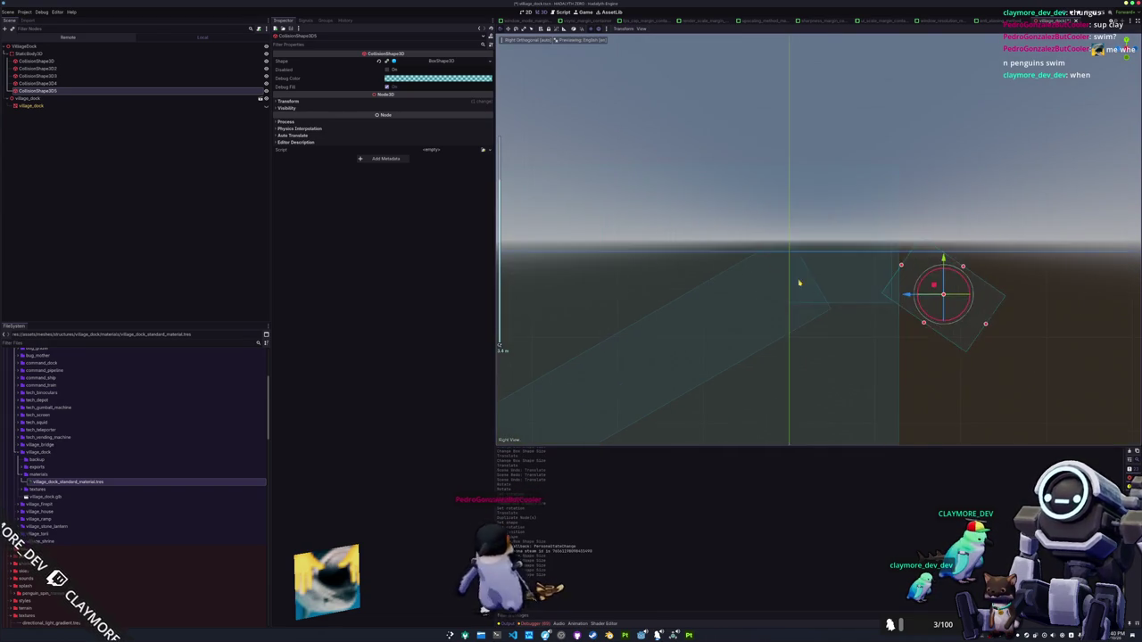
{"action": "left_click_drag", "start_coordinate": [952, 316], "coordinate": [913, 317]}
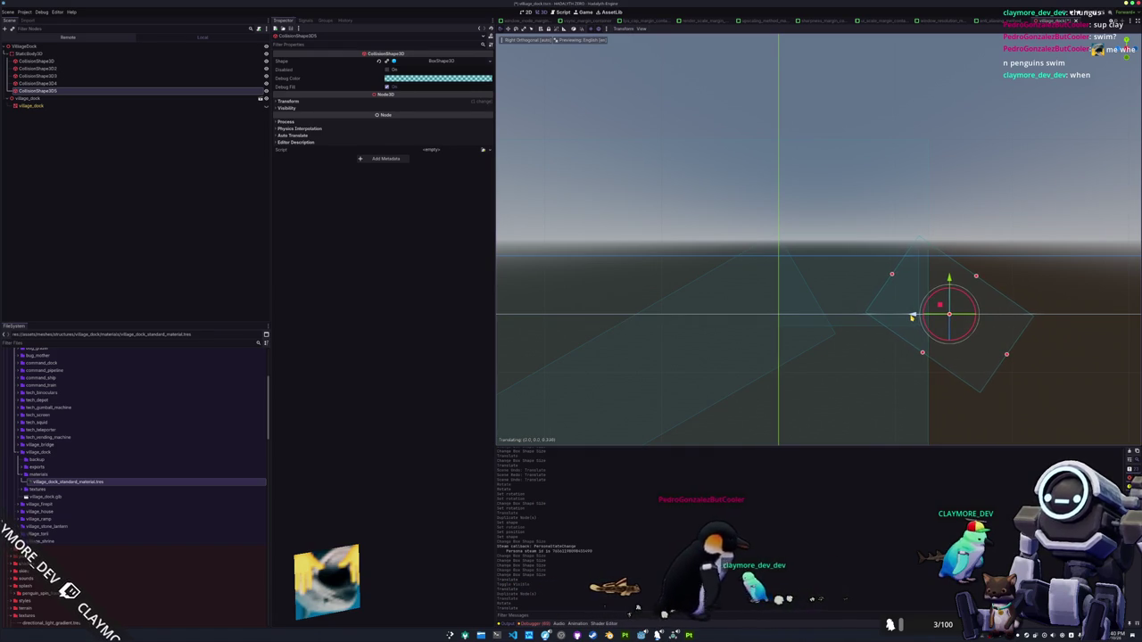
{"action": "left_click_drag", "start_coordinate": [948, 279], "coordinate": [948, 277]}
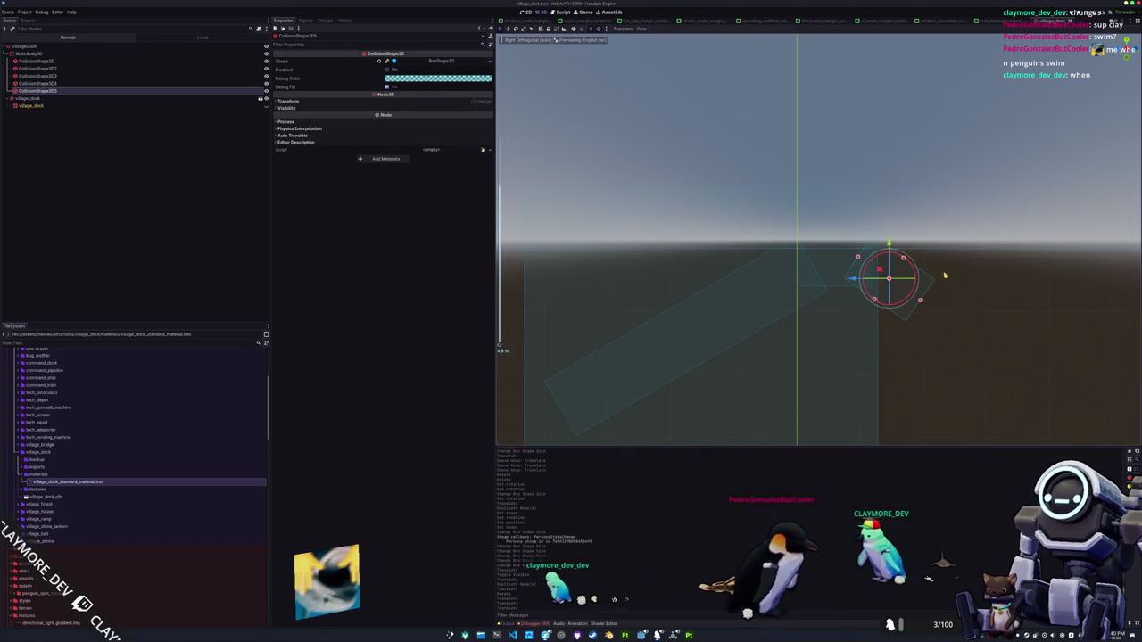
{"action": "left_click", "coordinate": [946, 280]}
{"action": "left_click_drag", "start_coordinate": [971, 215], "coordinate": [991, 266]}
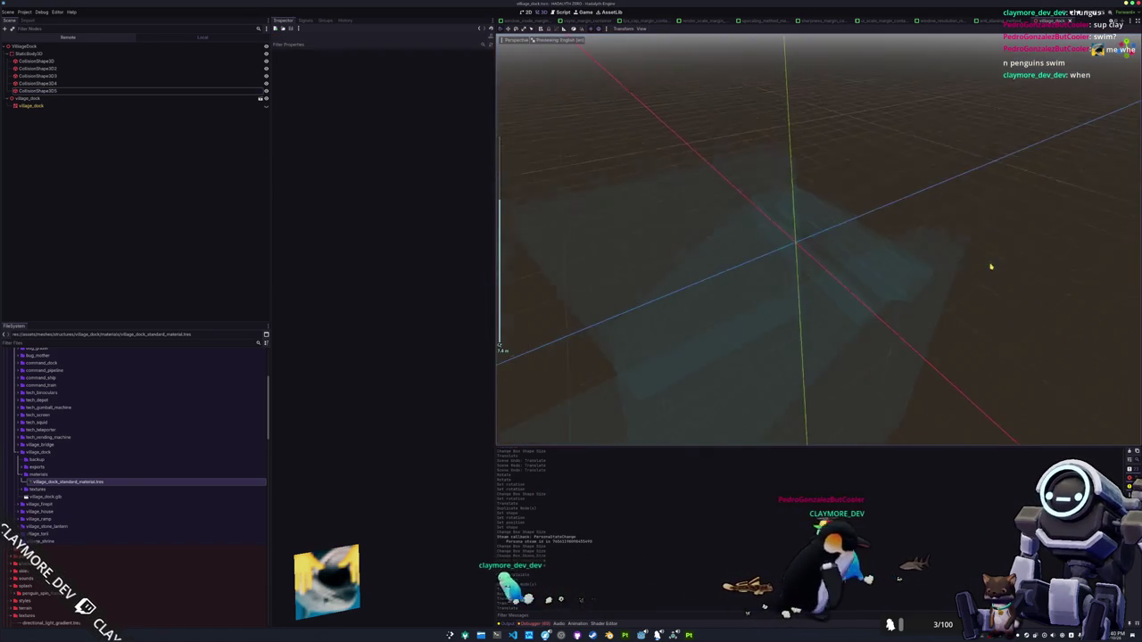
Show the dock mesh again, save the dock scene, and select the StaticBody3D
{"action": "left_click", "coordinate": [266, 106]}
{"action": "key", "text": "ctrl+s"}
{"action": "left_click", "coordinate": [28, 54]}
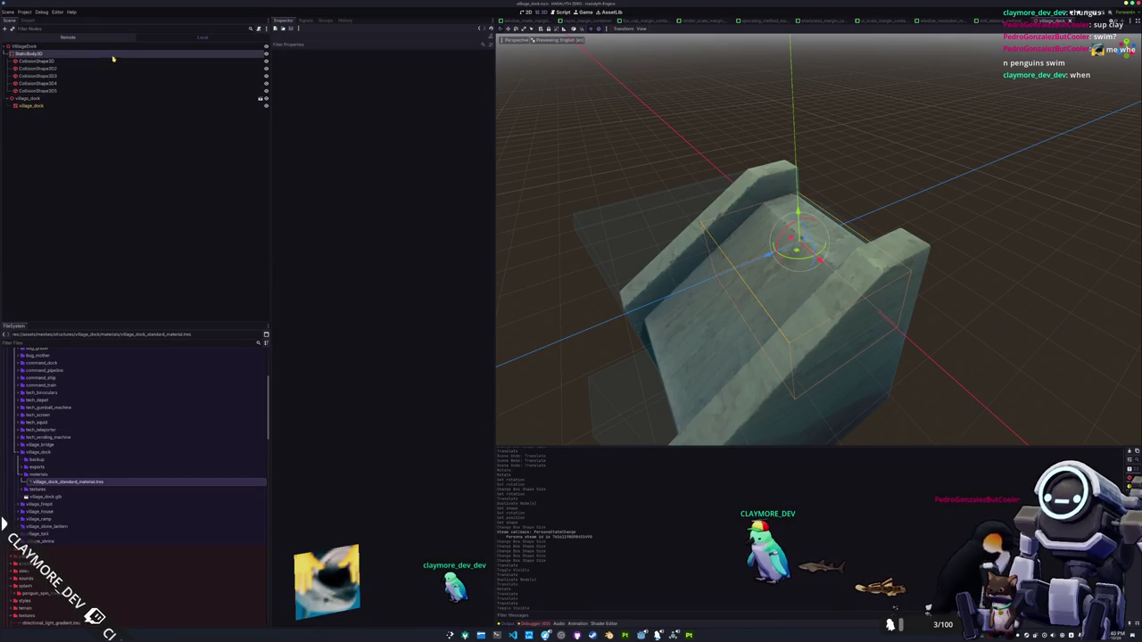
{"action": "scroll", "coordinate": [535, 134], "scroll_direction": "down", "scroll_amount": 3}
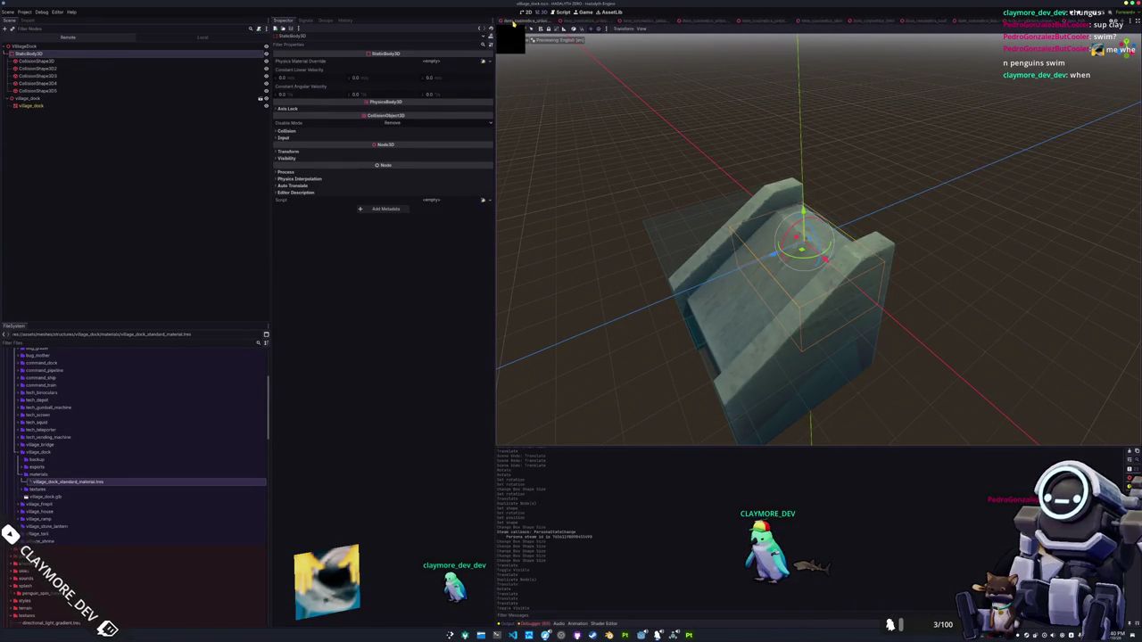
In the main village scene, inspect the dock's collision shape and select GroundNavigationRegion3D
{"action": "left_click", "coordinate": [510, 19]}
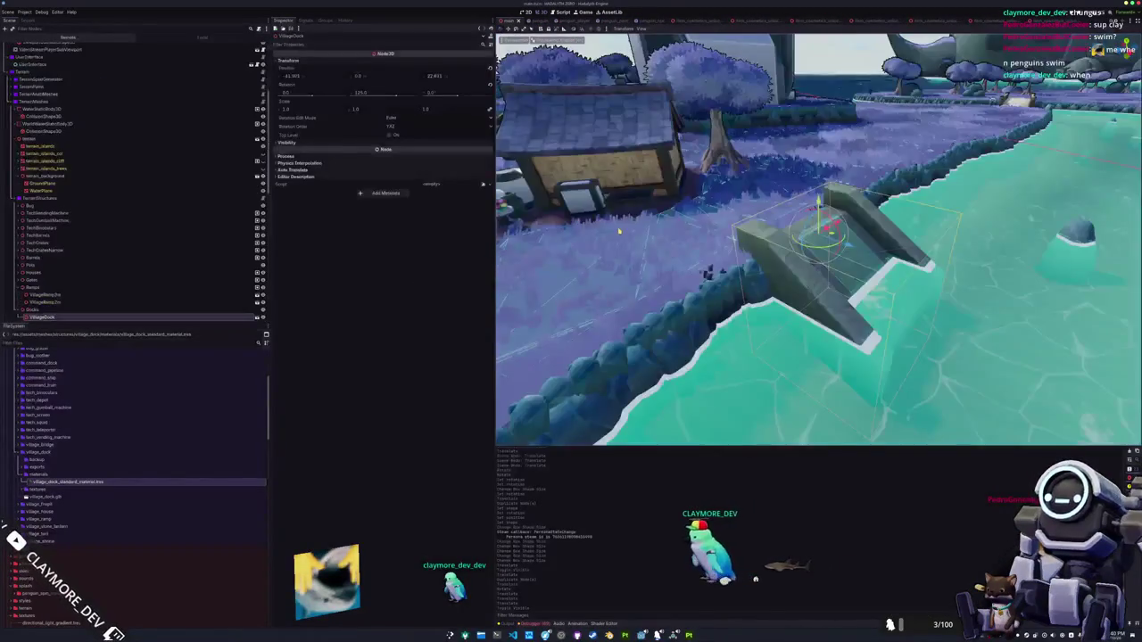
{"action": "scroll", "coordinate": [640, 261], "scroll_direction": "up", "scroll_amount": 2}
{"action": "scroll", "coordinate": [640, 262], "scroll_direction": "down", "scroll_amount": 5}
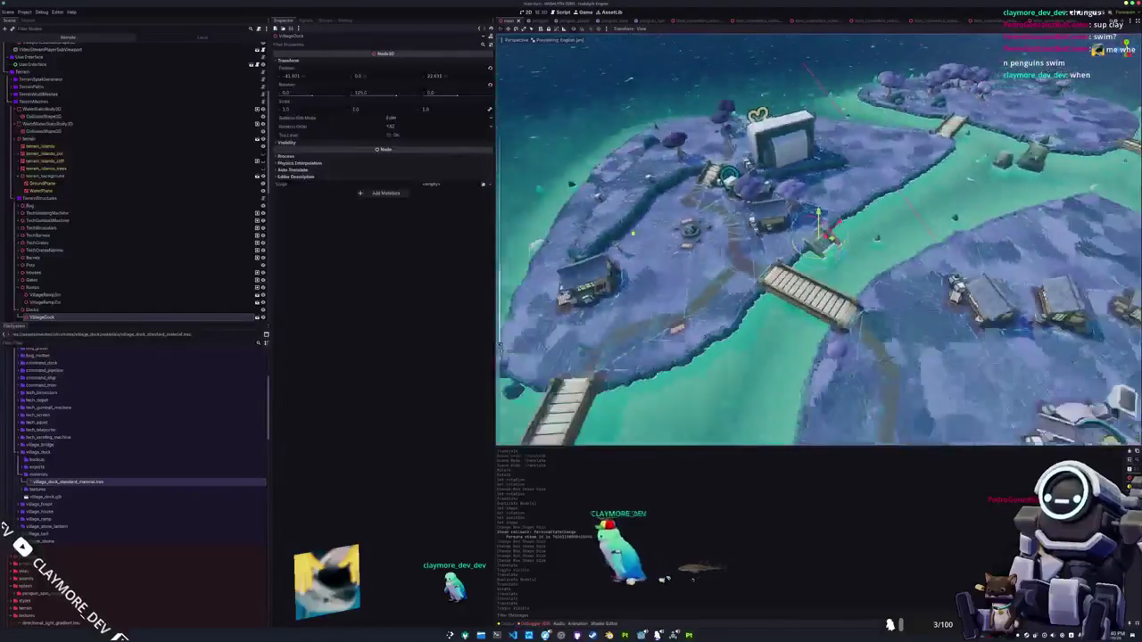
{"action": "left_click", "coordinate": [707, 234]}
{"action": "scroll", "coordinate": [708, 235], "scroll_direction": "up", "scroll_amount": 3}
{"action": "scroll", "coordinate": [710, 233], "scroll_direction": "up", "scroll_amount": 5}
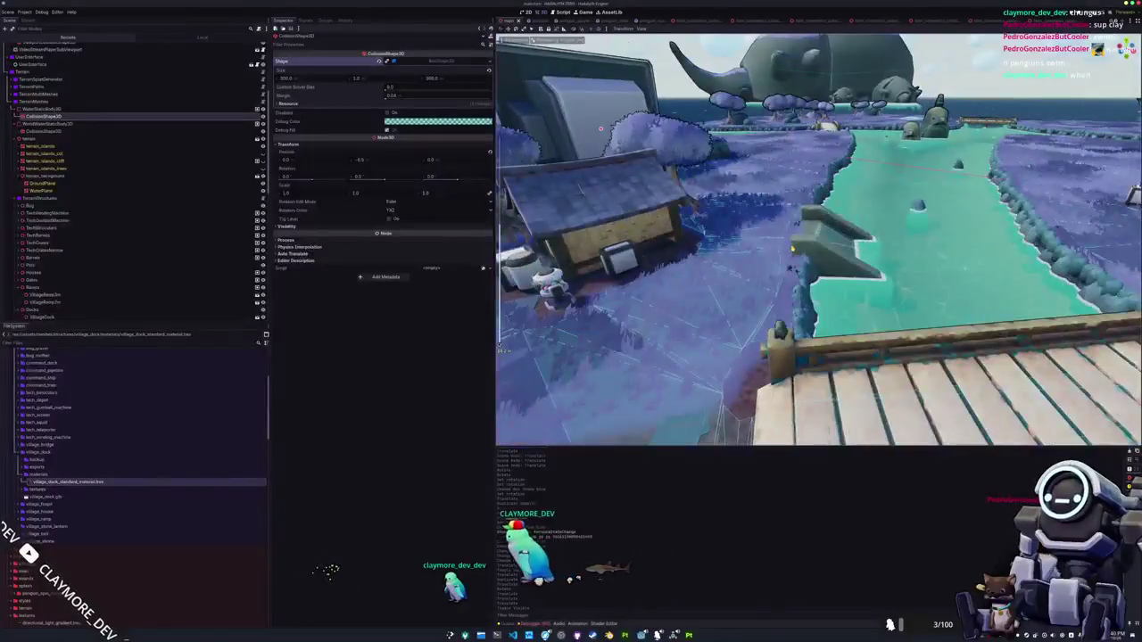
{"action": "scroll", "coordinate": [738, 258], "scroll_direction": "up", "scroll_amount": 8}
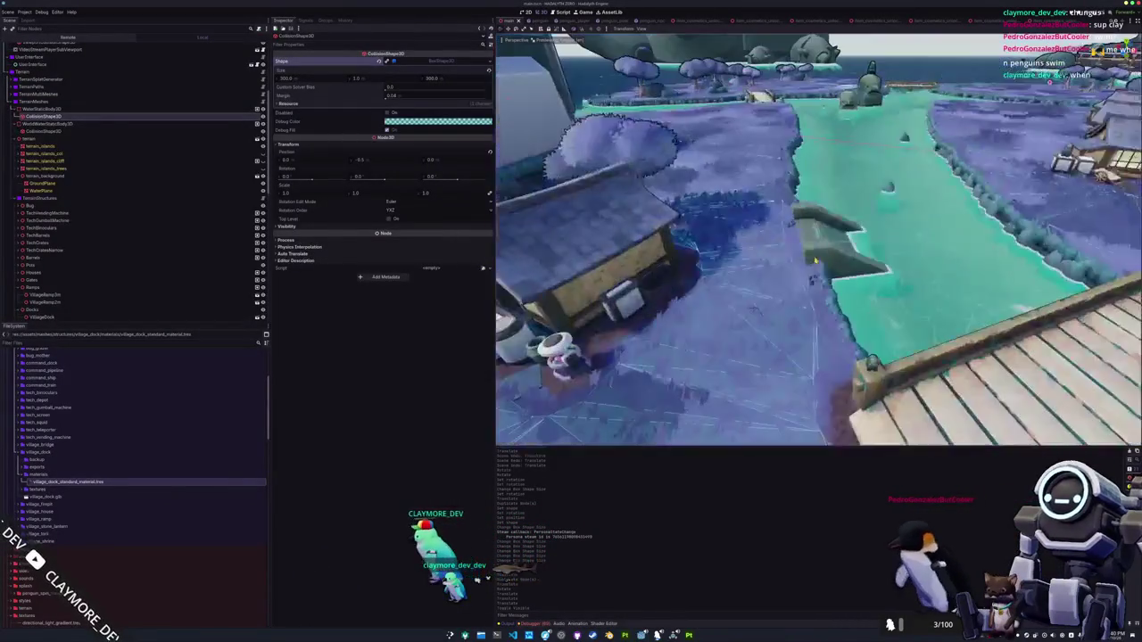
{"action": "scroll", "coordinate": [812, 243], "scroll_direction": "down", "scroll_amount": 4}
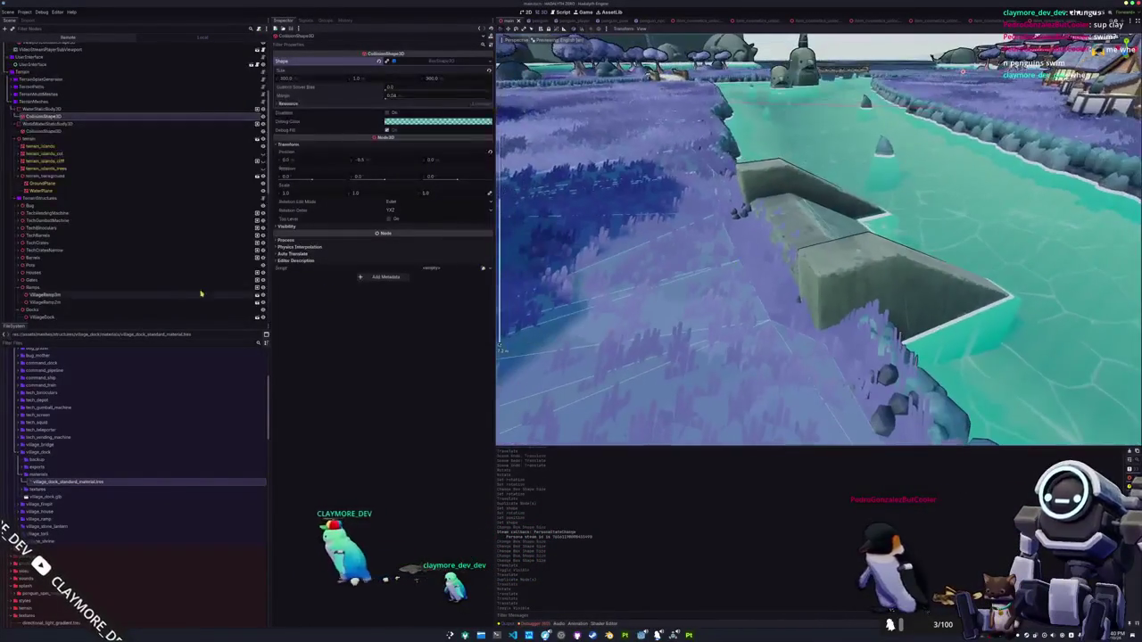
{"action": "scroll", "coordinate": [169, 291], "scroll_direction": "down", "scroll_amount": 5}
{"action": "left_click", "coordinate": [169, 293]}
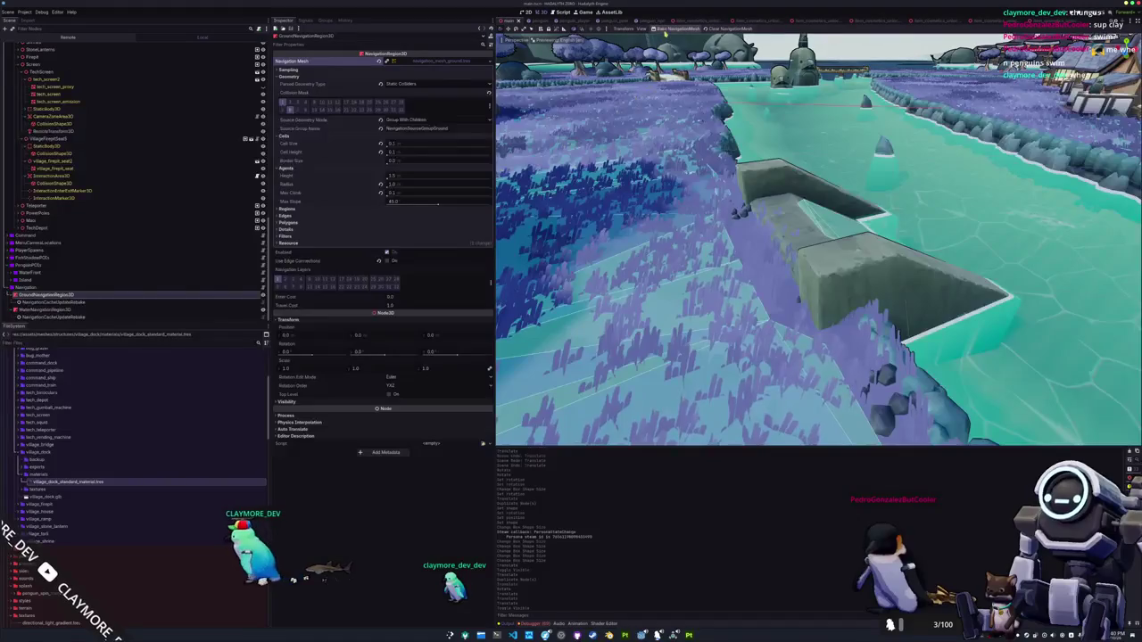
Rebake the ground navigation mesh and launch the game with F5
{"action": "left_click", "coordinate": [675, 29]}
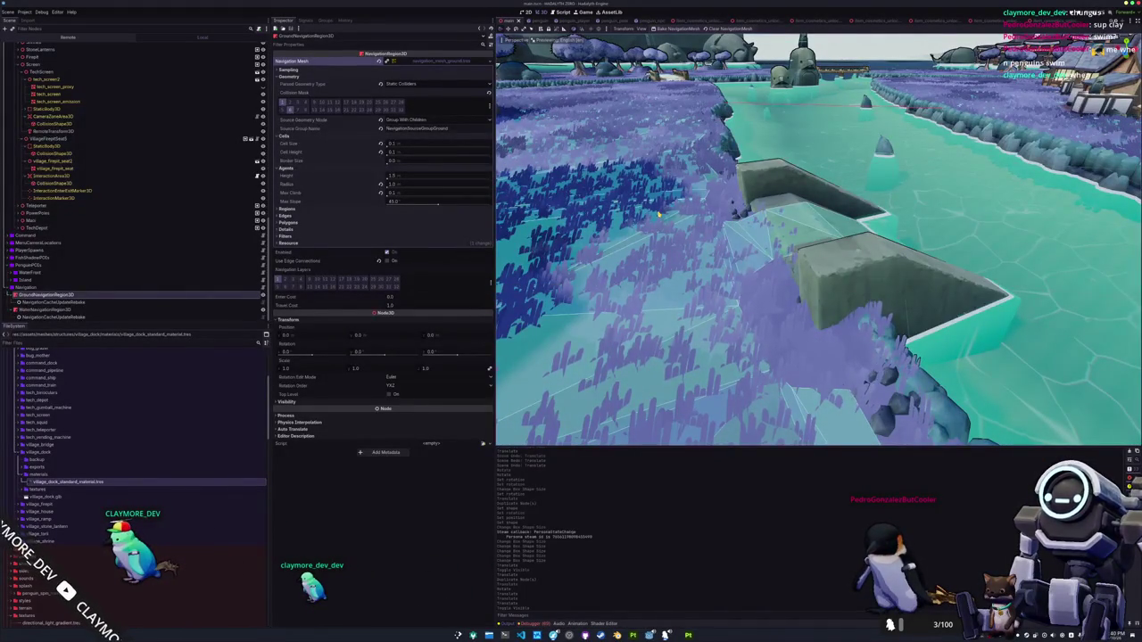
{"action": "key", "text": "F5"}
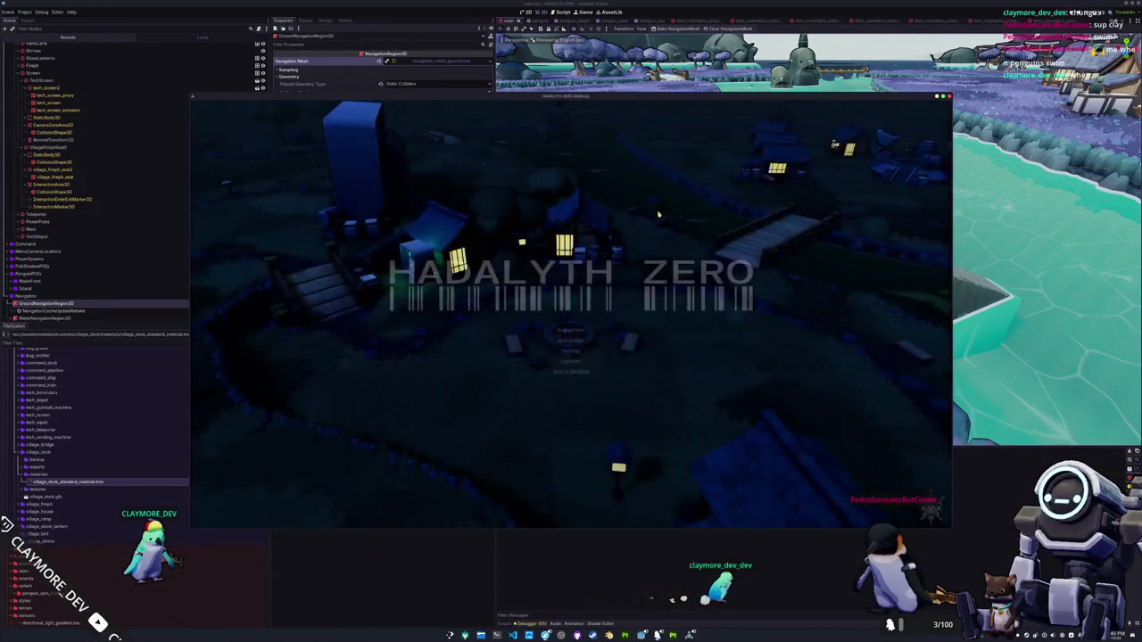
Start a singleplayer game and walk through the village past the fountain and bridge
{"action": "left_click", "coordinate": [570, 330]}
{"action": "key", "text": "a"}
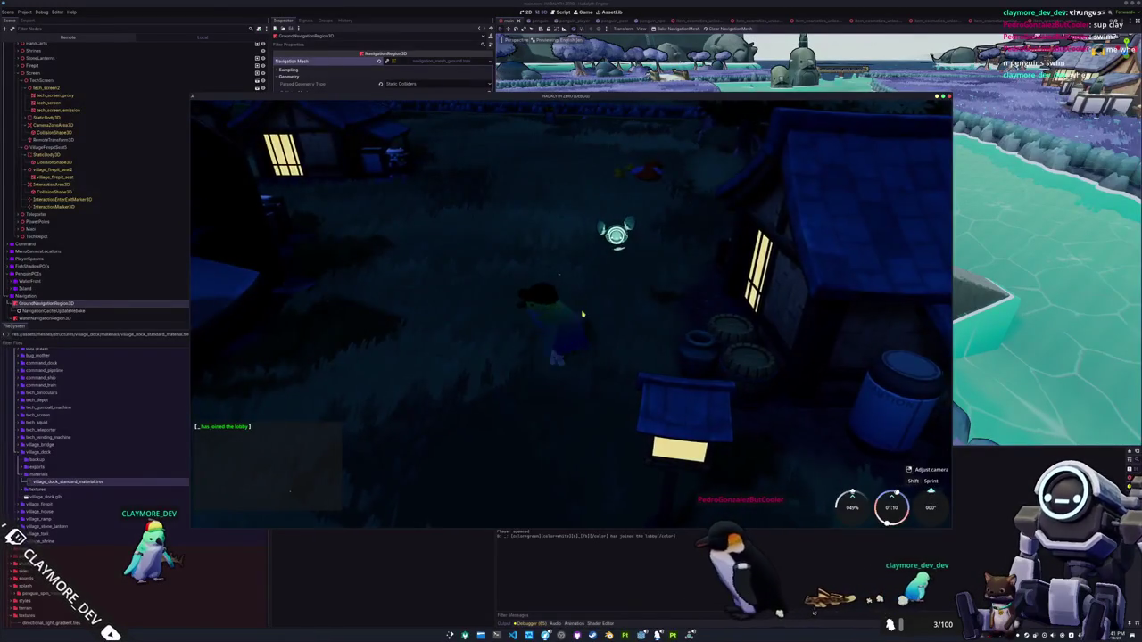
{"action": "key", "text": "a"}
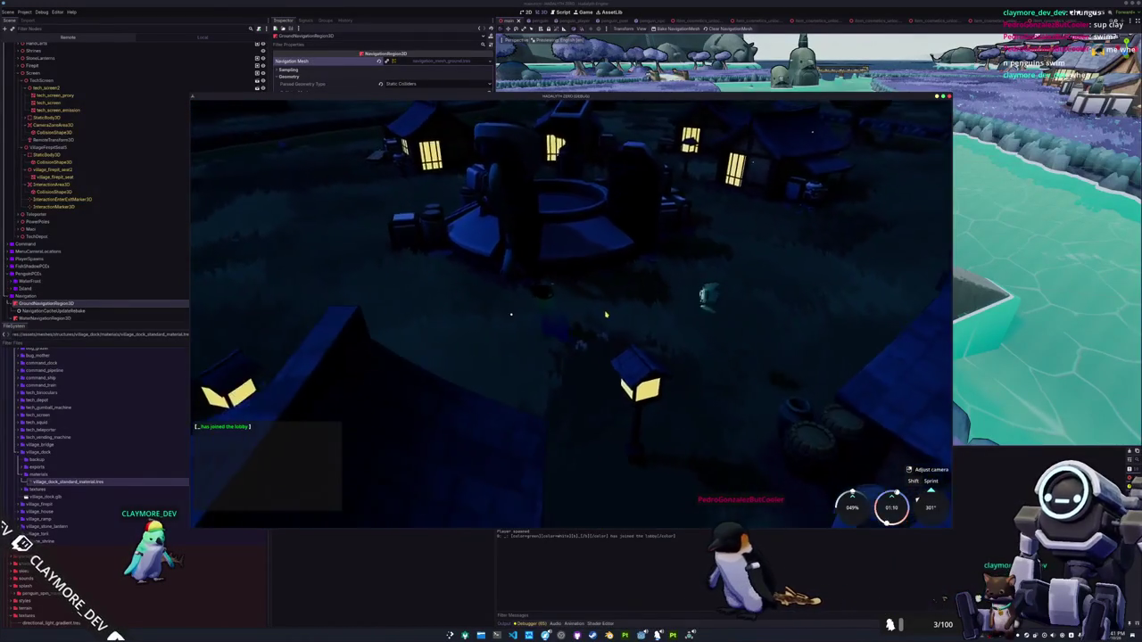
{"action": "key", "text": "a"}
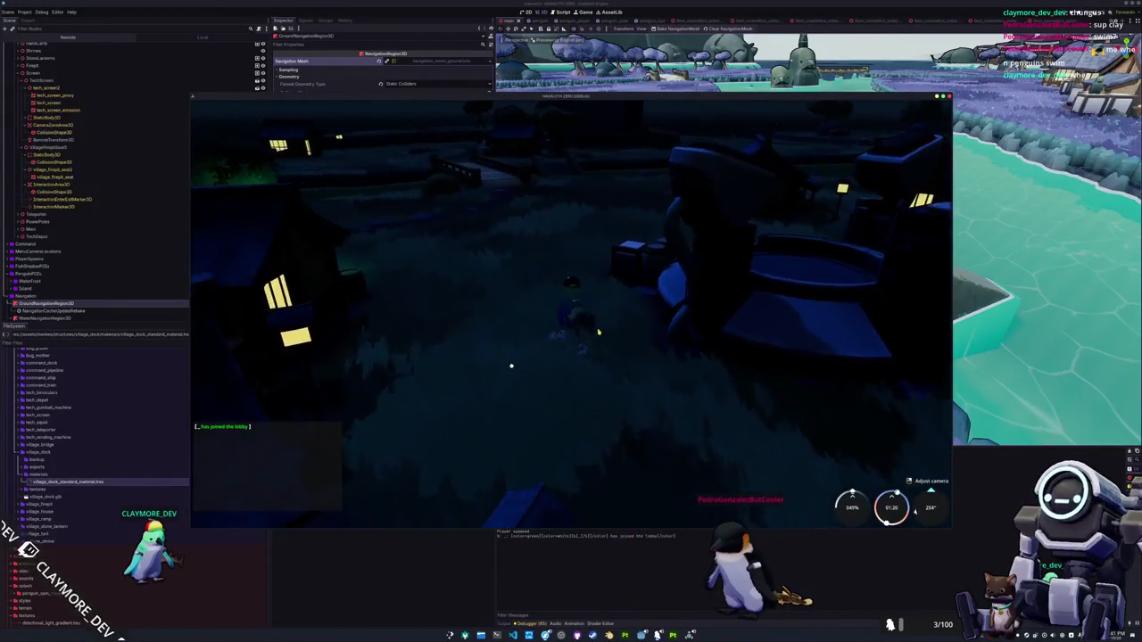
{"action": "key", "text": "w"}
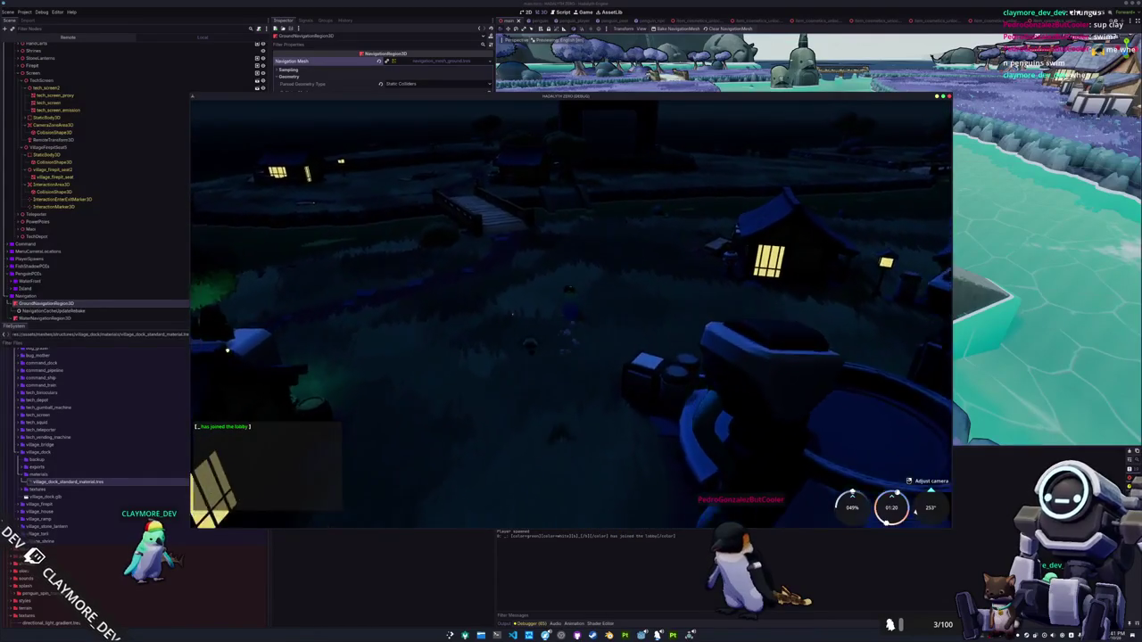
{"action": "key", "text": "w"}
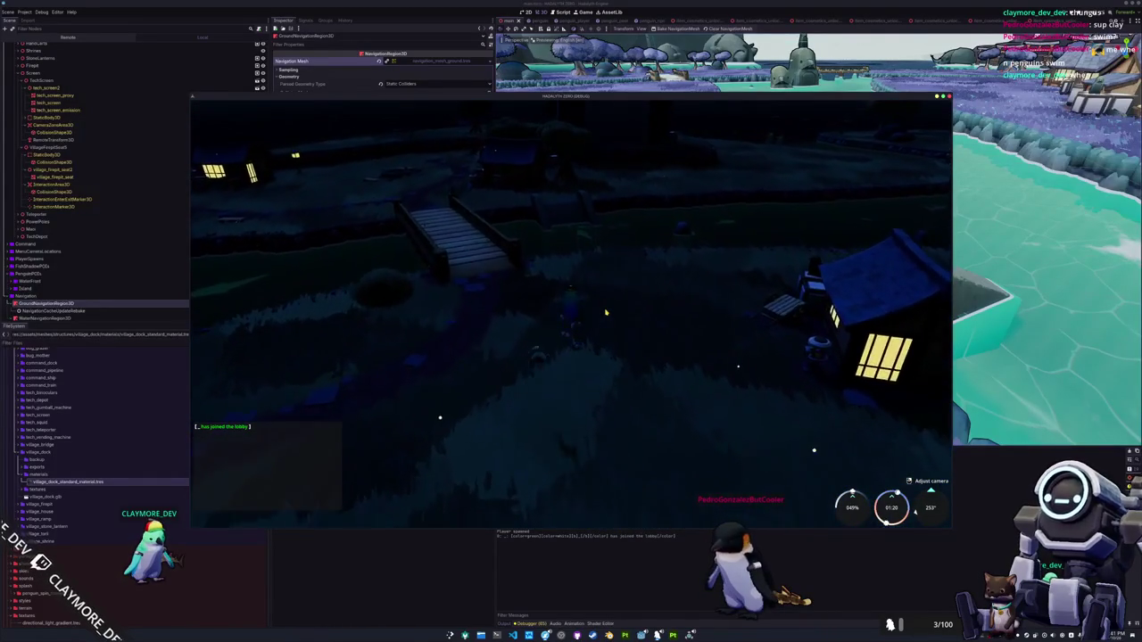
{"action": "key", "text": "w"}
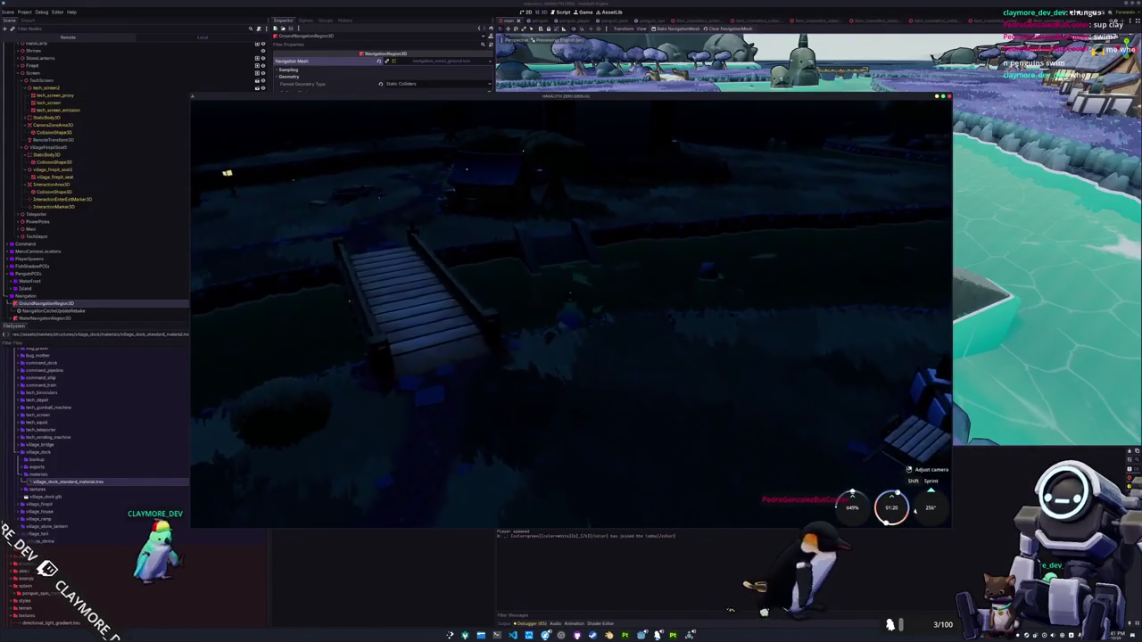
{"action": "key", "text": "w"}
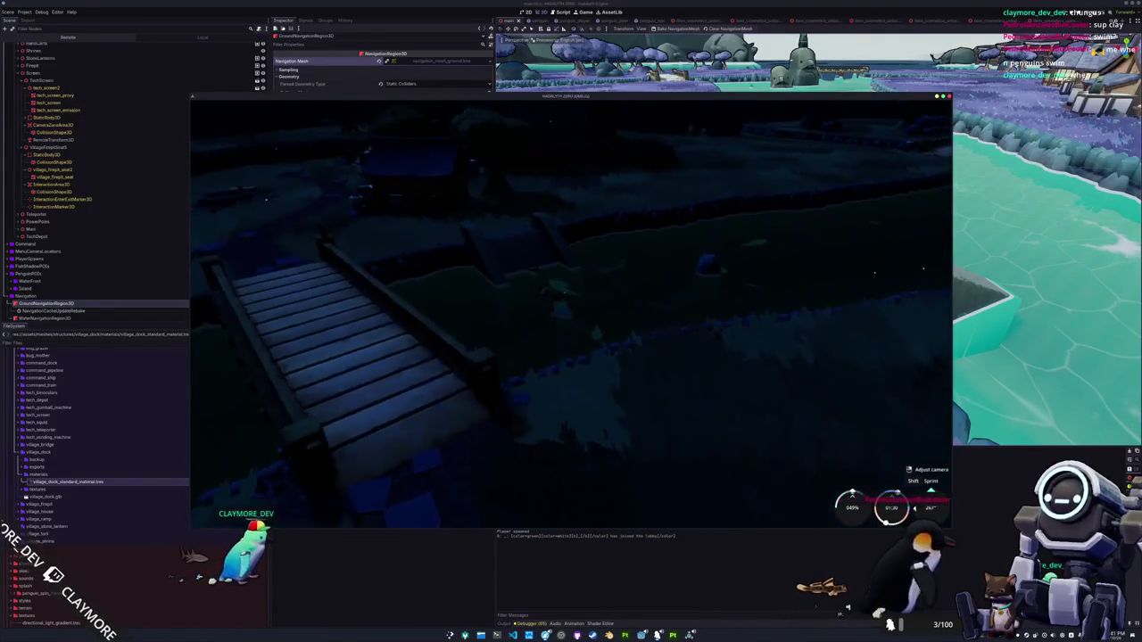
Walk up onto the dock, cast the fishing line, and reel it back in
{"action": "key", "text": "w"}
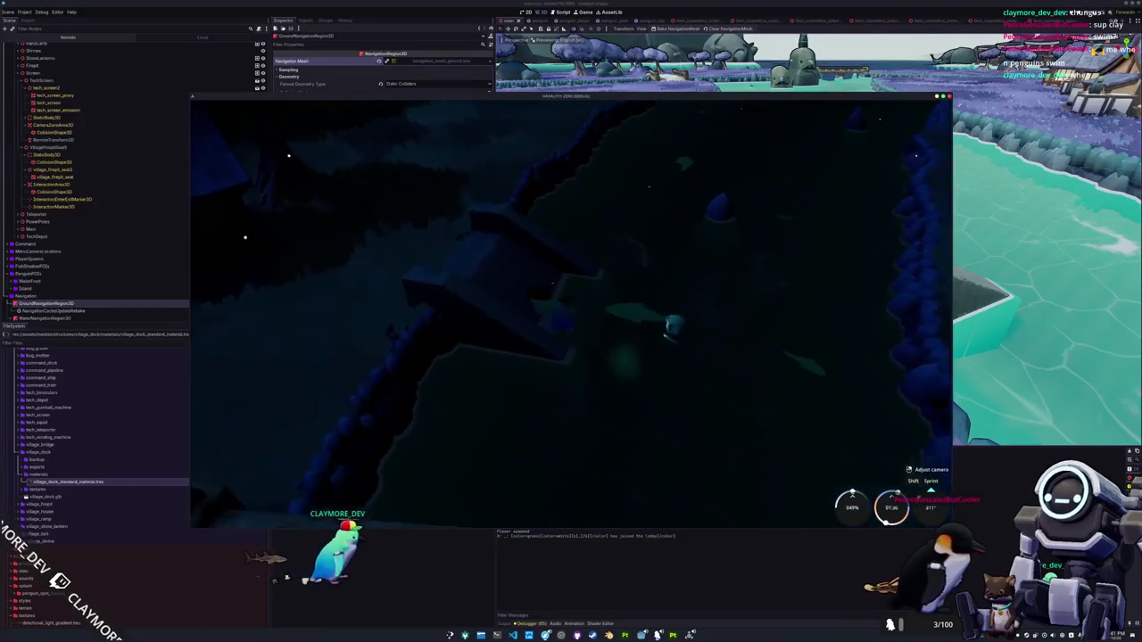
{"action": "key", "text": "w"}
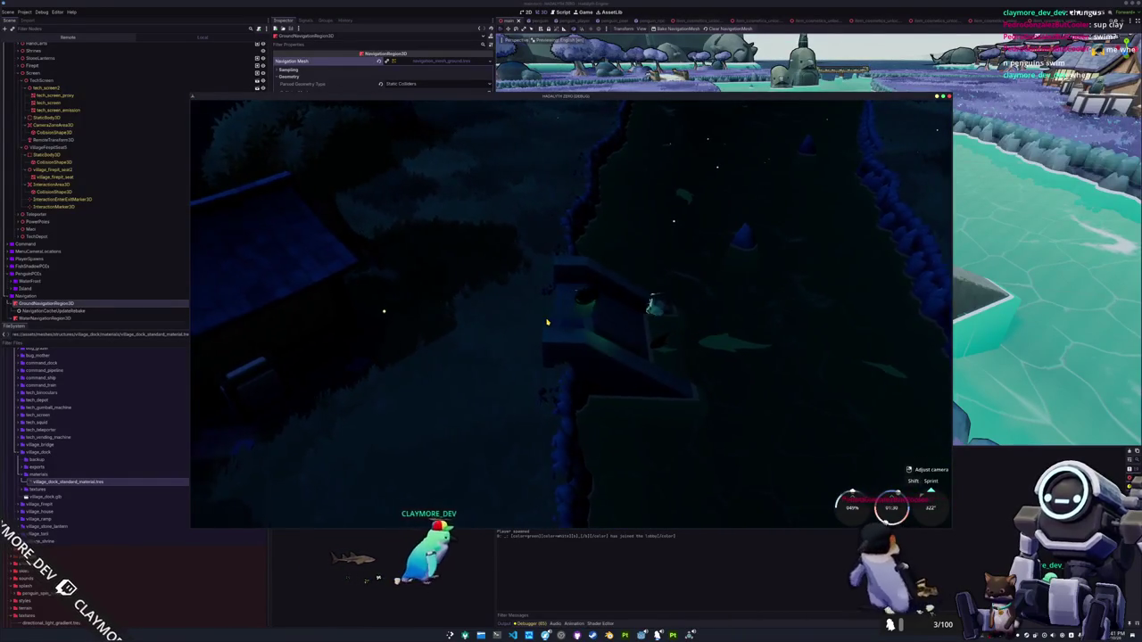
{"action": "key", "text": "w"}
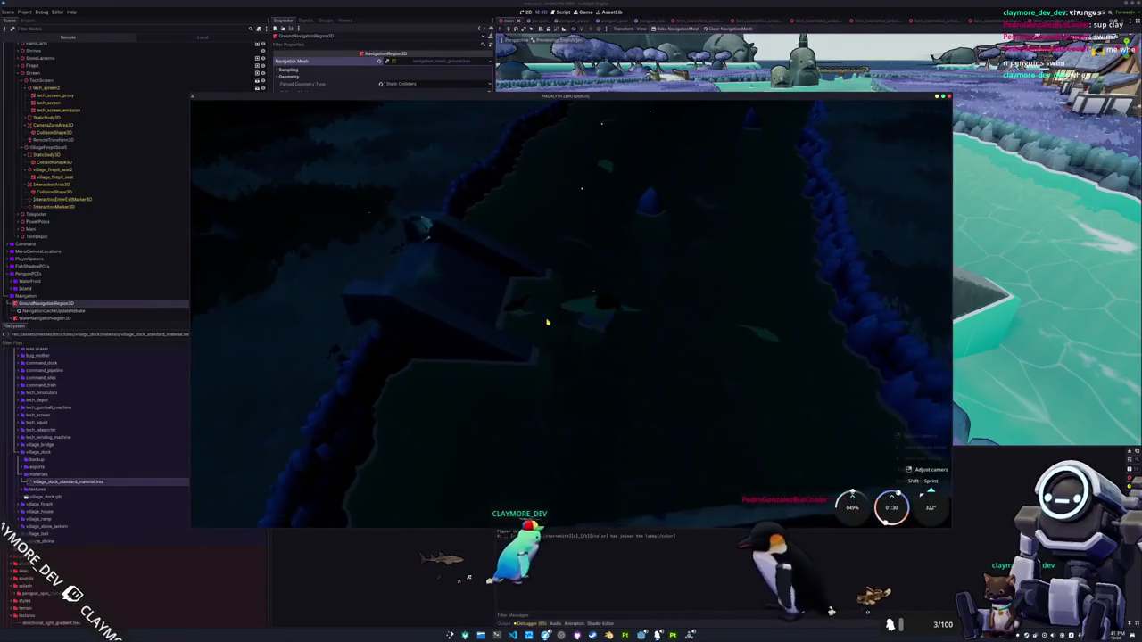
{"action": "key", "text": "w"}
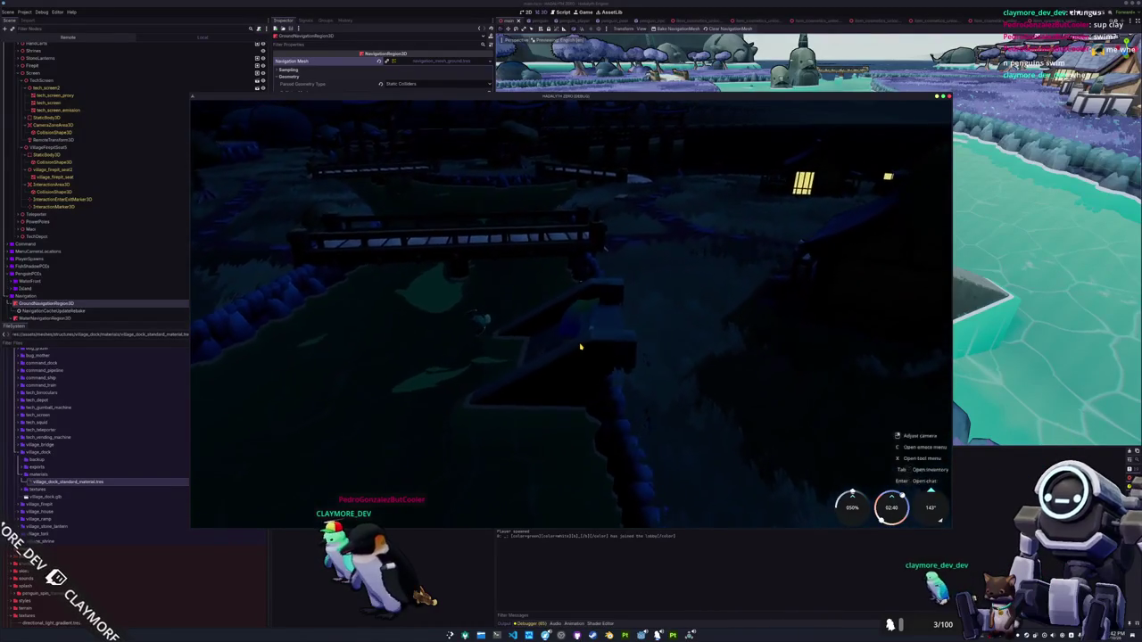
{"action": "key", "text": "t"}
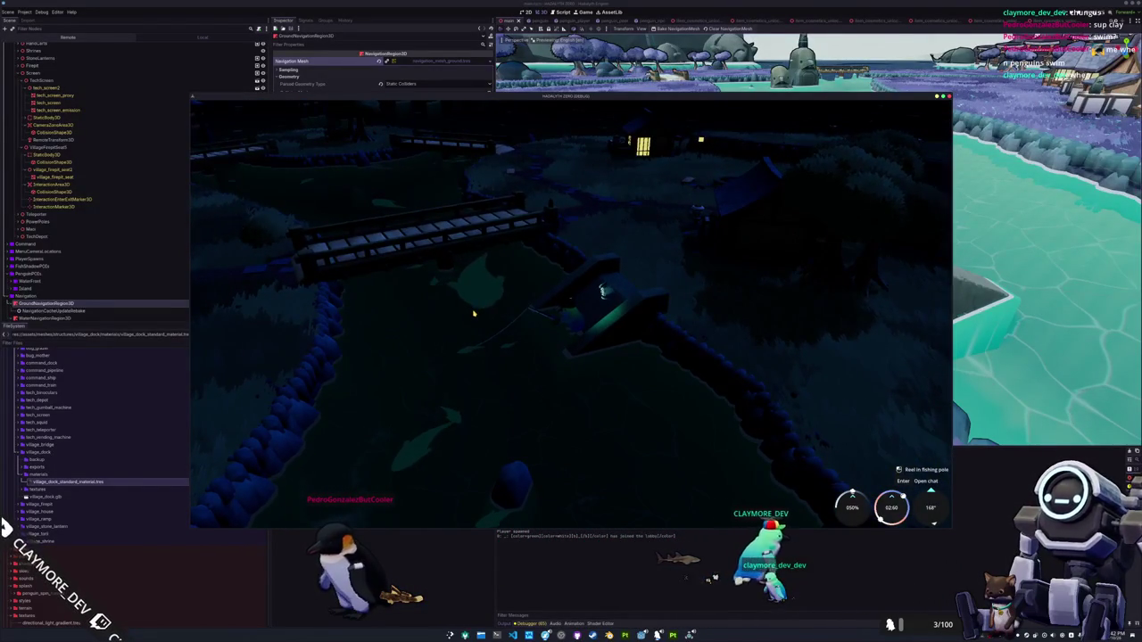
{"action": "left_click", "coordinate": [474, 313]}
Stop the game and open the placed dock's own village_dock scene
{"action": "key", "text": "F8"}
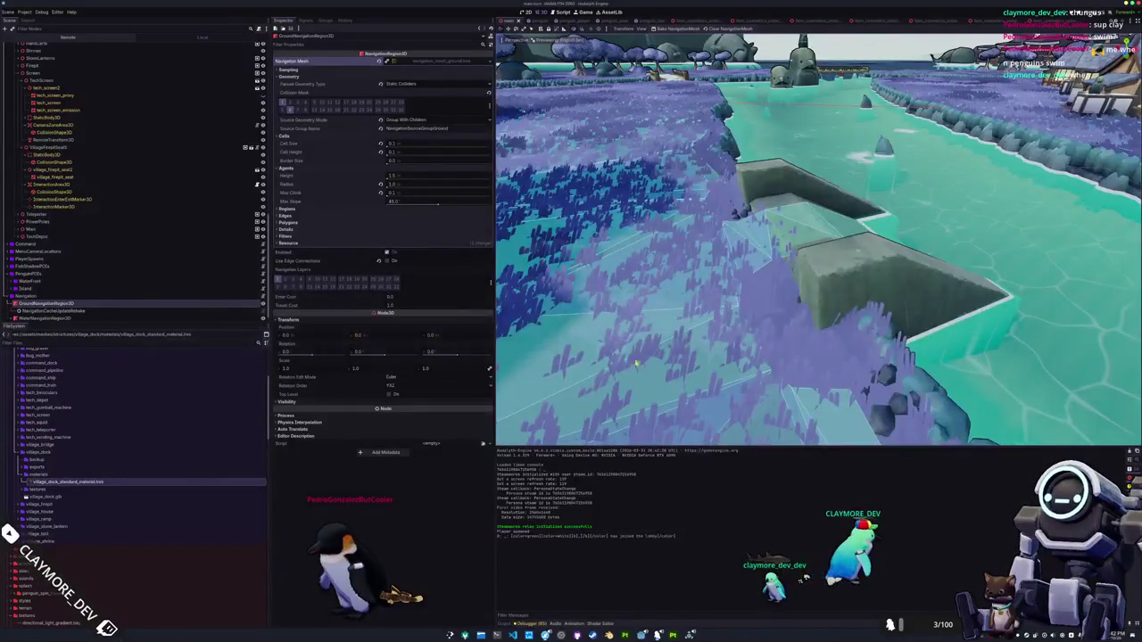
{"action": "left_click", "coordinate": [825, 237]}
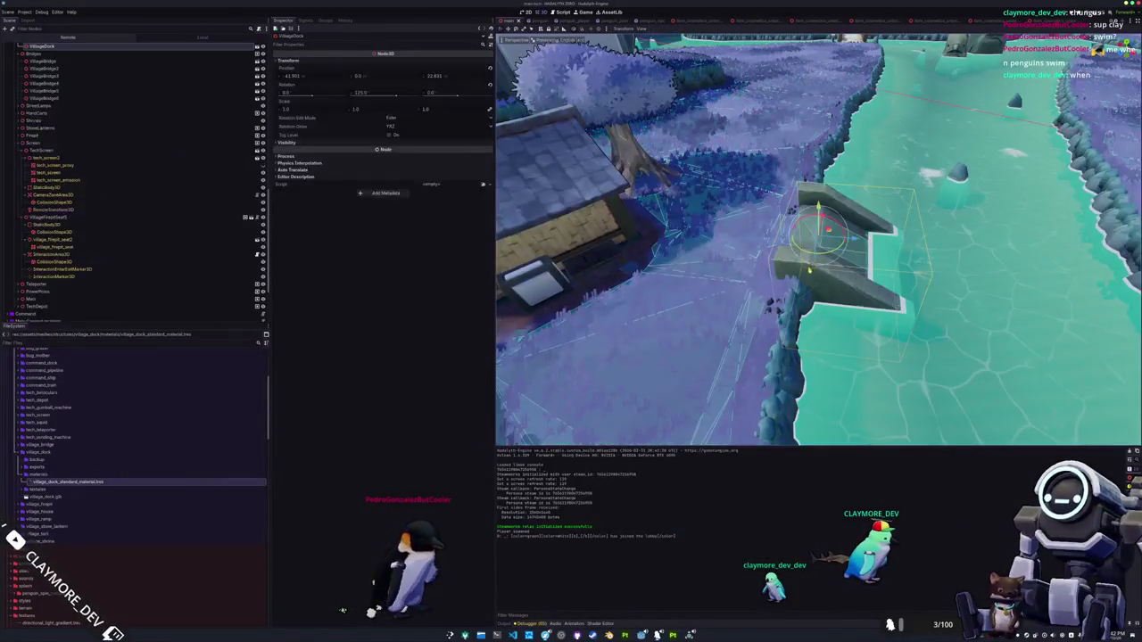
{"action": "left_click", "coordinate": [257, 46]}
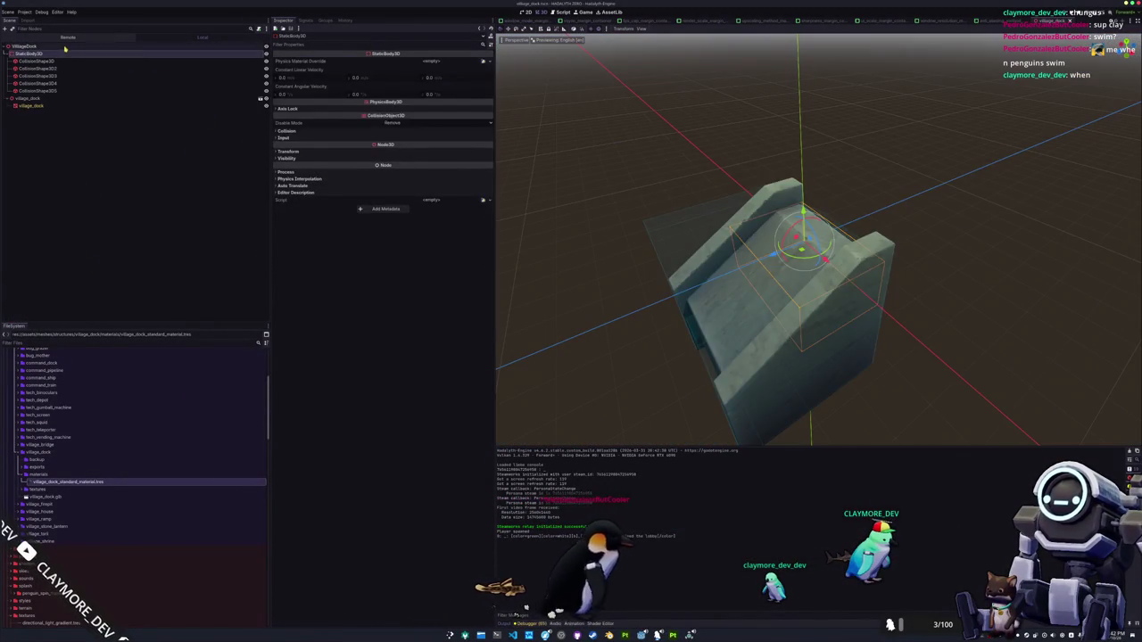
Add a StaticBody3D to the dock root with a CollisionShape3D child
{"action": "right_click", "coordinate": [64, 48]}
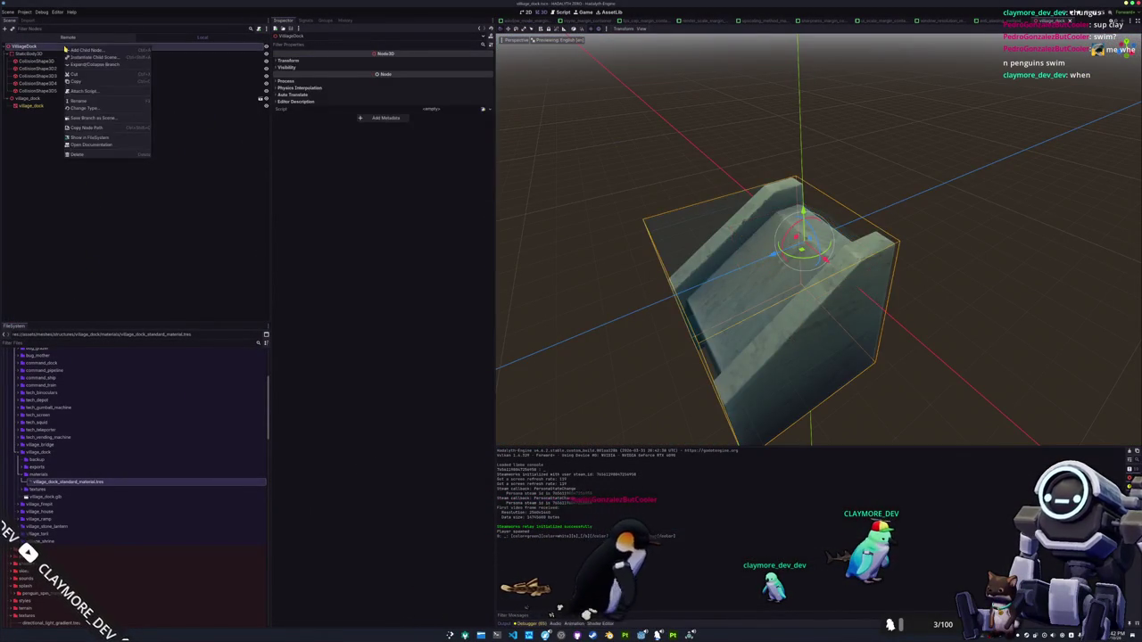
{"action": "left_click", "coordinate": [99, 59]}
{"action": "type", "text": "static"}
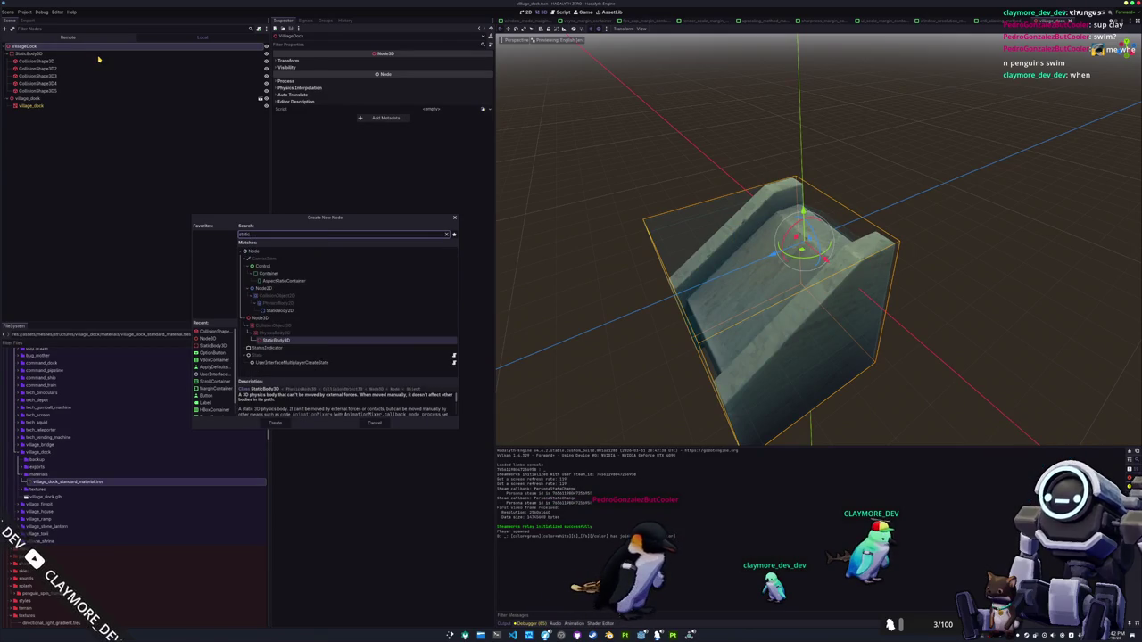
{"action": "key", "text": "Return"}
{"action": "right_click", "coordinate": [188, 119]}
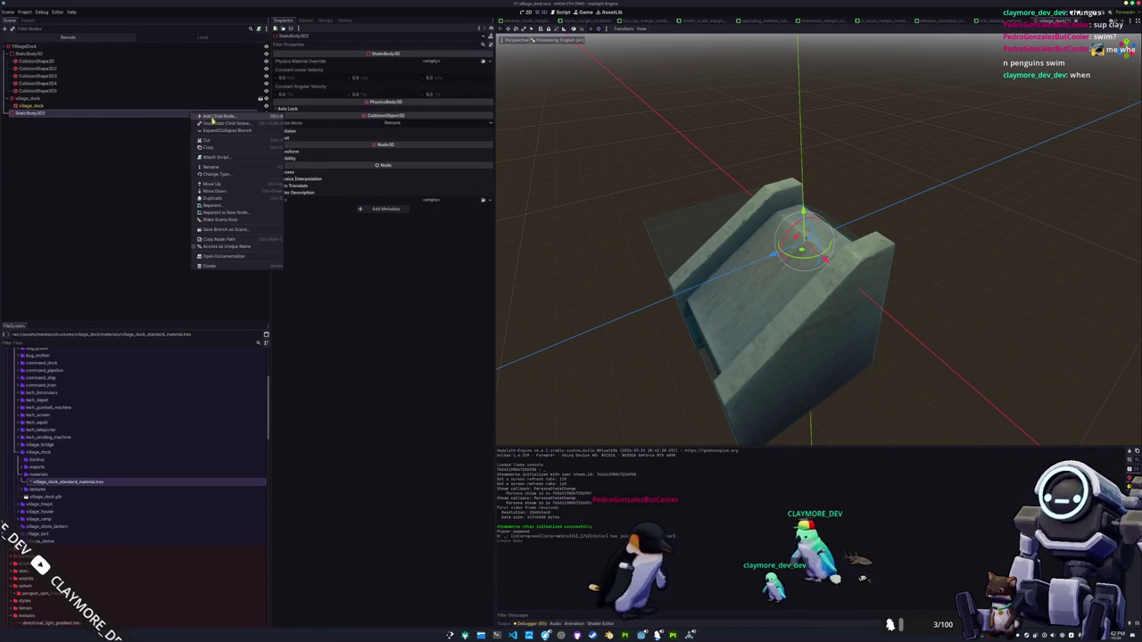
{"action": "left_click", "coordinate": [213, 118]}
{"action": "type", "text": "collision"}
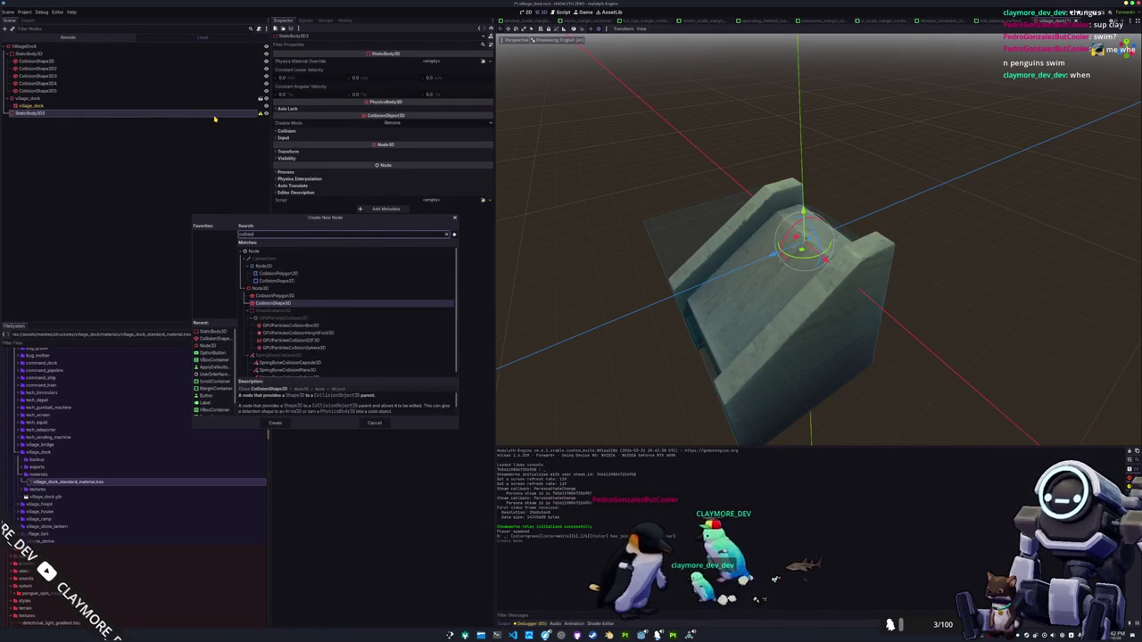
{"action": "key", "text": "Return"}
Review the new body's named collision layers, save the scene, and select its collision shape
{"action": "left_click", "coordinate": [98, 113]}
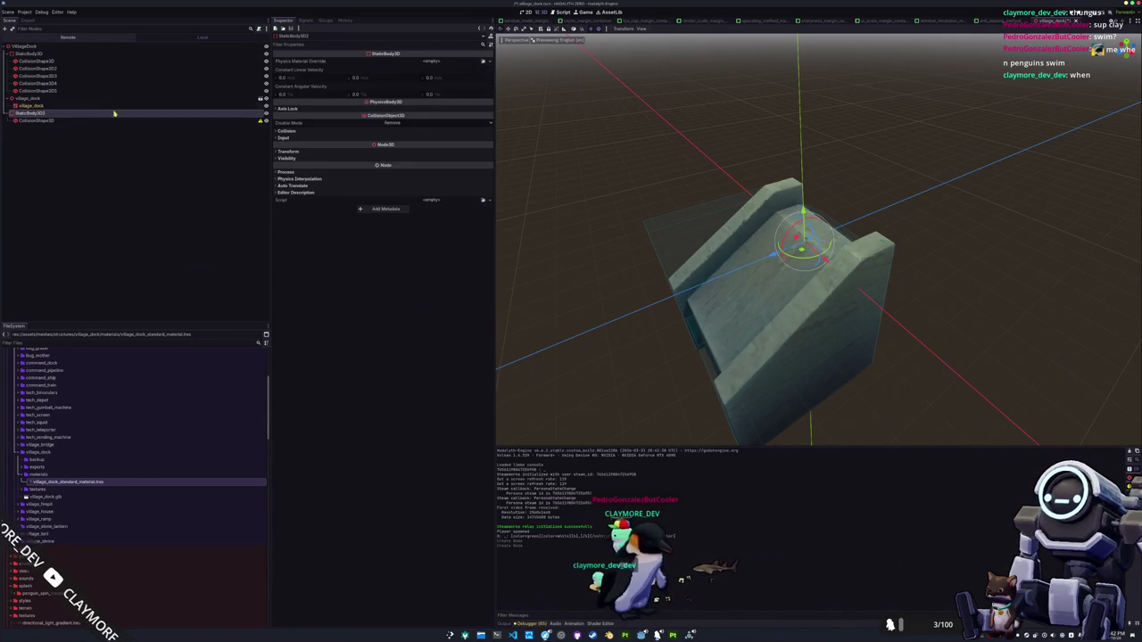
{"action": "left_click", "coordinate": [287, 131]}
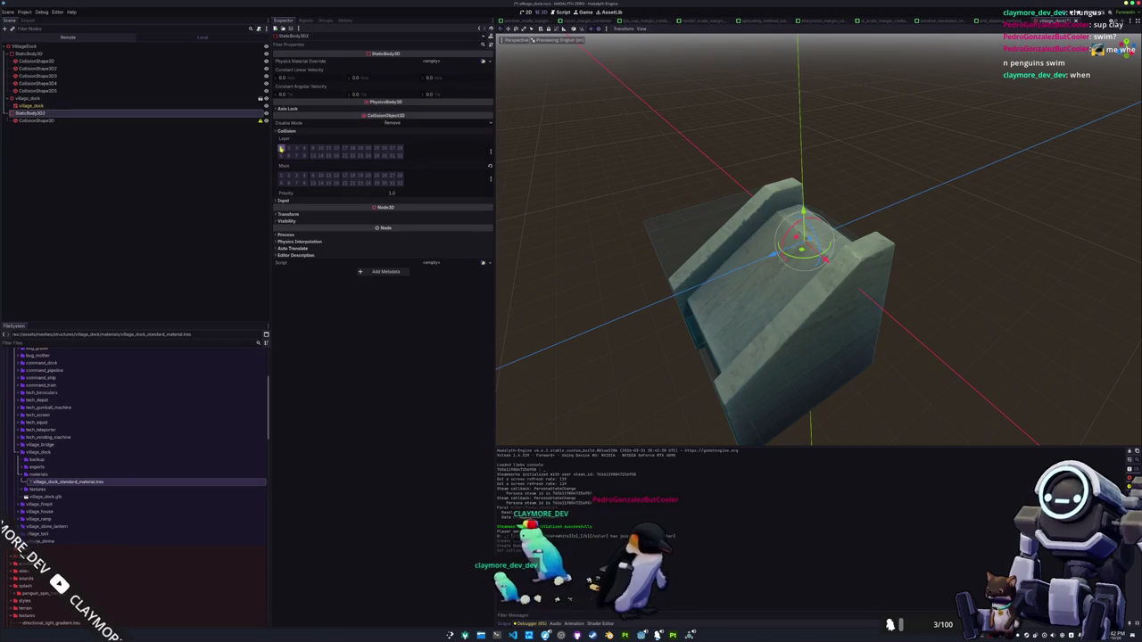
{"action": "left_click", "coordinate": [490, 152]}
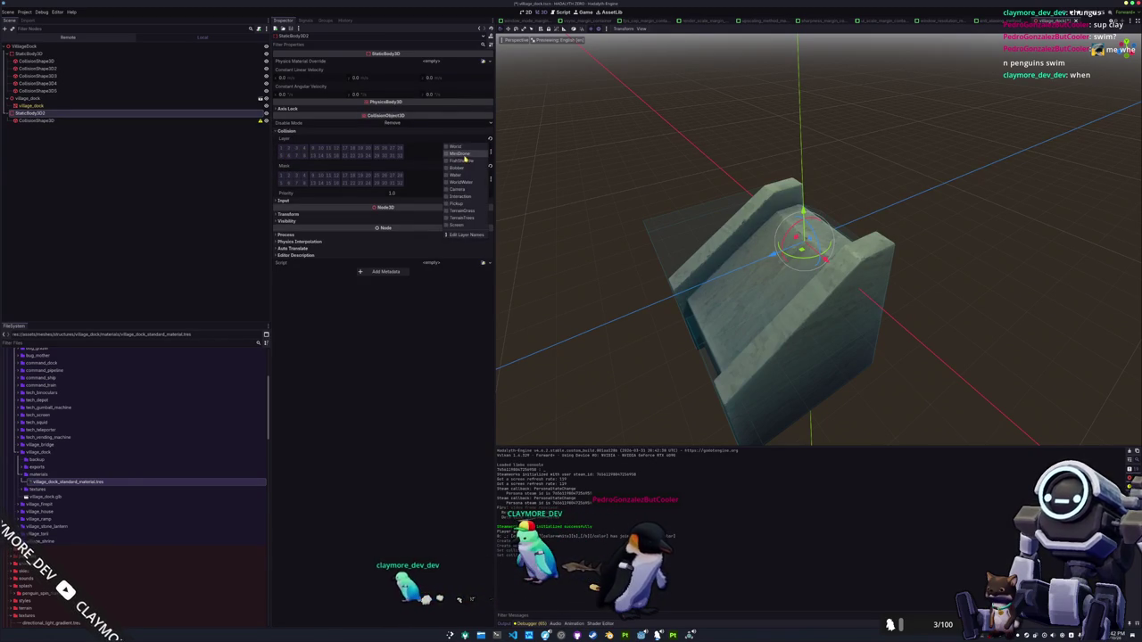
{"action": "key", "text": "ctrl+s"}
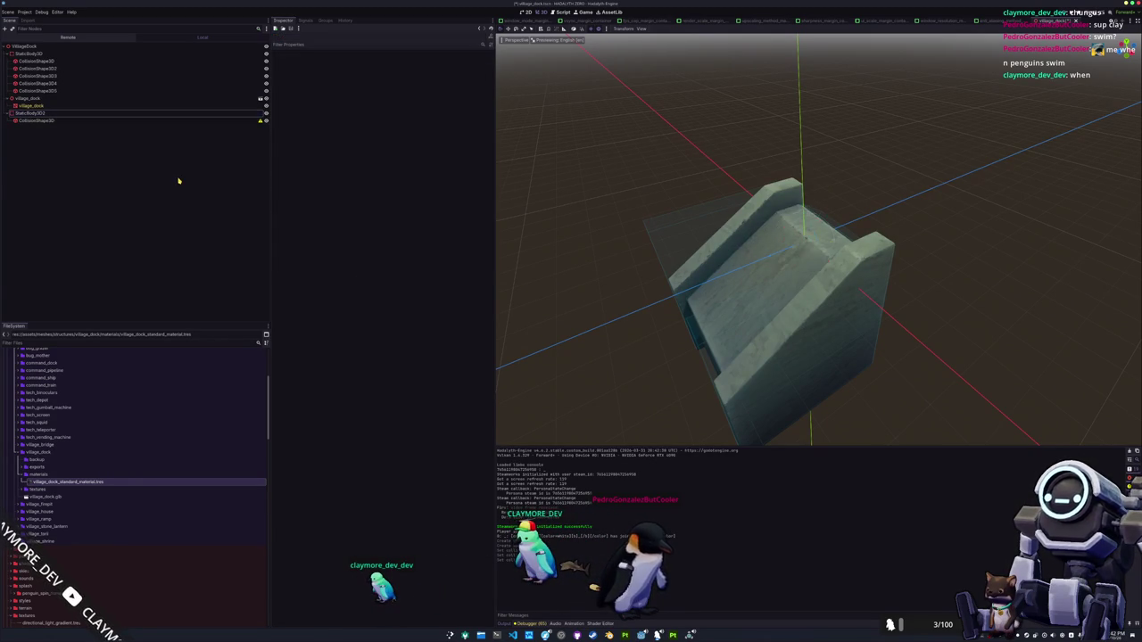
{"action": "left_click", "coordinate": [65, 120]}
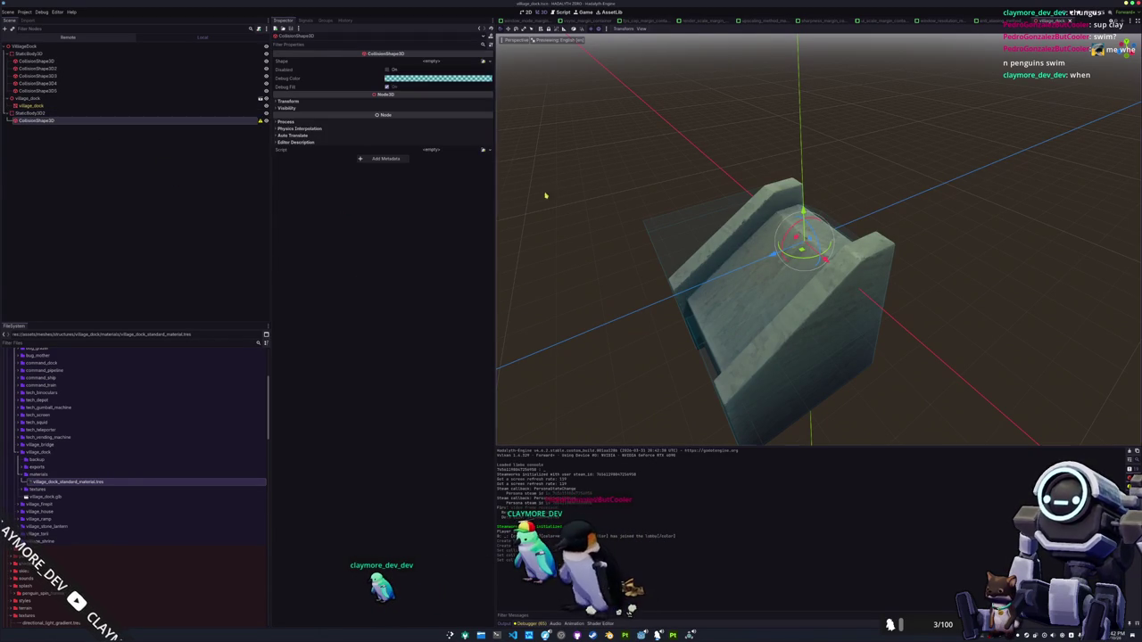
Give the new collision shape a BoxShape3D enclosing the whole dock, then run the game
{"action": "left_click", "coordinate": [490, 62]}
{"action": "left_click", "coordinate": [451, 90]}
{"action": "key", "text": "KP_3"}
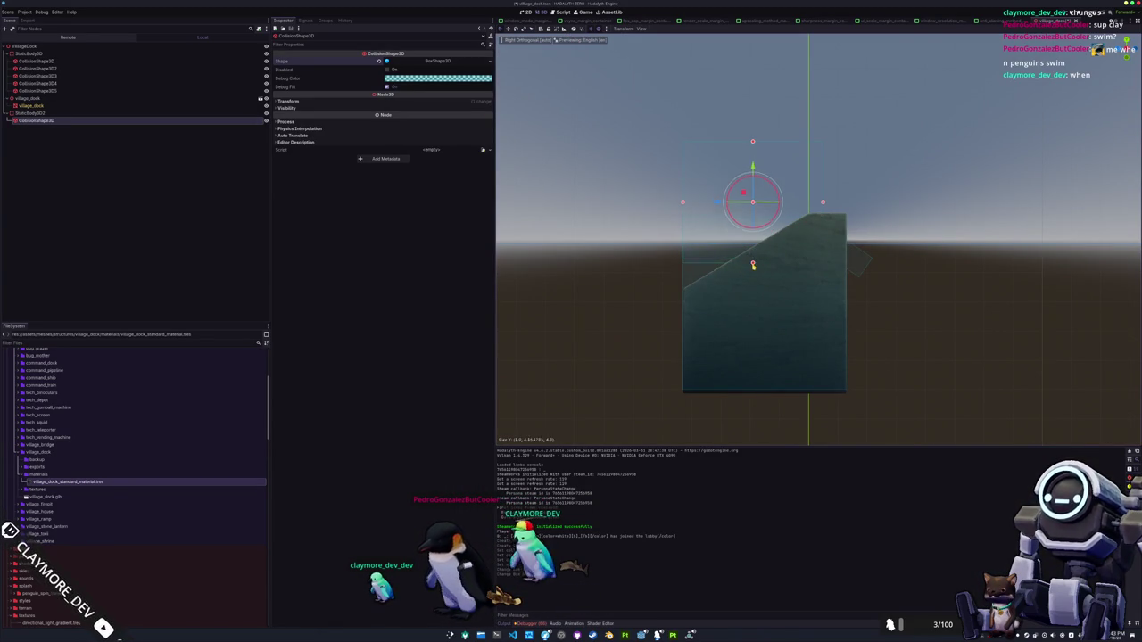
{"action": "left_click_drag", "start_coordinate": [685, 328], "coordinate": [624, 294]}
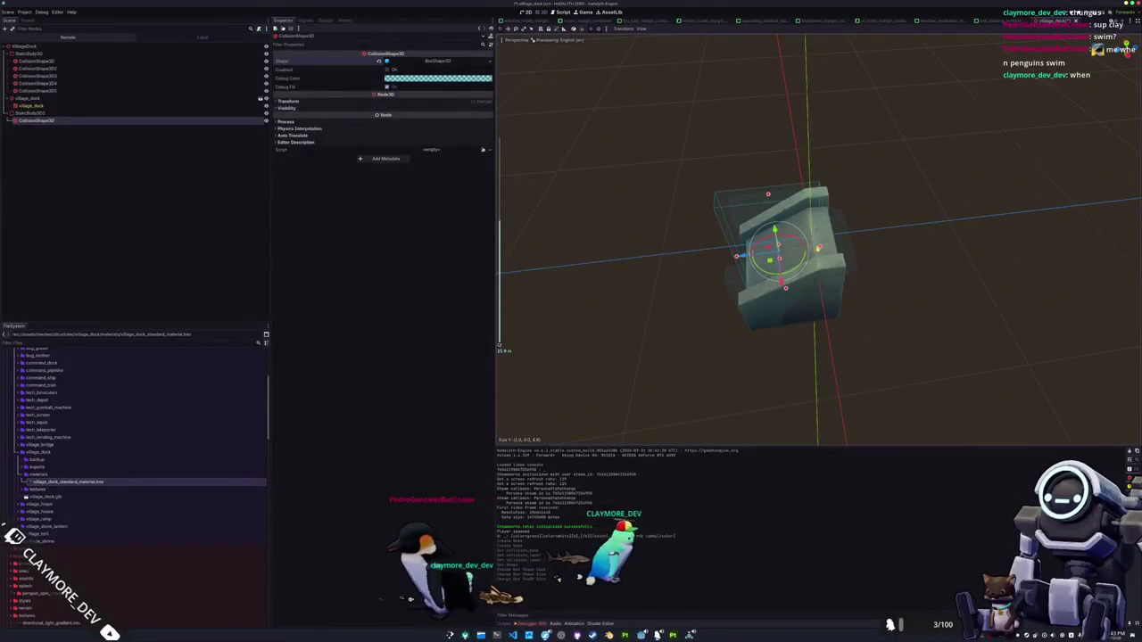
{"action": "key", "text": "KP_7"}
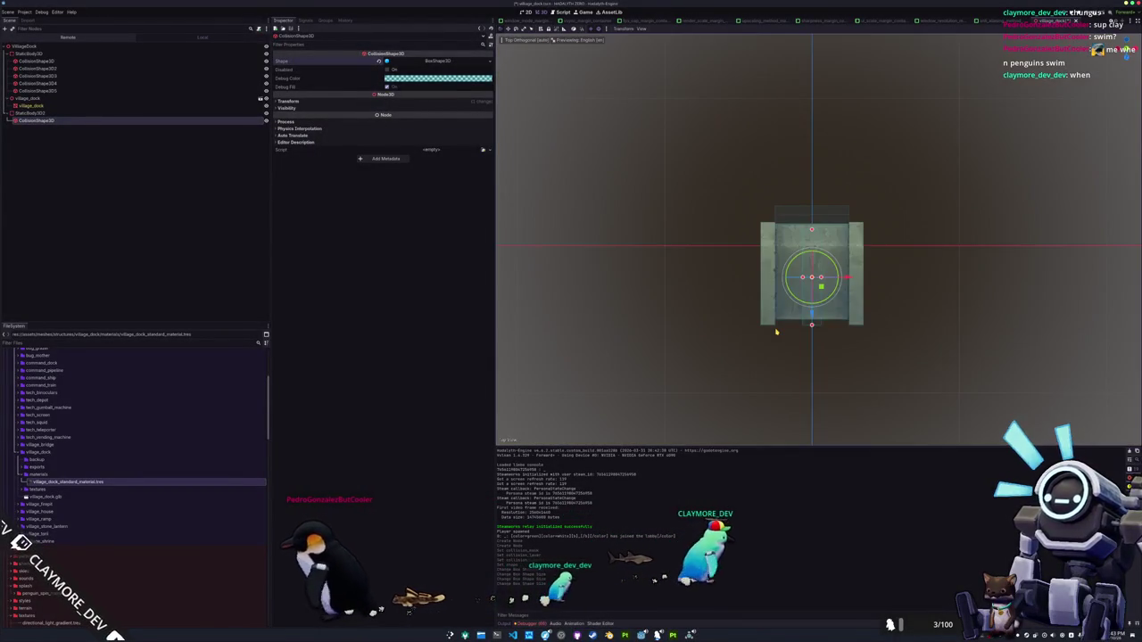
{"action": "scroll", "coordinate": [809, 285], "scroll_direction": "up", "scroll_amount": 3}
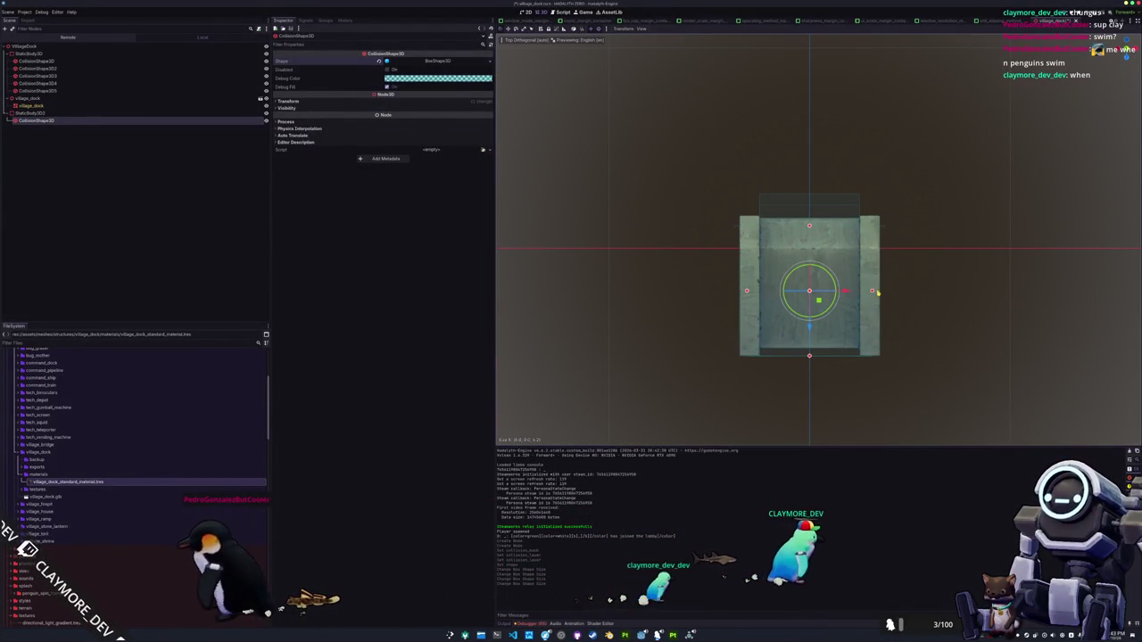
{"action": "mouse_move", "coordinate": [884, 294]}
{"action": "left_mouse_down"}
{"action": "mouse_move", "coordinate": [899, 321]}
{"action": "mouse_move", "coordinate": [827, 108]}
{"action": "left_mouse_up"}
{"action": "left_click", "coordinate": [828, 108]}
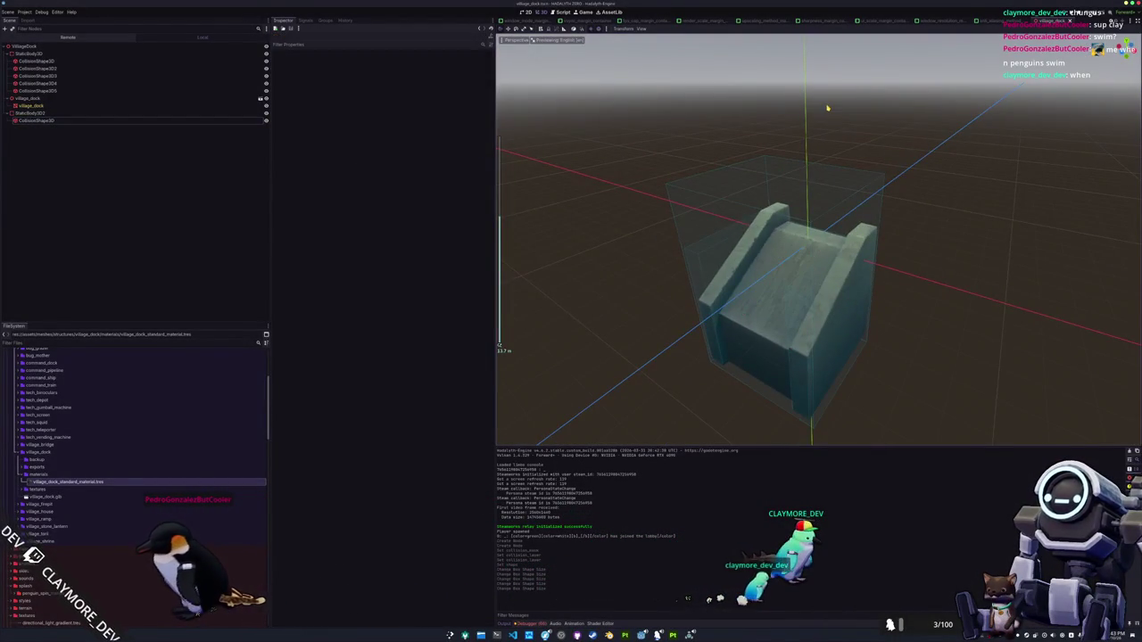
{"action": "key", "text": "F5"}
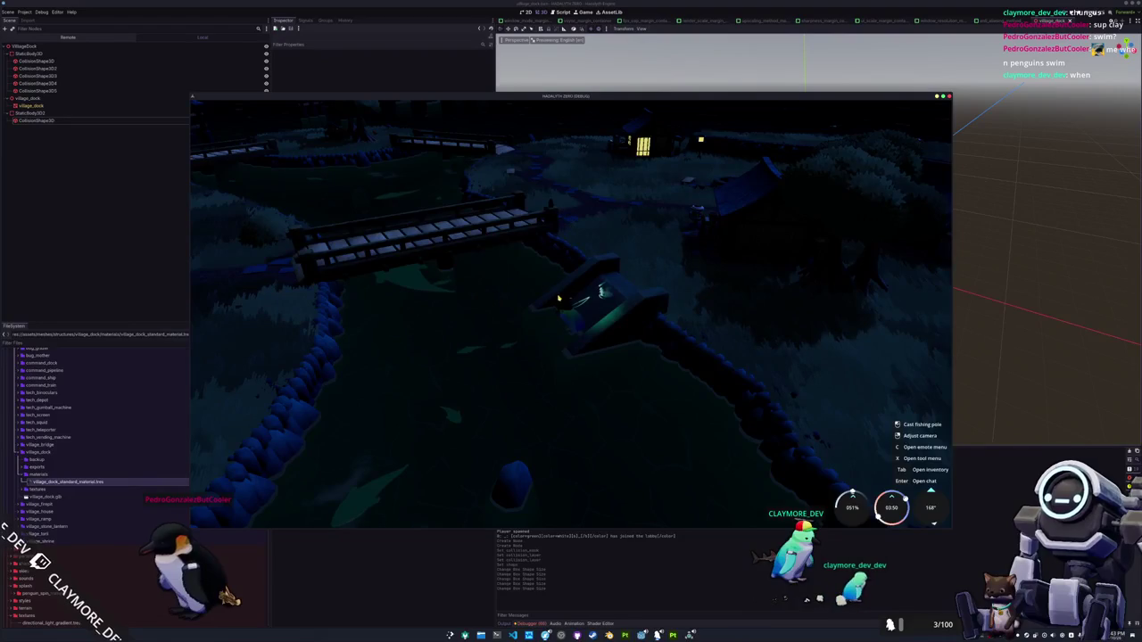
Close the game, return to the main scene, and bake WaterNavigationRegion3D's navigation mesh
{"action": "key", "text": "F8"}
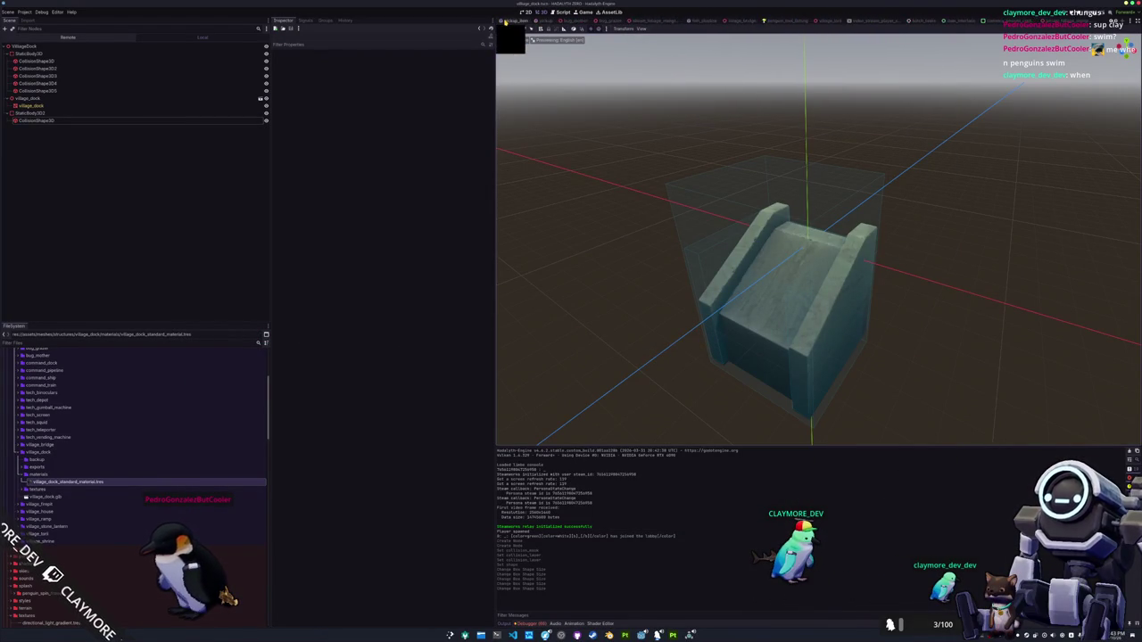
{"action": "key", "text": "ctrl+w"}
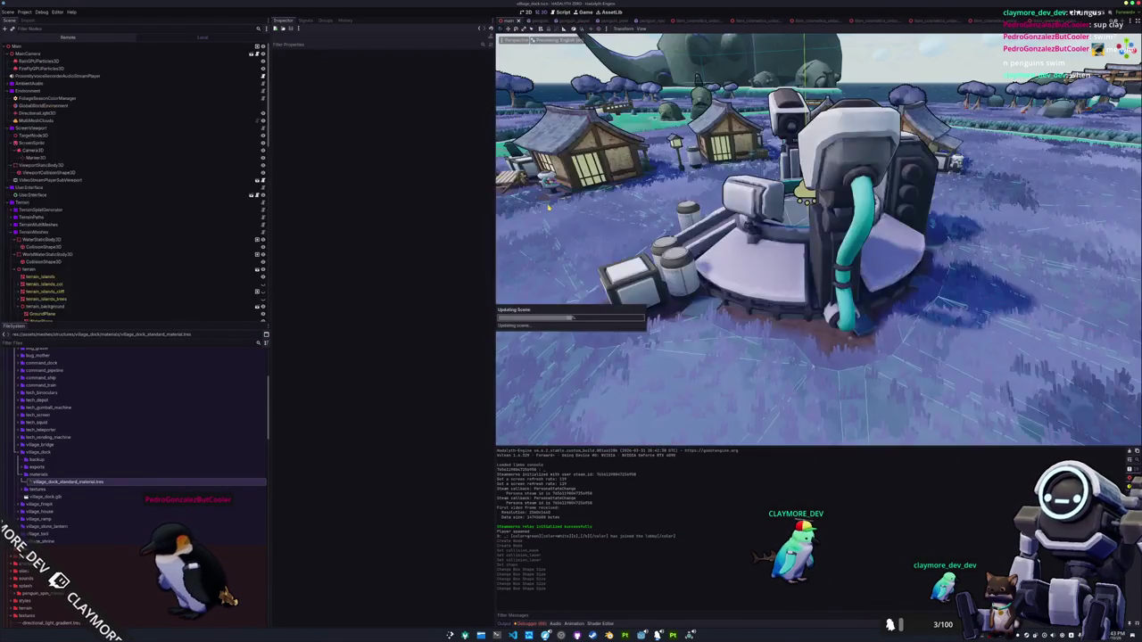
{"action": "scroll", "coordinate": [129, 268], "scroll_direction": "down", "scroll_amount": 15}
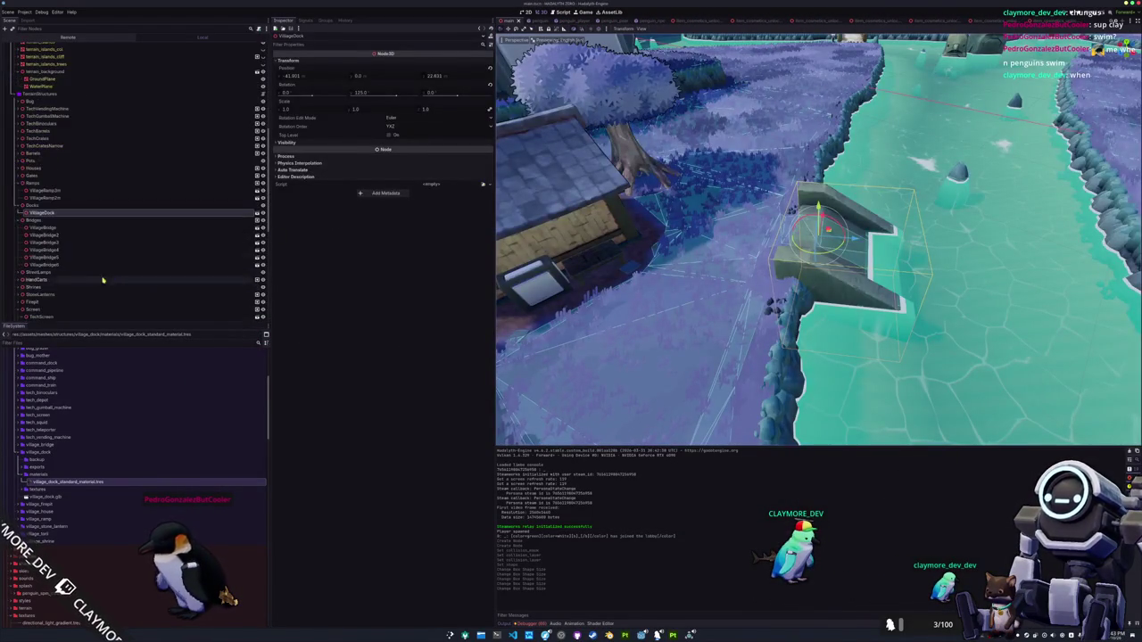
{"action": "left_click", "coordinate": [73, 311]}
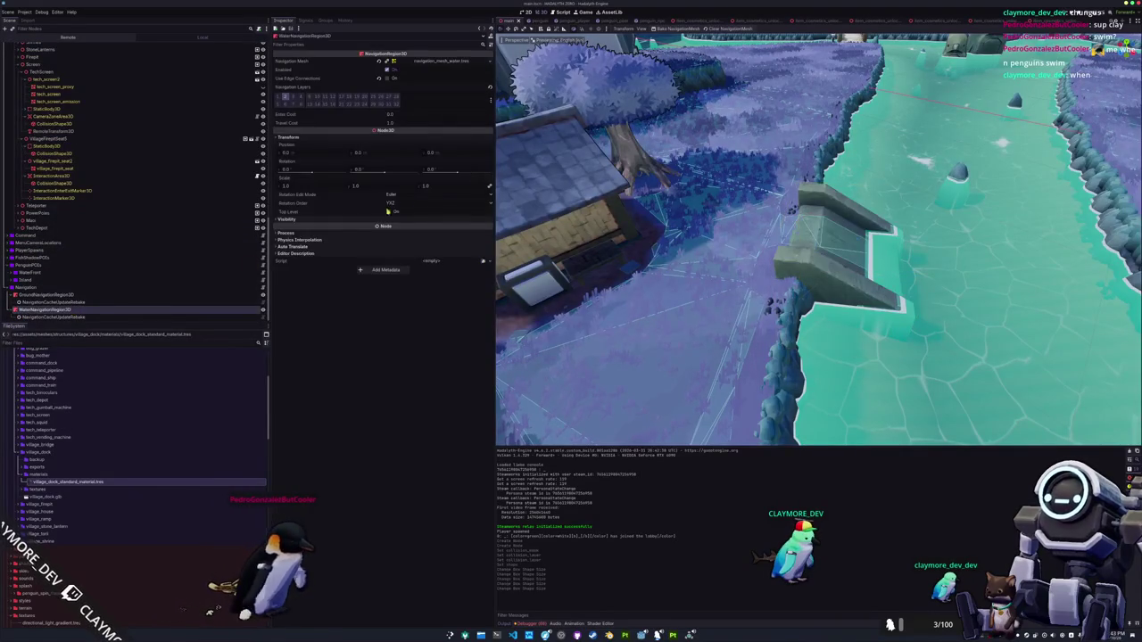
{"action": "left_click", "coordinate": [665, 29]}
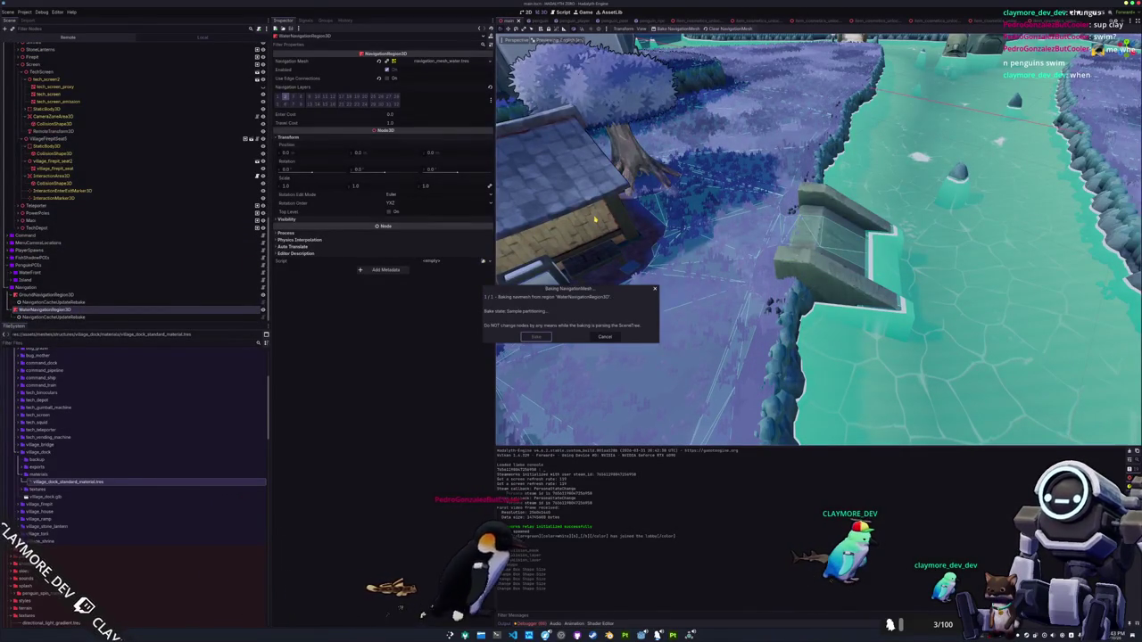
{"action": "mouse_move", "coordinate": [640, 238]}
{"action": "left_mouse_down"}
{"action": "mouse_move", "coordinate": [589, 185]}
{"action": "mouse_move", "coordinate": [649, 273]}
{"action": "mouse_move", "coordinate": [644, 291]}
{"action": "left_mouse_up"}
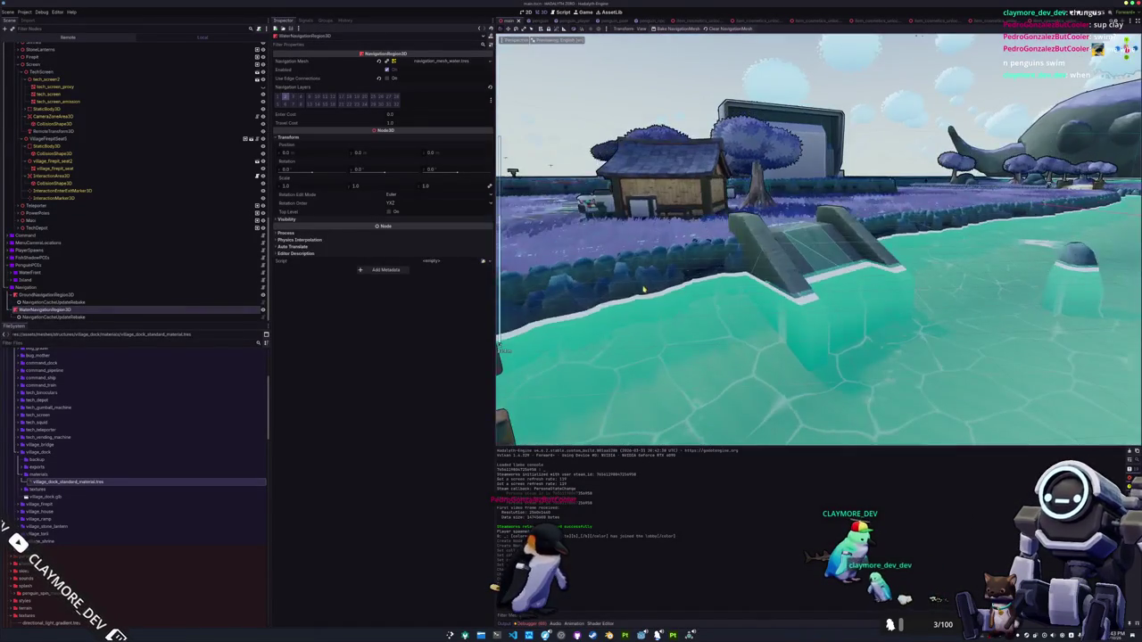
{"action": "scroll", "coordinate": [104, 177], "scroll_direction": "up", "scroll_amount": 5}
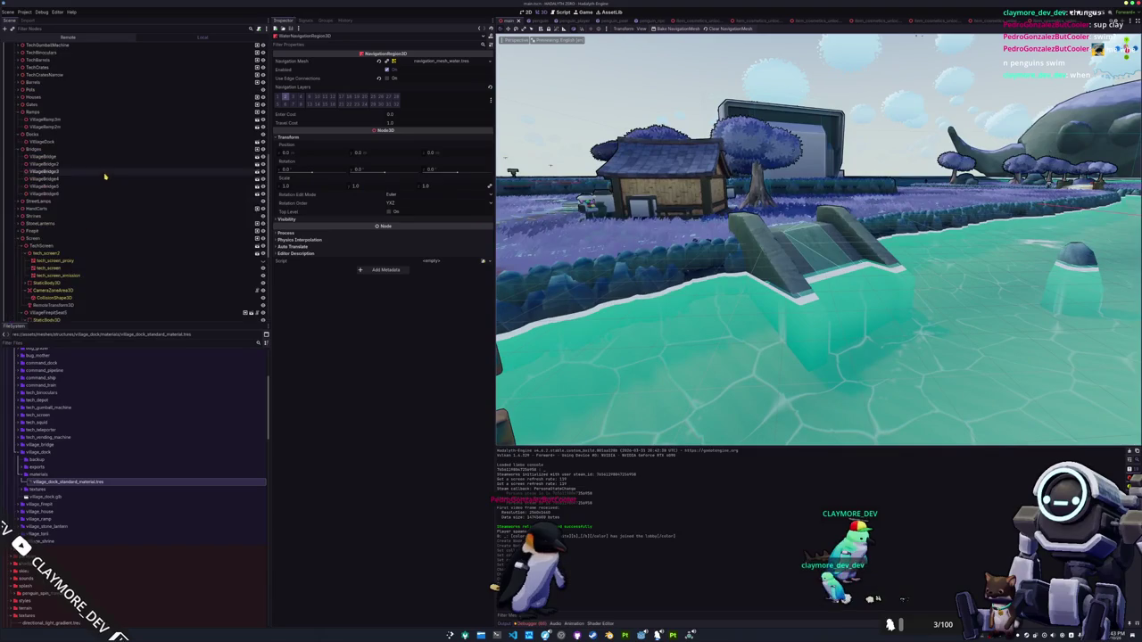
{"action": "left_click", "coordinate": [455, 62]}
{"action": "scroll", "coordinate": [238, 169], "scroll_direction": "up", "scroll_amount": 7}
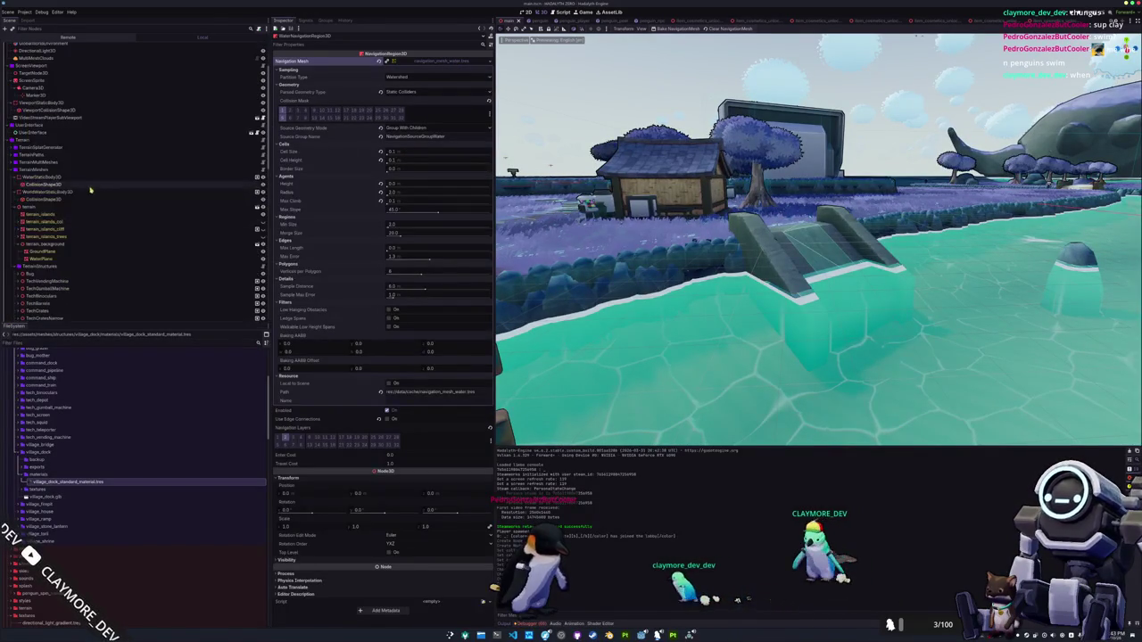
{"action": "scroll", "coordinate": [40, 232], "scroll_direction": "down", "scroll_amount": 3}
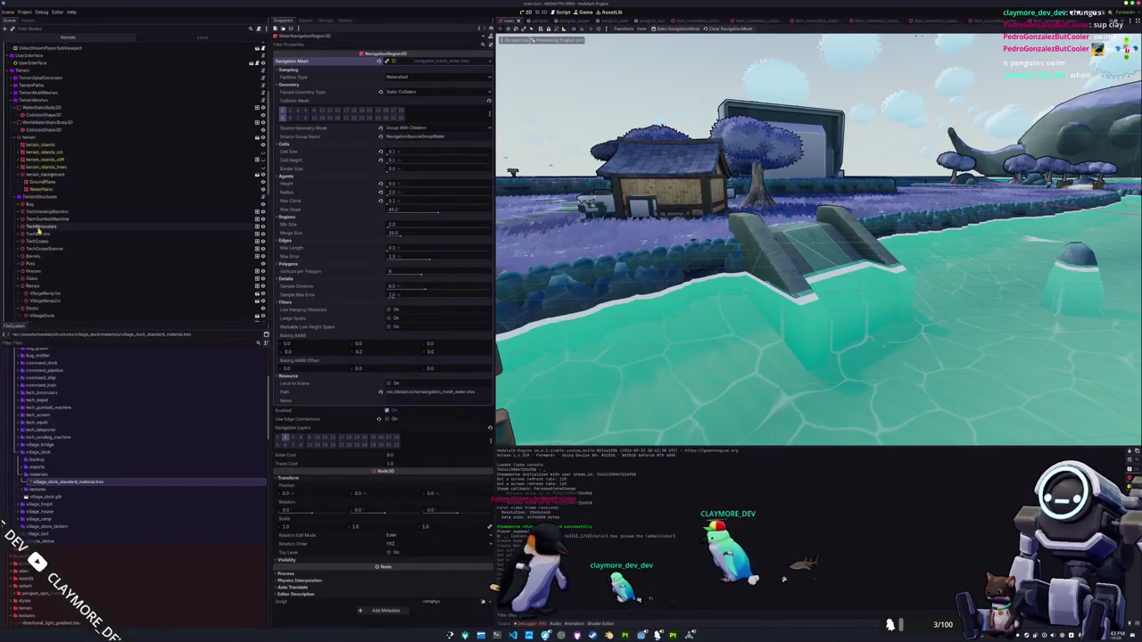
{"action": "left_click", "coordinate": [32, 273]}
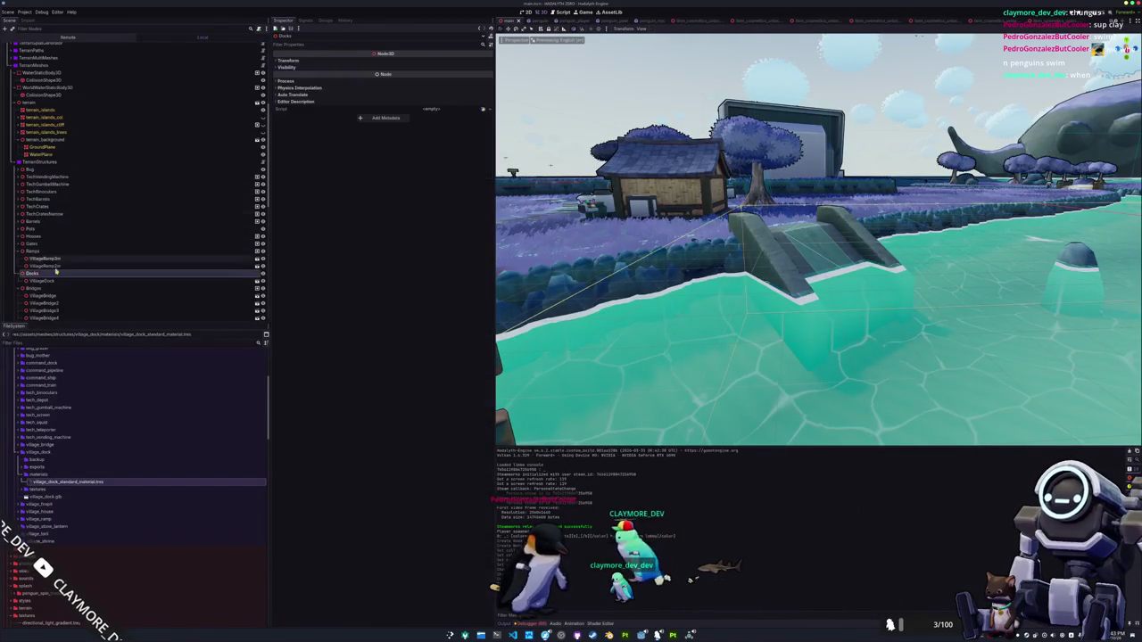
{"action": "left_click", "coordinate": [326, 20]}
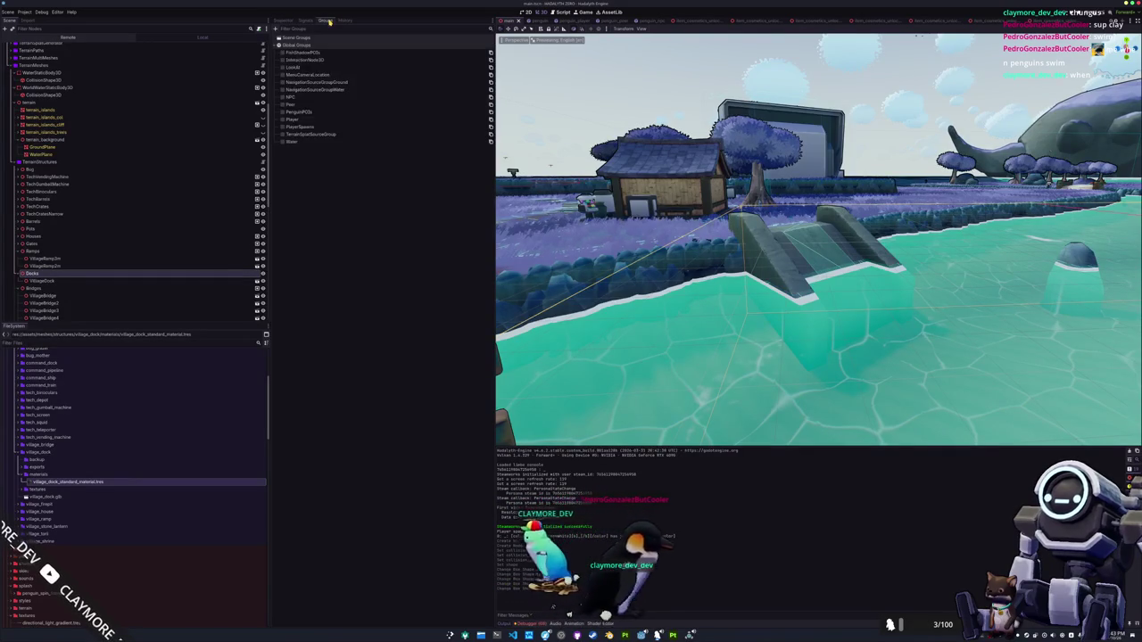
{"action": "left_click", "coordinate": [312, 89]}
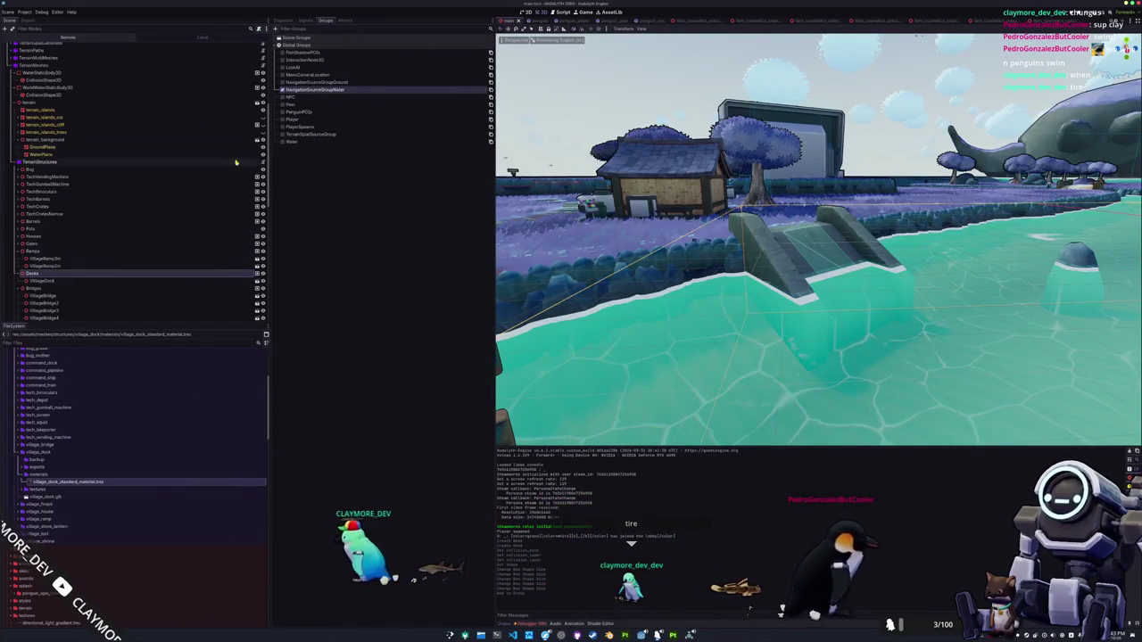
{"action": "left_click", "coordinate": [281, 134]}
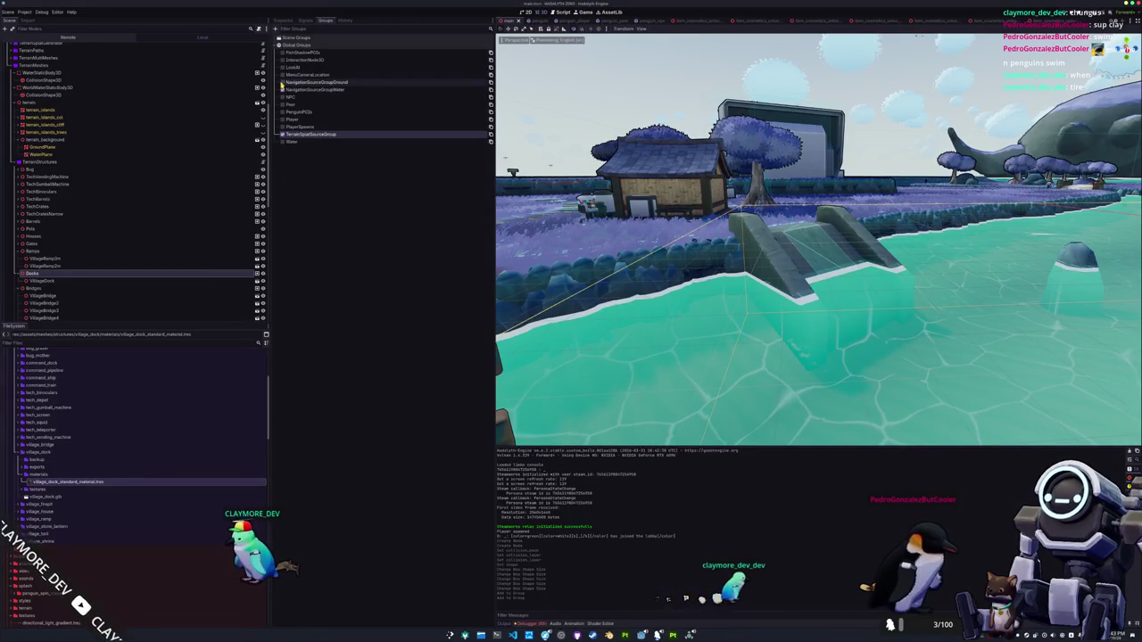
{"action": "left_click", "coordinate": [169, 165]}
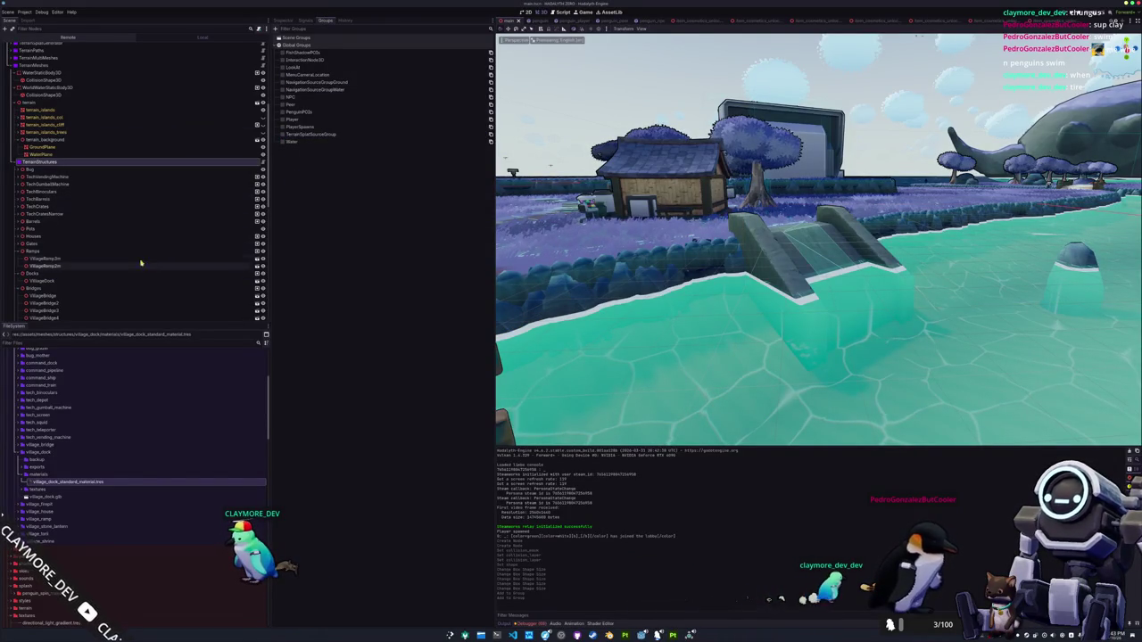
{"action": "left_click", "coordinate": [73, 291]}
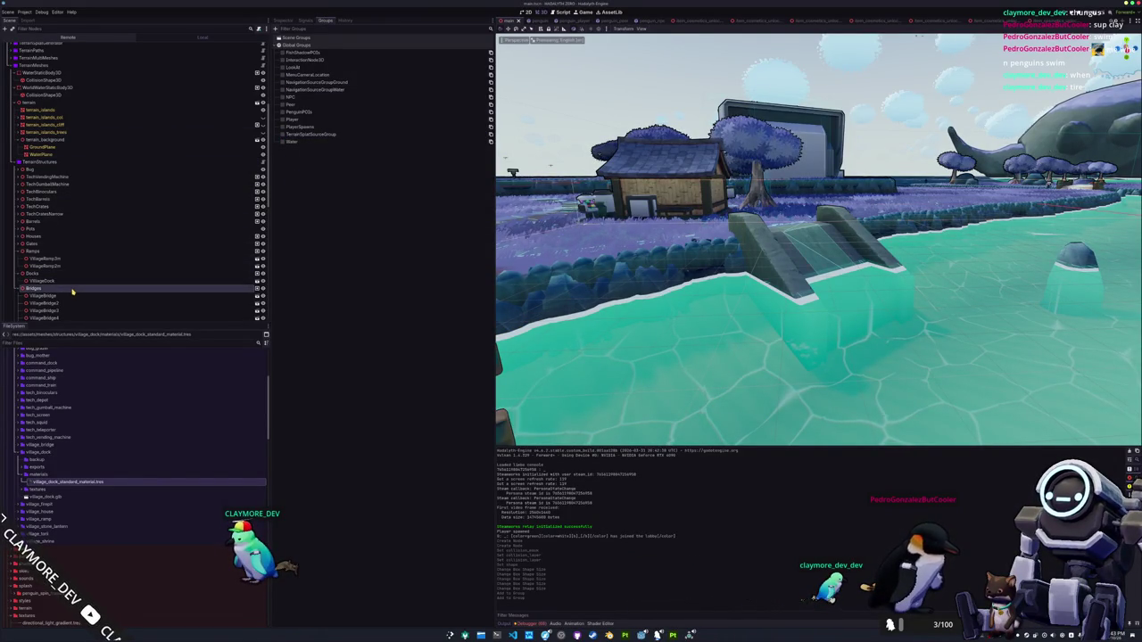
{"action": "left_click", "coordinate": [143, 273]}
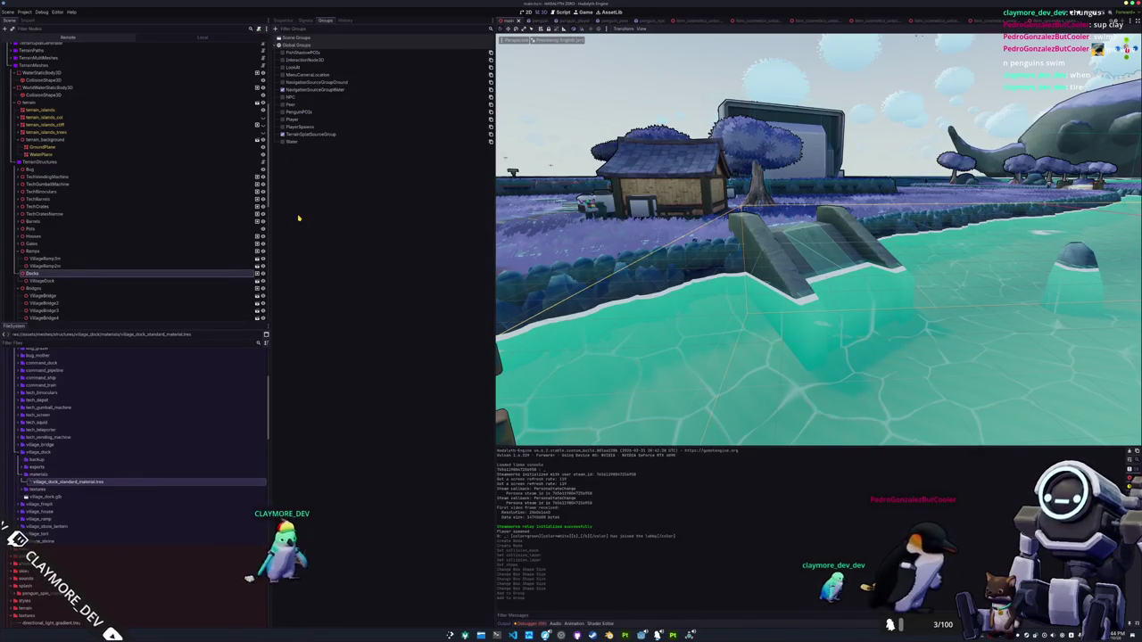
{"action": "scroll", "coordinate": [147, 150], "scroll_direction": "up", "scroll_amount": 3}
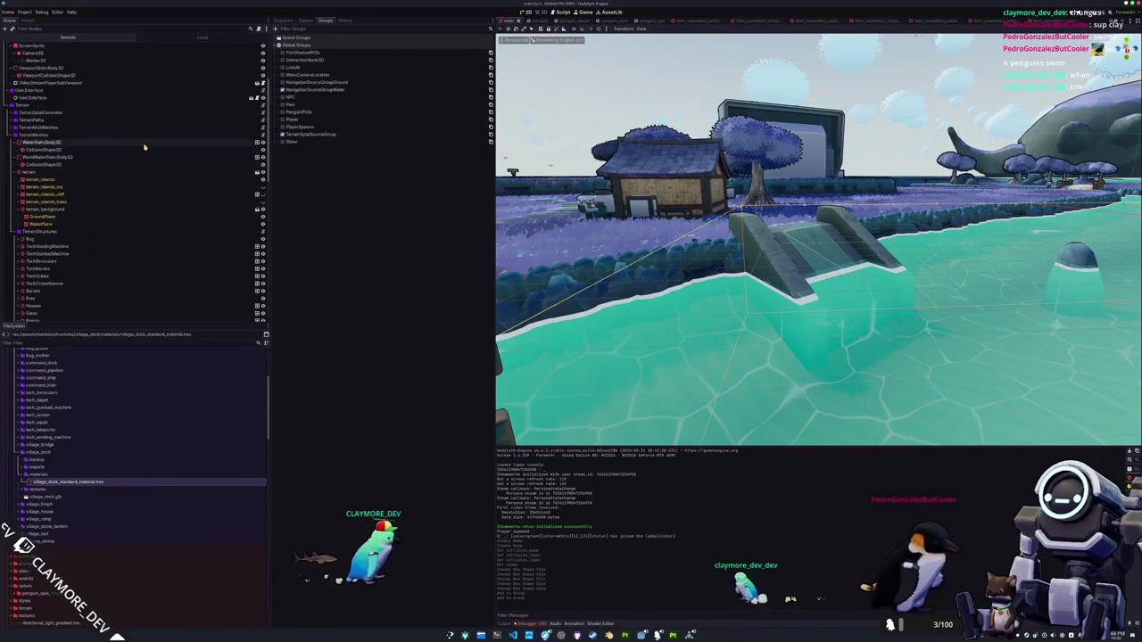
{"action": "left_click", "coordinate": [102, 233]}
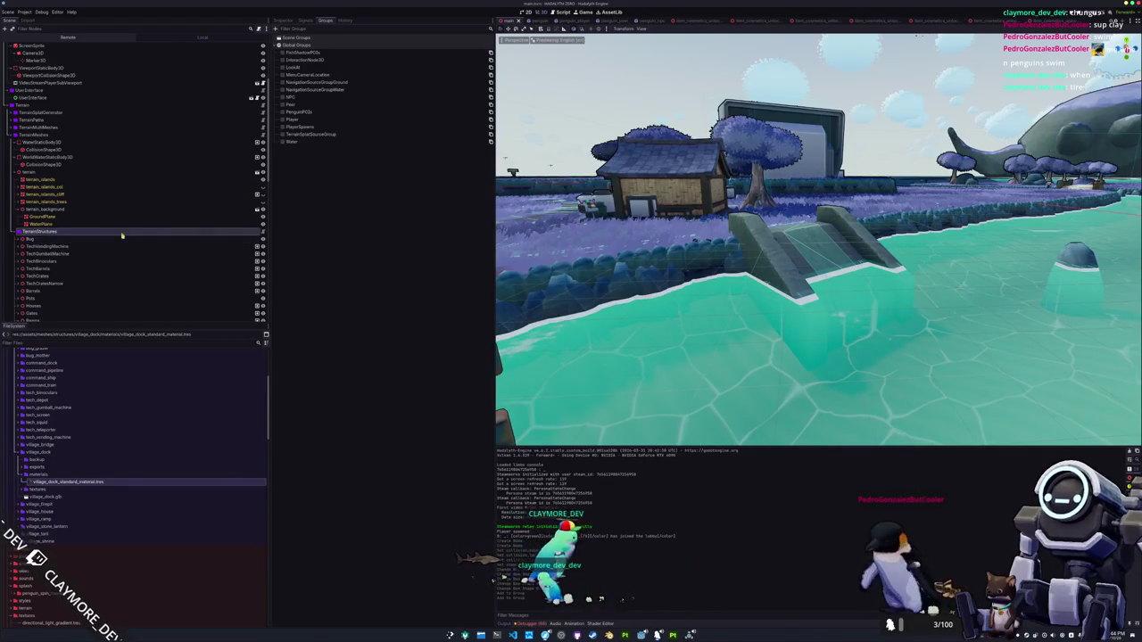
{"action": "scroll", "coordinate": [107, 259], "scroll_direction": "down", "scroll_amount": 3}
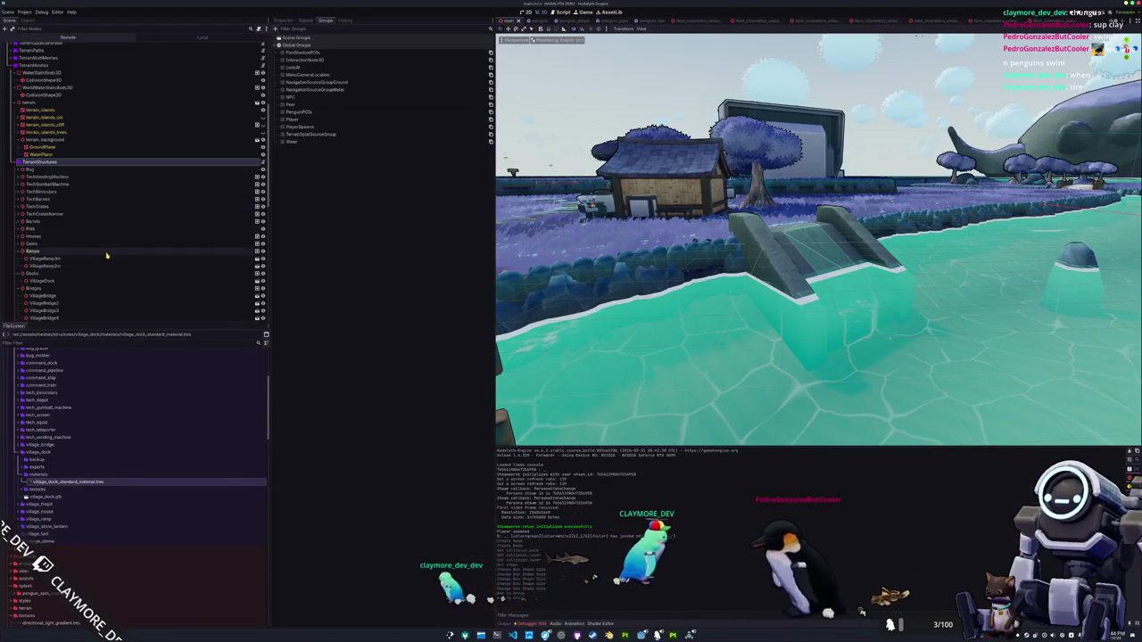
{"action": "scroll", "coordinate": [107, 252], "scroll_direction": "up", "scroll_amount": 3}
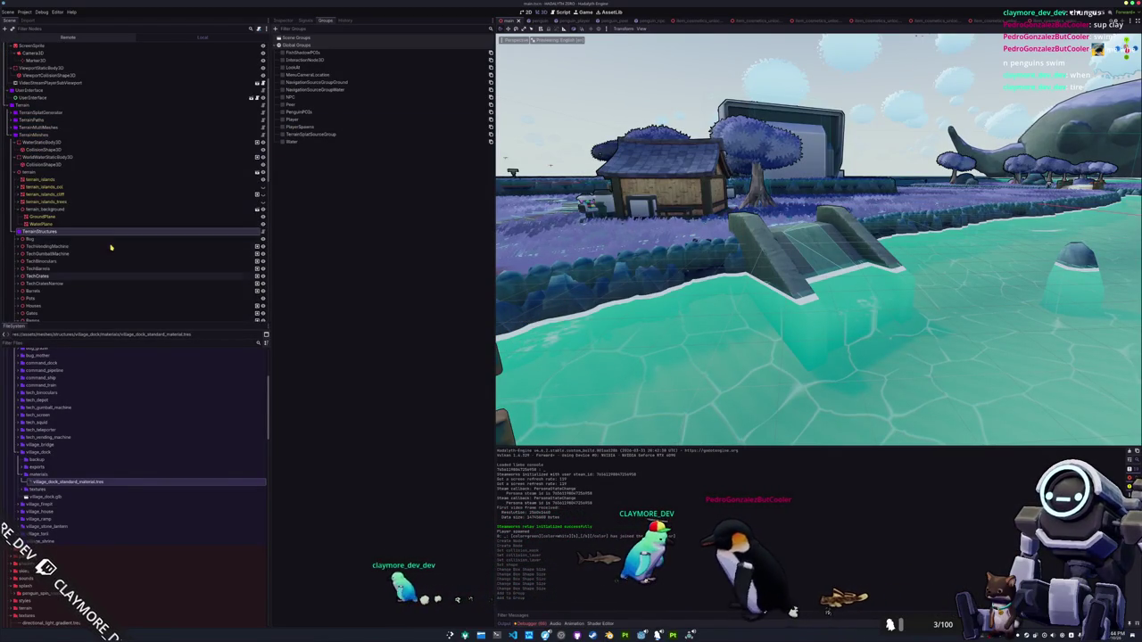
{"action": "left_click", "coordinate": [107, 142]}
{"action": "left_click", "coordinate": [107, 159]}
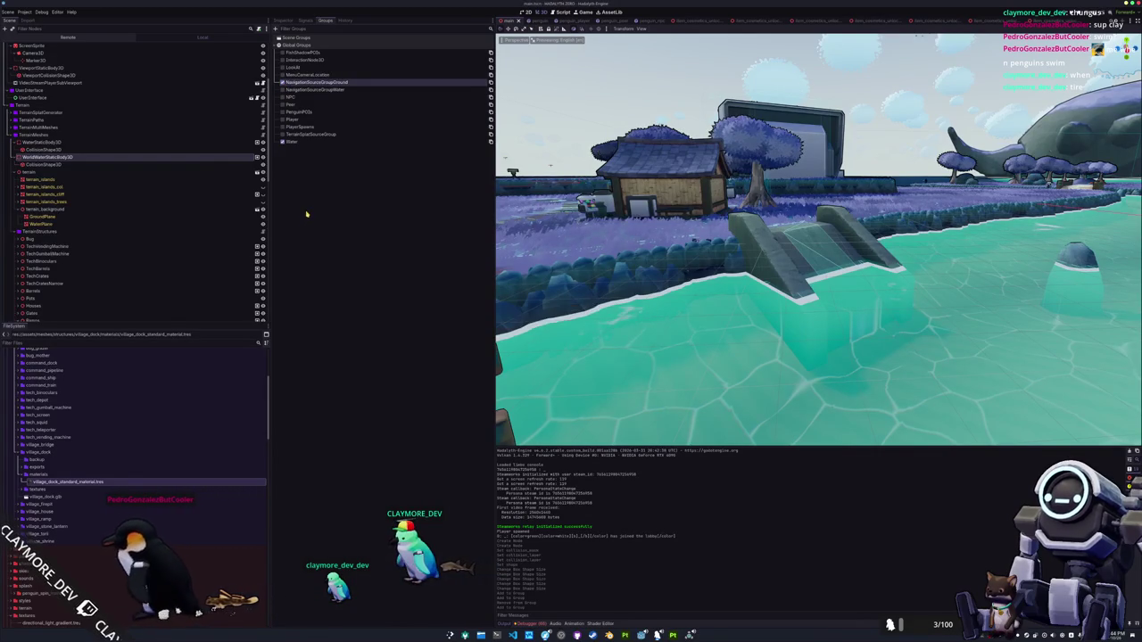
{"action": "left_click", "coordinate": [128, 174]}
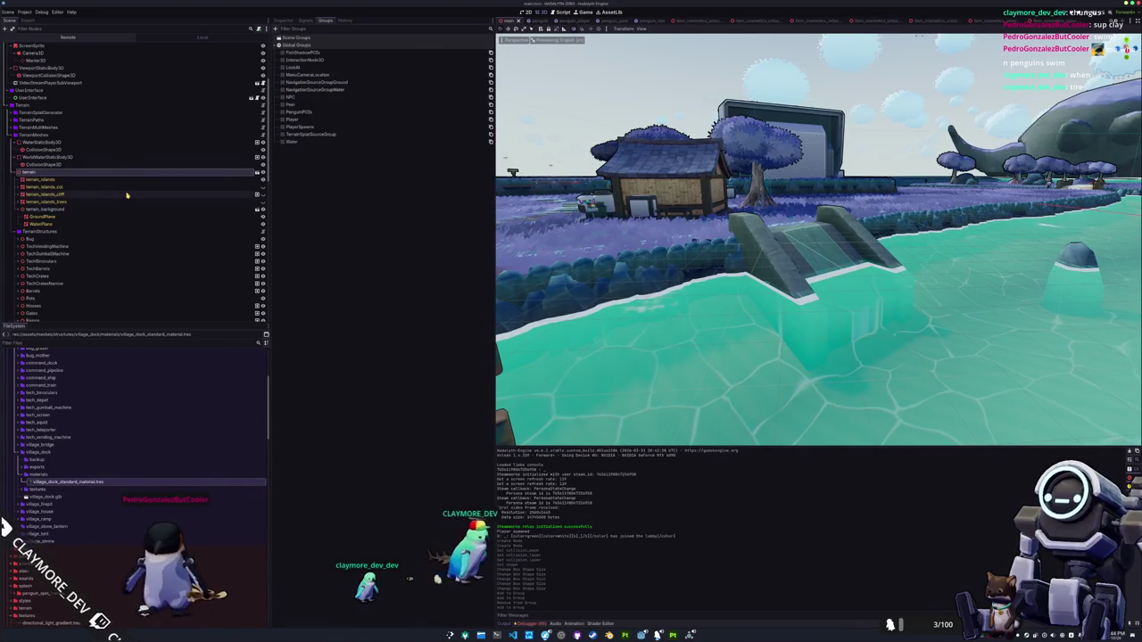
Review the terrain_islands cliff, trees and col nodes, save, and expand TerrainMultiMeshes
{"action": "left_click", "coordinate": [126, 194]}
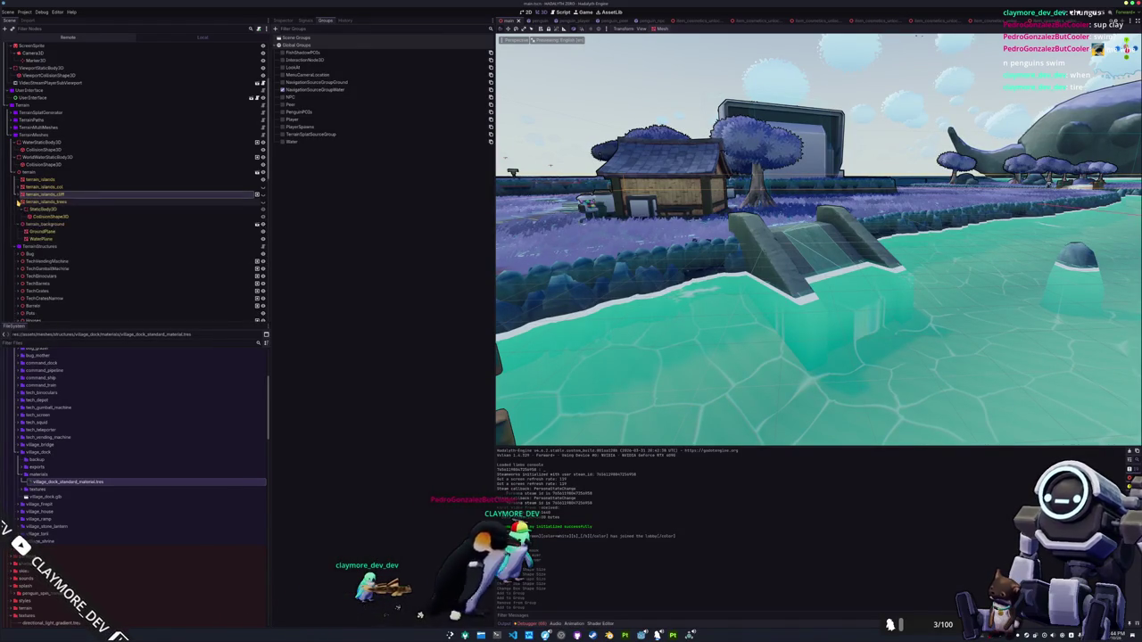
{"action": "left_click", "coordinate": [31, 217]}
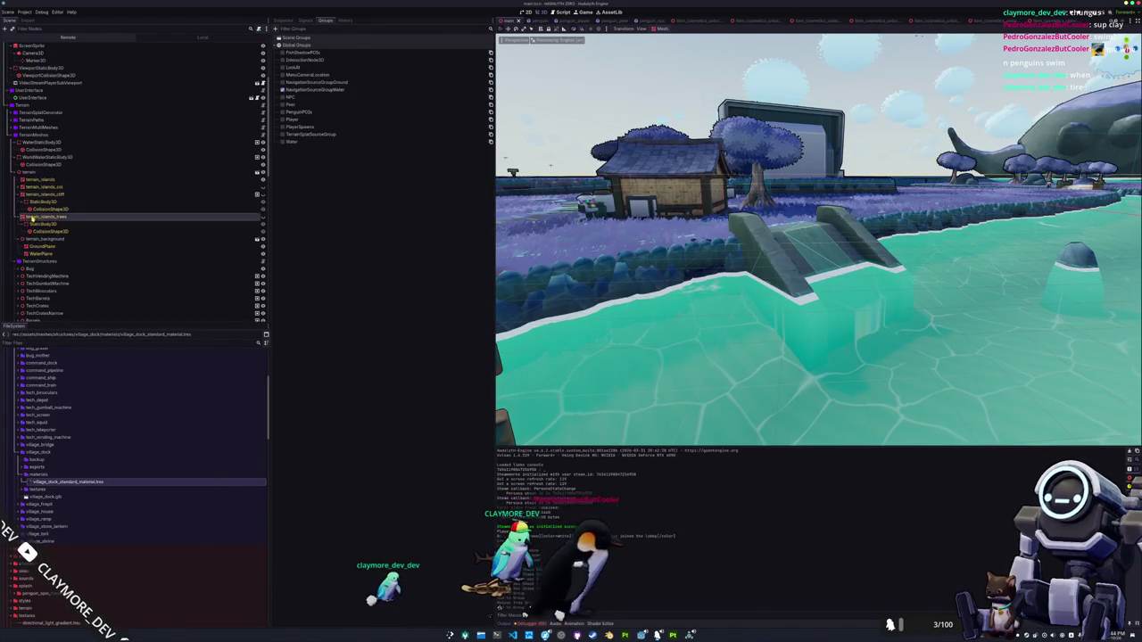
{"action": "left_click", "coordinate": [35, 188]}
{"action": "left_click", "coordinate": [37, 180]}
{"action": "key", "text": "ctrl+s"}
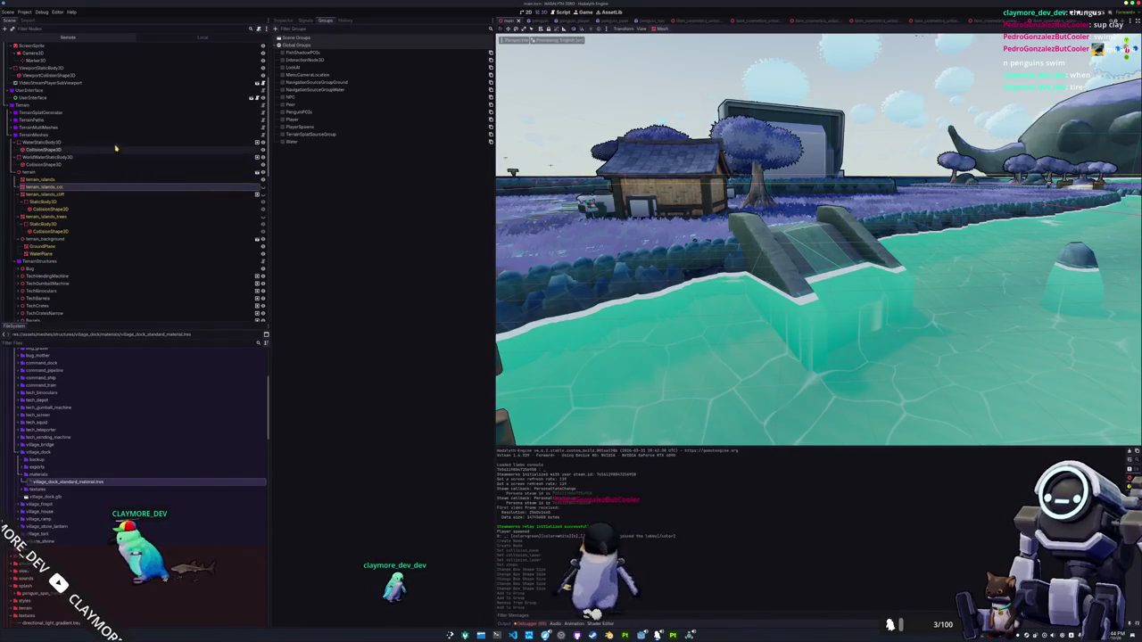
{"action": "left_click", "coordinate": [12, 128]}
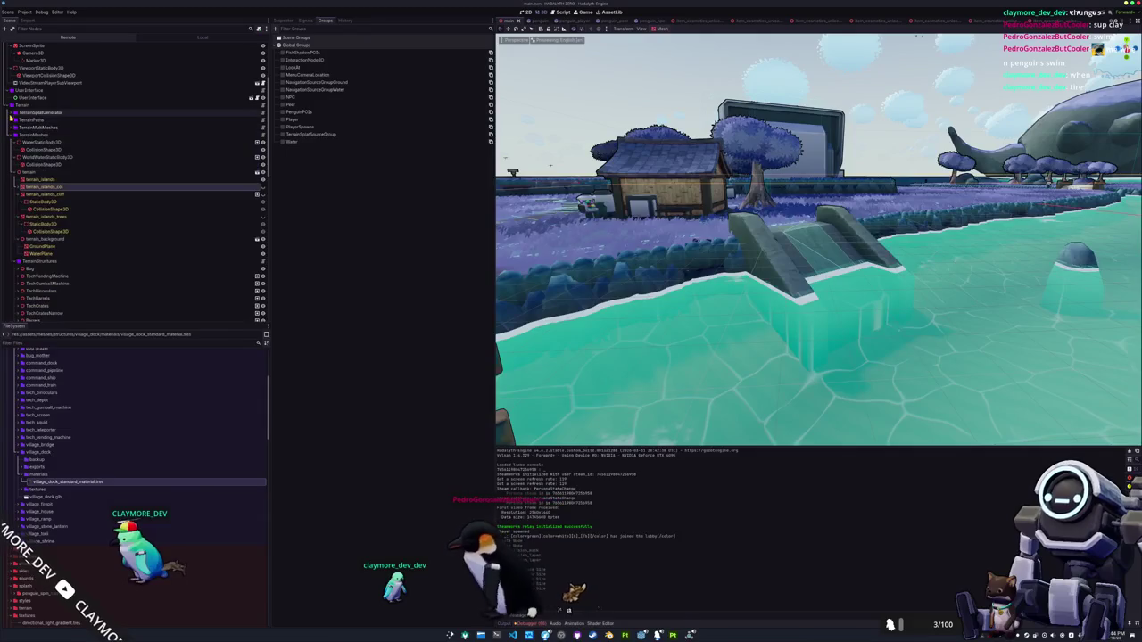
Inspect the WaterStaticBody3D and WorldWaterStaticBody3D nodes and their properties
{"action": "left_click", "coordinate": [11, 127]}
{"action": "scroll", "coordinate": [26, 169], "scroll_direction": "up", "scroll_amount": 5}
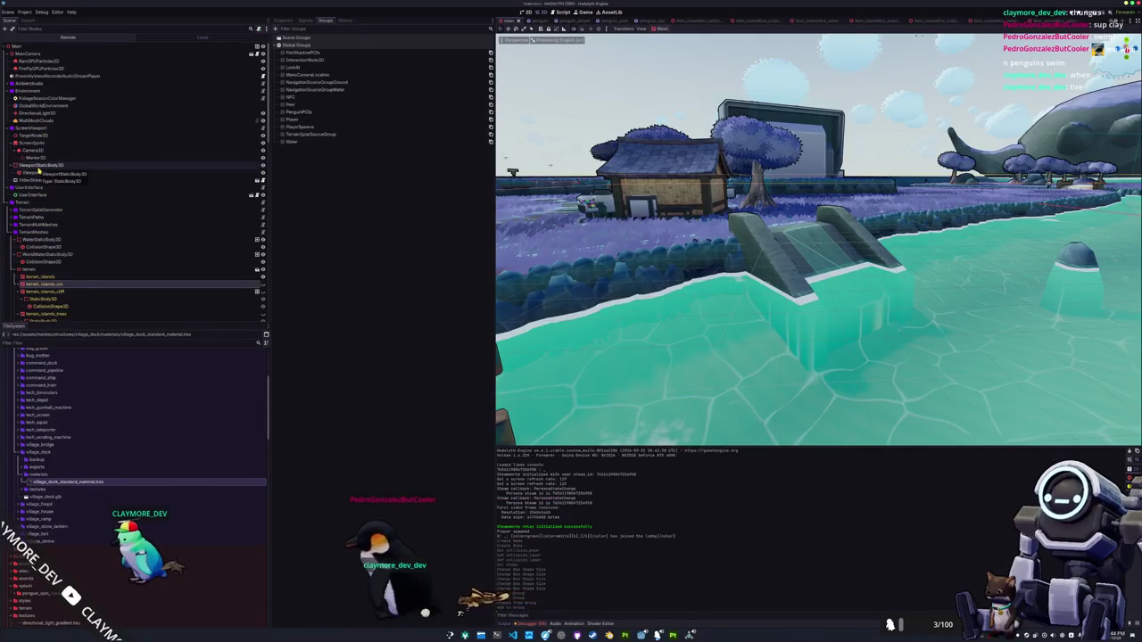
{"action": "left_click", "coordinate": [222, 49]}
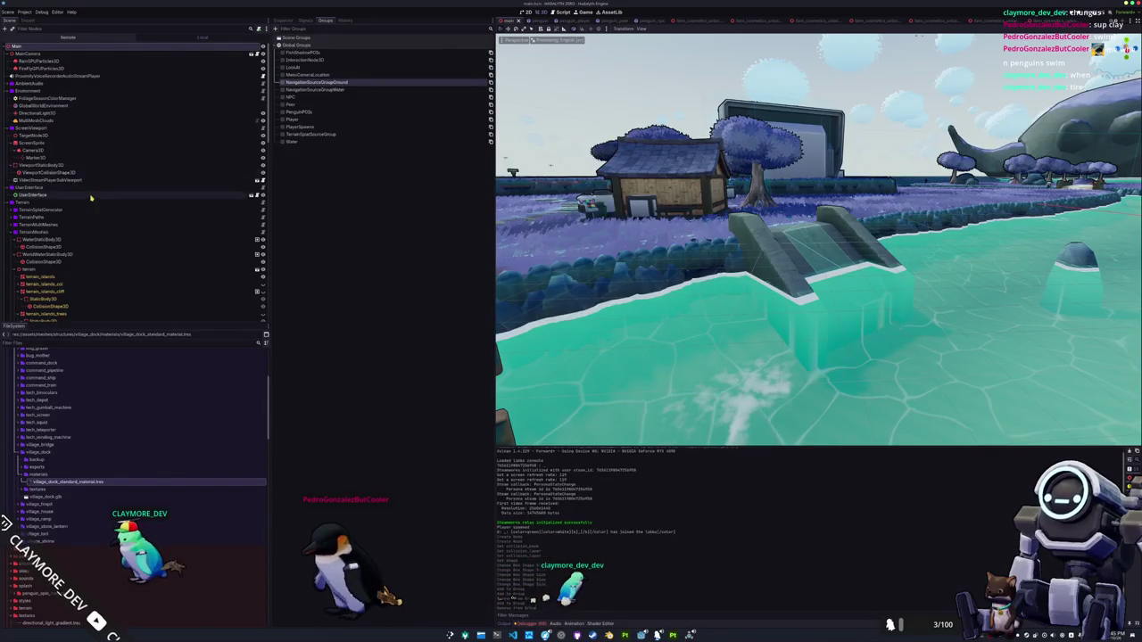
{"action": "scroll", "coordinate": [90, 201], "scroll_direction": "down", "scroll_amount": 2}
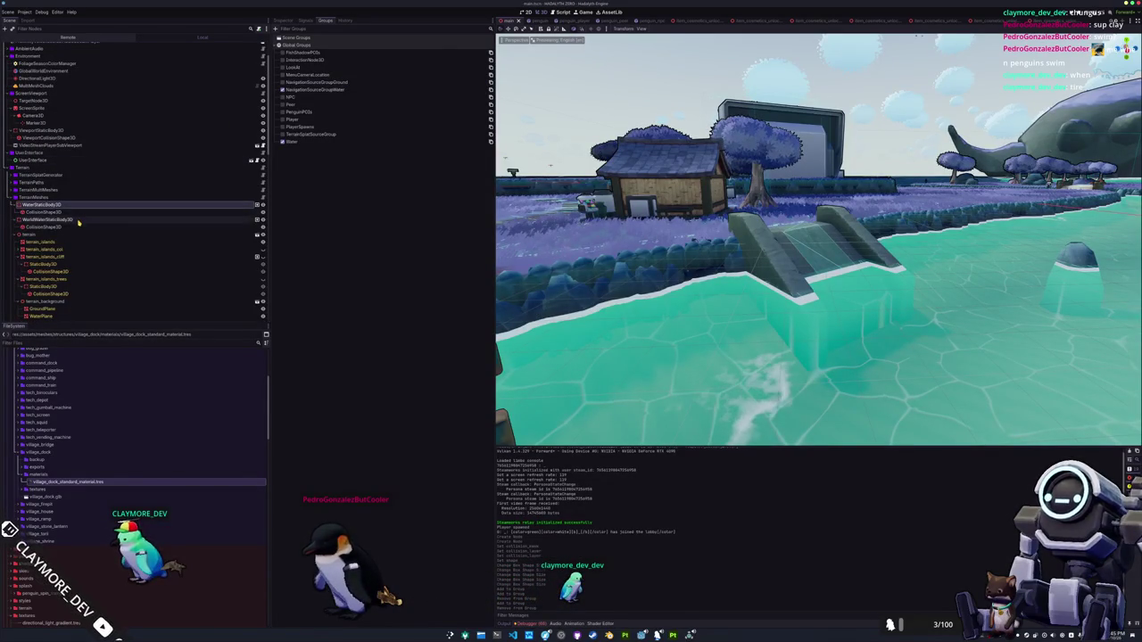
{"action": "left_click", "coordinate": [79, 220]}
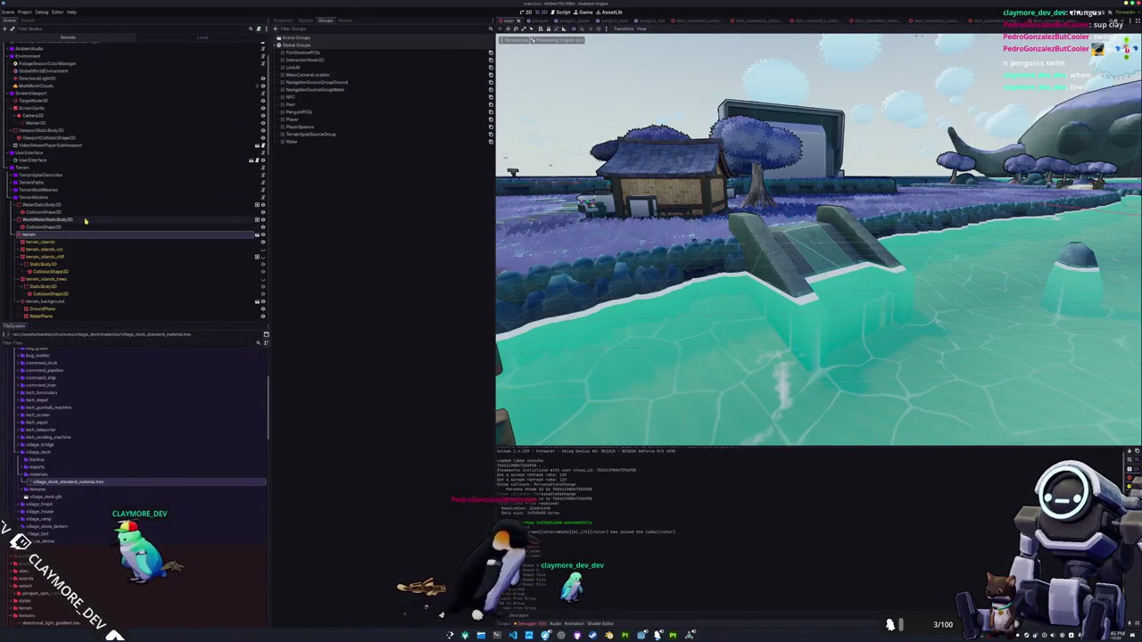
{"action": "left_click", "coordinate": [92, 205]}
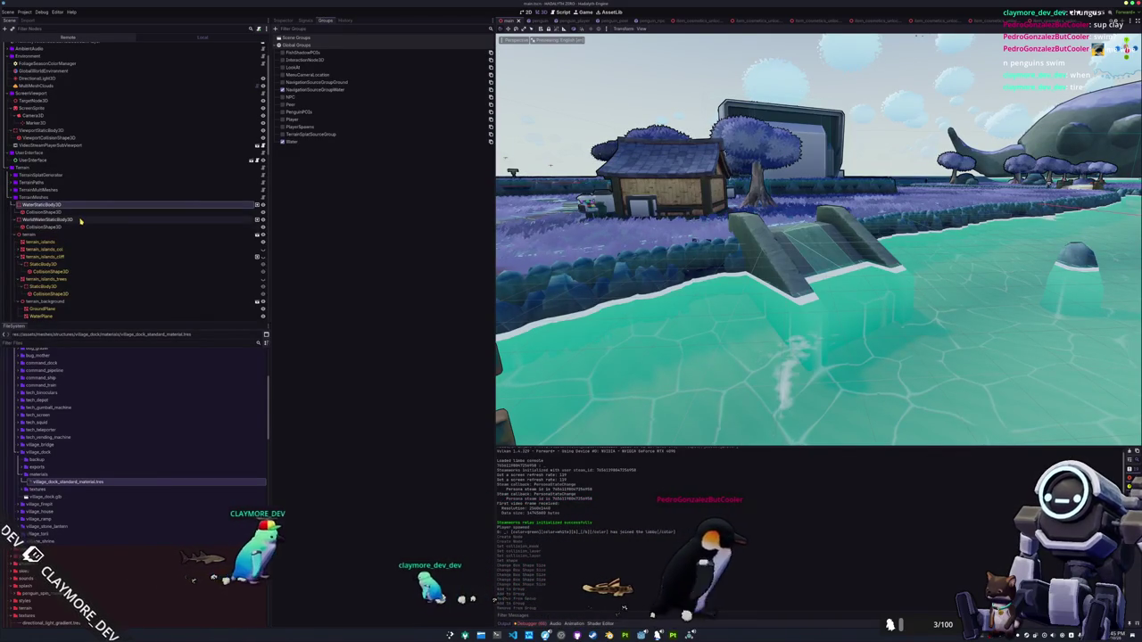
{"action": "left_click", "coordinate": [80, 220]}
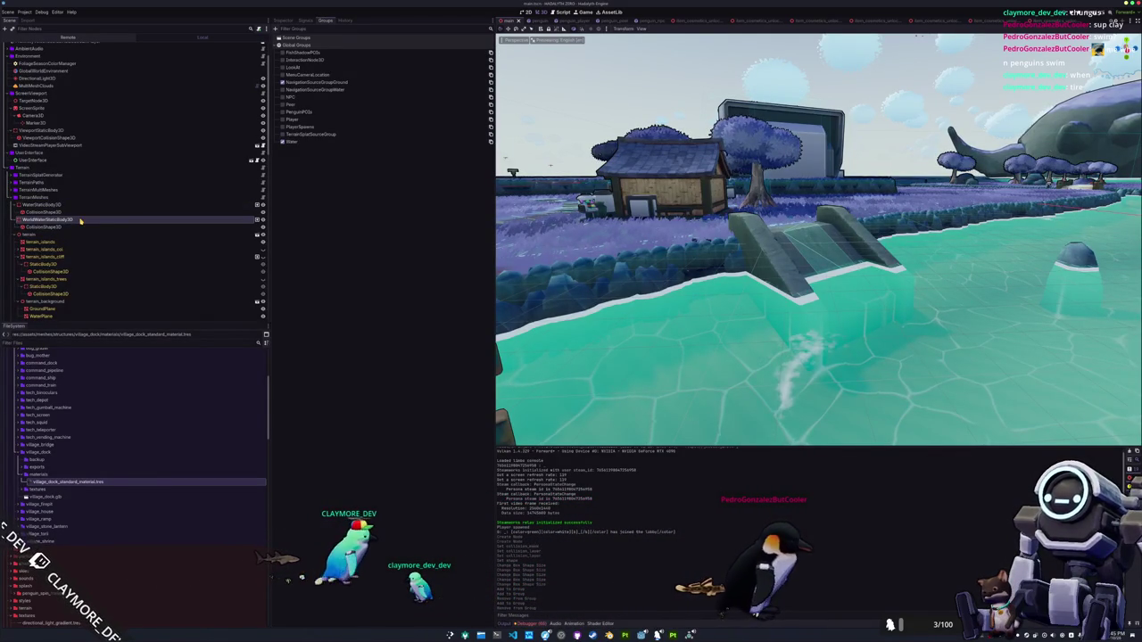
{"action": "left_click", "coordinate": [284, 21]}
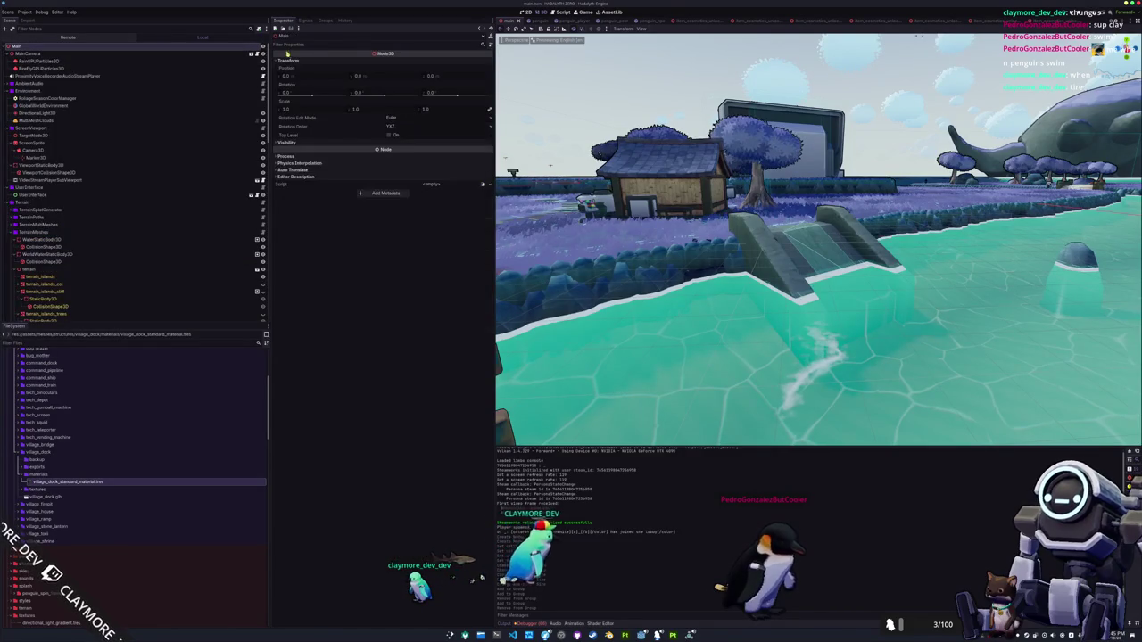
Pick the NavigationSourceGroupGround group and select GroundNavigationRegion3D
{"action": "left_click", "coordinate": [325, 19]}
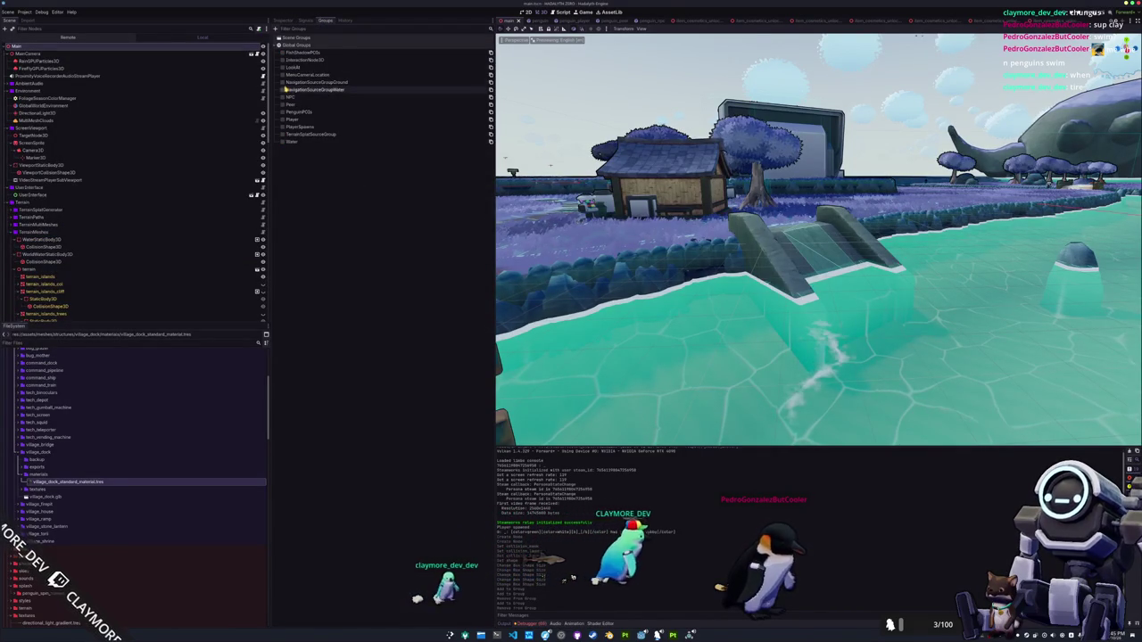
{"action": "left_click", "coordinate": [284, 82]}
{"action": "scroll", "coordinate": [166, 198], "scroll_direction": "down", "scroll_amount": 10}
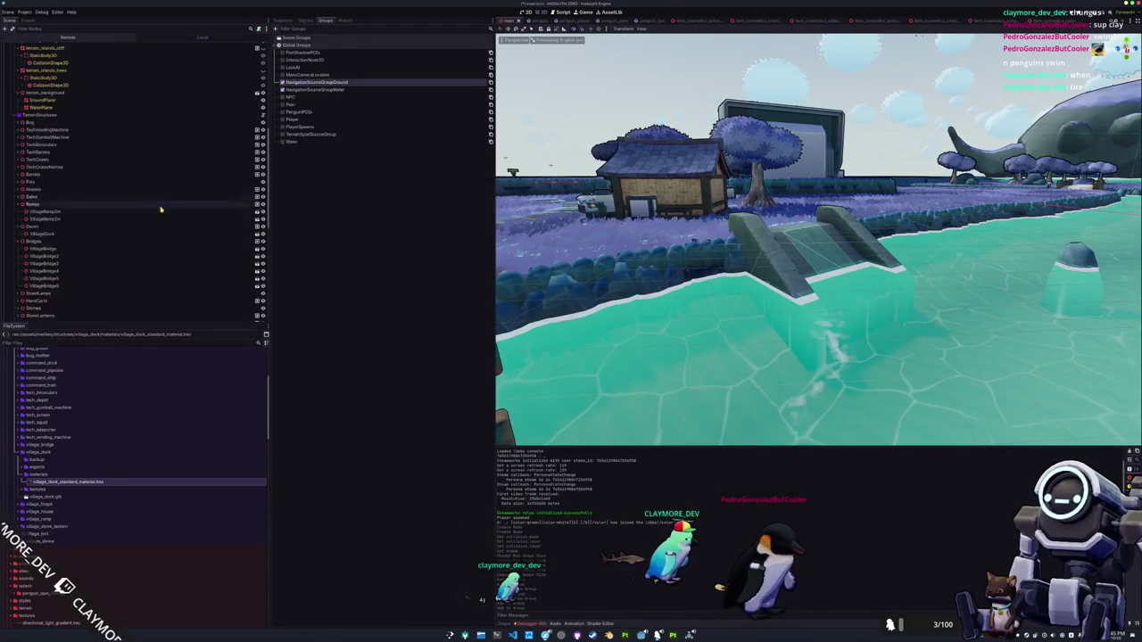
{"action": "left_click", "coordinate": [121, 294]}
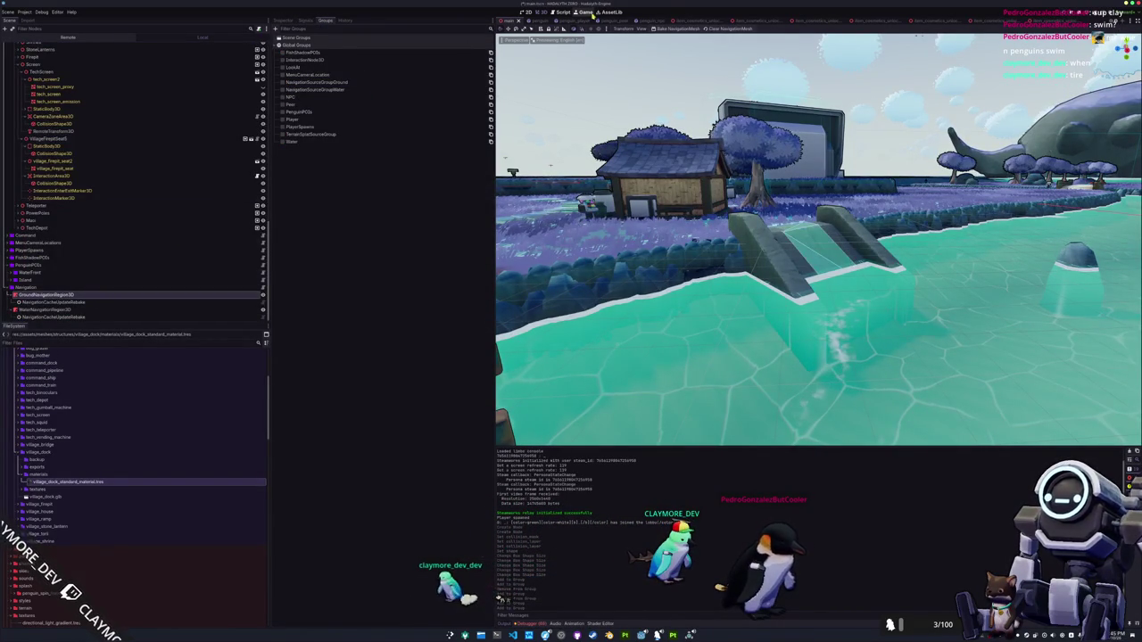
Rebake the ground navigation mesh and hide WaterPlane to reveal it
{"action": "left_click", "coordinate": [676, 29]}
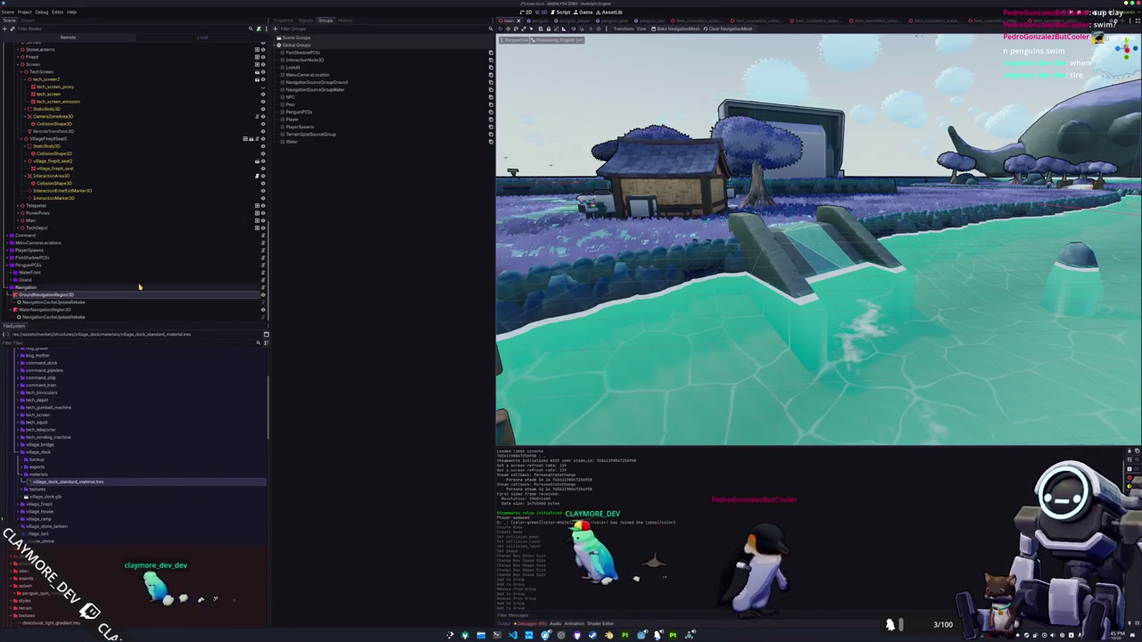
{"action": "scroll", "coordinate": [139, 287], "scroll_direction": "up", "scroll_amount": 10}
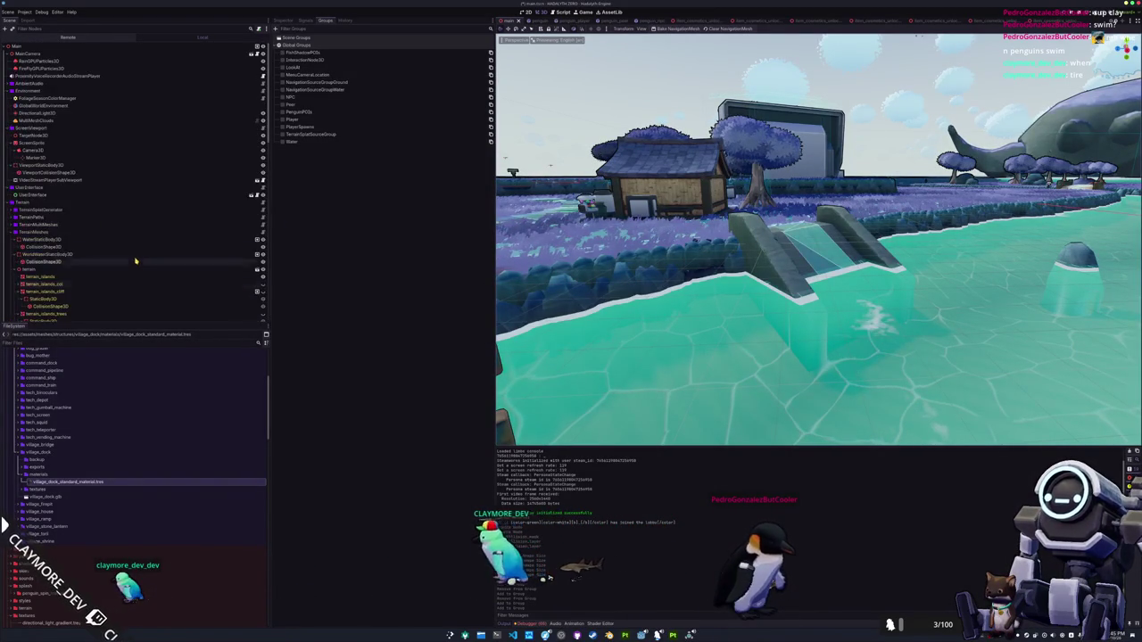
{"action": "scroll", "coordinate": [170, 237], "scroll_direction": "down", "scroll_amount": 3}
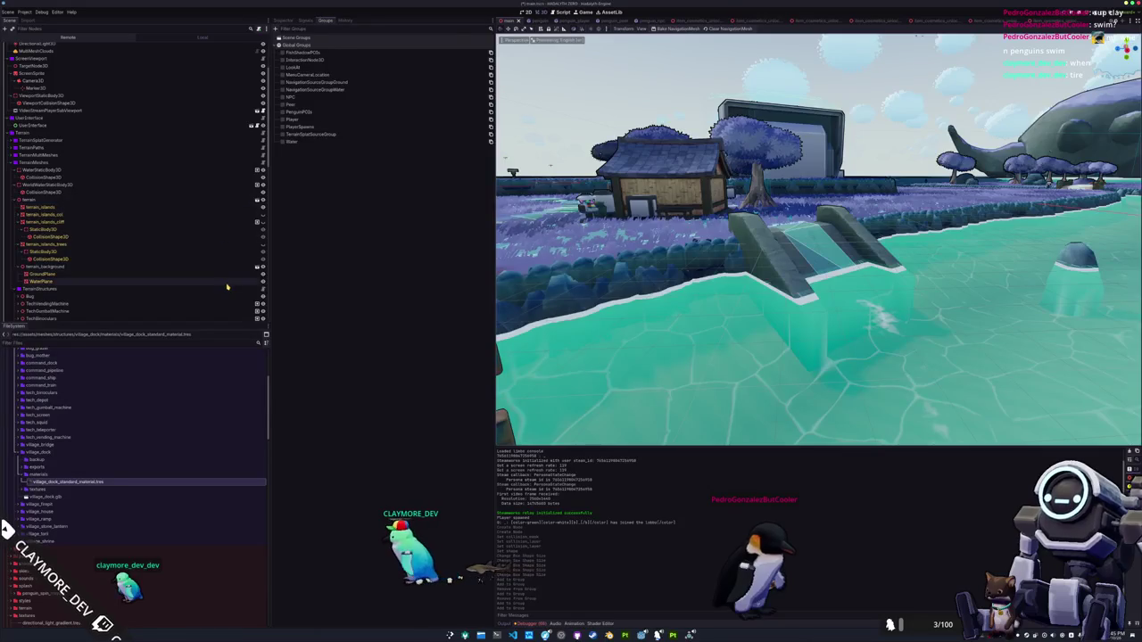
{"action": "left_click", "coordinate": [262, 282]}
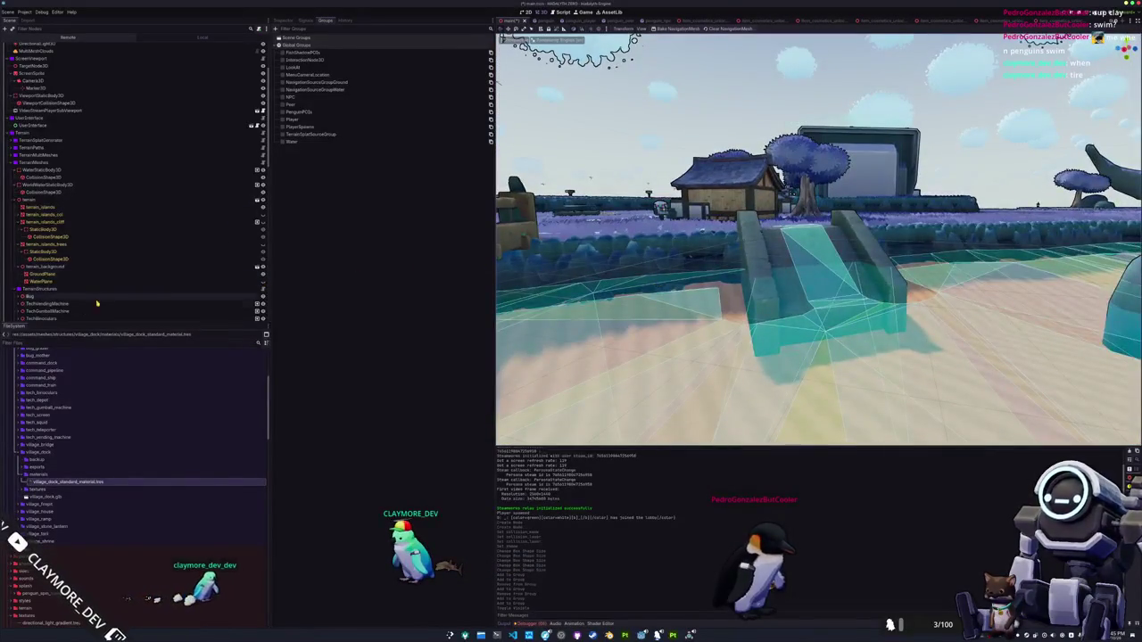
Rebake WaterNavigationRegion3D's navmesh and view its settings near the ramp
{"action": "scroll", "coordinate": [115, 296], "scroll_direction": "down", "scroll_amount": 5}
{"action": "left_click", "coordinate": [54, 310]}
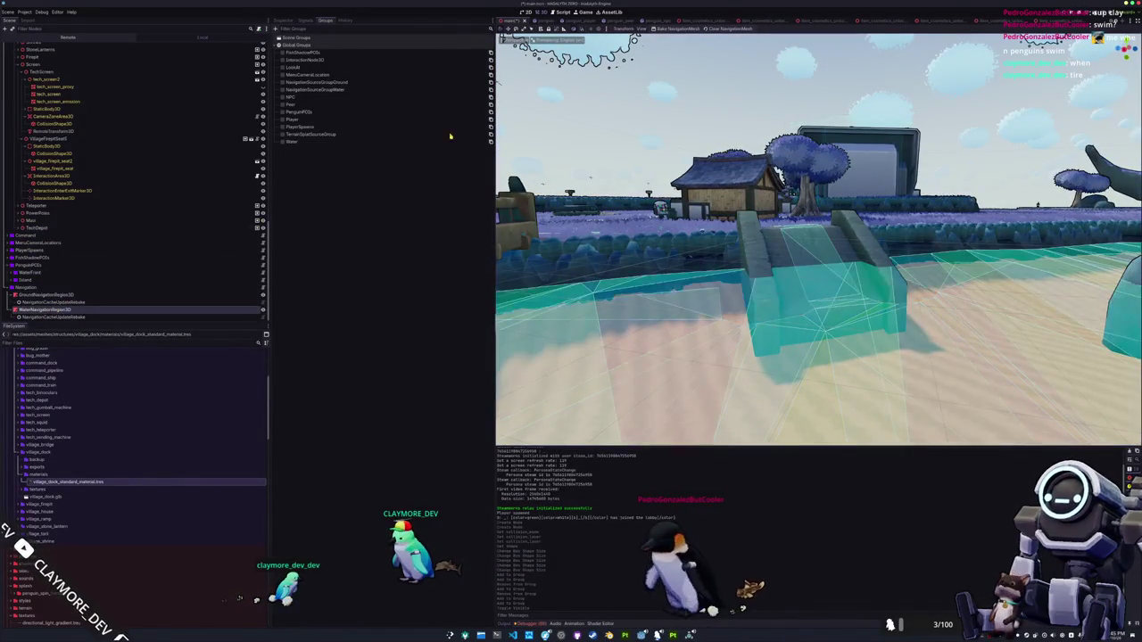
{"action": "left_click", "coordinate": [678, 29]}
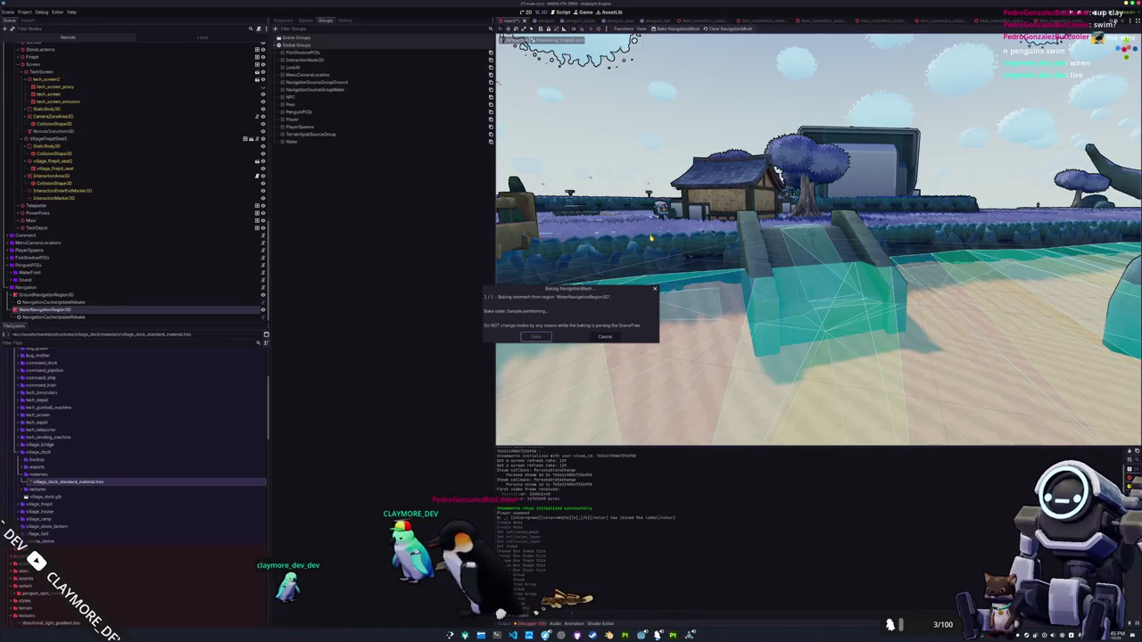
{"action": "mouse_move", "coordinate": [651, 238]}
{"action": "left_mouse_down"}
{"action": "mouse_move", "coordinate": [693, 277]}
{"action": "mouse_move", "coordinate": [696, 241]}
{"action": "mouse_move", "coordinate": [691, 287]}
{"action": "left_mouse_up"}
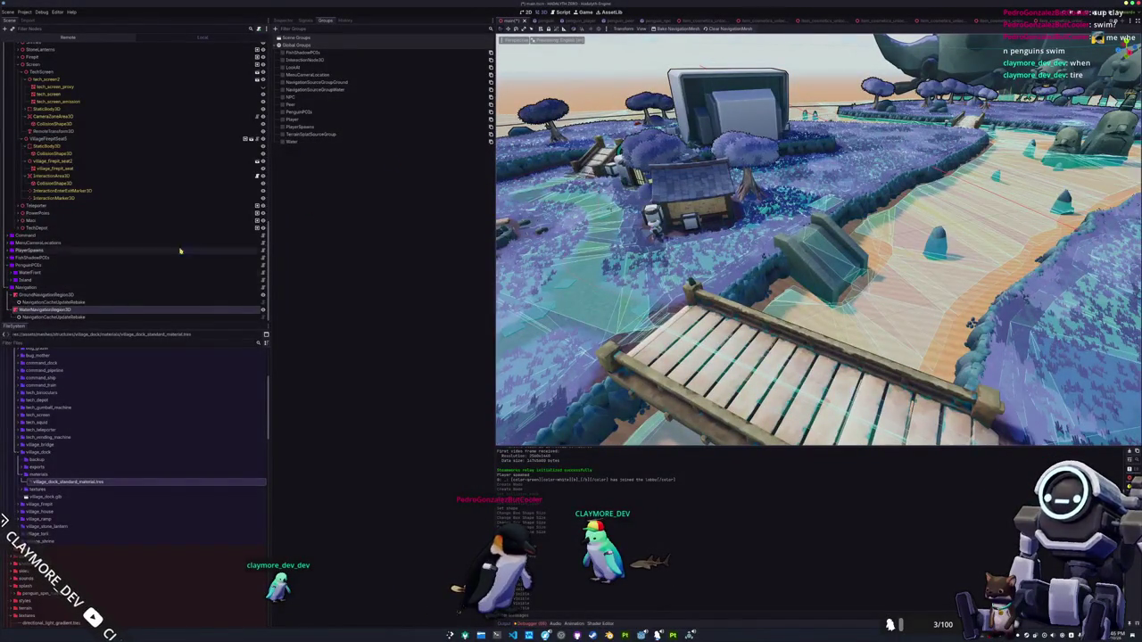
{"action": "left_click", "coordinate": [284, 20]}
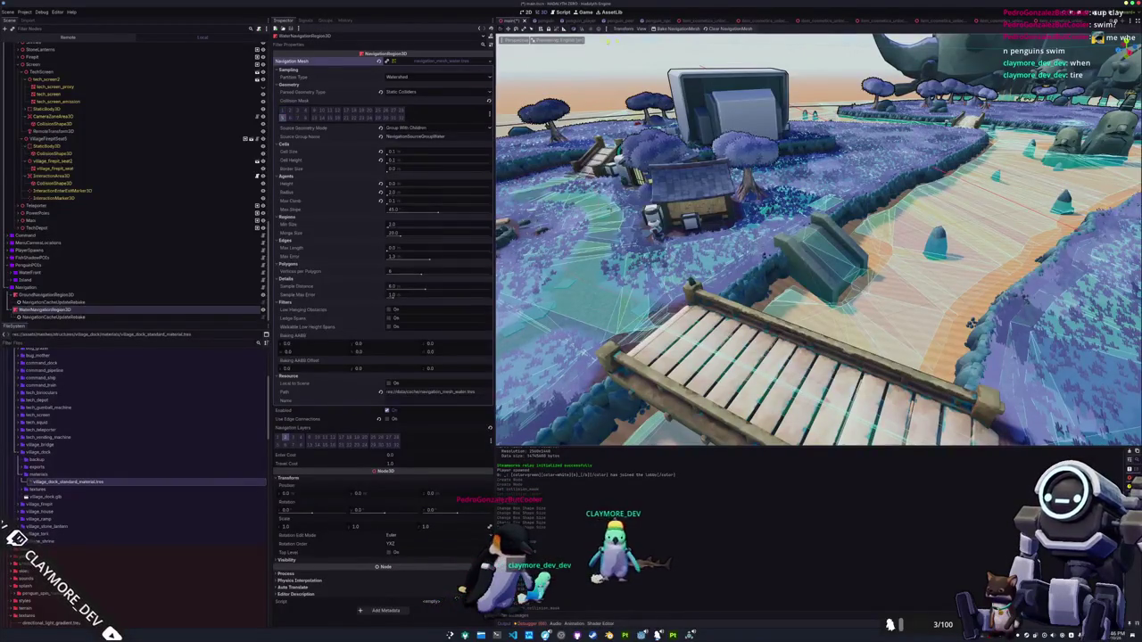
Bake the water navigation mesh twice, then select GroundNavigationRegion3D
{"action": "left_click", "coordinate": [680, 28]}
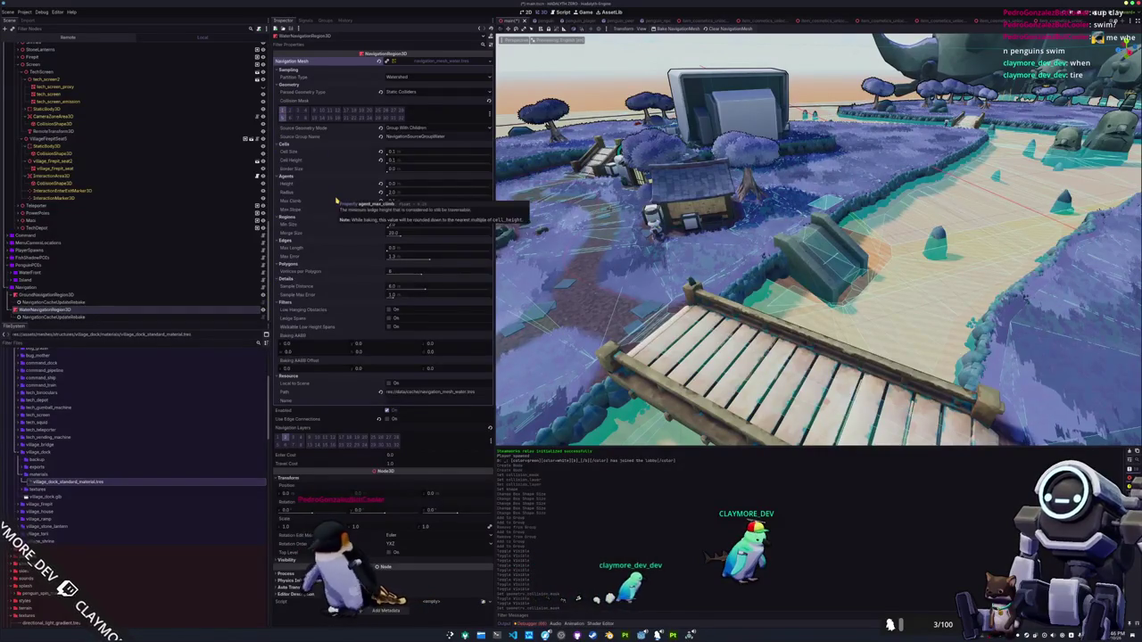
{"action": "mouse_move", "coordinate": [339, 198]}
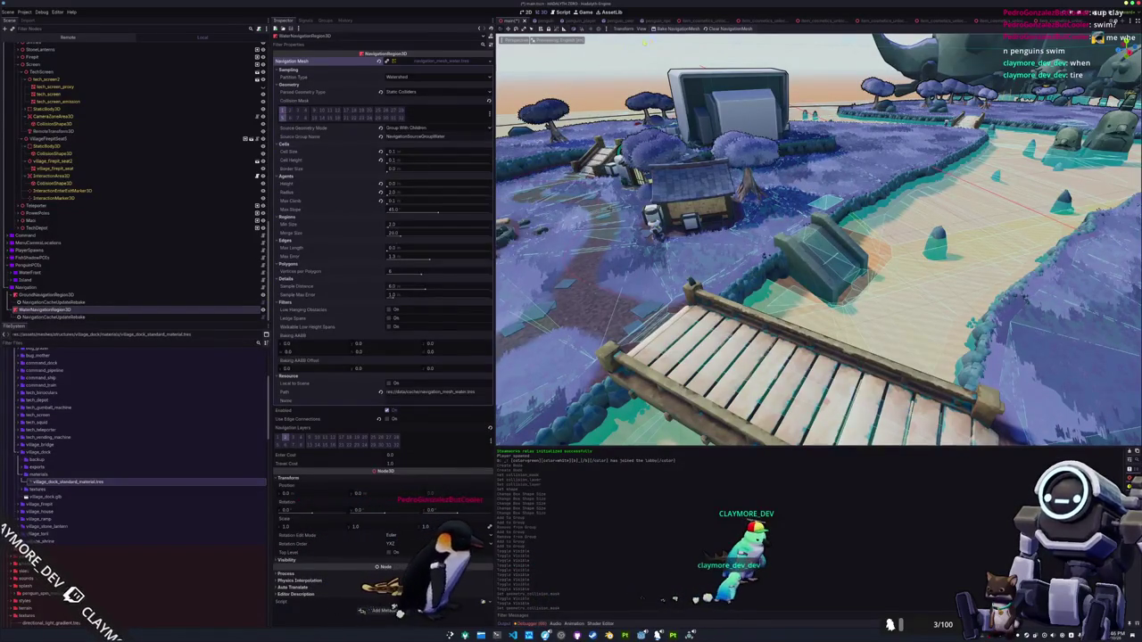
{"action": "left_click", "coordinate": [676, 27]}
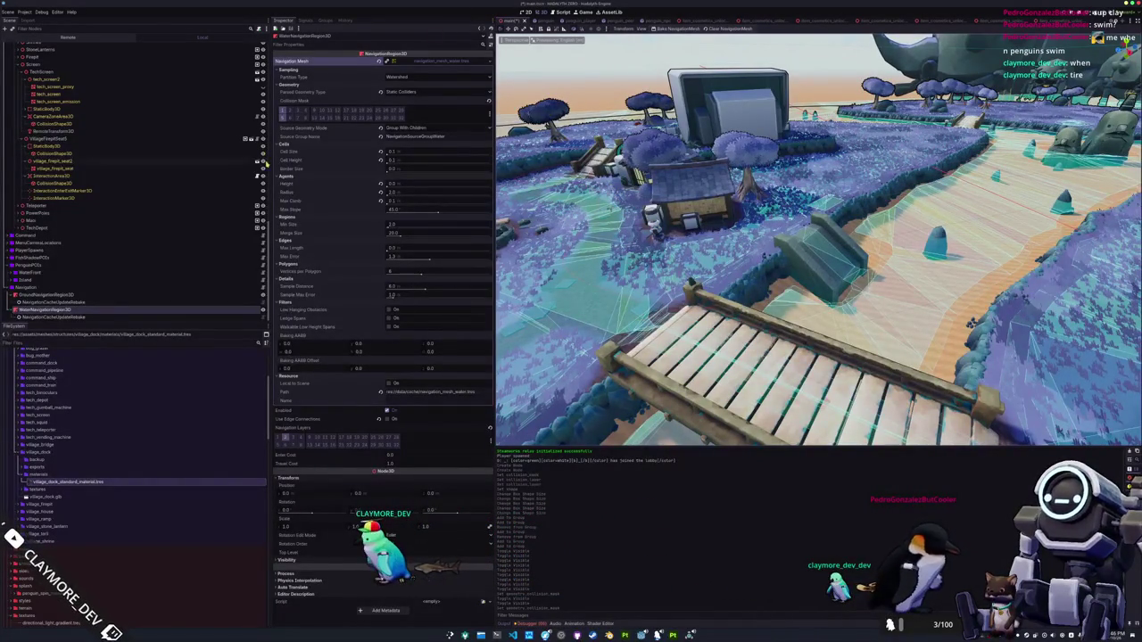
{"action": "left_click", "coordinate": [75, 295]}
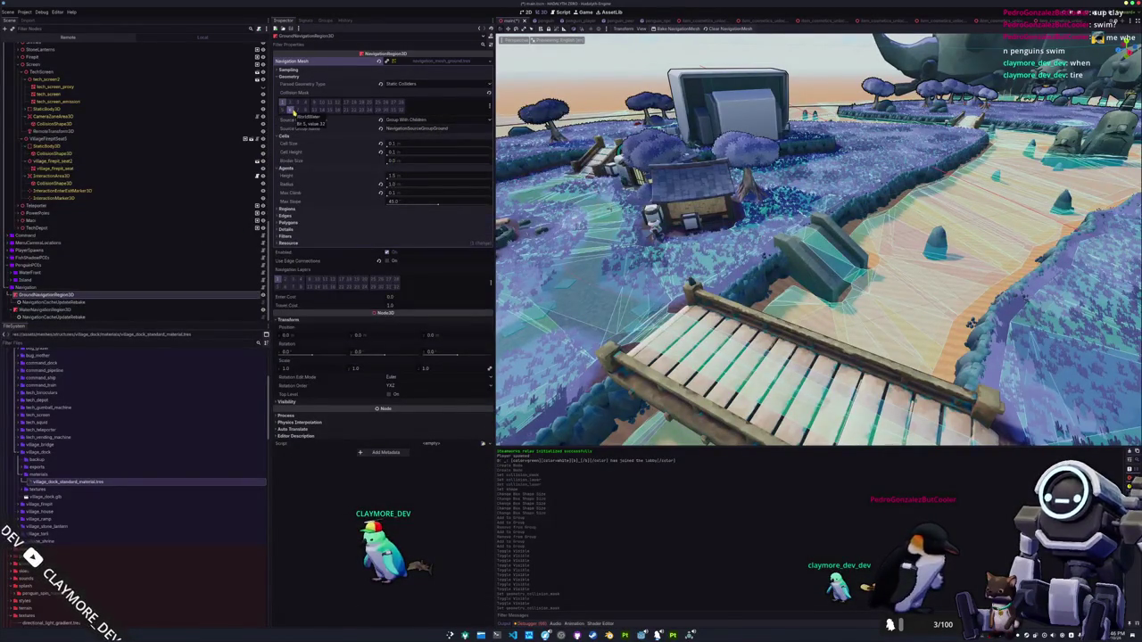
Rebake the ground navigation mesh
{"action": "left_click", "coordinate": [668, 29]}
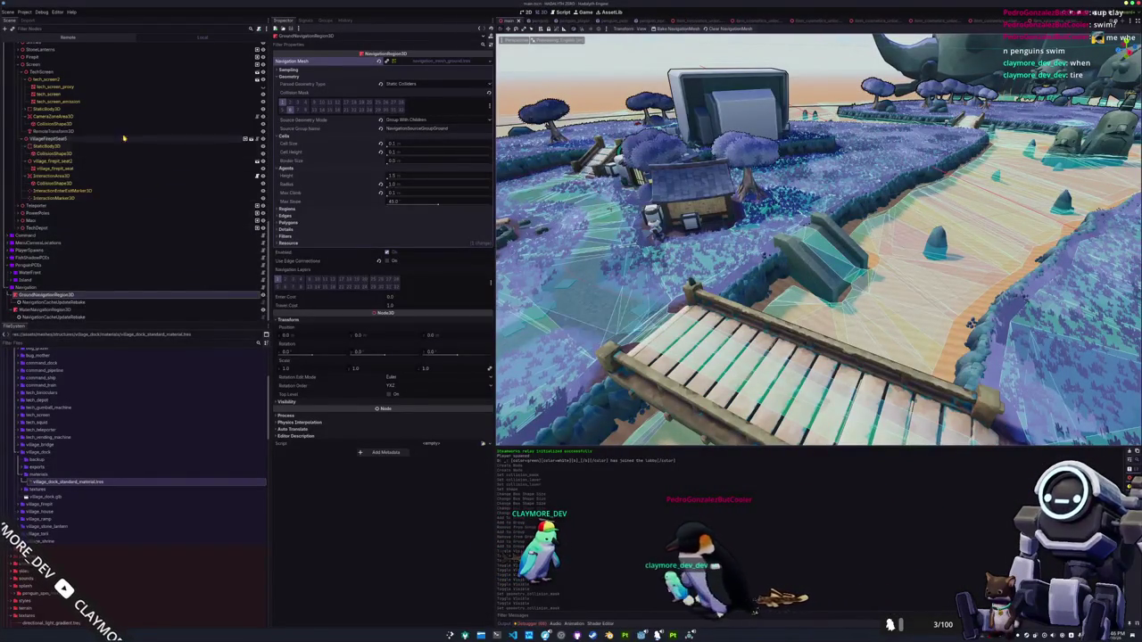
{"action": "scroll", "coordinate": [126, 170], "scroll_direction": "up", "scroll_amount": 10}
{"action": "scroll", "coordinate": [126, 170], "scroll_direction": "up", "scroll_amount": 5}
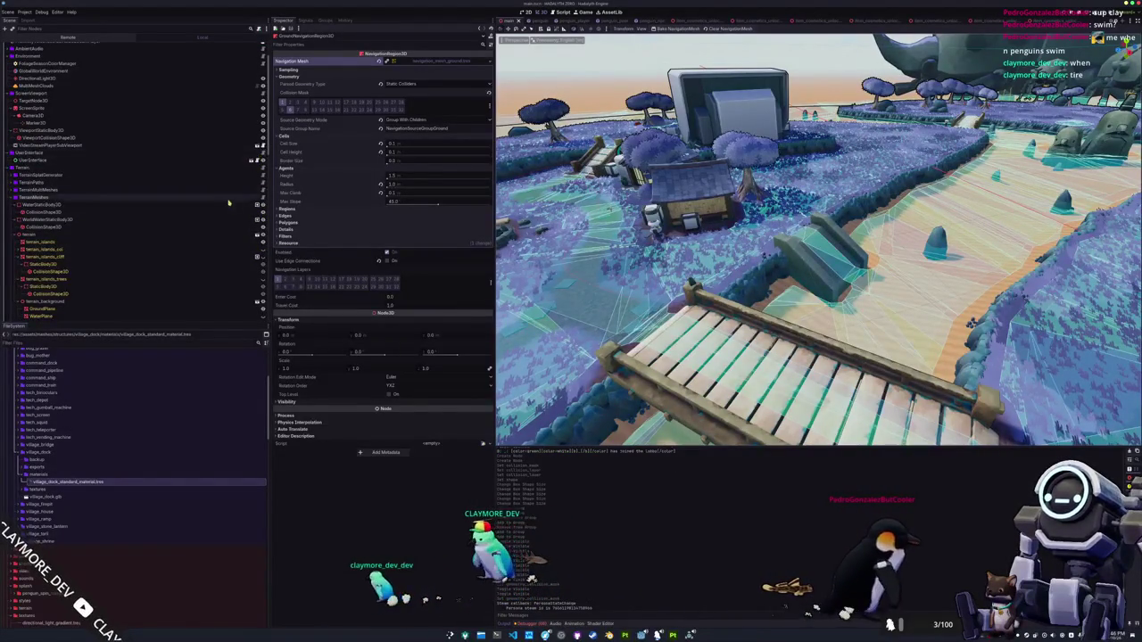
{"action": "scroll", "coordinate": [228, 195], "scroll_direction": "down", "scroll_amount": 5}
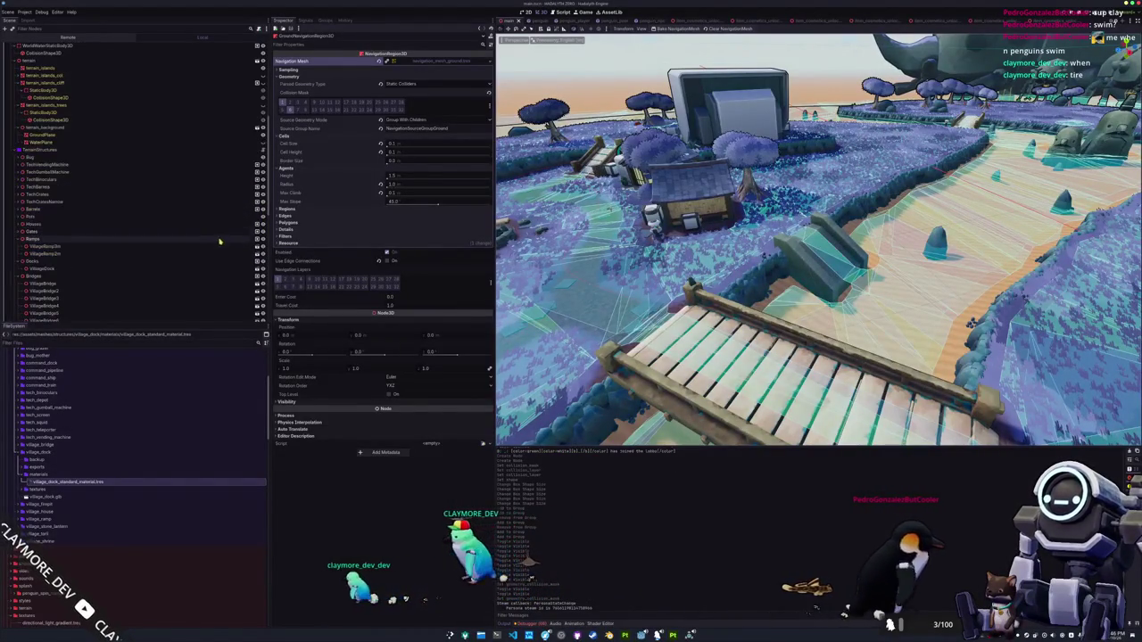
Show WaterPlane again and restart the game with F8 then F5
{"action": "left_click", "coordinate": [263, 142]}
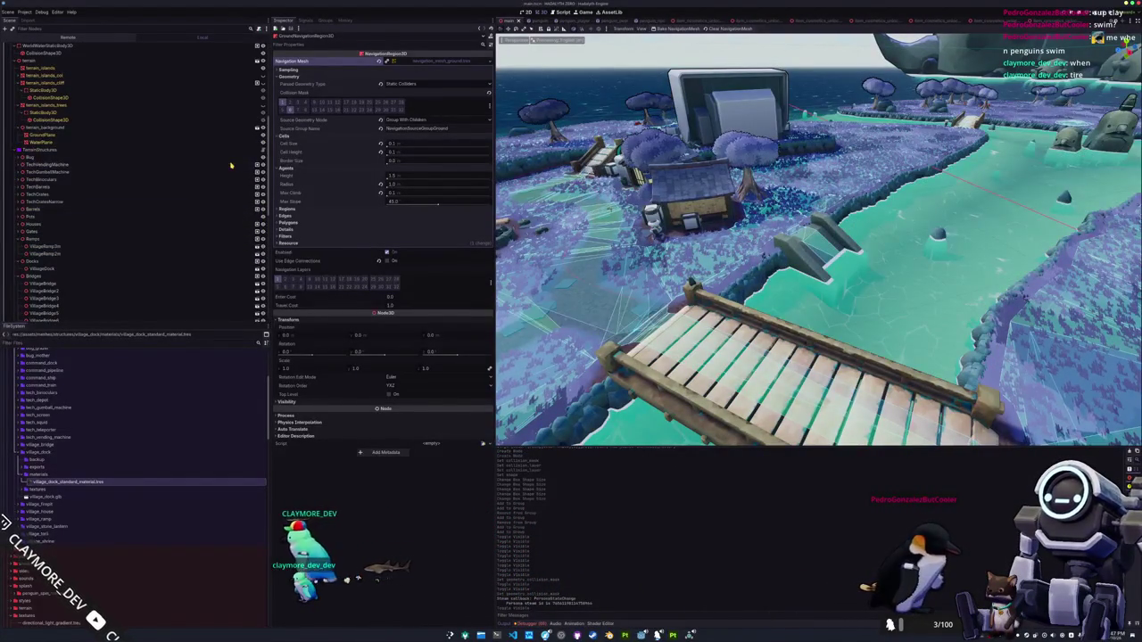
{"action": "key", "text": "F8"}
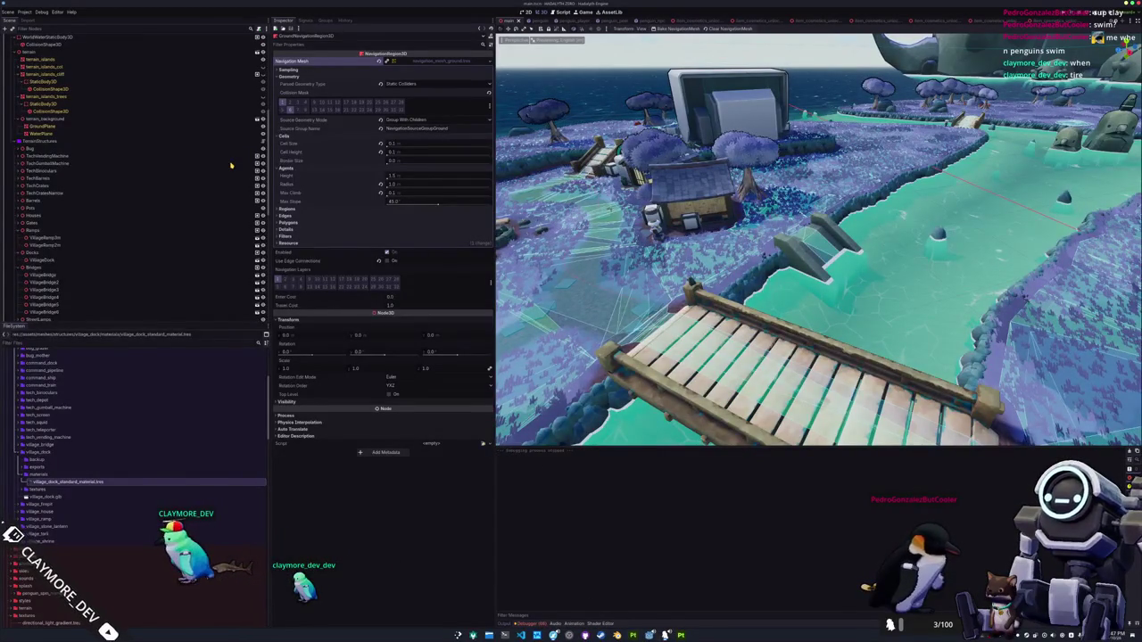
{"action": "key", "text": "F5"}
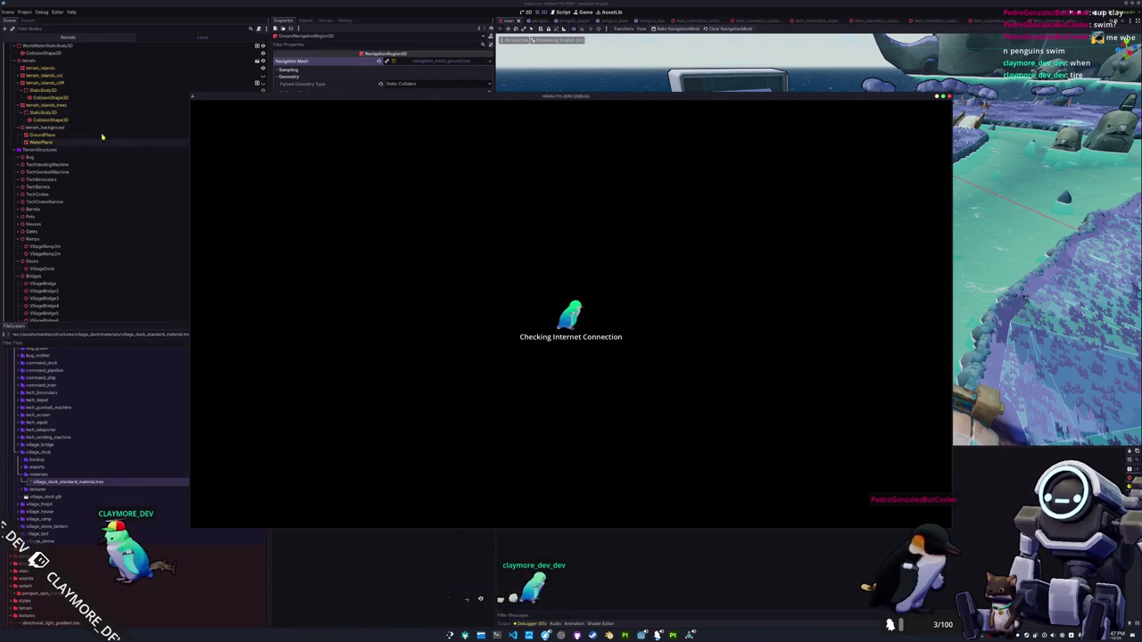
Check the groups of terrain_islands_cliff and WaterStaticBody3D in the Groups list
{"action": "left_click", "coordinate": [108, 50]}
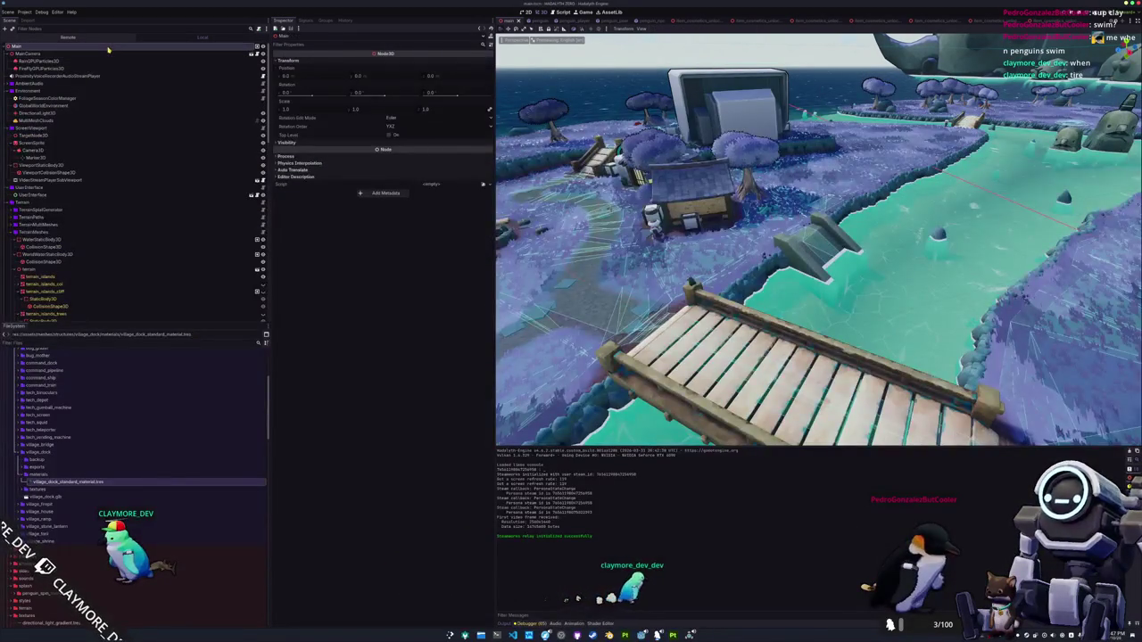
{"action": "left_click", "coordinate": [324, 19]}
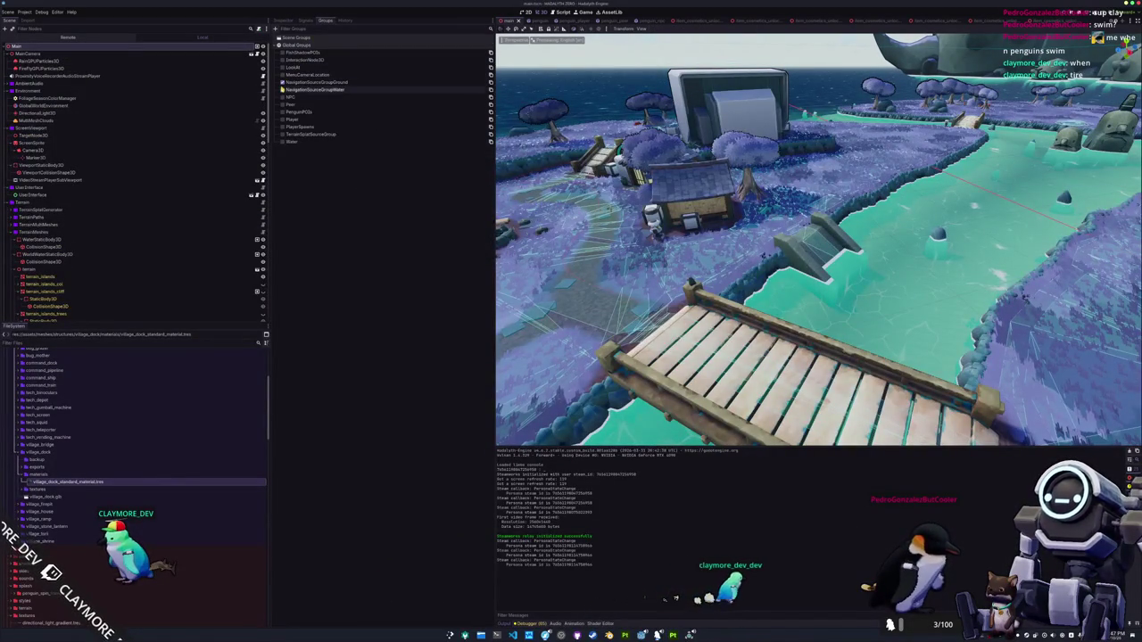
{"action": "scroll", "coordinate": [77, 169], "scroll_direction": "down", "scroll_amount": 5}
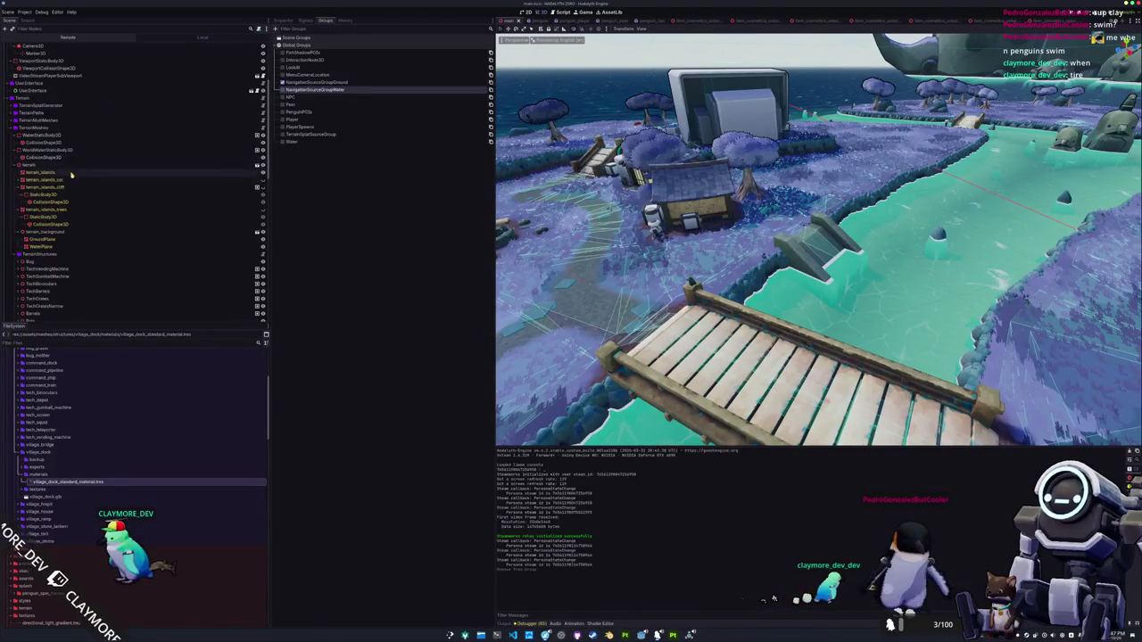
{"action": "left_click", "coordinate": [63, 187]}
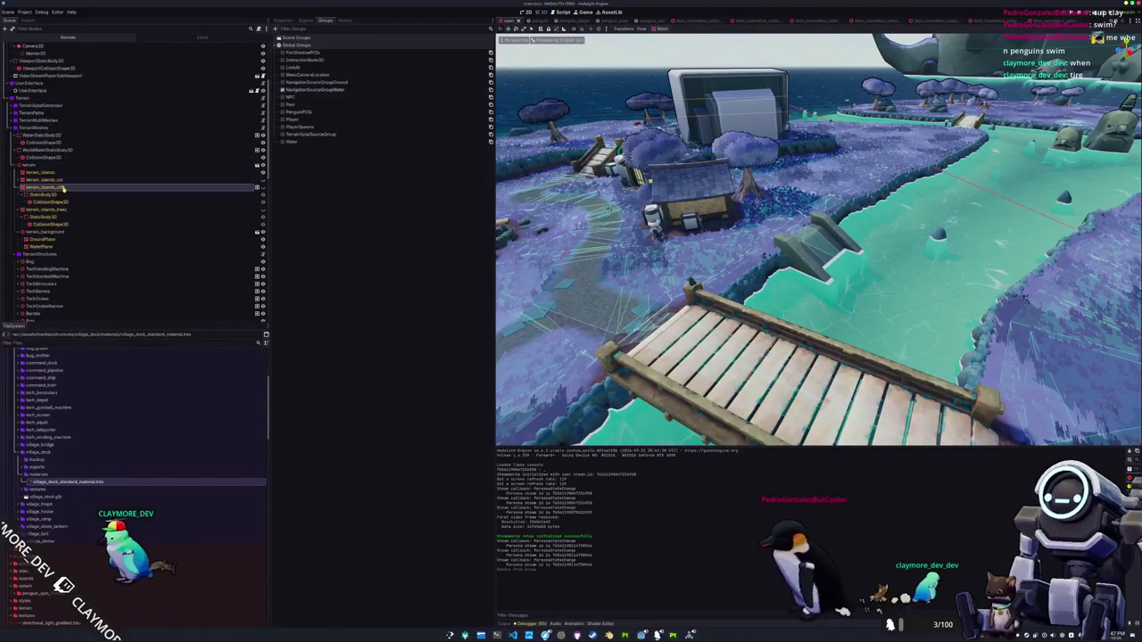
{"action": "scroll", "coordinate": [64, 189], "scroll_direction": "down", "scroll_amount": 2}
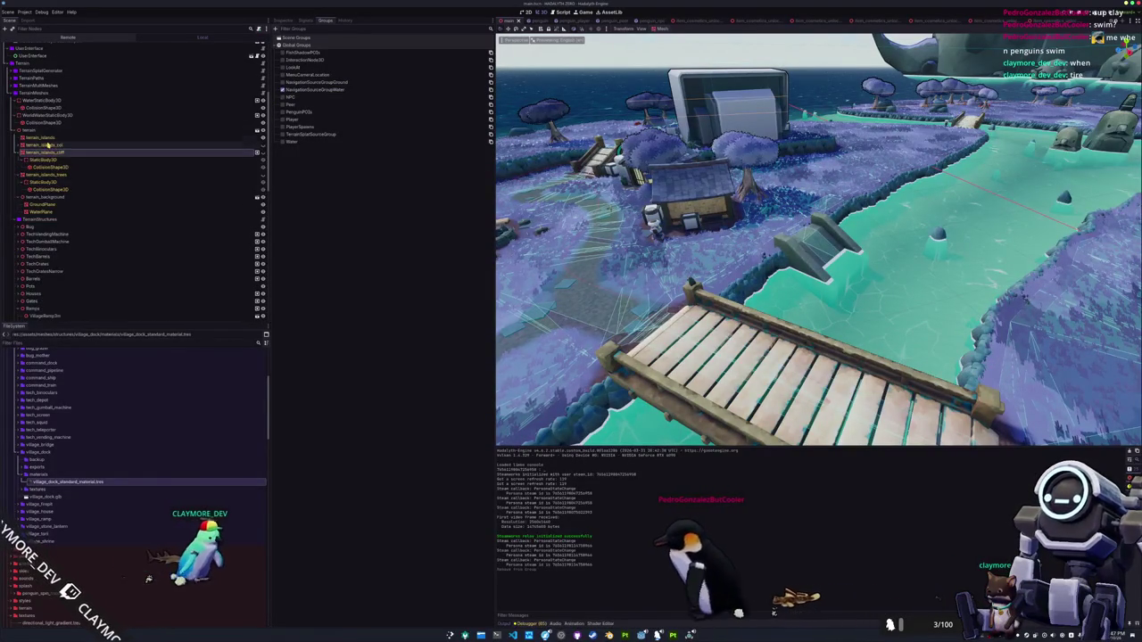
{"action": "left_click", "coordinate": [66, 103]}
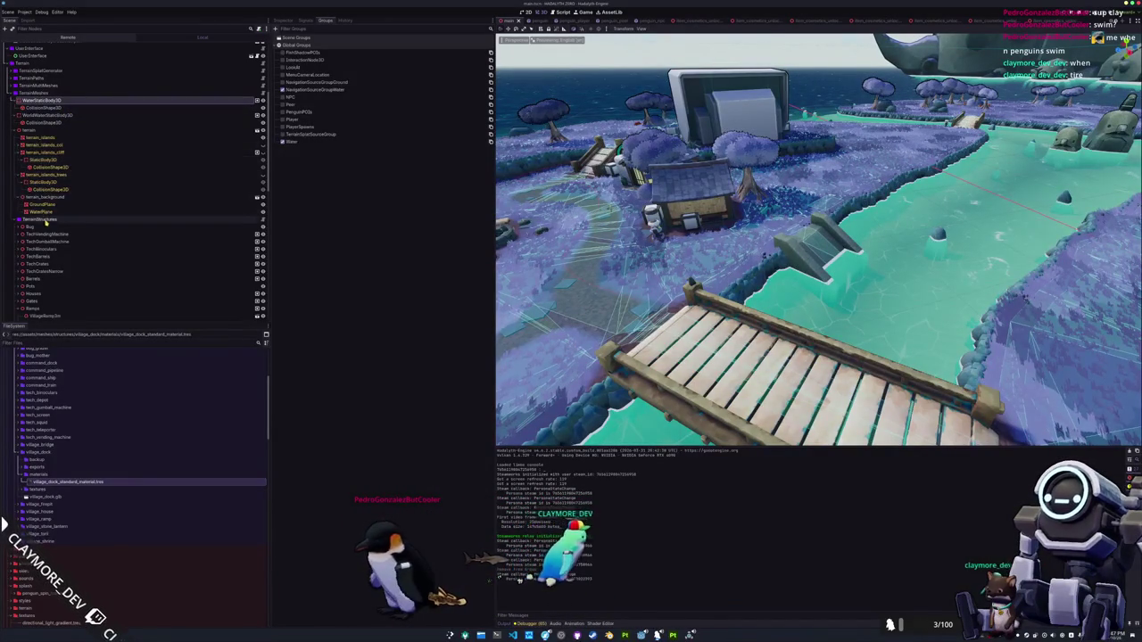
{"action": "scroll", "coordinate": [59, 223], "scroll_direction": "down", "scroll_amount": 2}
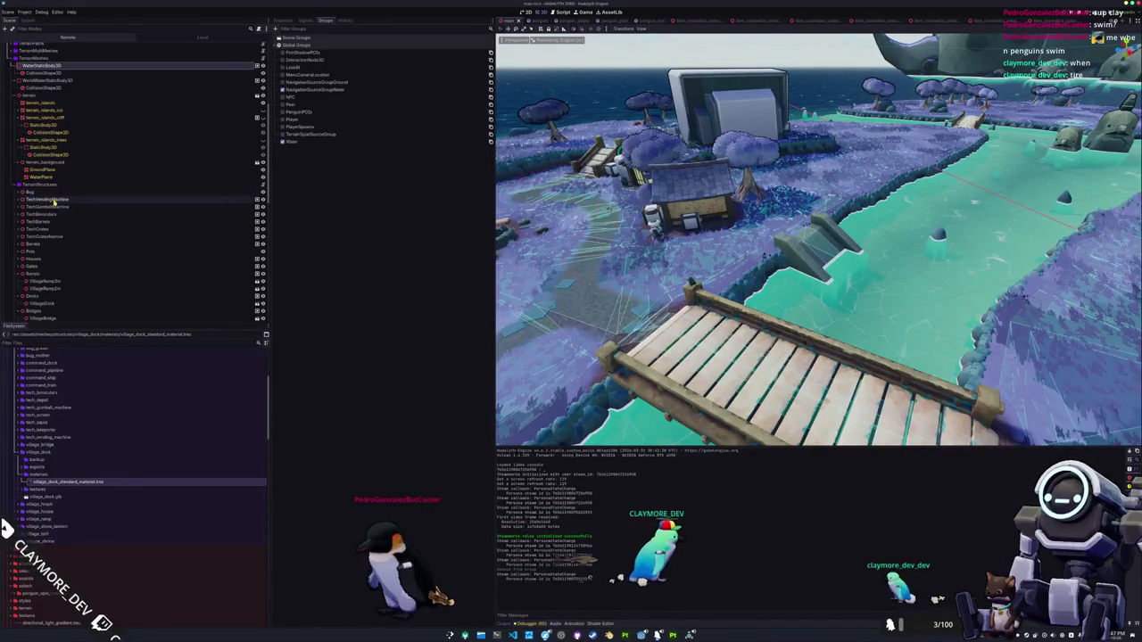
Check the groups of the props, Ramps, Docks and Bridges, then run the game
{"action": "left_click", "coordinate": [53, 202]}
{"action": "left_click", "coordinate": [53, 206]}
{"action": "left_click", "coordinate": [54, 214]}
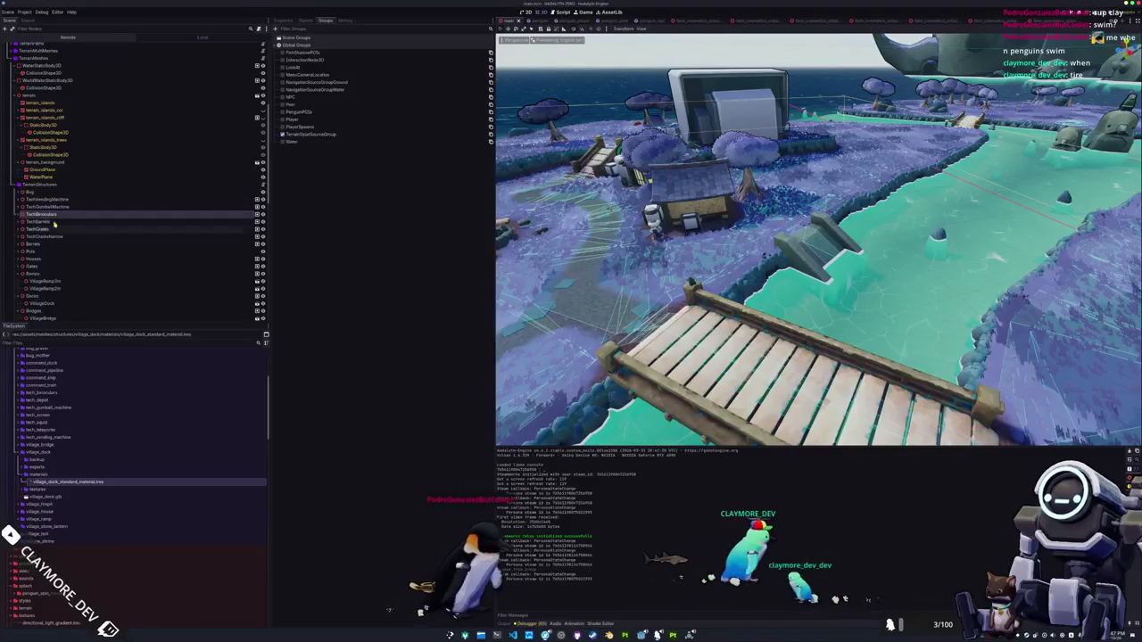
{"action": "left_click", "coordinate": [56, 252]}
{"action": "scroll", "coordinate": [57, 249], "scroll_direction": "down", "scroll_amount": 2}
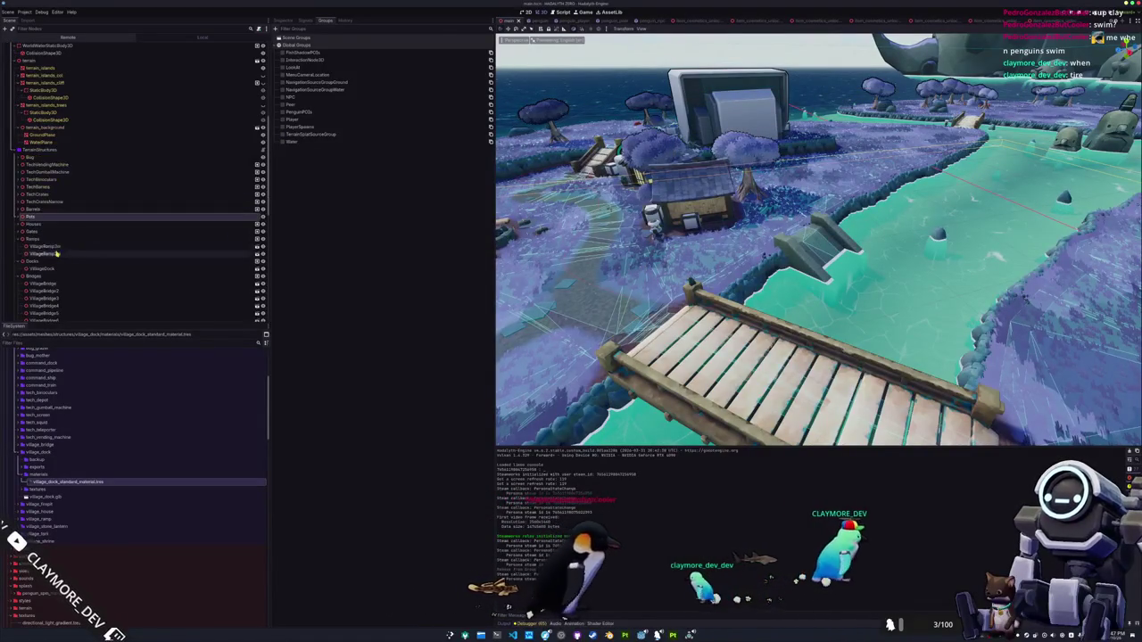
{"action": "scroll", "coordinate": [56, 248], "scroll_direction": "down", "scroll_amount": 2}
{"action": "left_click", "coordinate": [43, 205]}
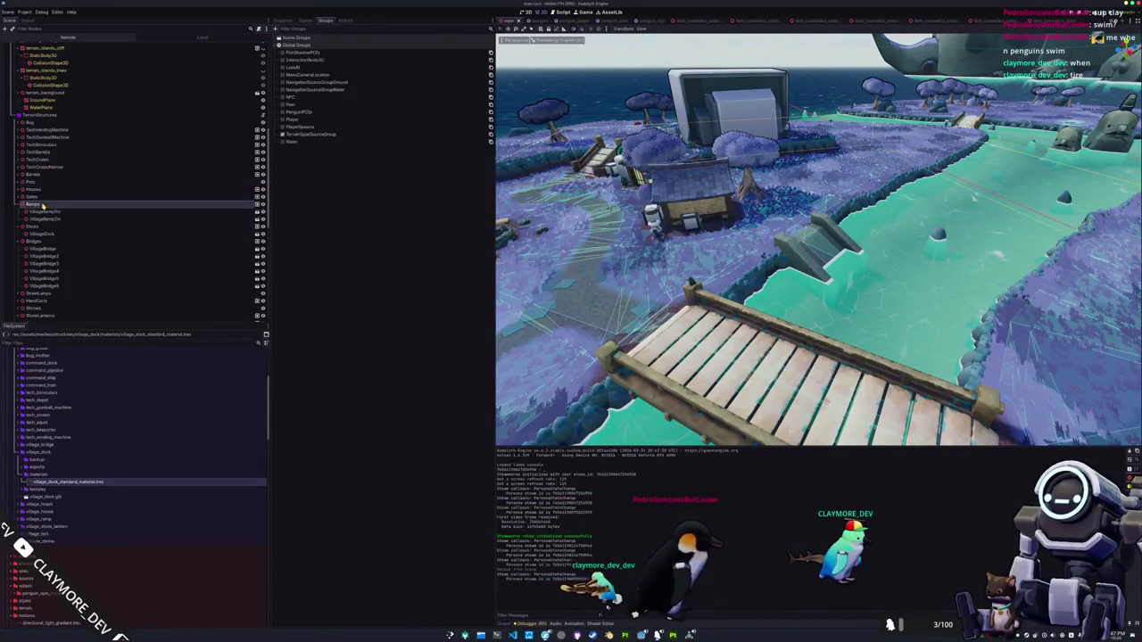
{"action": "left_click", "coordinate": [38, 228]}
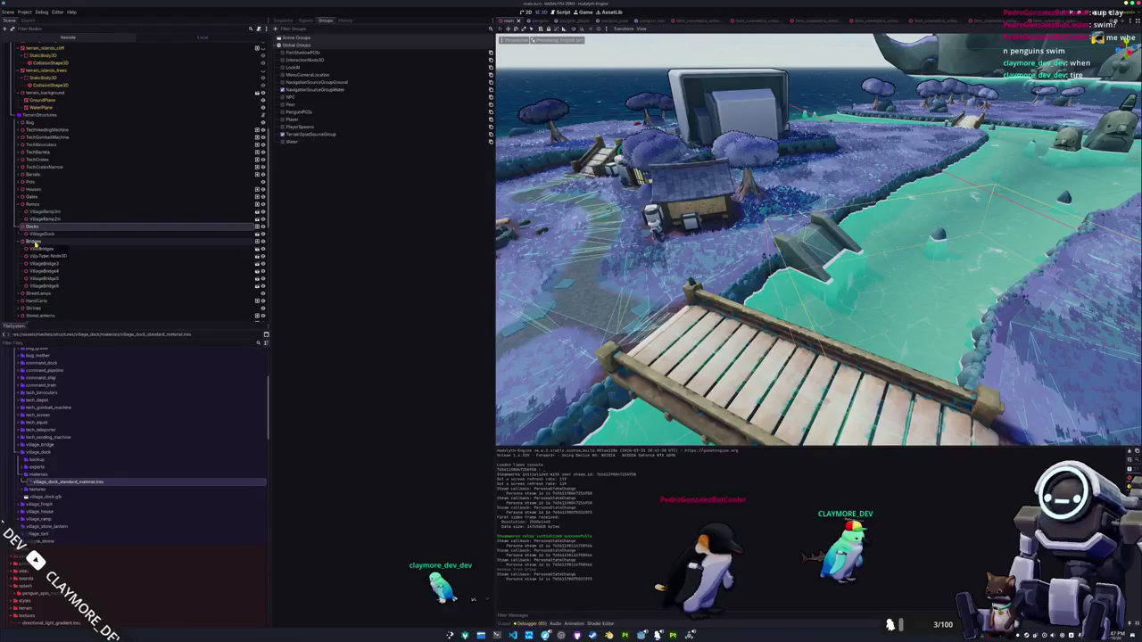
{"action": "left_click", "coordinate": [34, 242]}
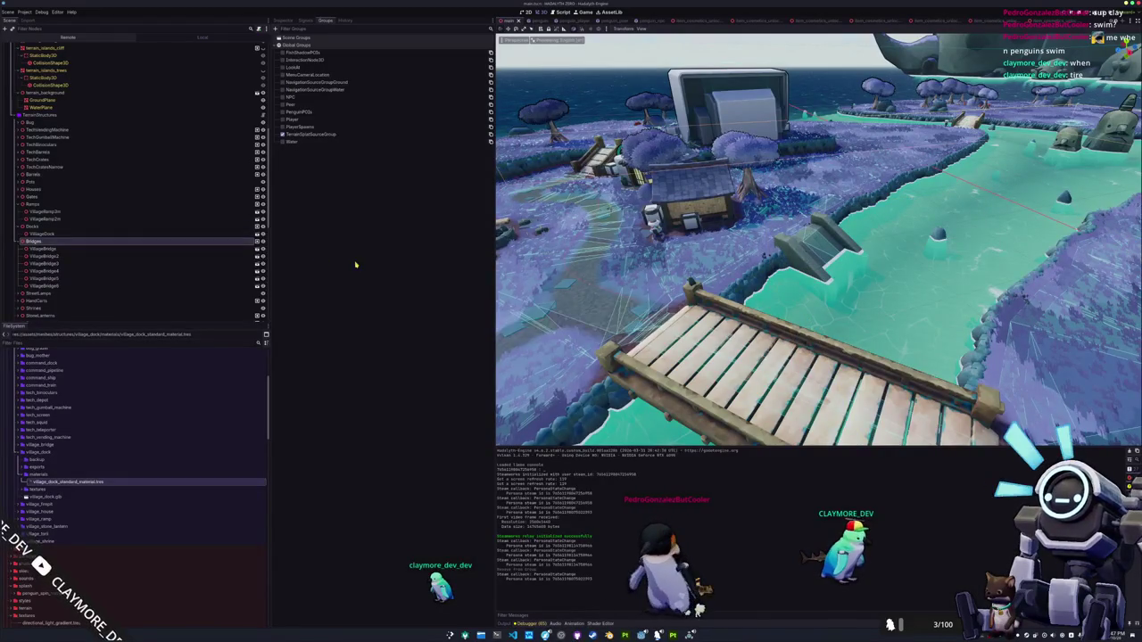
{"action": "key", "text": "F5"}
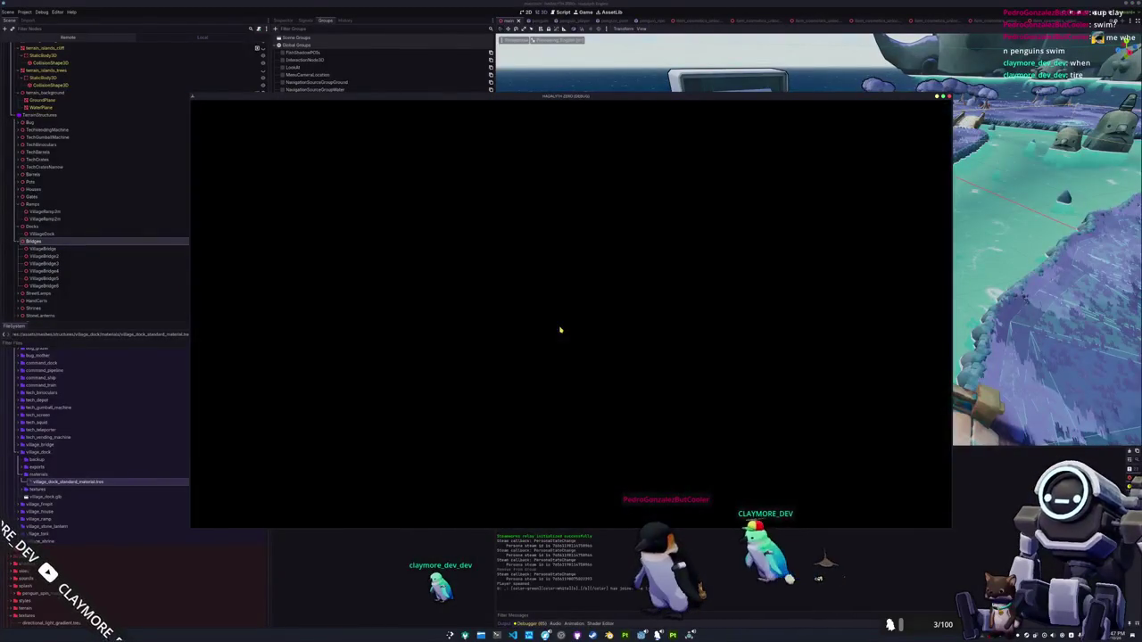
Walk the penguin through the village, into the water and back onto the dock
{"action": "key", "text": "d"}
{"action": "key", "text": "s"}
{"action": "key", "text": "a"}
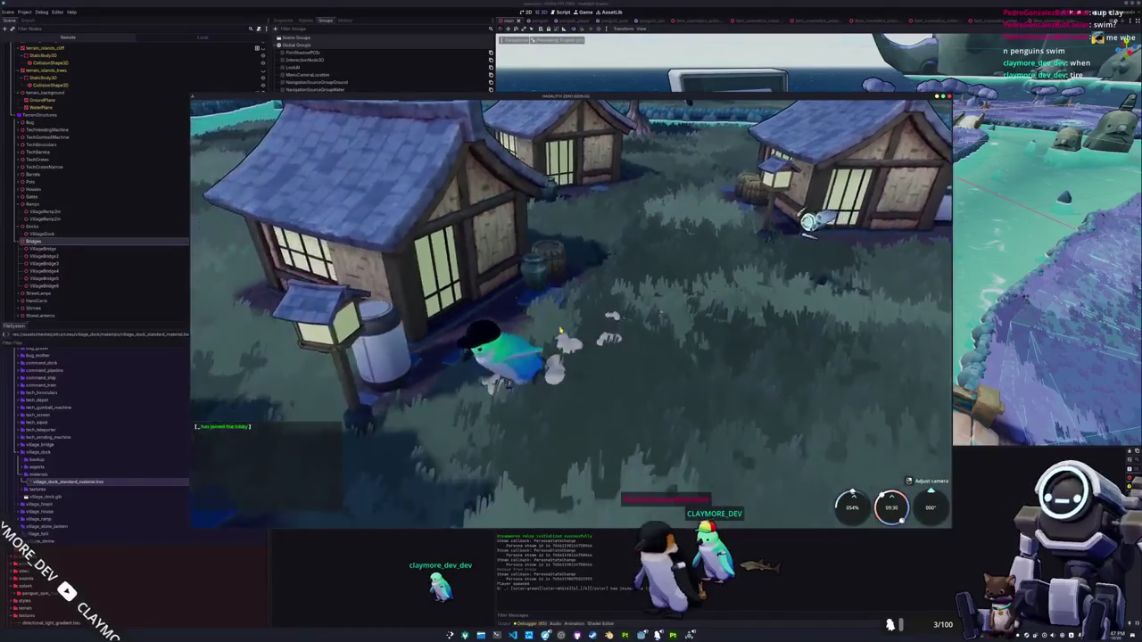
{"action": "key", "text": "a"}
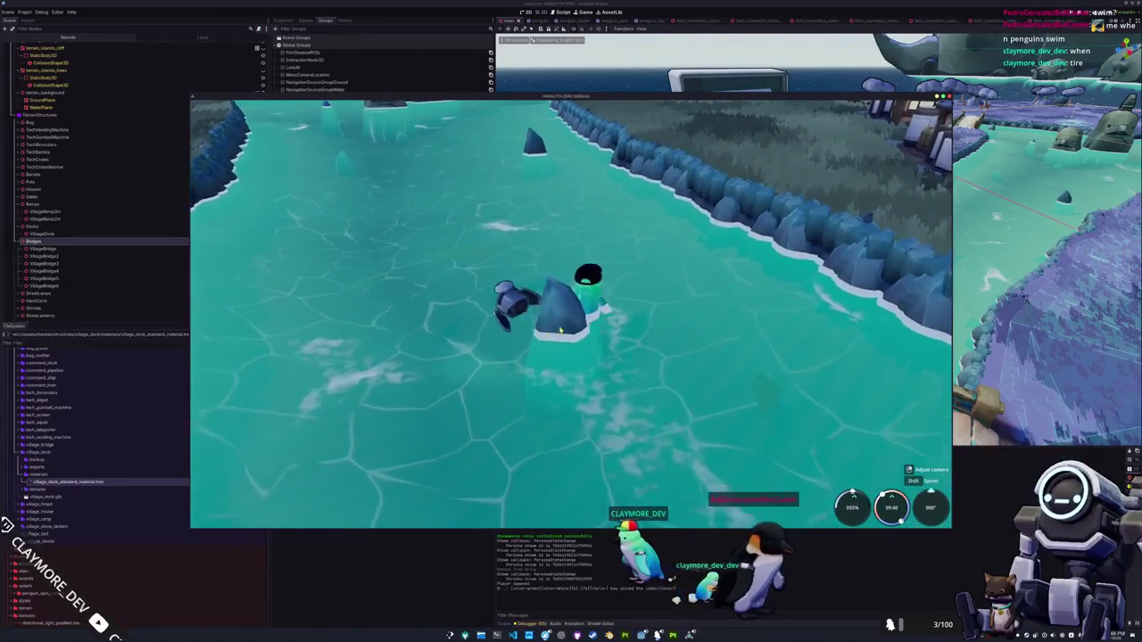
{"action": "key", "text": "w"}
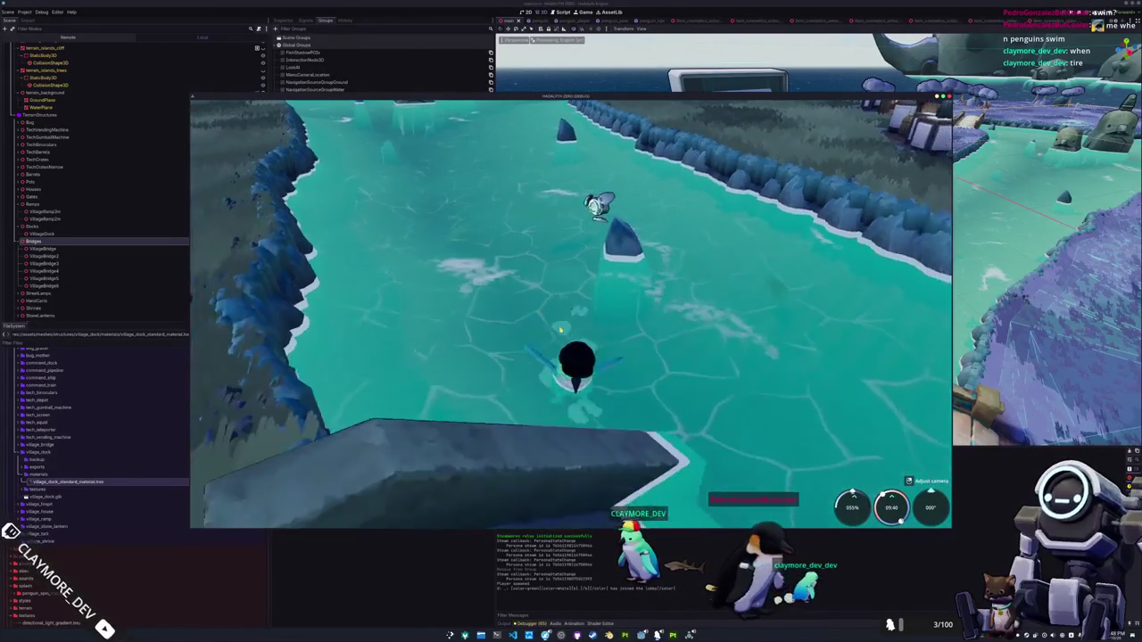
{"action": "key", "text": "w"}
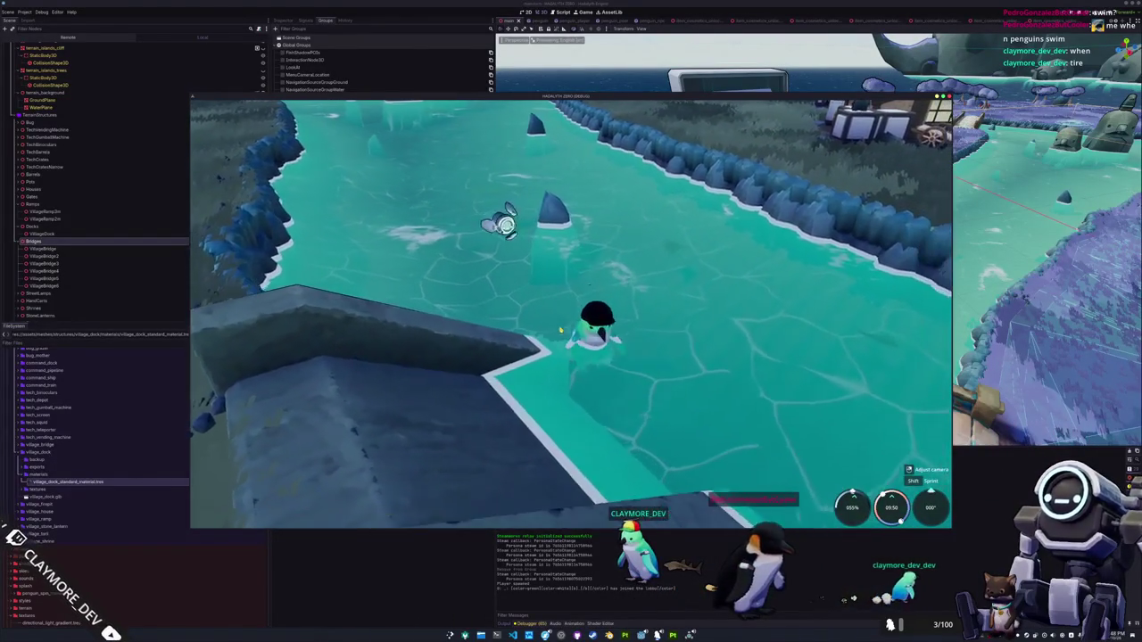
{"action": "key", "text": "w"}
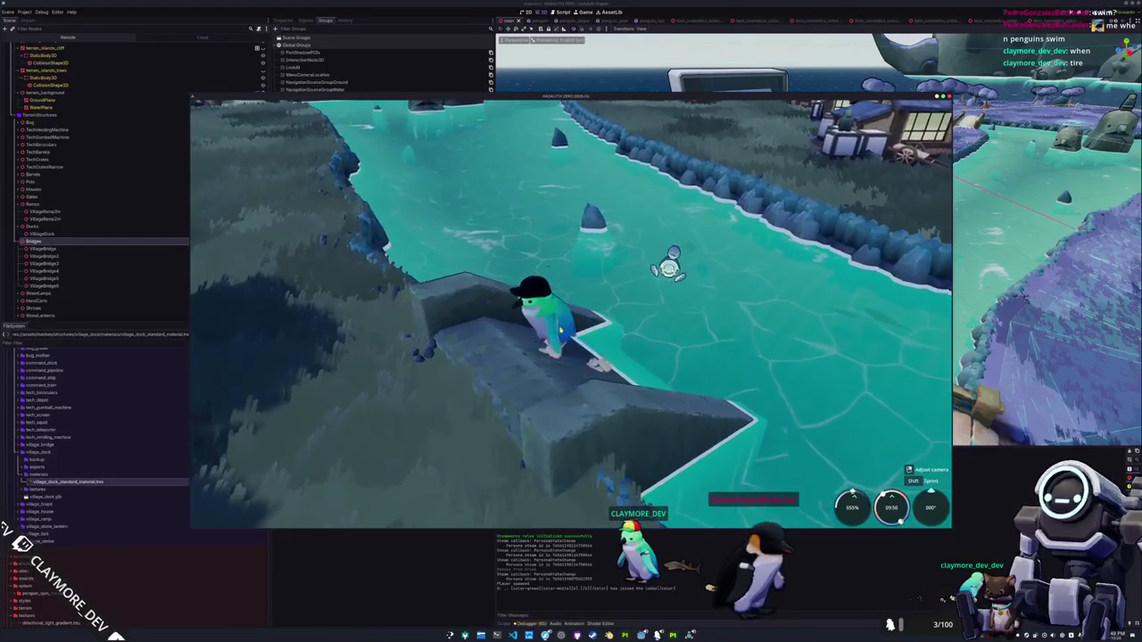
{"action": "key", "text": "w"}
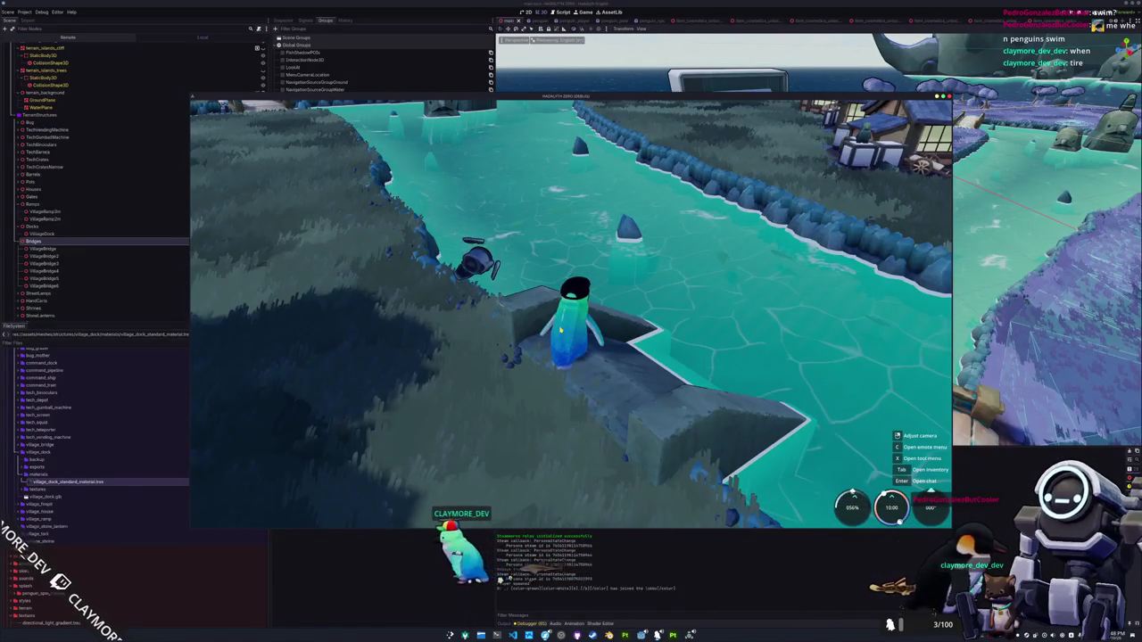
Swim out from the dock, climb back onto it, and stop the test with F8
{"action": "key", "text": "w"}
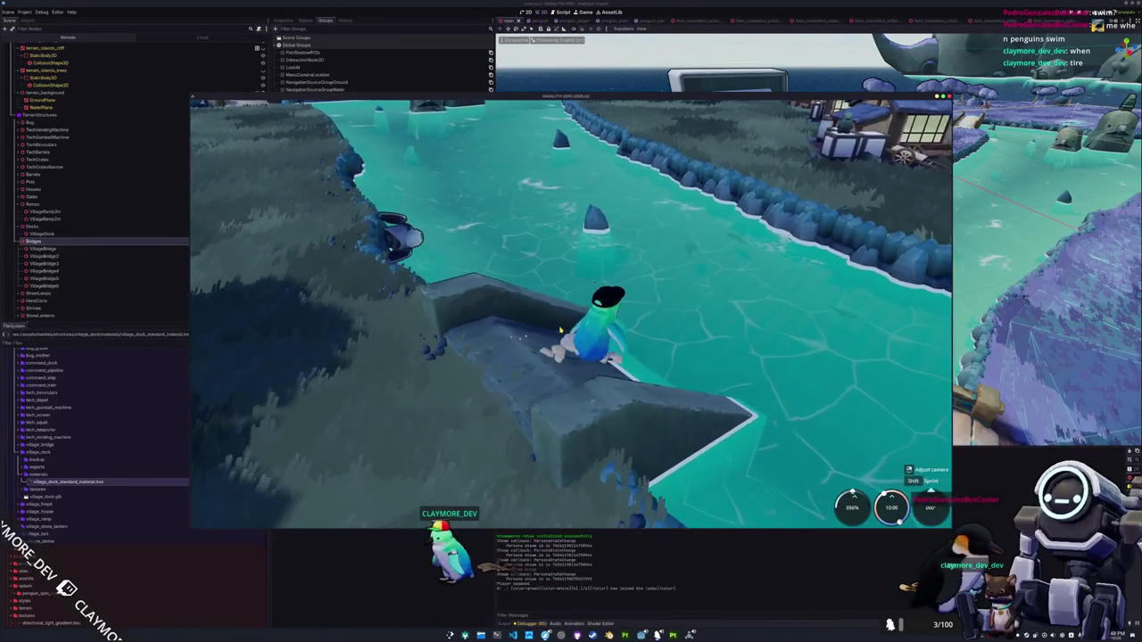
{"action": "key", "text": "w"}
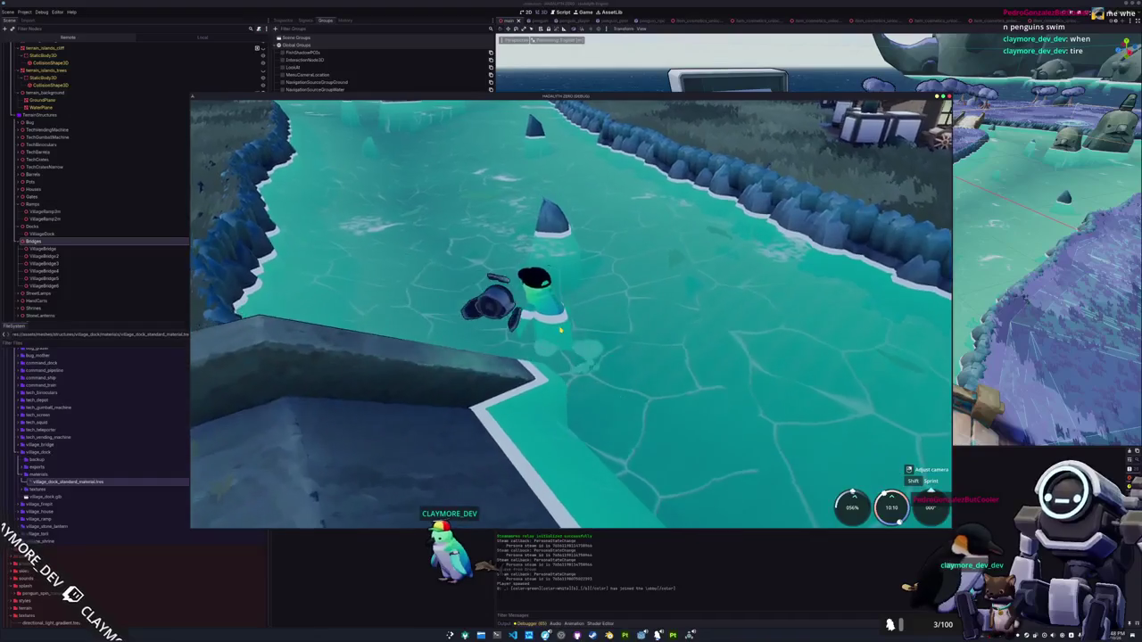
{"action": "key", "text": "s"}
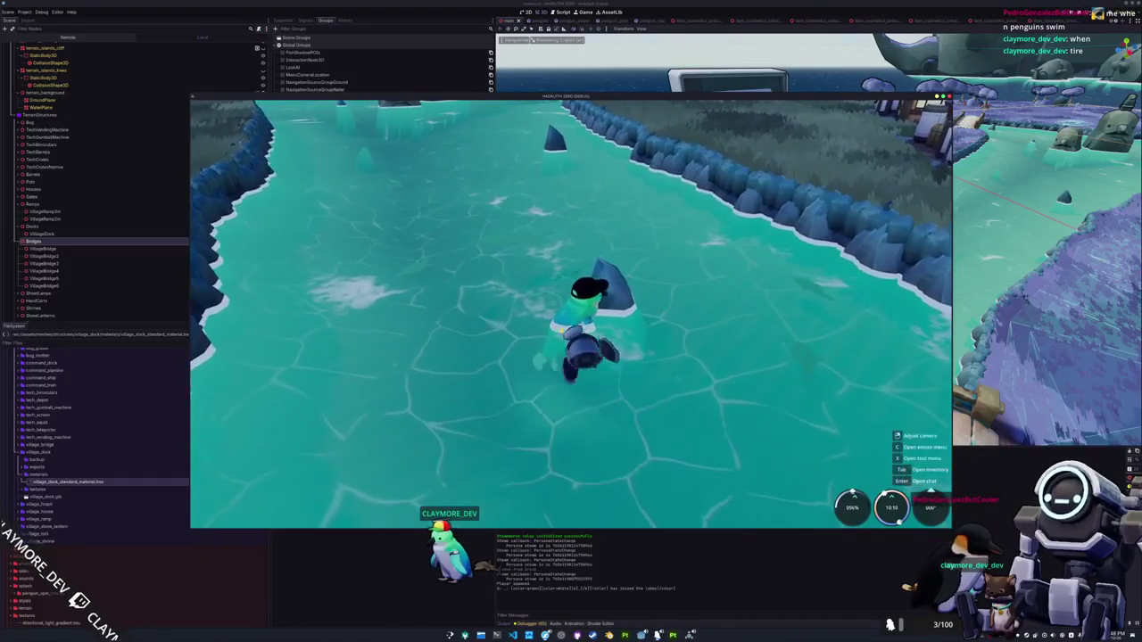
{"action": "key", "text": "s"}
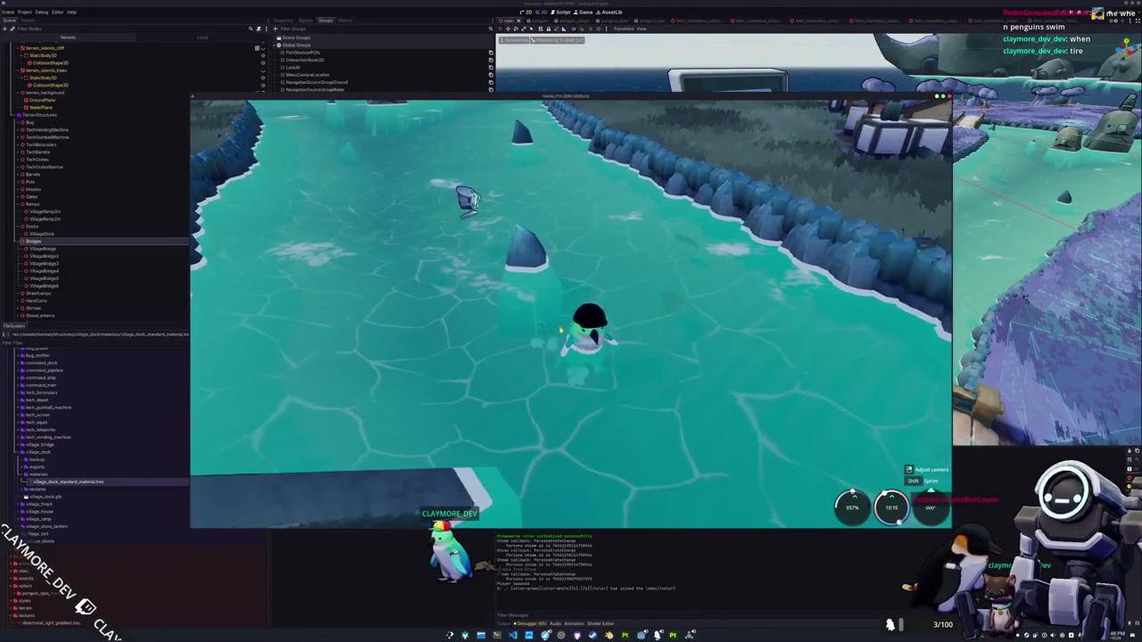
{"action": "key", "text": "a"}
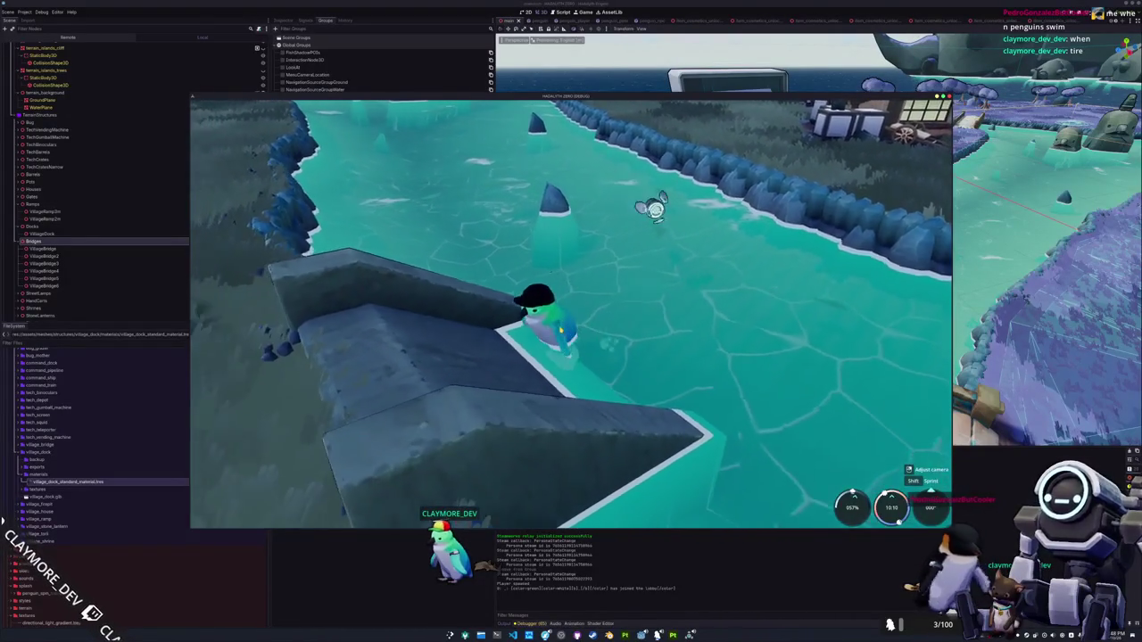
{"action": "key", "text": "w"}
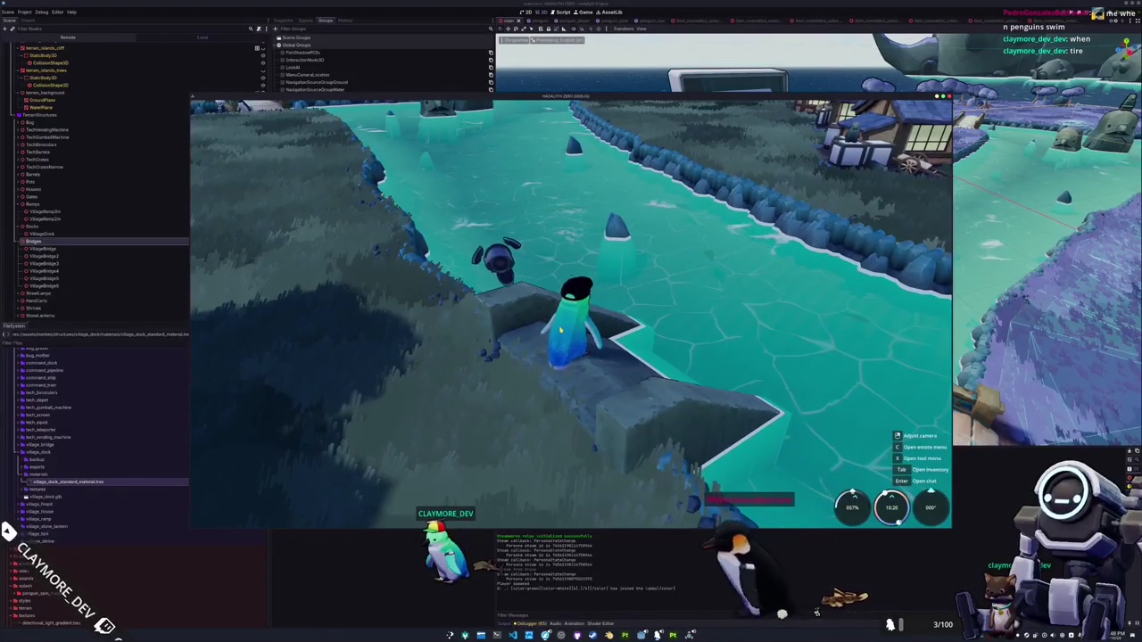
{"action": "key", "text": "F8"}
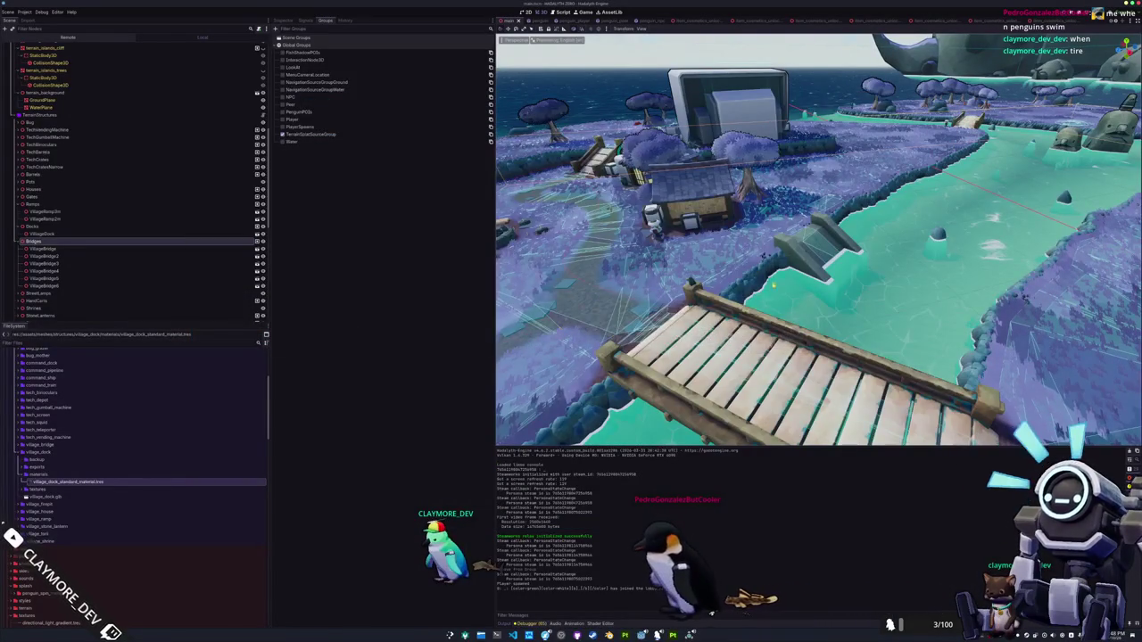
Save the village scene and switch over to Blender
{"action": "key", "text": "F5"}
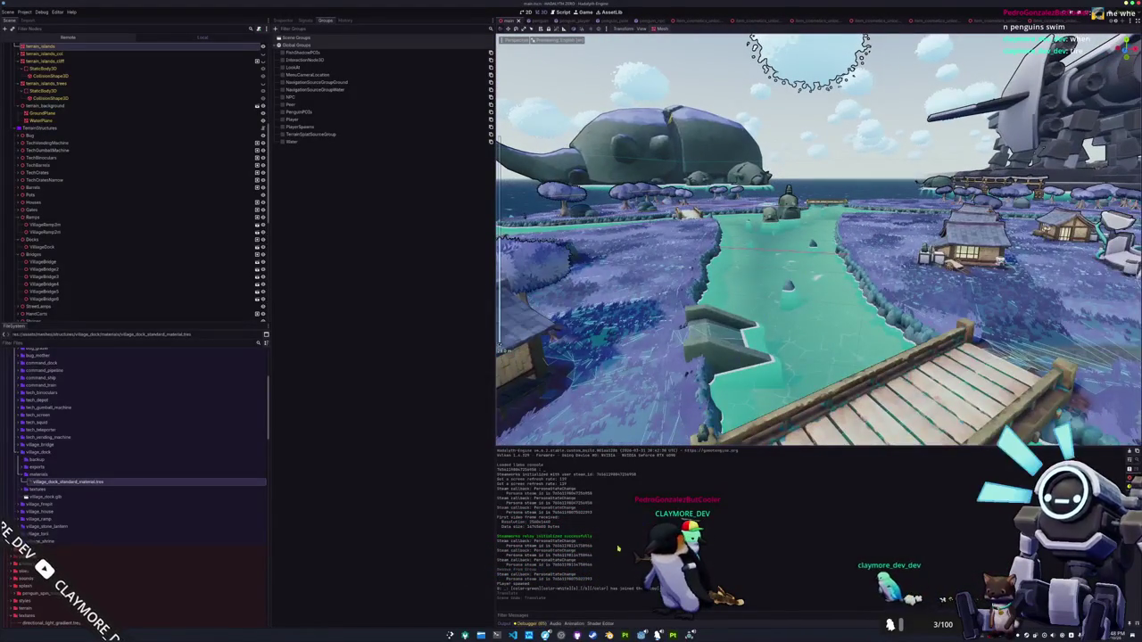
{"action": "key", "text": "alt+Tab"}
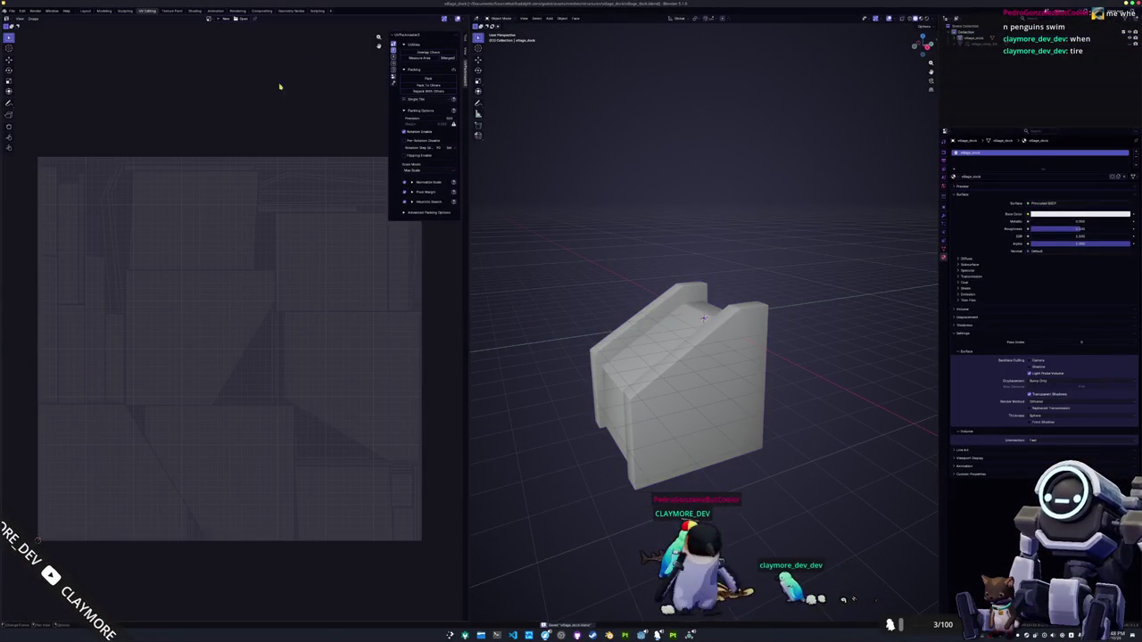
Open the terrain .blend file from the terrain folder via File > Open
{"action": "left_click", "coordinate": [11, 10]}
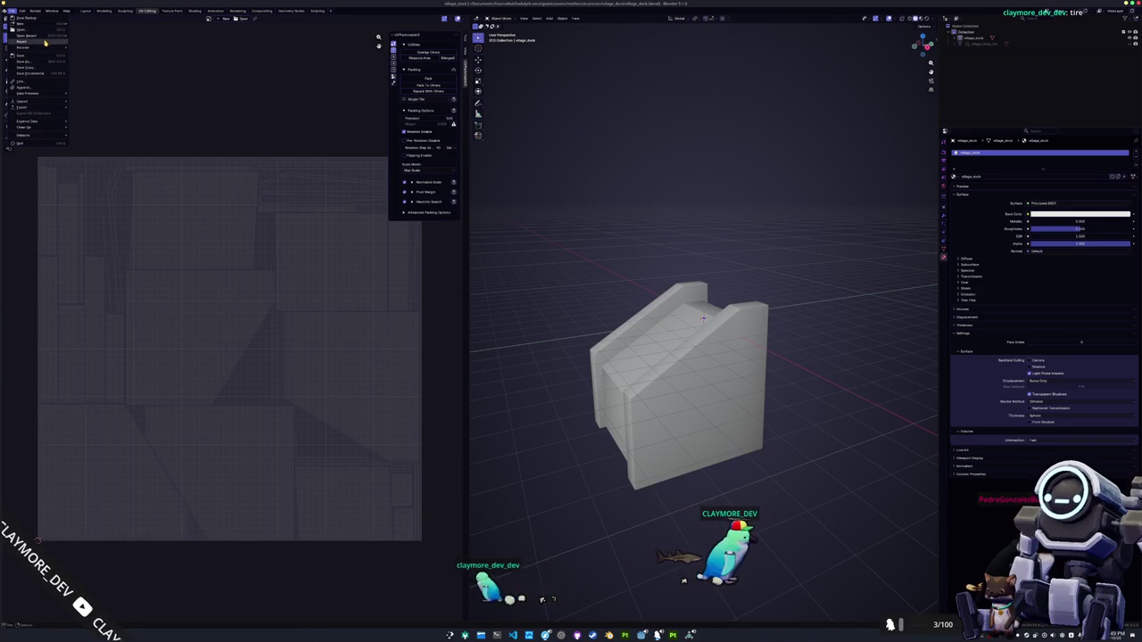
{"action": "left_click", "coordinate": [42, 30]}
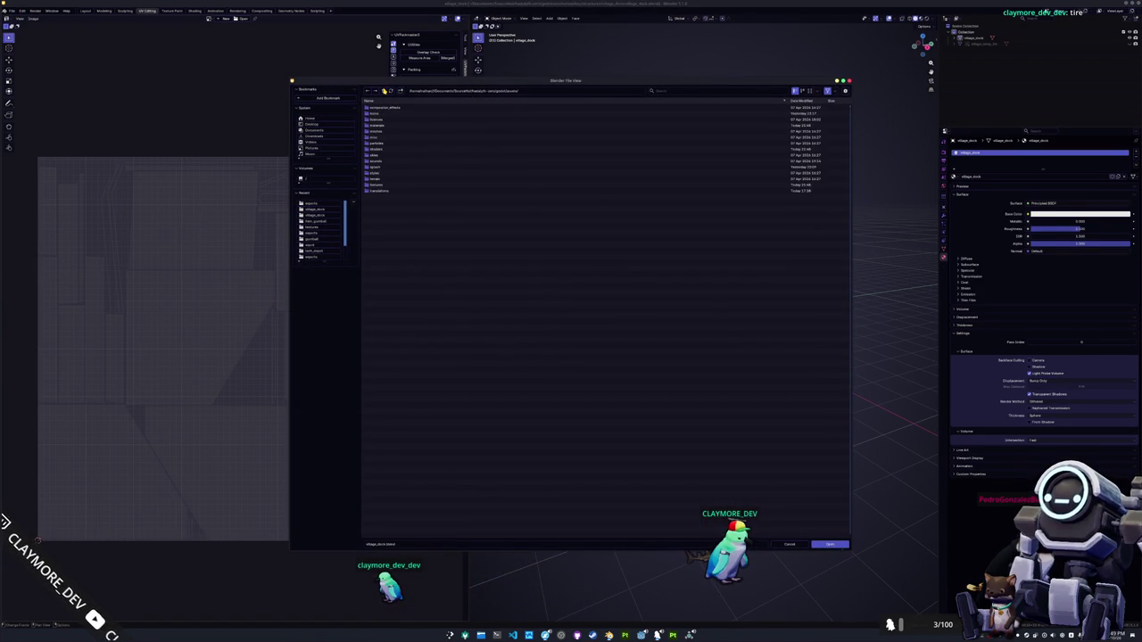
{"action": "double_click", "coordinate": [380, 178]}
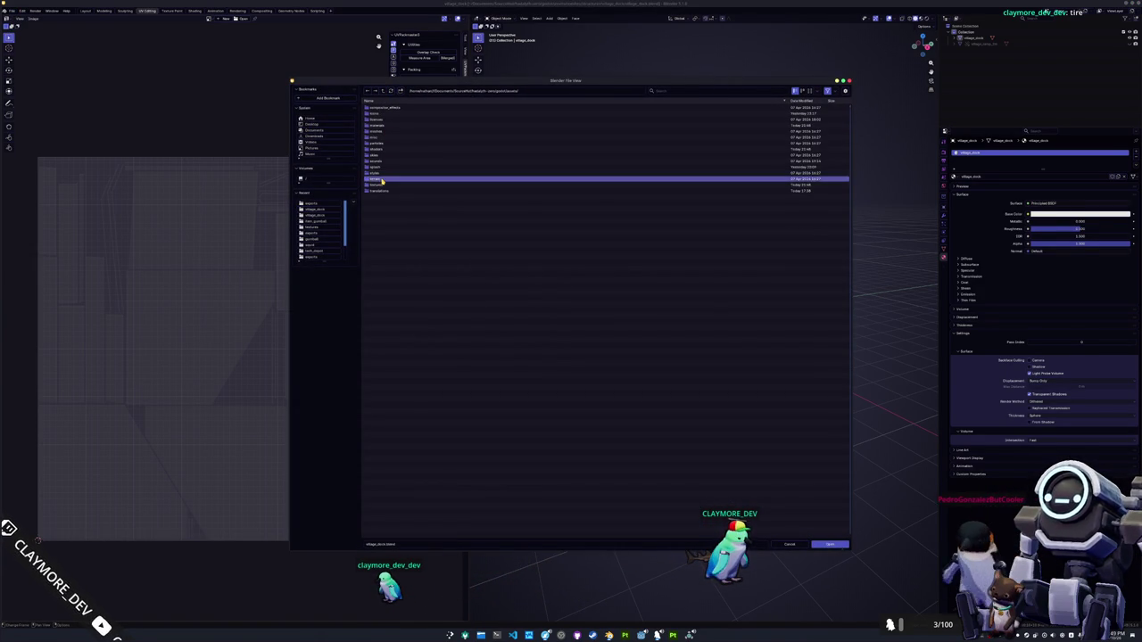
{"action": "double_click", "coordinate": [392, 135]}
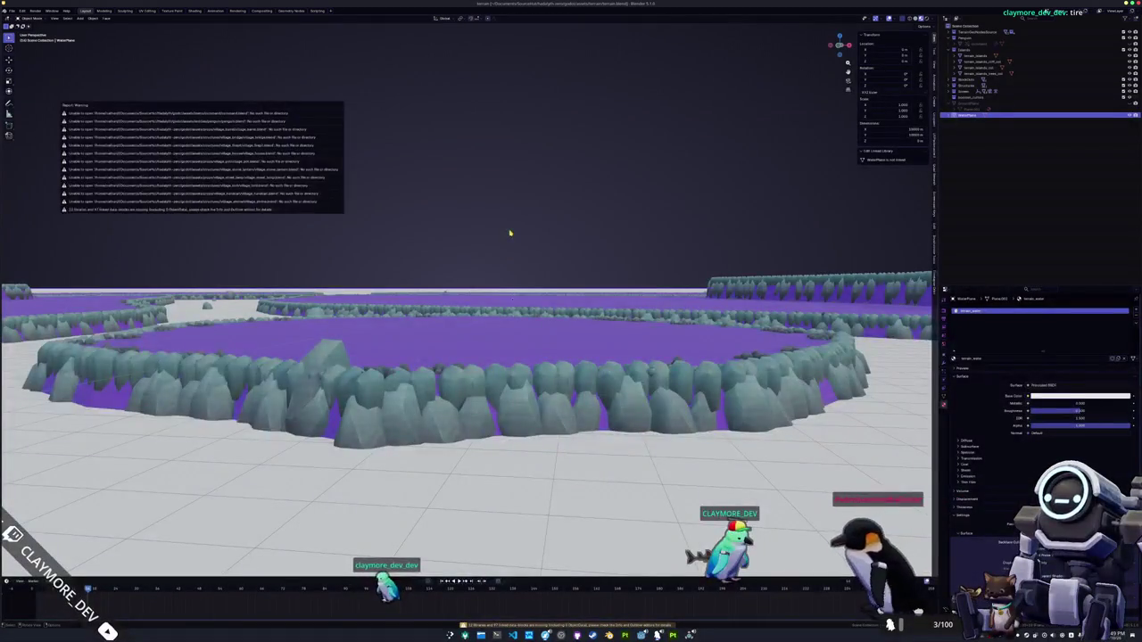
Frame the terrain and inspect the terrain_islands mesh in Edit Mode without changes
{"action": "key", "text": "Home"}
{"action": "scroll", "coordinate": [464, 339], "scroll_direction": "up", "scroll_amount": 5}
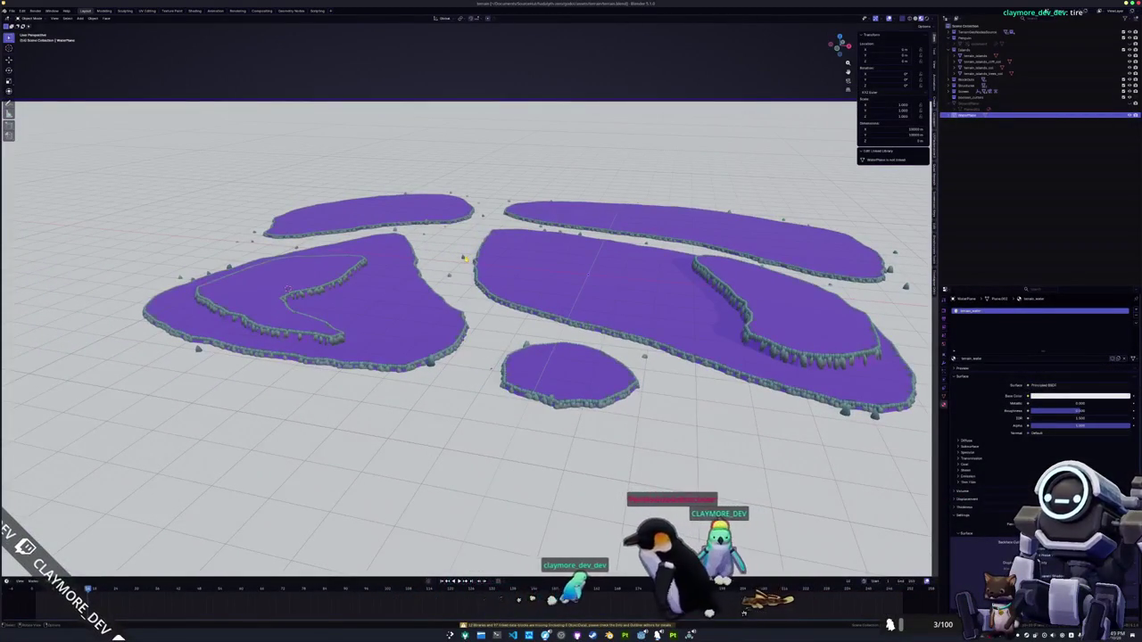
{"action": "left_click", "coordinate": [972, 55]}
{"action": "scroll", "coordinate": [463, 259], "scroll_direction": "up", "scroll_amount": 6}
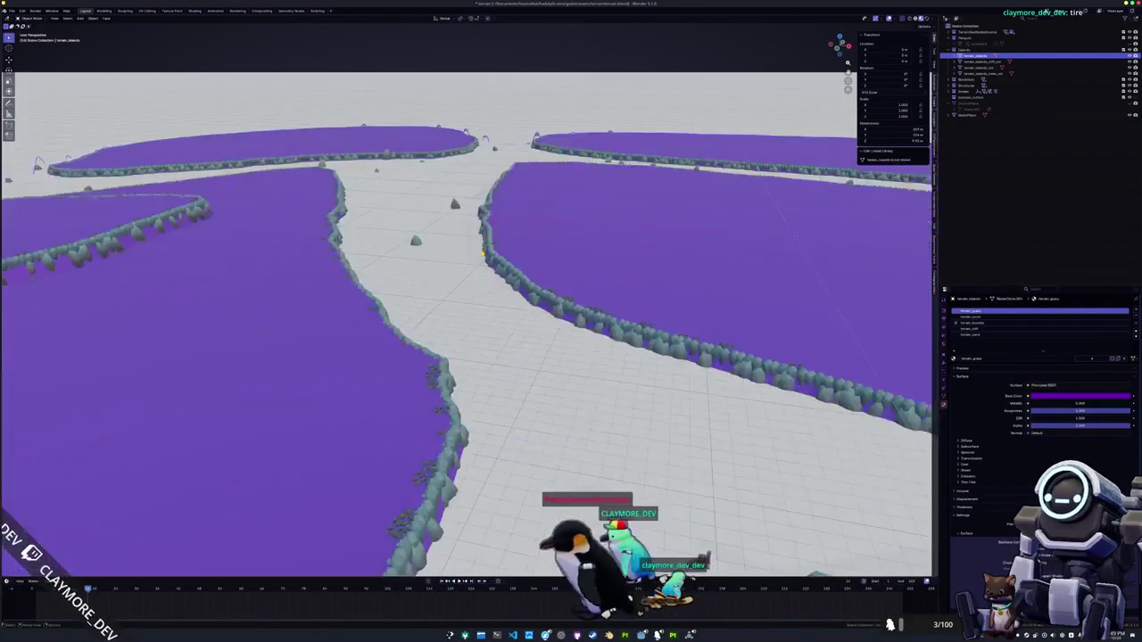
{"action": "key", "text": "Tab"}
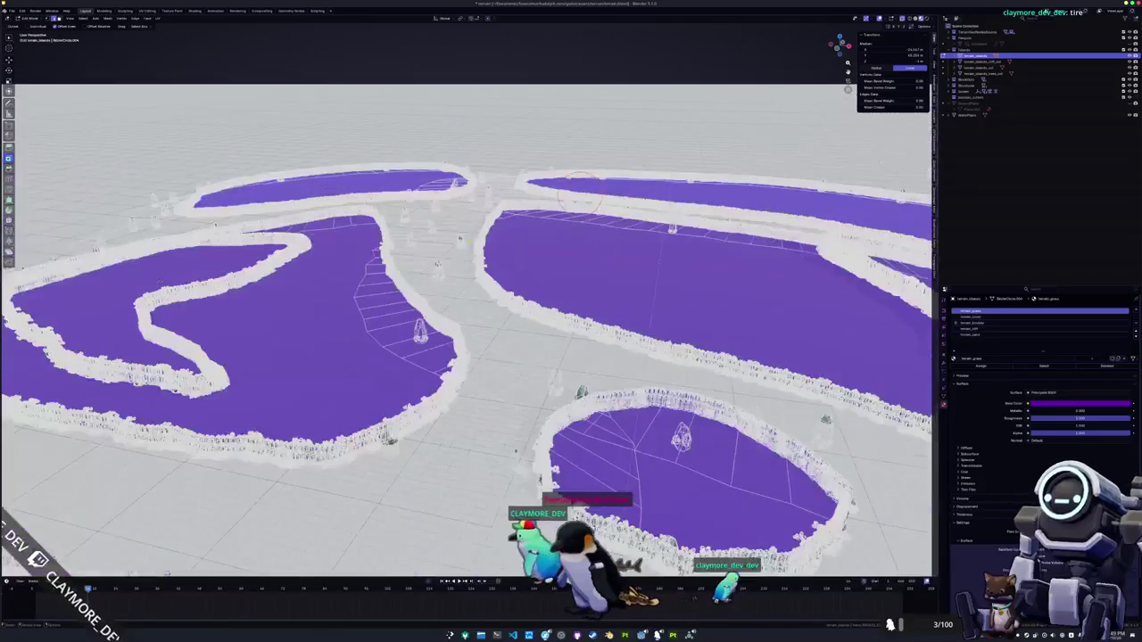
{"action": "scroll", "coordinate": [589, 169], "scroll_direction": "up", "scroll_amount": 3}
{"action": "scroll", "coordinate": [474, 263], "scroll_direction": "down", "scroll_amount": 5}
{"action": "scroll", "coordinate": [475, 258], "scroll_direction": "up", "scroll_amount": 2}
{"action": "scroll", "coordinate": [474, 245], "scroll_direction": "down", "scroll_amount": 2}
{"action": "mouse_move", "coordinate": [553, 214]}
{"action": "left_mouse_down"}
{"action": "mouse_move", "coordinate": [554, 183]}
{"action": "mouse_move", "coordinate": [554, 223]}
{"action": "left_mouse_up"}
{"action": "key", "text": "Tab"}
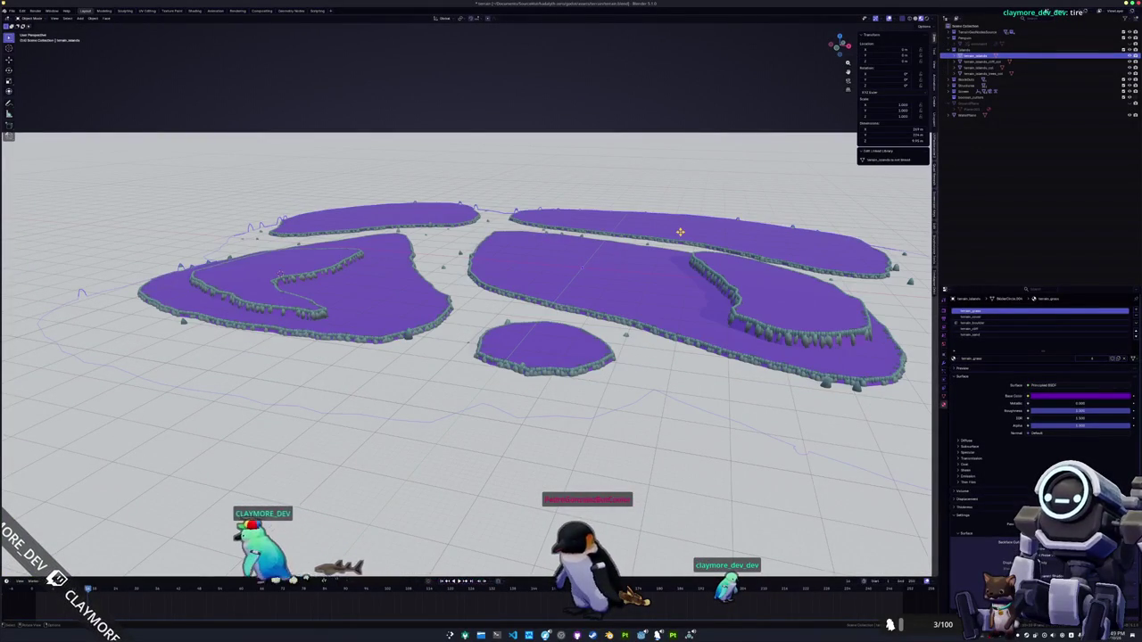
Browse the terrain objects and collections in the outliner, then return to Godot
{"action": "left_click", "coordinate": [985, 62]}
{"action": "left_click", "coordinate": [984, 68]}
{"action": "left_click", "coordinate": [982, 74]}
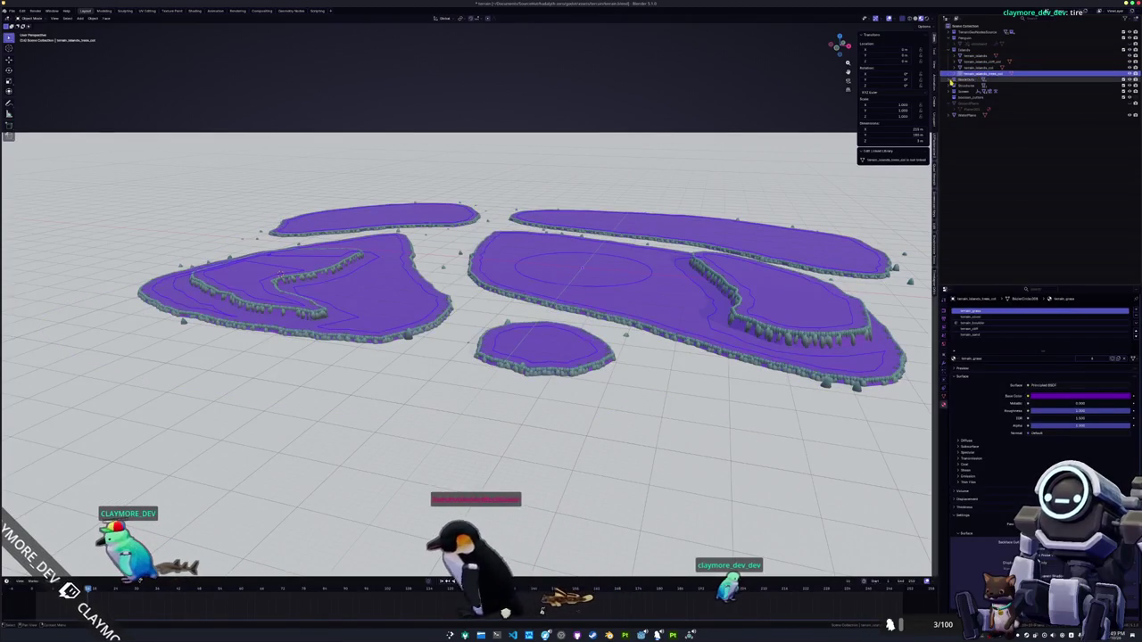
{"action": "left_click", "coordinate": [952, 79]}
{"action": "left_click", "coordinate": [952, 79]}
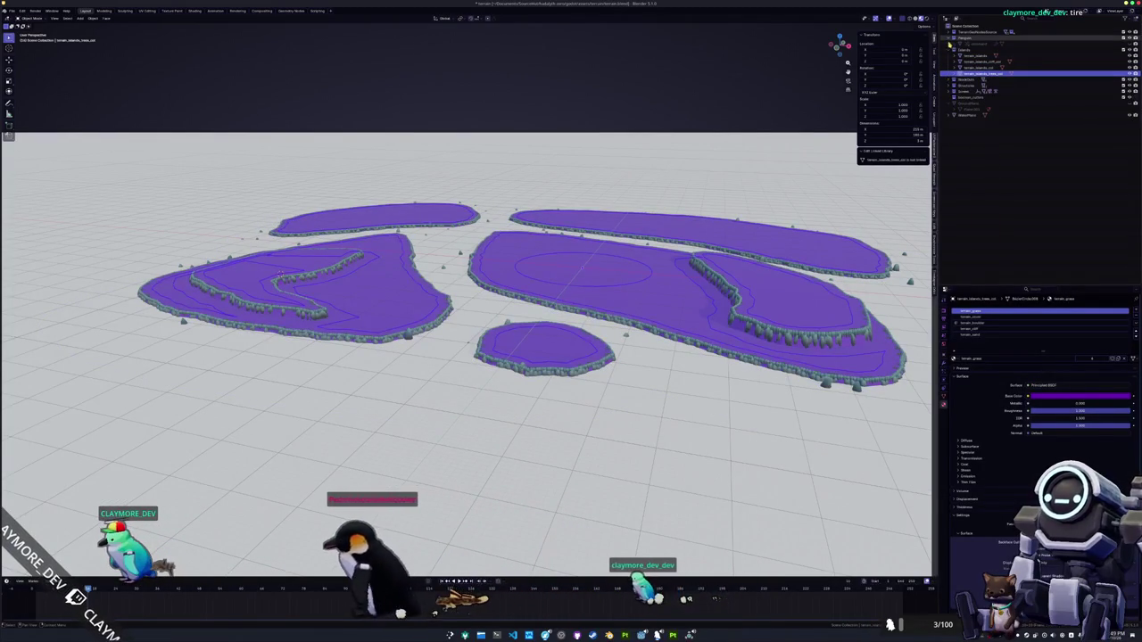
{"action": "left_click", "coordinate": [950, 37]}
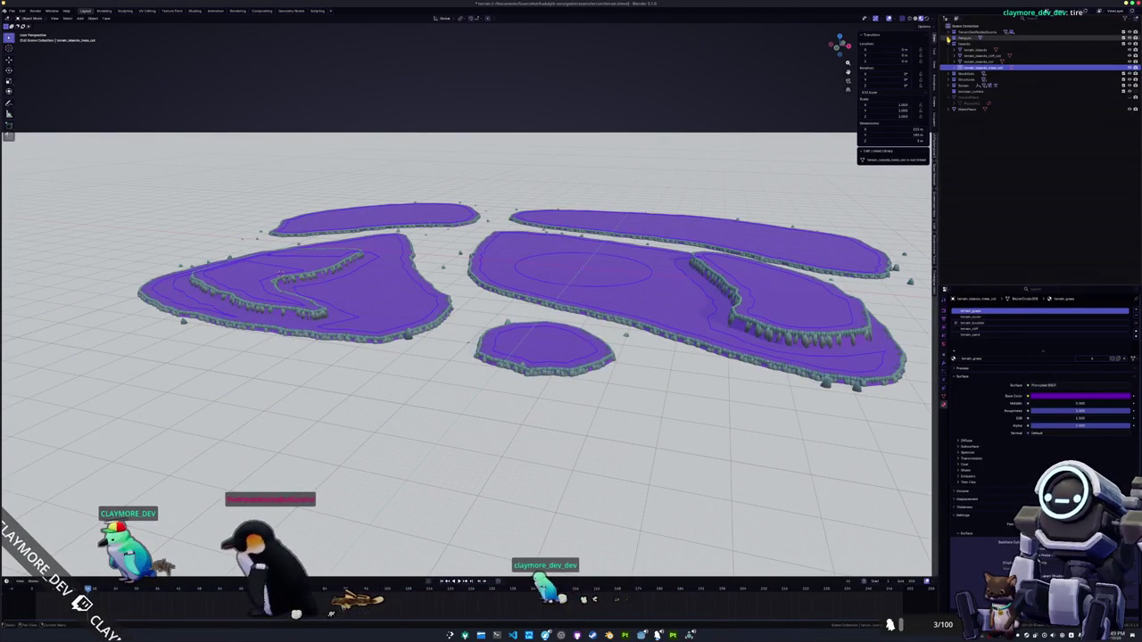
{"action": "left_click", "coordinate": [968, 38]}
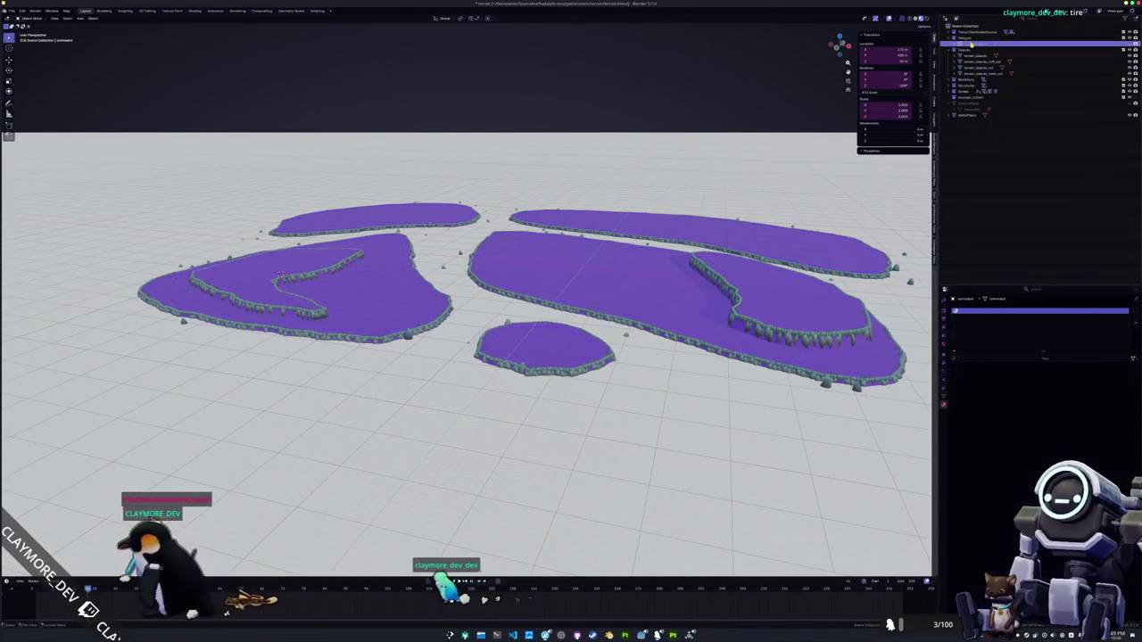
{"action": "left_click", "coordinate": [968, 79]}
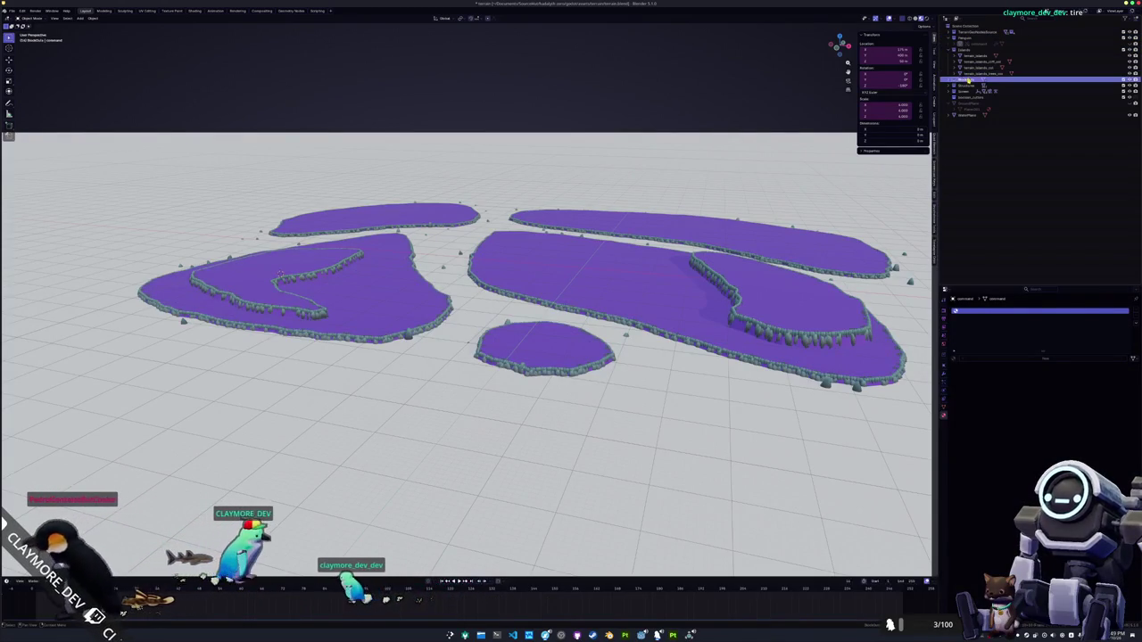
{"action": "scroll", "coordinate": [464, 303], "scroll_direction": "up", "scroll_amount": 5}
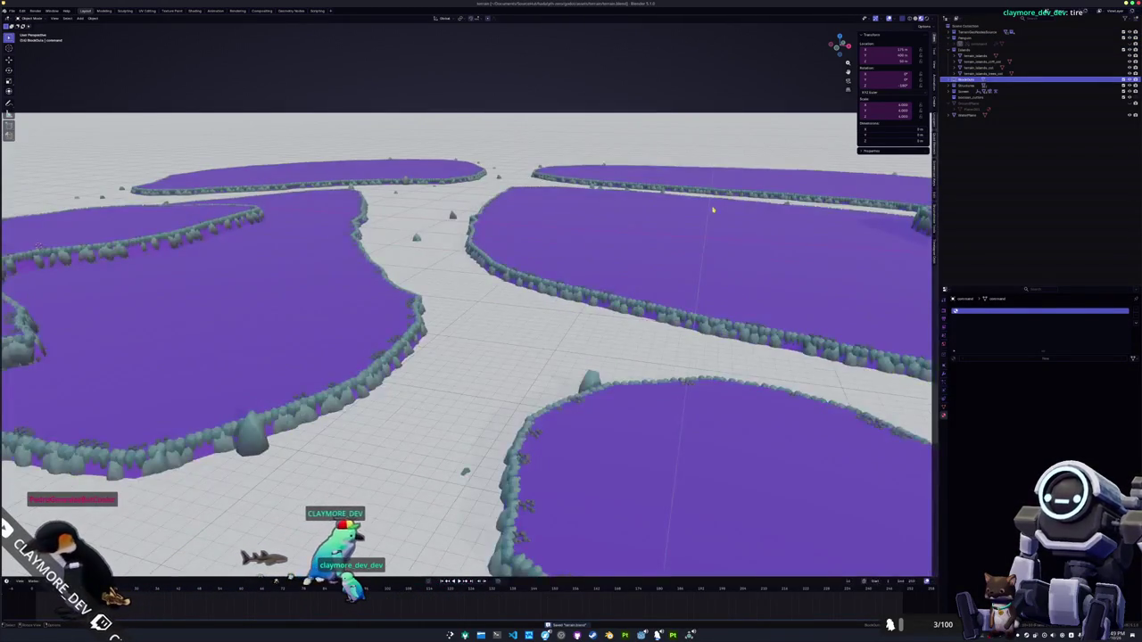
{"action": "scroll", "coordinate": [464, 303], "scroll_direction": "down", "scroll_amount": 3}
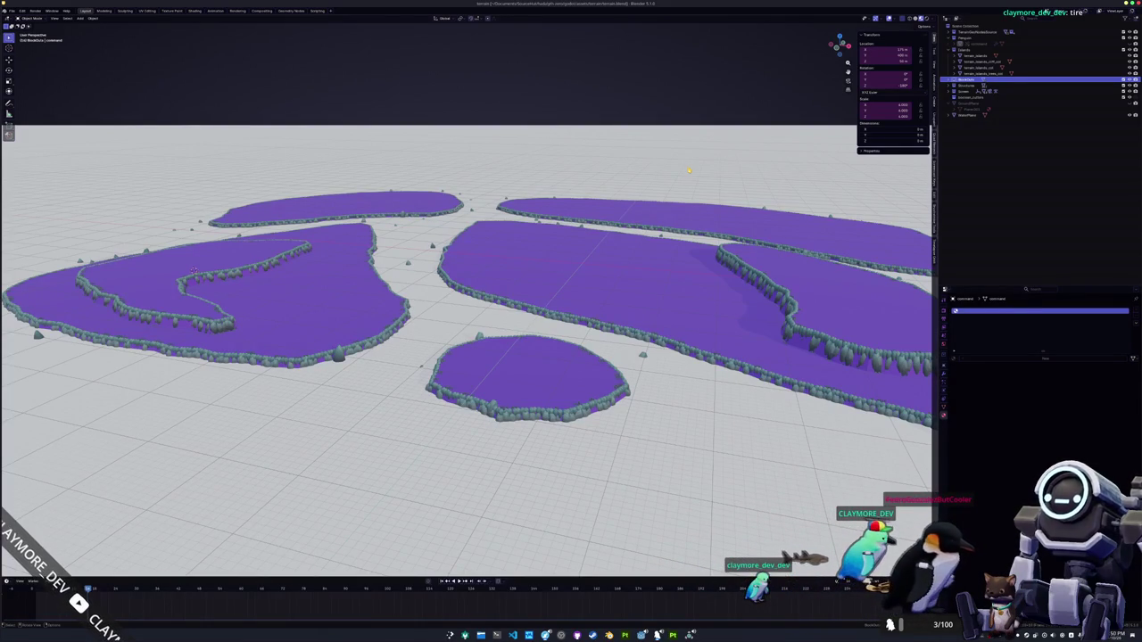
{"action": "key", "text": "alt+Tab"}
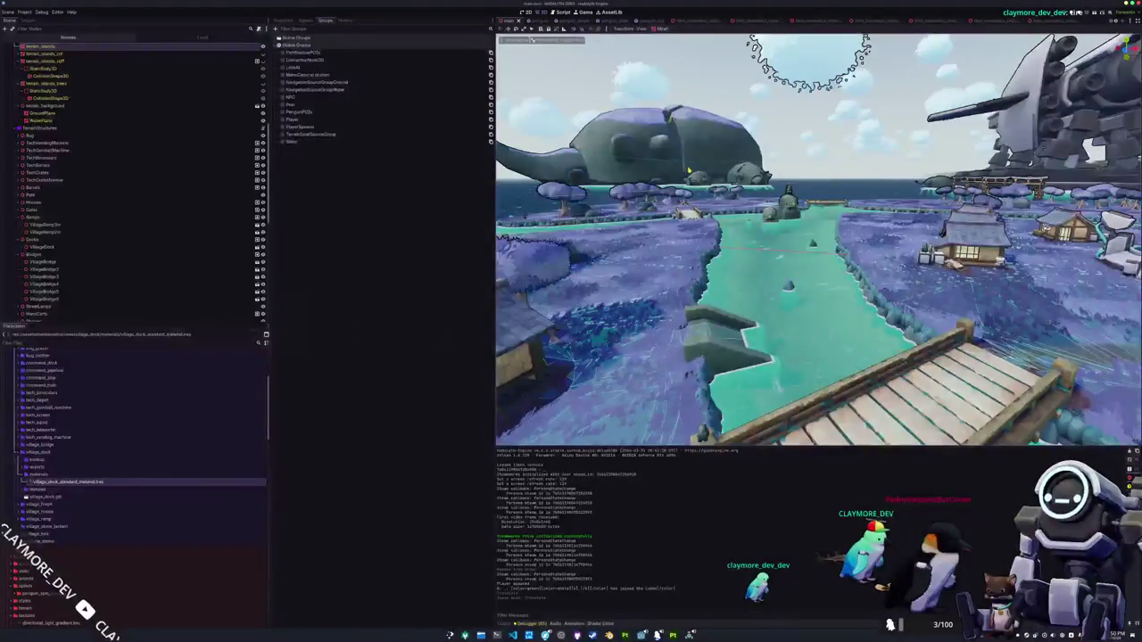
Fly the camera over the islands, bridges and village huts, then return to Blender
{"action": "scroll", "coordinate": [673, 163], "scroll_direction": "down", "scroll_amount": 10}
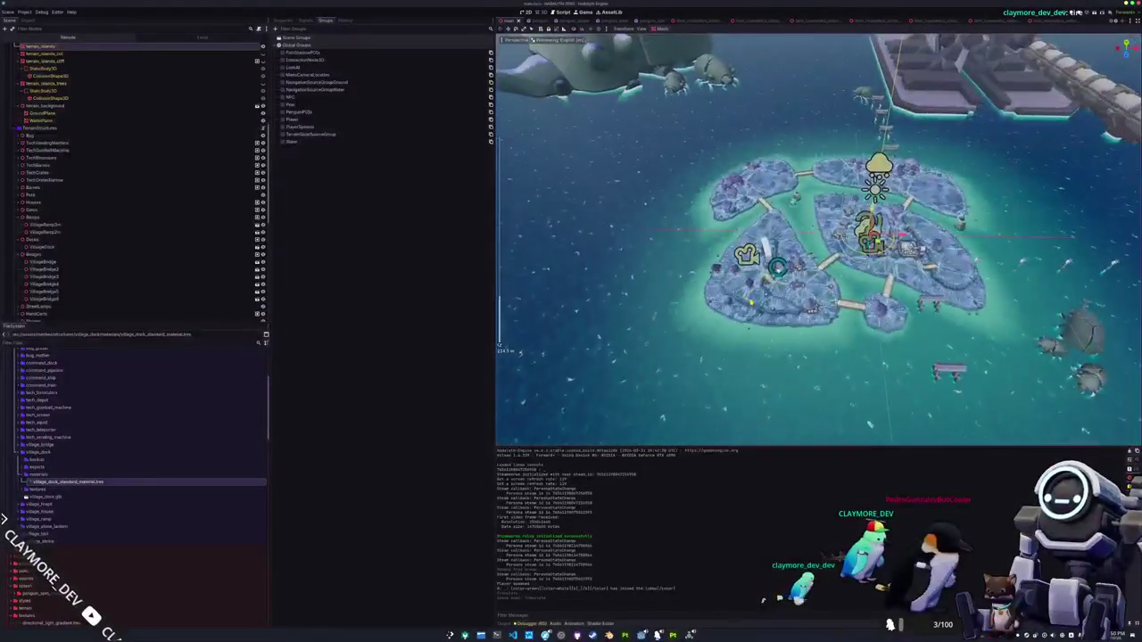
{"action": "scroll", "coordinate": [818, 239], "scroll_direction": "down", "scroll_amount": 5}
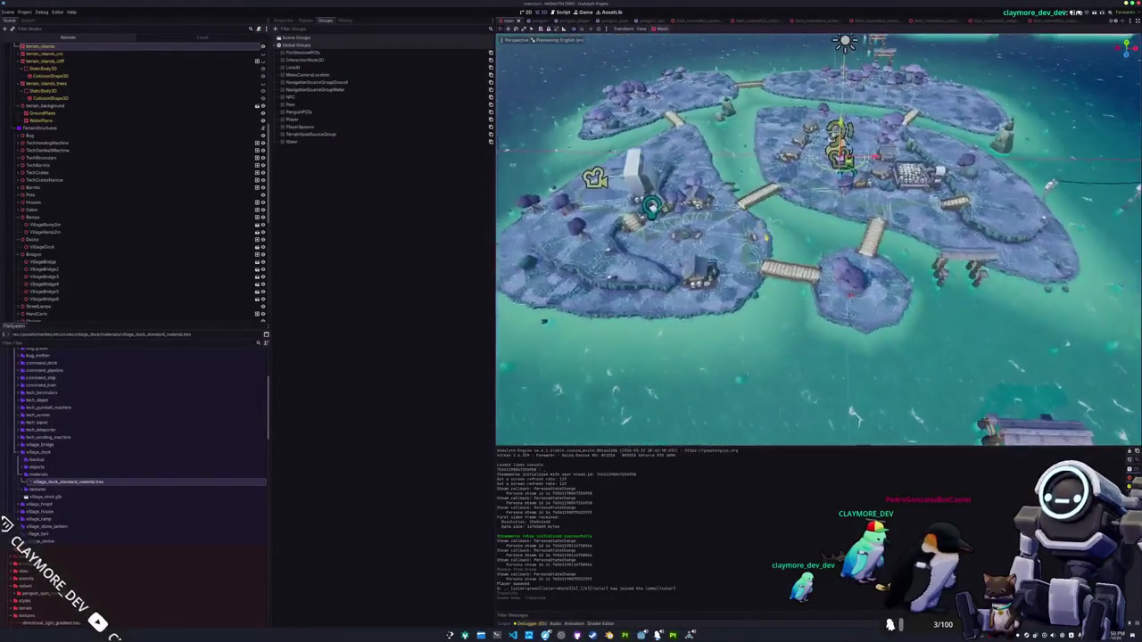
{"action": "key", "text": "d"}
{"action": "key", "text": "w"}
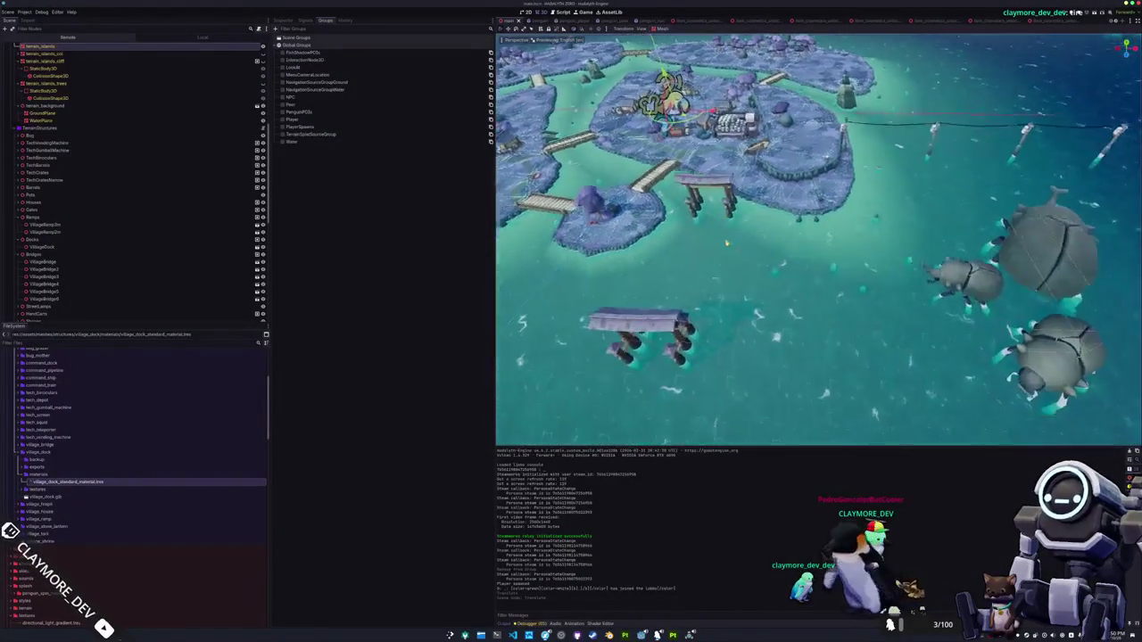
{"action": "key", "text": "w"}
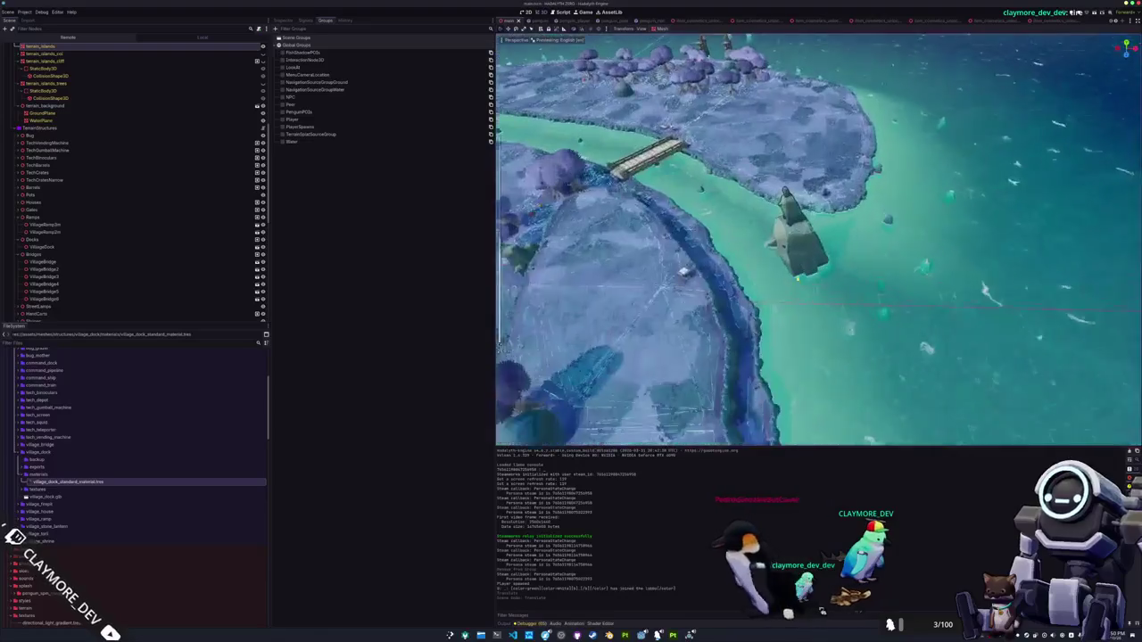
{"action": "key", "text": "s"}
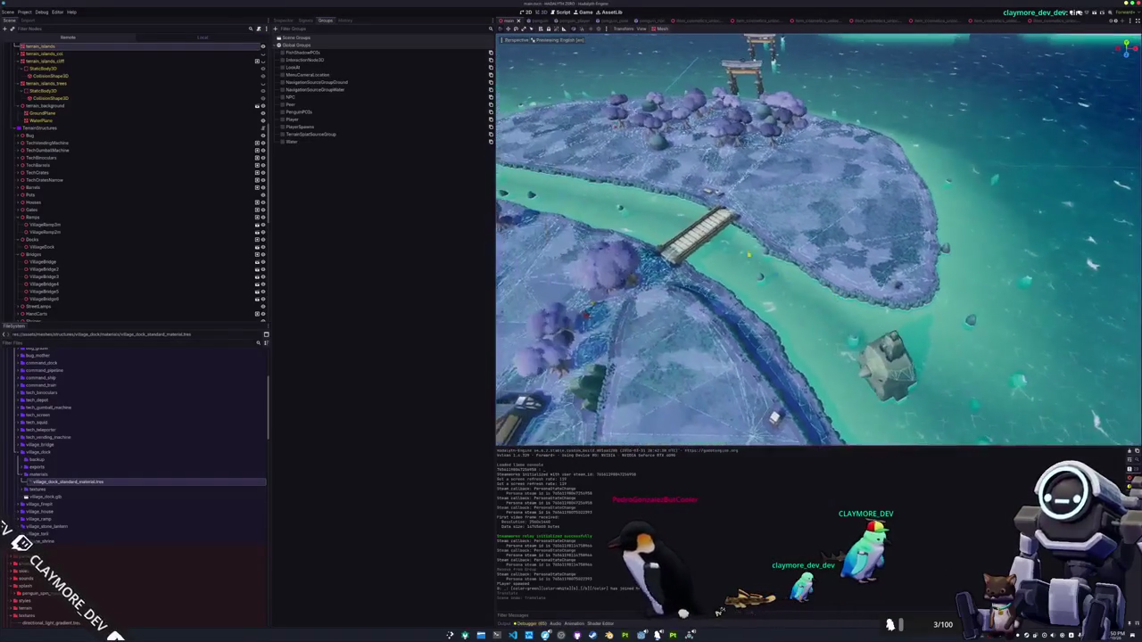
{"action": "key", "text": "s"}
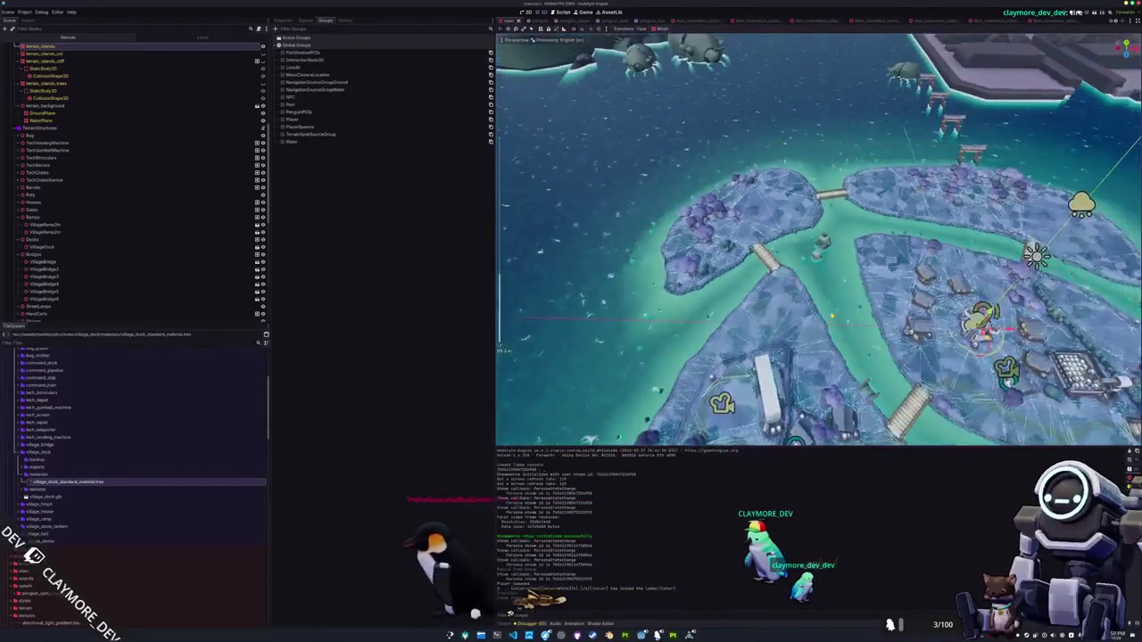
{"action": "key", "text": "alt+Tab"}
{"action": "scroll", "coordinate": [678, 340], "scroll_direction": "down", "scroll_amount": 3}
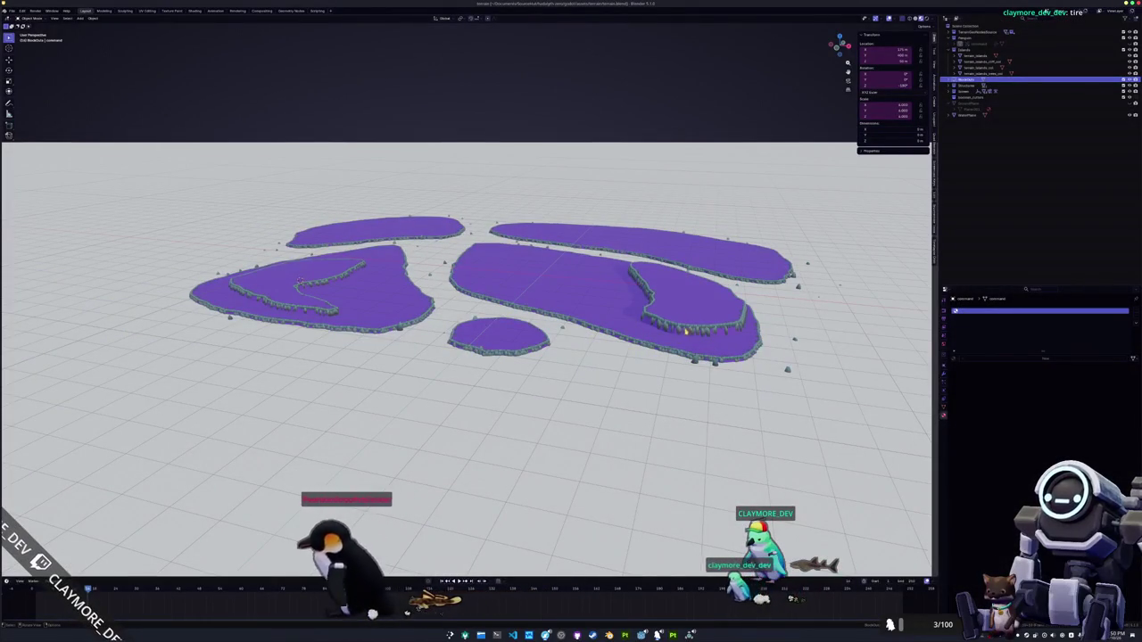
Select terrain_islands, enter and exit its Edit Mode, then return to the Godot village scene
{"action": "left_click", "coordinate": [689, 334]}
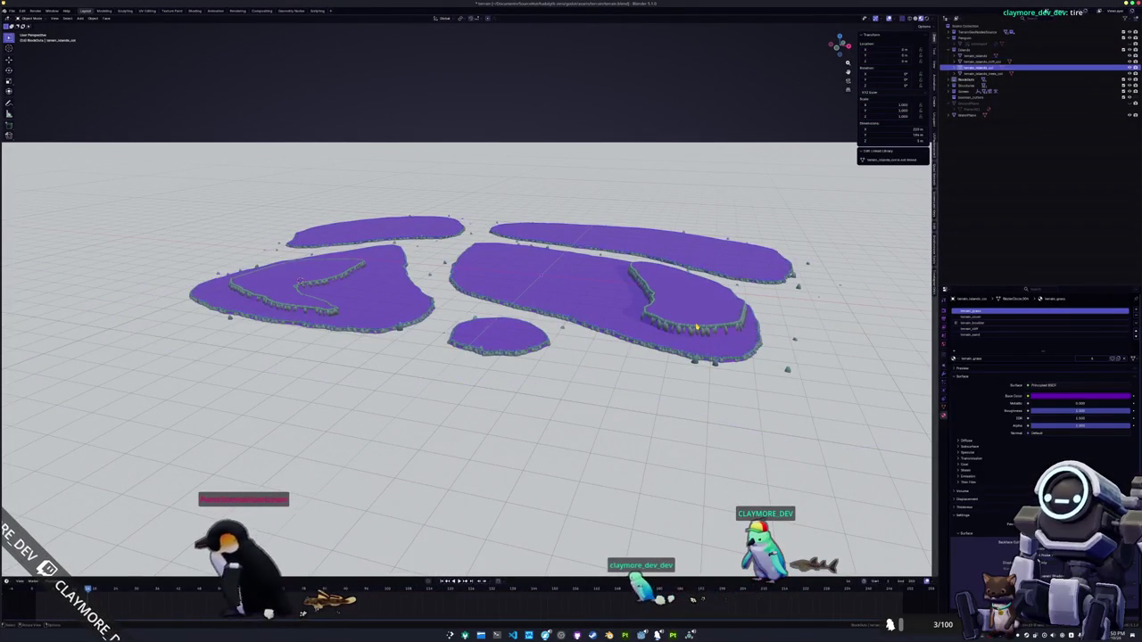
{"action": "scroll", "coordinate": [696, 329], "scroll_direction": "up", "scroll_amount": 3}
{"action": "scroll", "coordinate": [618, 335], "scroll_direction": "down", "scroll_amount": 2}
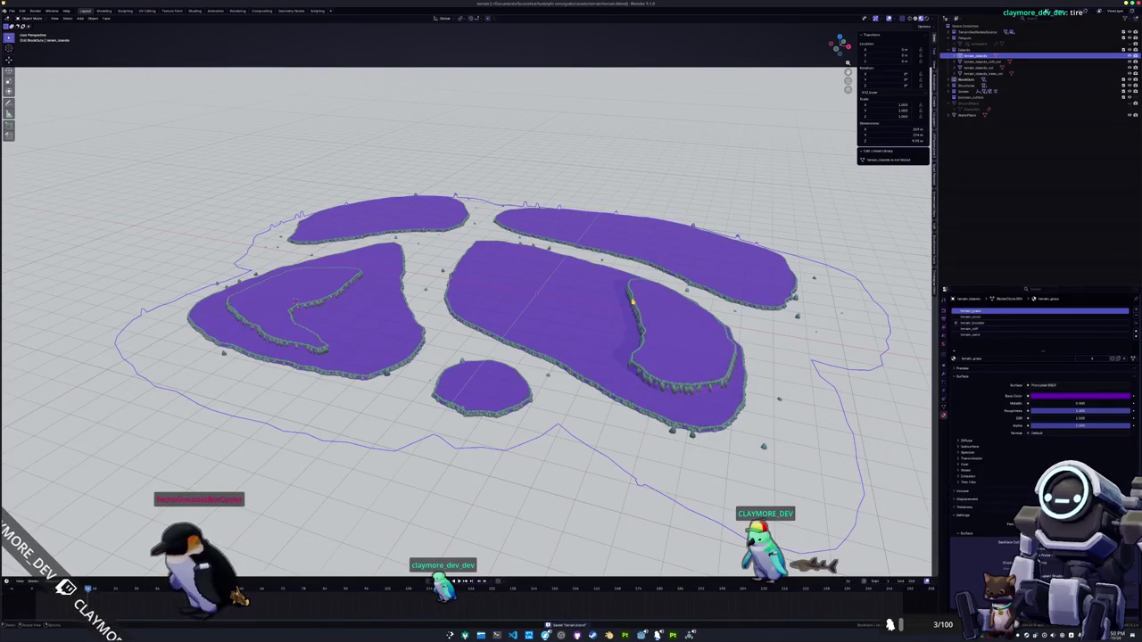
{"action": "key", "text": "Tab"}
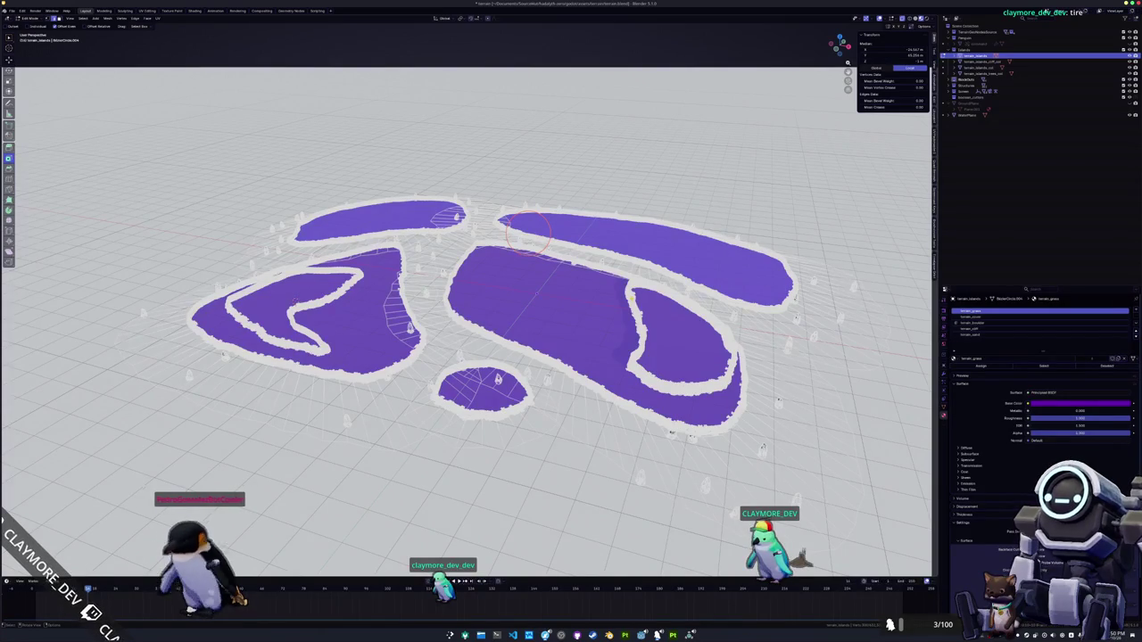
{"action": "key", "text": "Tab"}
{"action": "key", "text": "alt+Tab"}
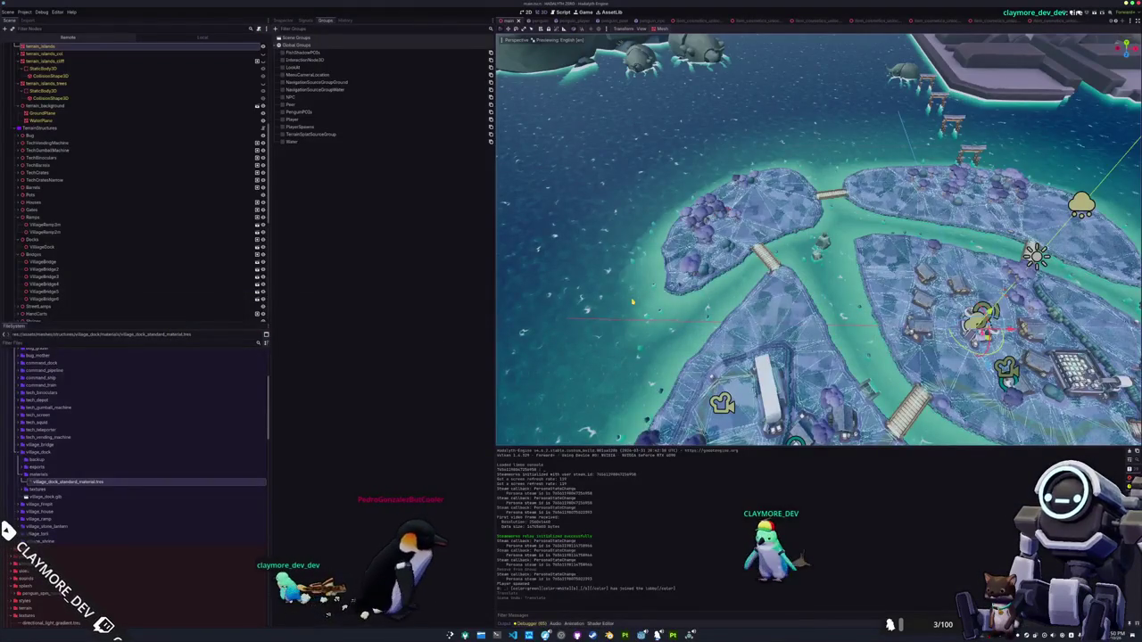
{"action": "key", "text": "alt+Tab"}
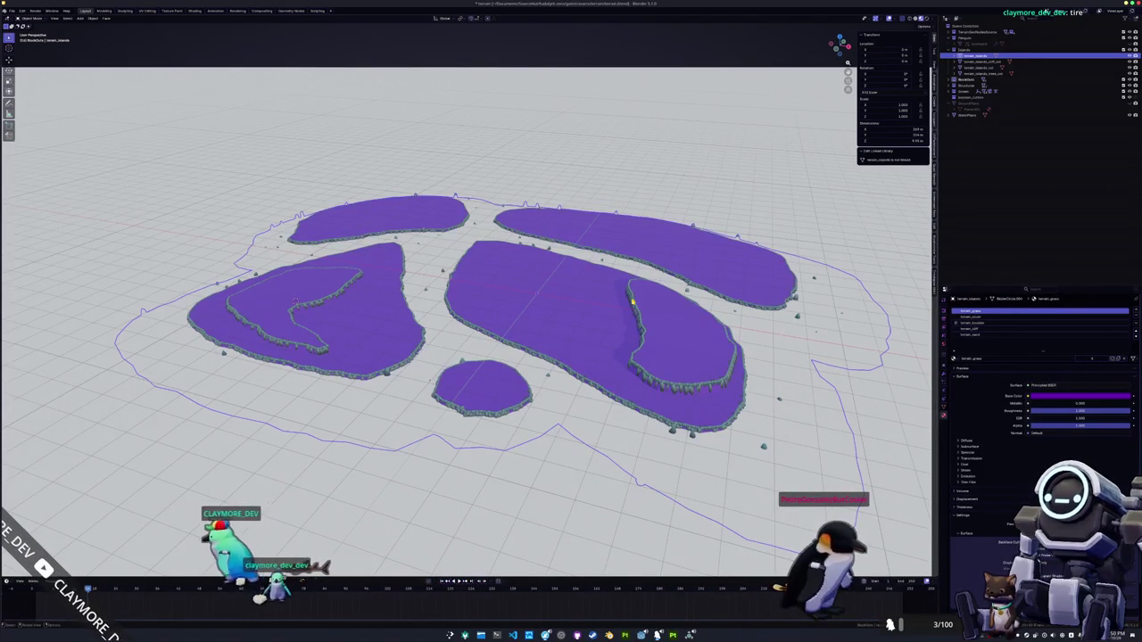
{"action": "key", "text": "alt+Tab"}
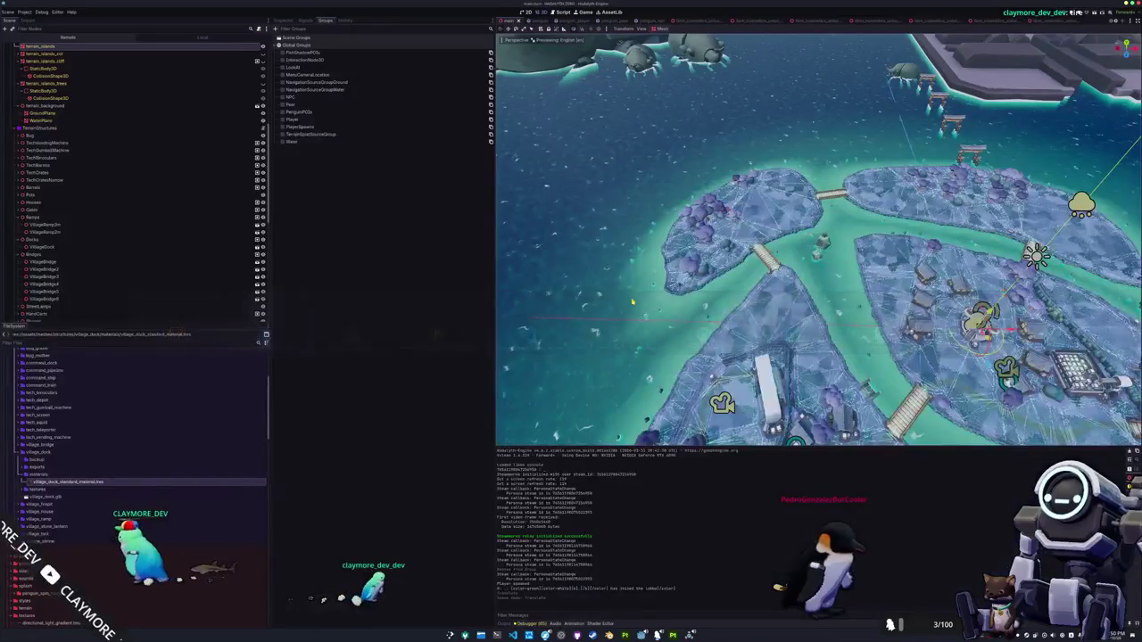
{"action": "key", "text": "alt+Tab"}
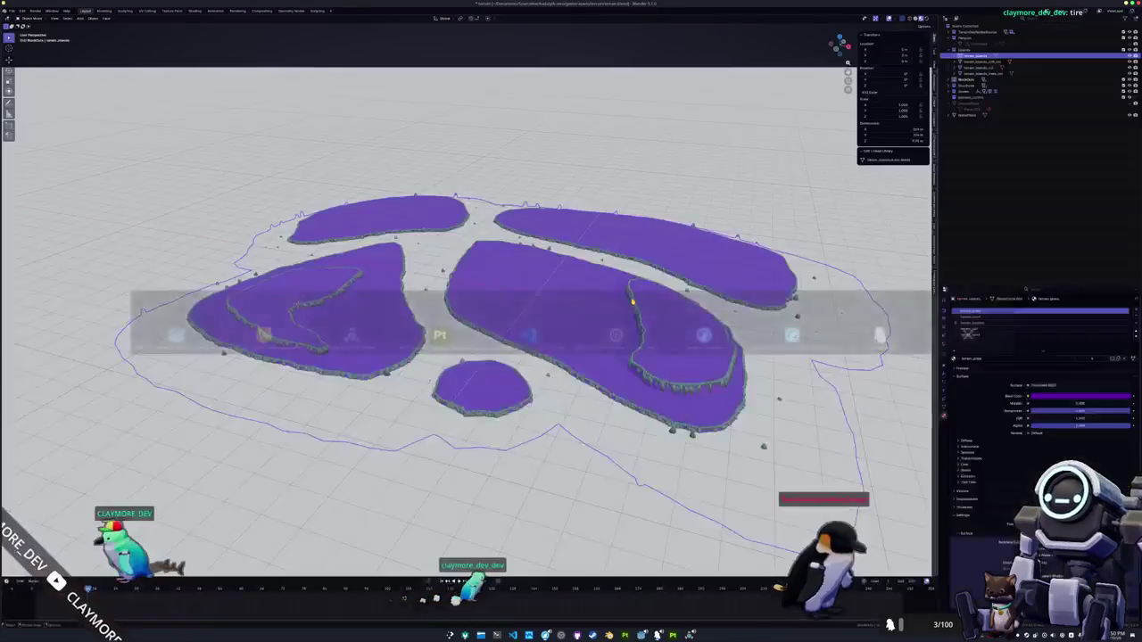
{"action": "key", "text": "alt+Tab"}
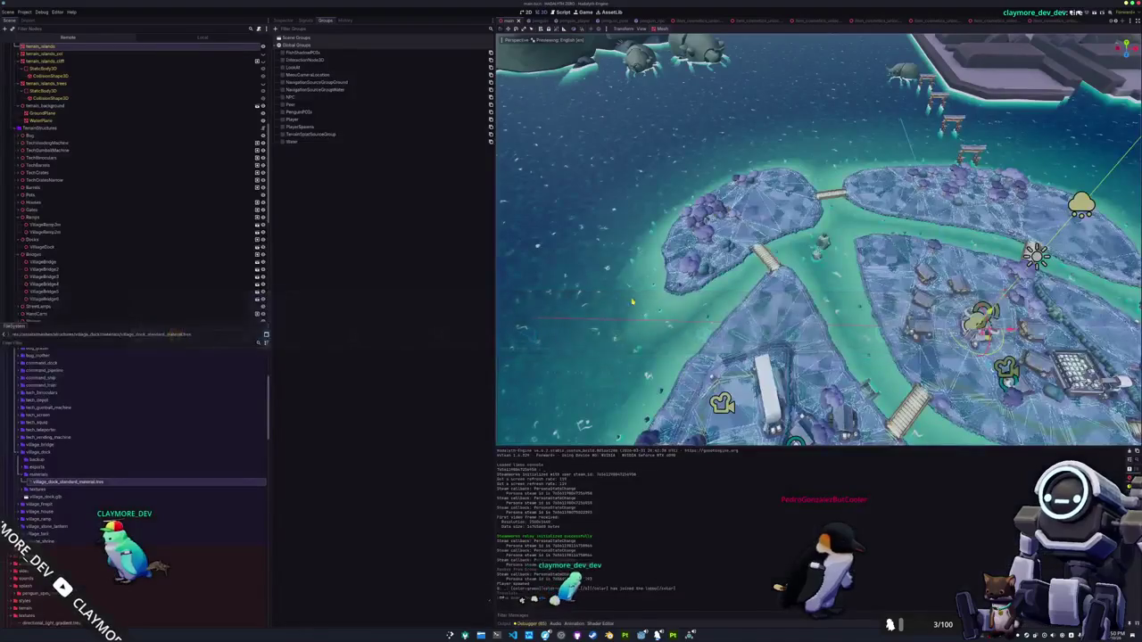
{"action": "scroll", "coordinate": [817, 239], "scroll_direction": "up", "scroll_amount": 5}
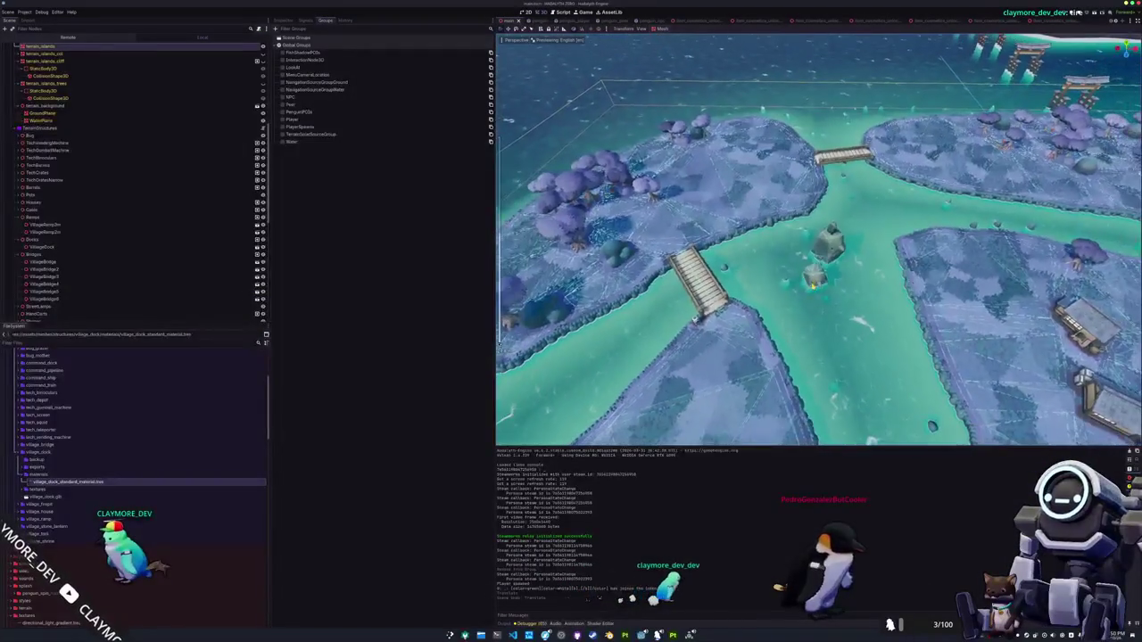
{"action": "key", "text": "KP_7"}
{"action": "scroll", "coordinate": [817, 239], "scroll_direction": "down", "scroll_amount": 3}
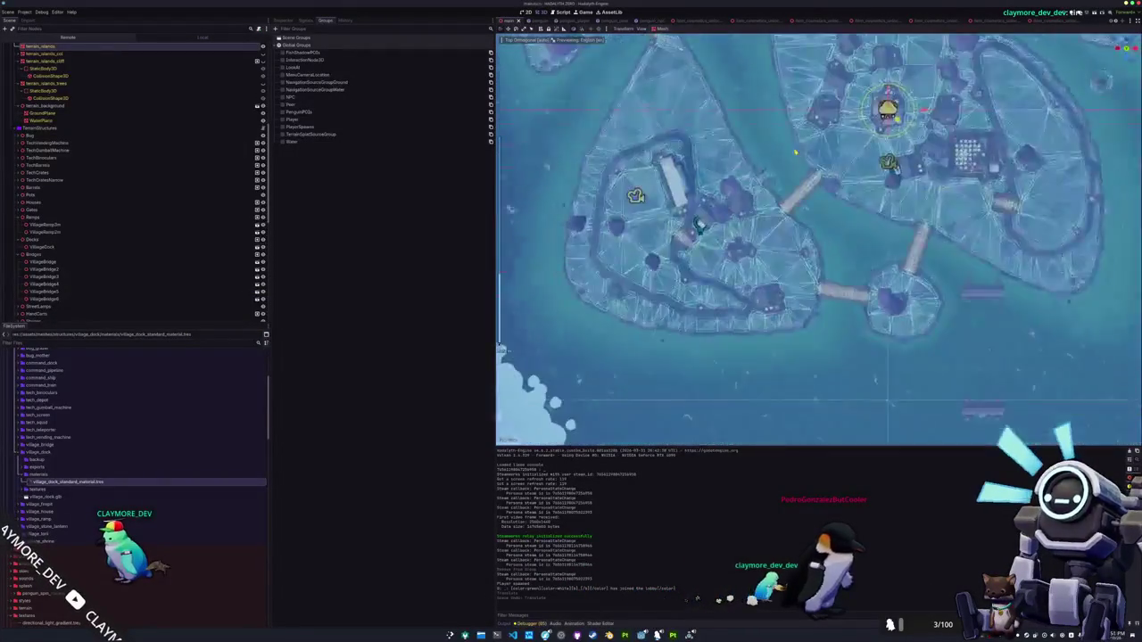
{"action": "key", "text": "f"}
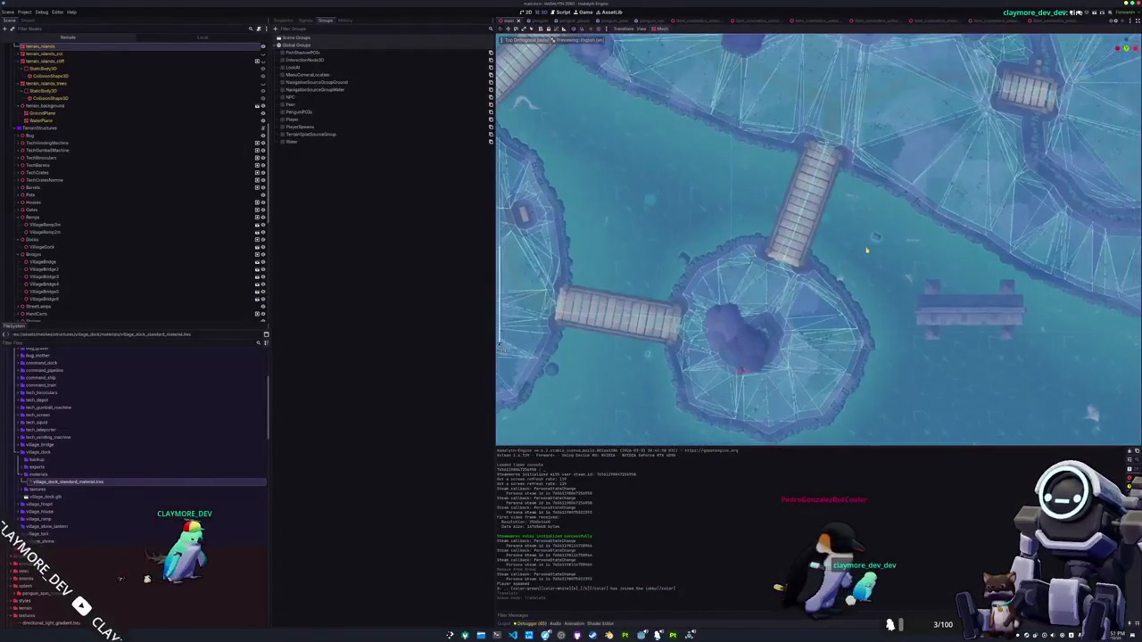
{"action": "key", "text": "d"}
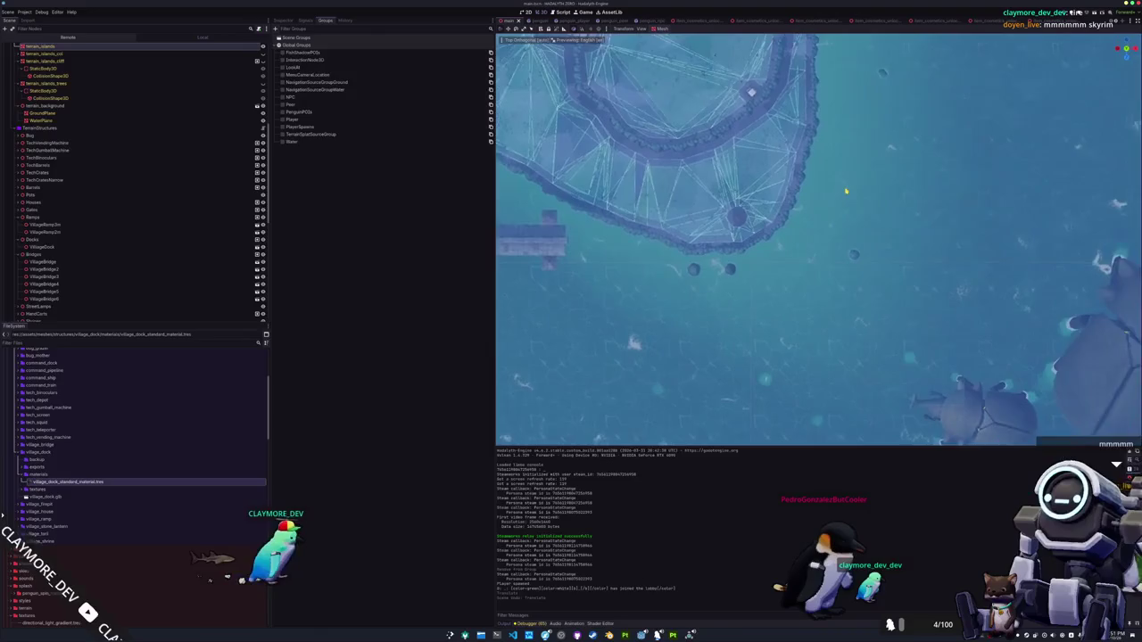
{"action": "key", "text": "w"}
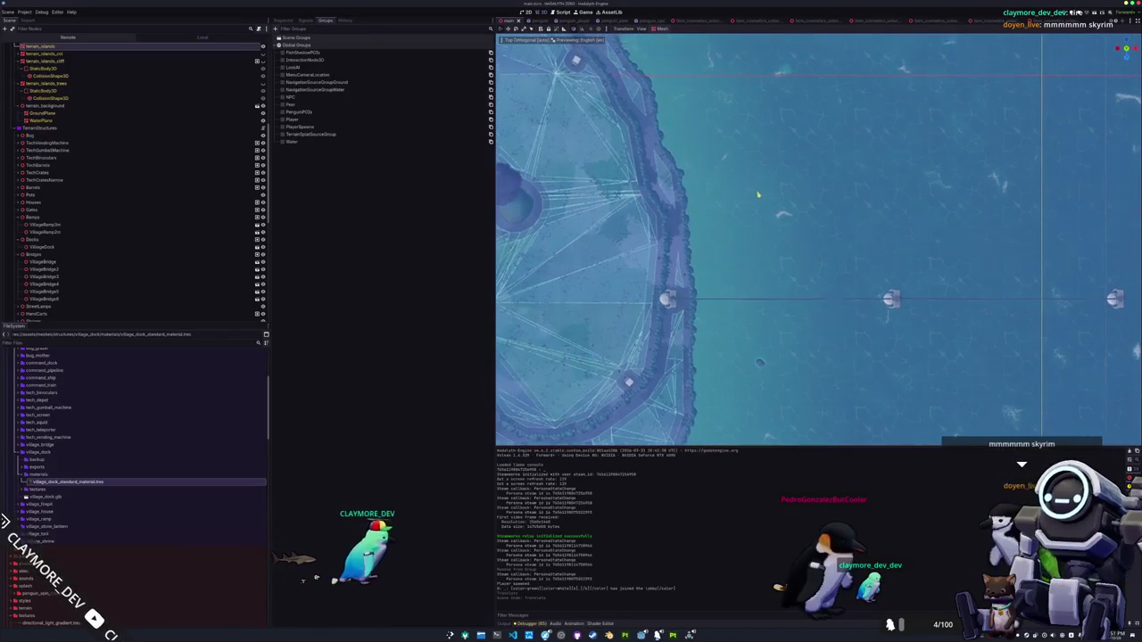
{"action": "scroll", "coordinate": [759, 190], "scroll_direction": "down", "scroll_amount": 5}
{"action": "key", "text": "w"}
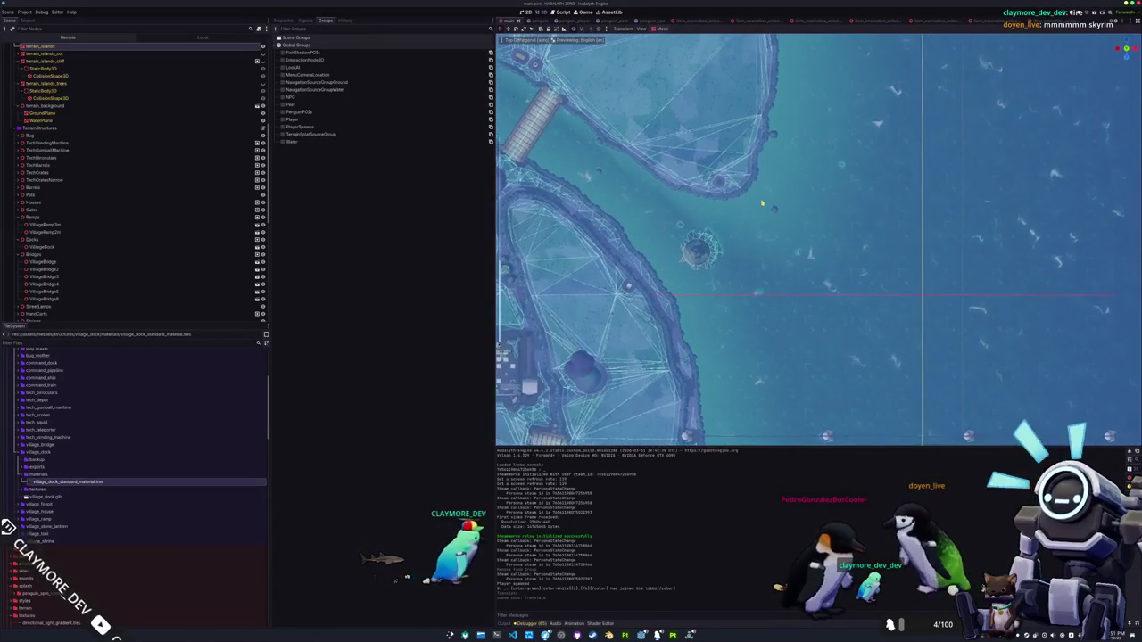
{"action": "key", "text": "w"}
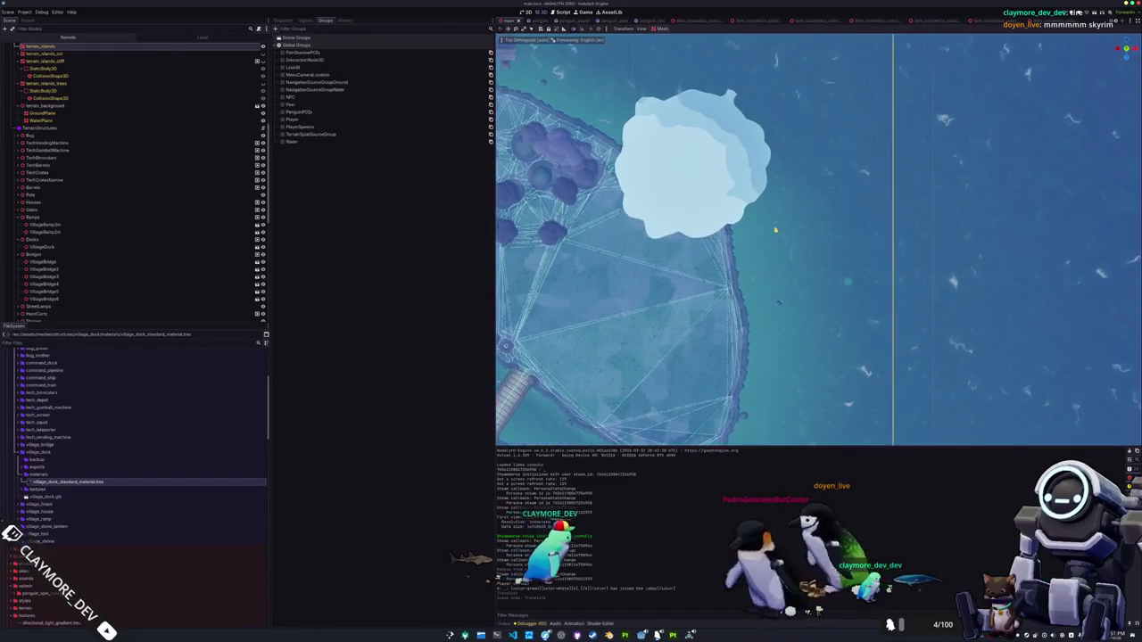
{"action": "key", "text": "a"}
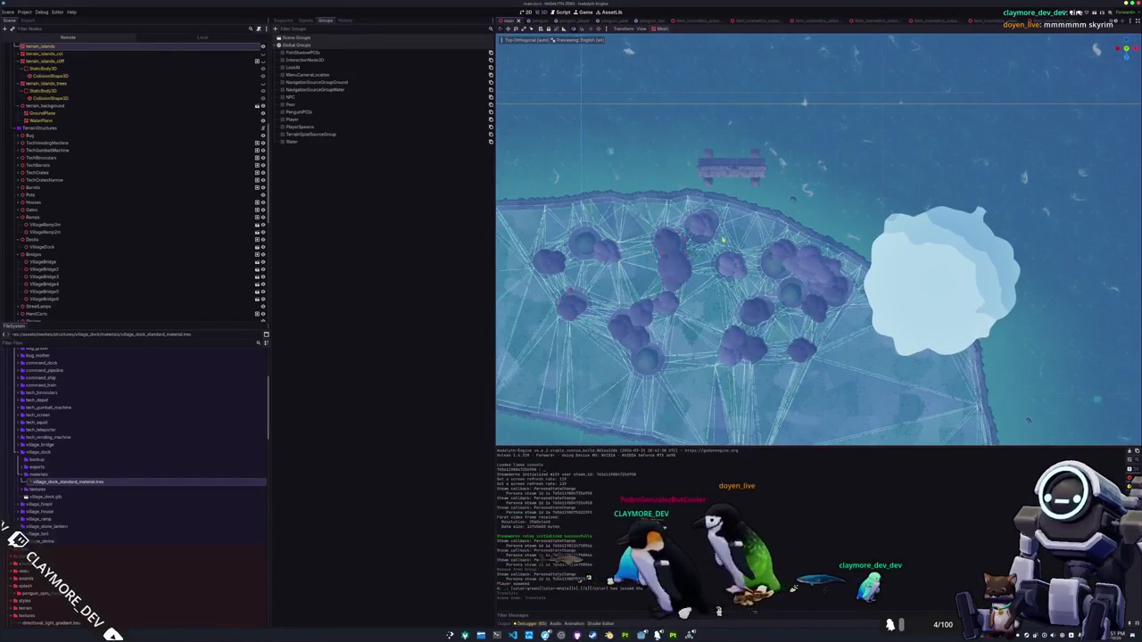
{"action": "key", "text": "w"}
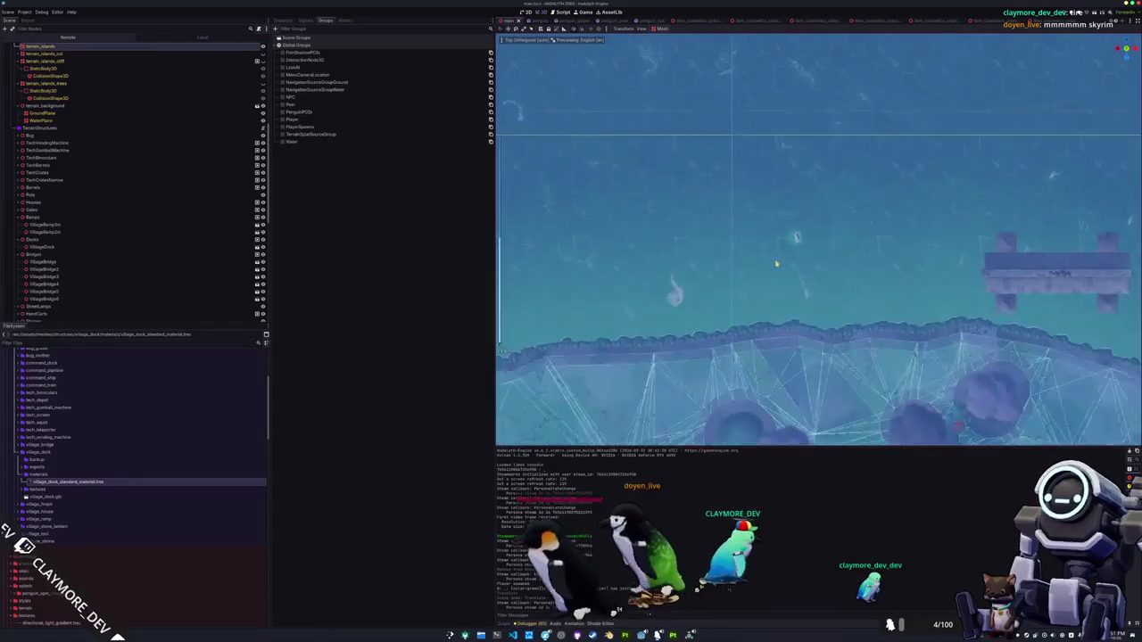
{"action": "scroll", "coordinate": [777, 256], "scroll_direction": "down", "scroll_amount": 3}
{"action": "key", "text": "s"}
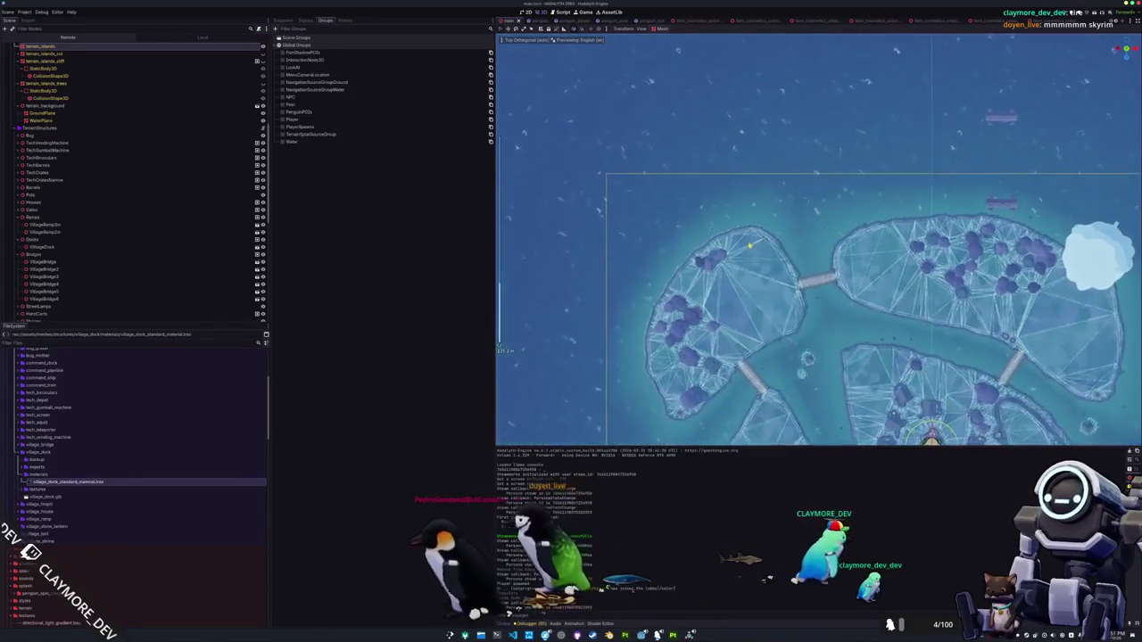
{"action": "key", "text": "w"}
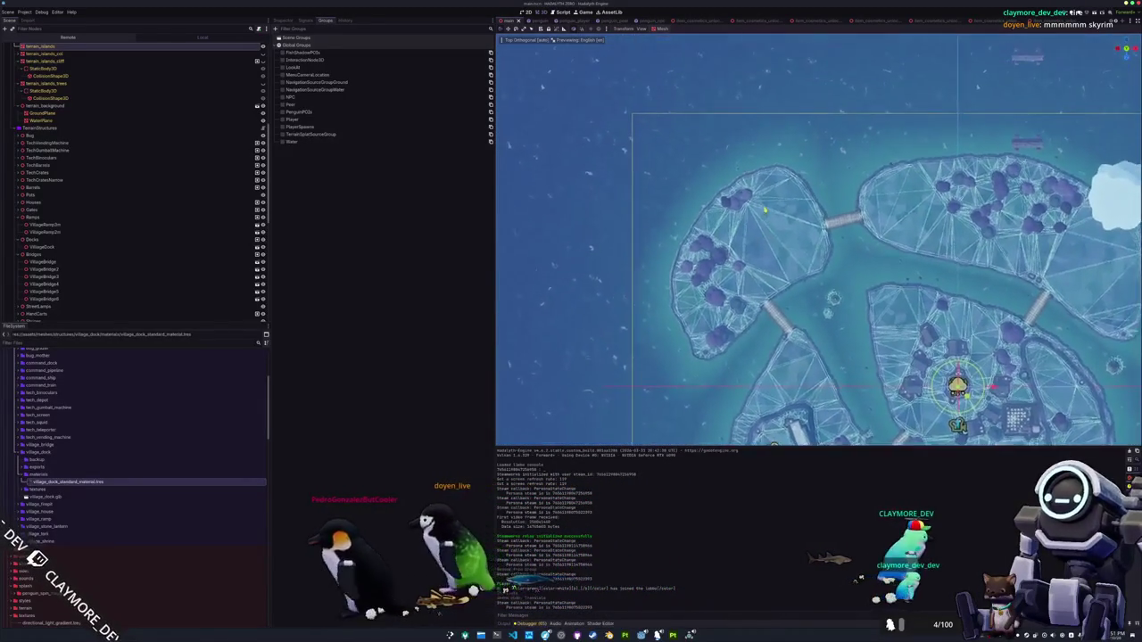
{"action": "scroll", "coordinate": [188, 225], "scroll_direction": "up", "scroll_amount": 5}
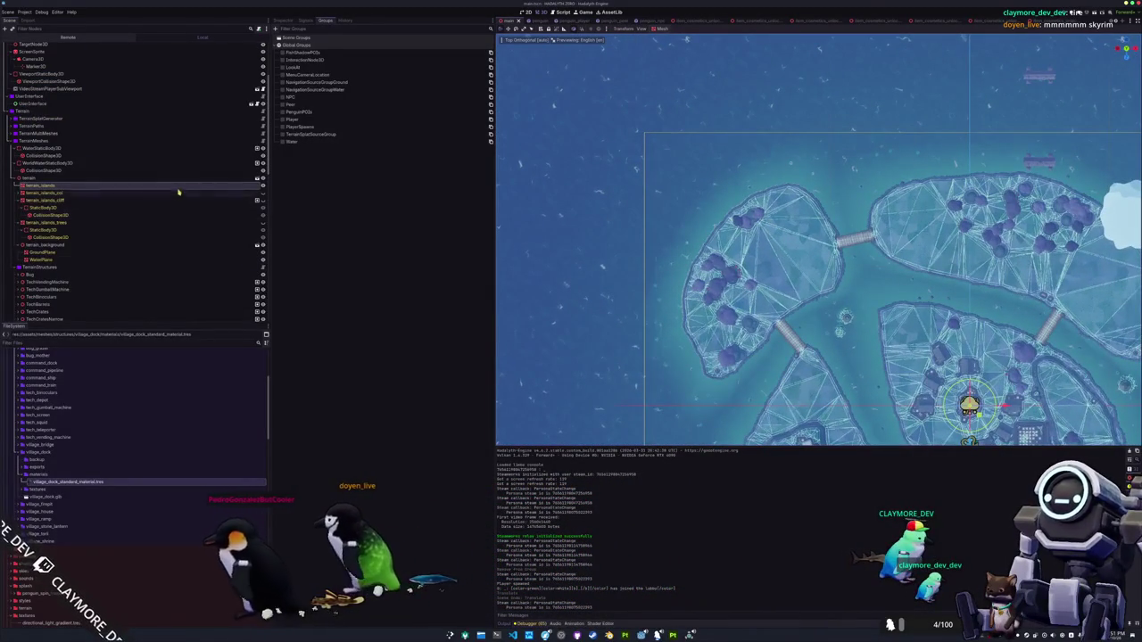
{"action": "scroll", "coordinate": [659, 204], "scroll_direction": "down", "scroll_amount": 5}
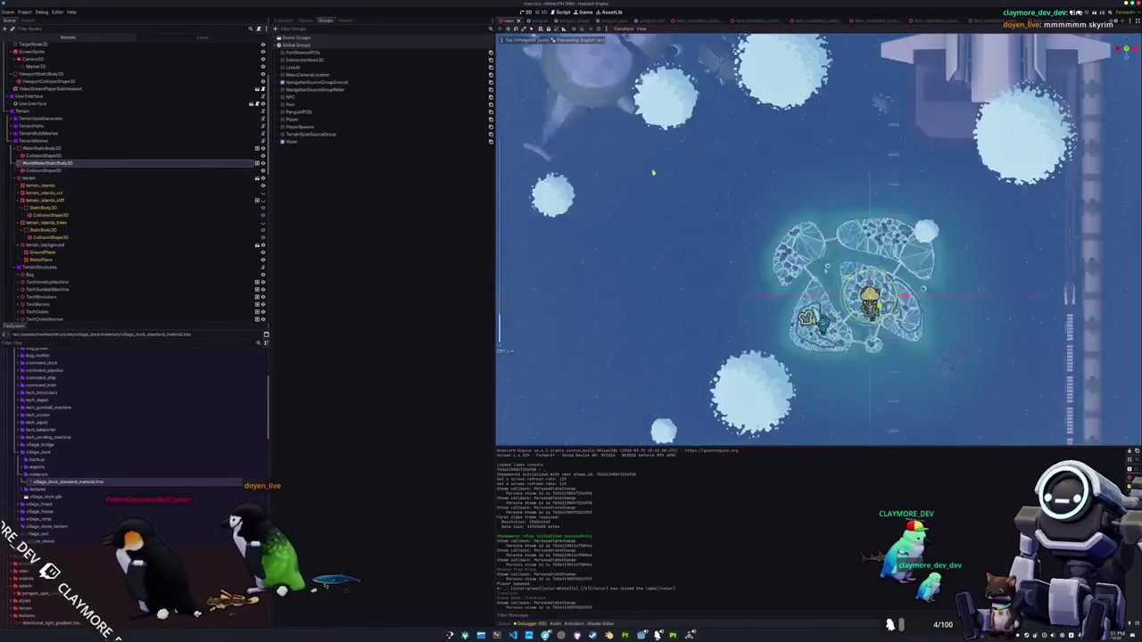
{"action": "scroll", "coordinate": [659, 204], "scroll_direction": "up", "scroll_amount": 10}
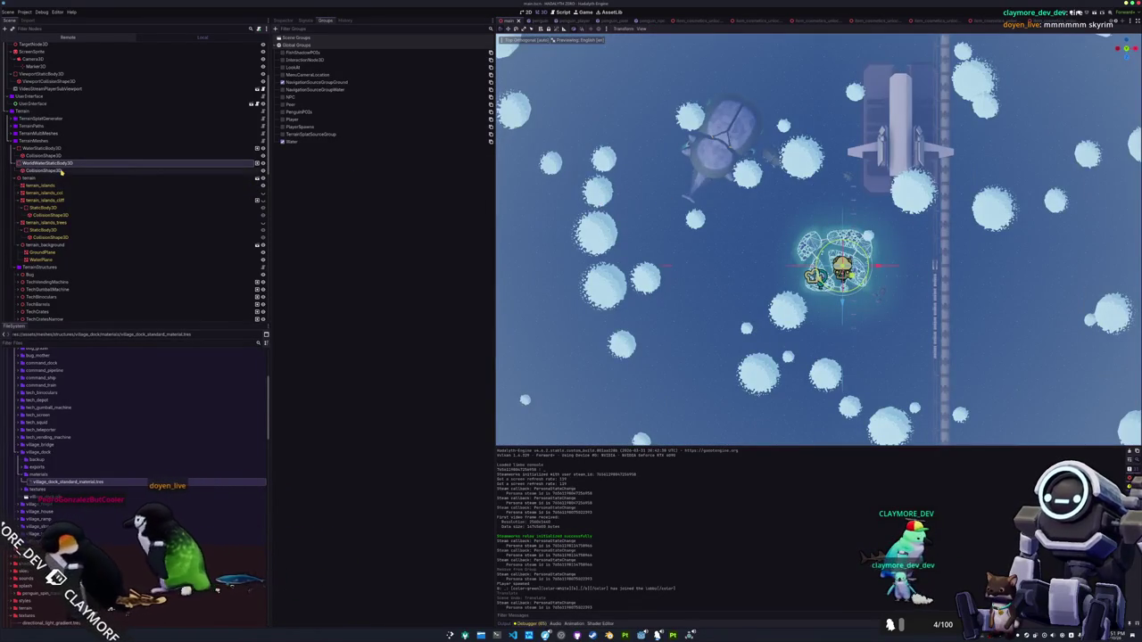
{"action": "scroll", "coordinate": [817, 239], "scroll_direction": "down", "scroll_amount": 5}
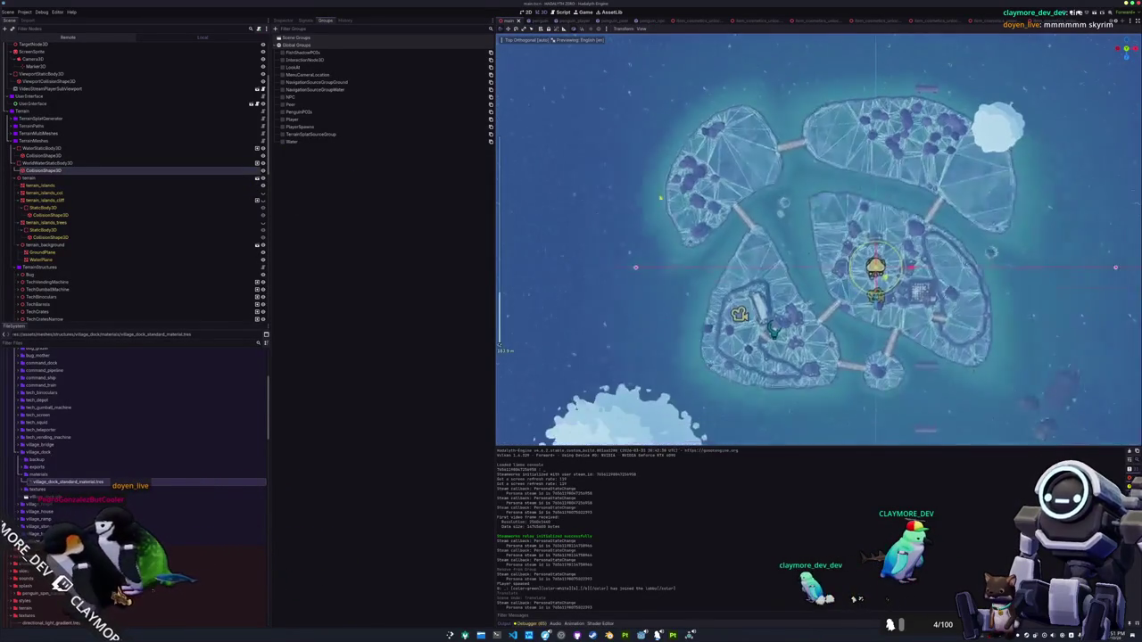
{"action": "scroll", "coordinate": [644, 215], "scroll_direction": "down", "scroll_amount": 3}
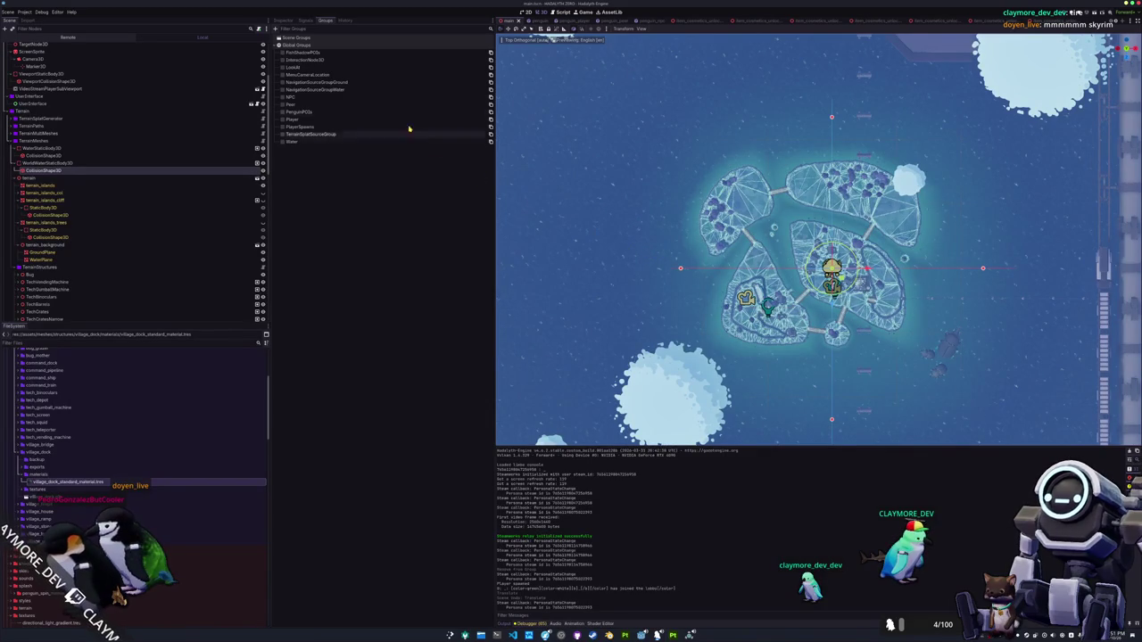
Resize the water collision BoxShape3D to 500 × 1 × 500
{"action": "left_click", "coordinate": [287, 21]}
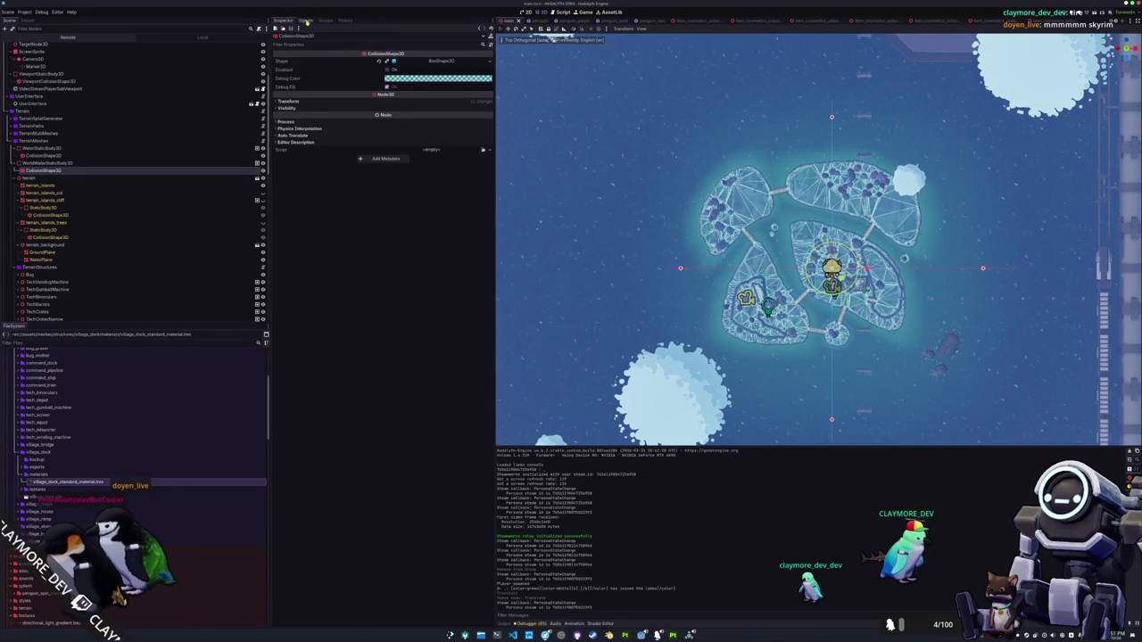
{"action": "left_click", "coordinate": [426, 63]}
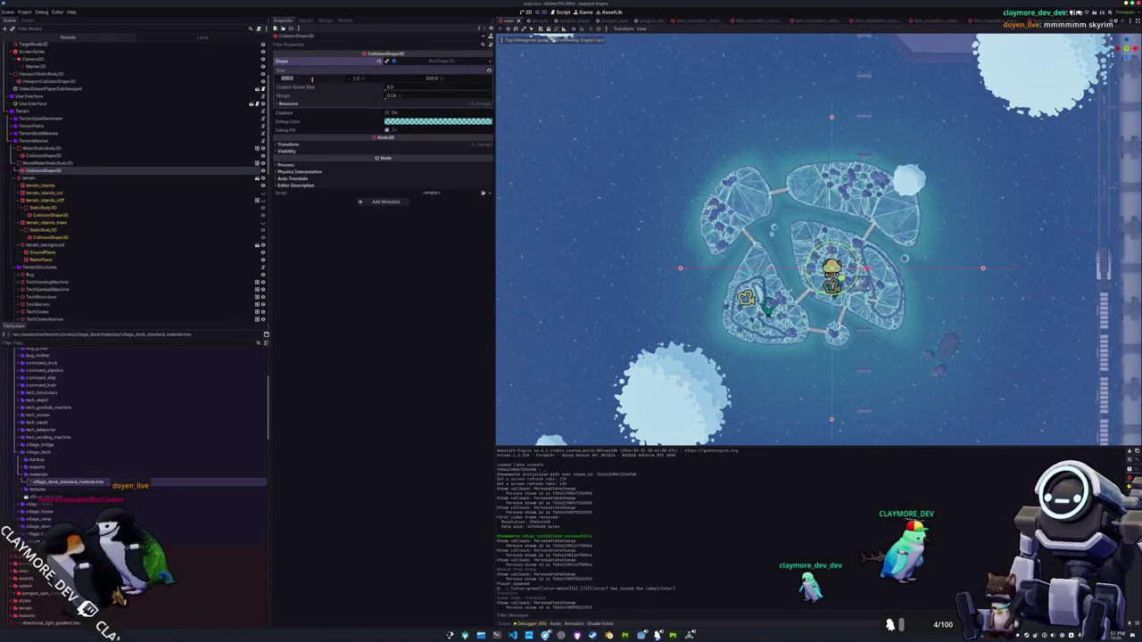
{"action": "type", "text": "0"}
{"action": "key", "text": "Return"}
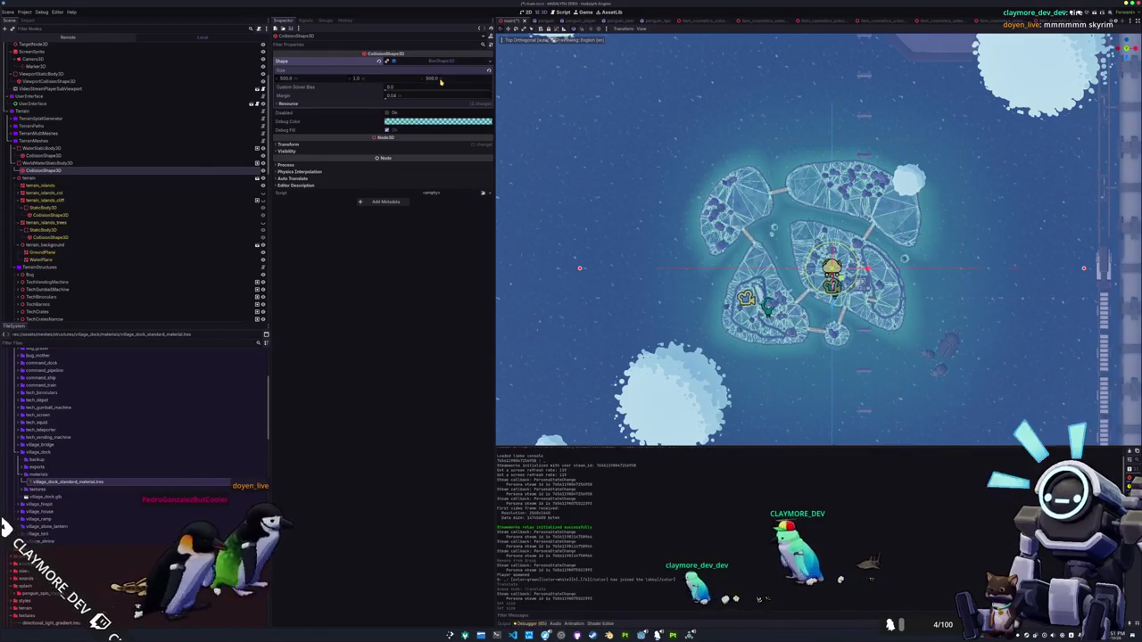
Rebake the navigation mesh of GroundNavigationRegion3D
{"action": "scroll", "coordinate": [143, 205], "scroll_direction": "down", "scroll_amount": 10}
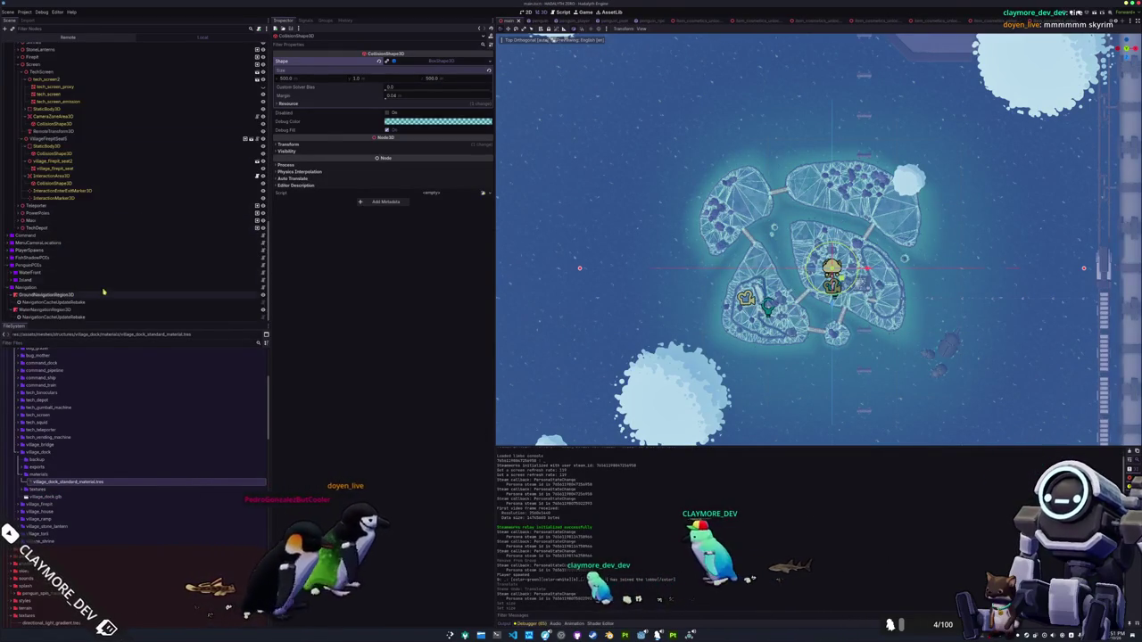
{"action": "left_click", "coordinate": [98, 294]}
{"action": "left_click", "coordinate": [678, 28]}
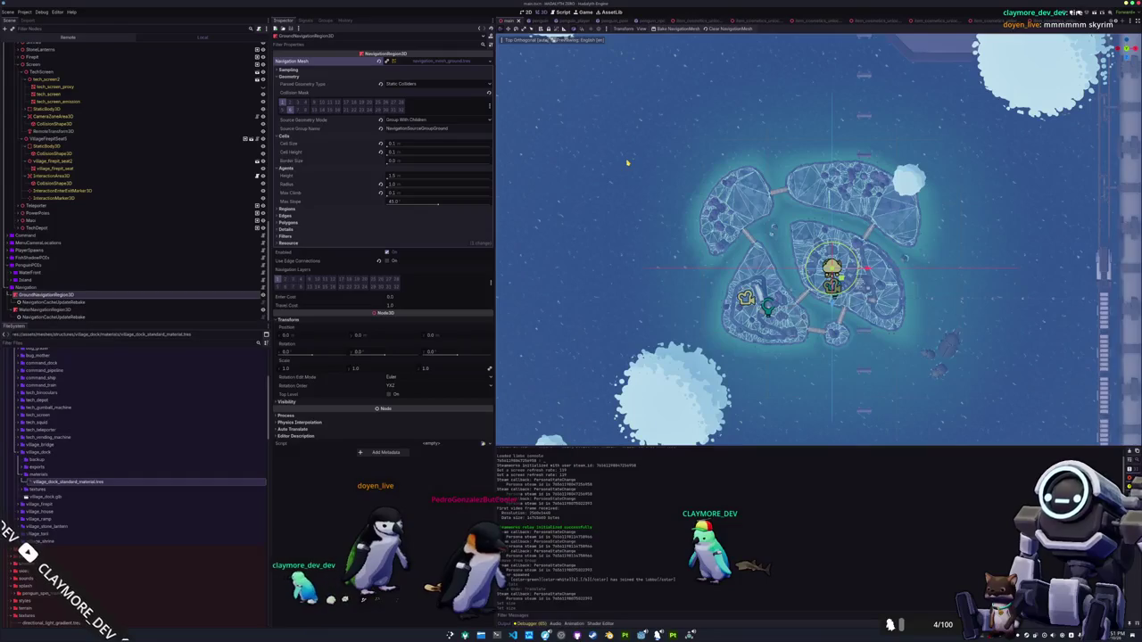
In the running game, walk the penguin off the ledge and swim it down the river
{"action": "key", "text": "alt+Tab"}
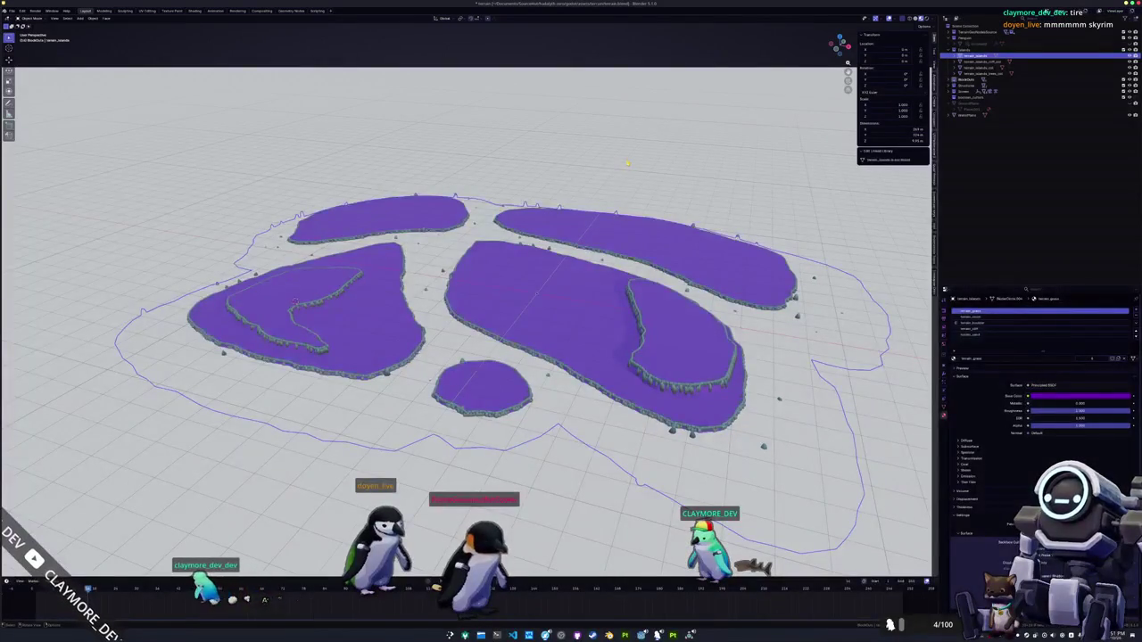
{"action": "key", "text": "alt+Tab"}
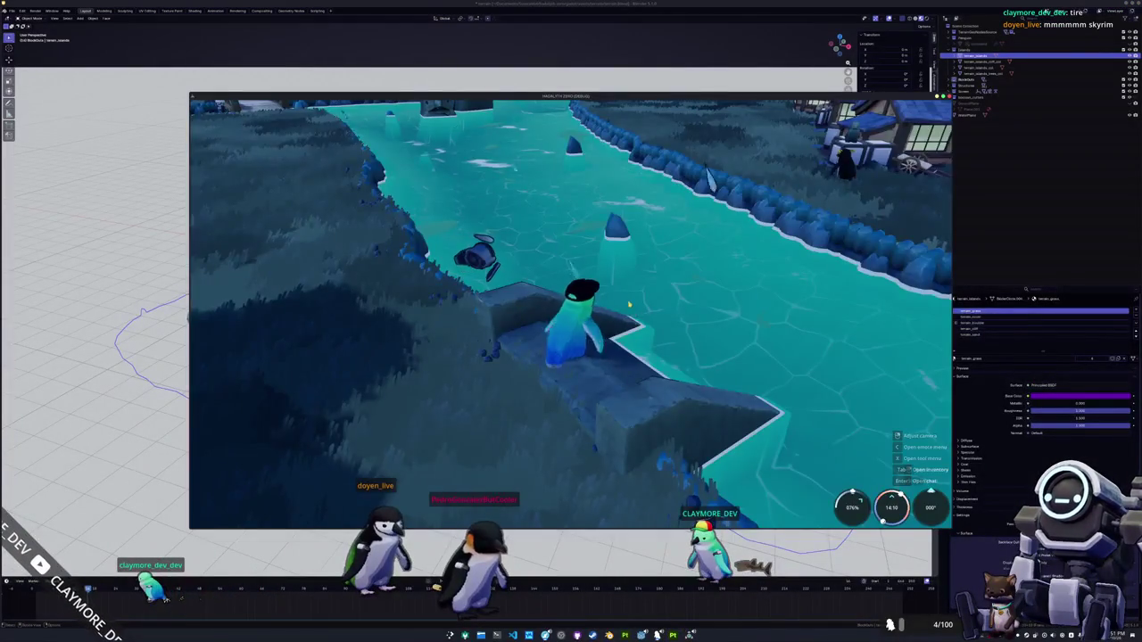
{"action": "key", "text": "w"}
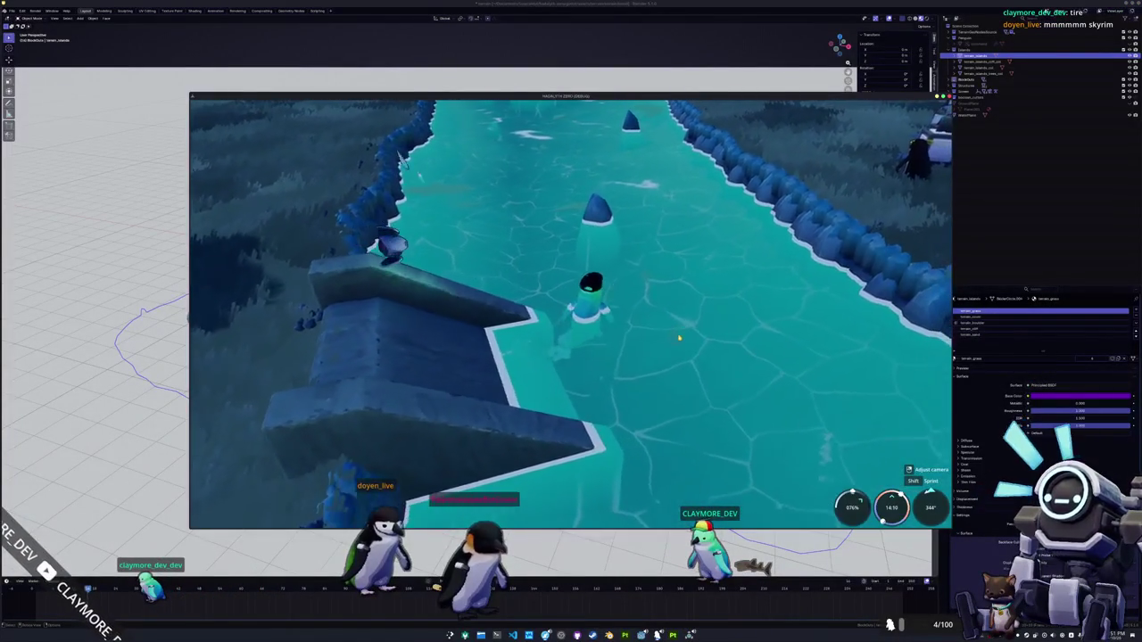
{"action": "key", "text": "w"}
{"action": "key", "text": "w"}
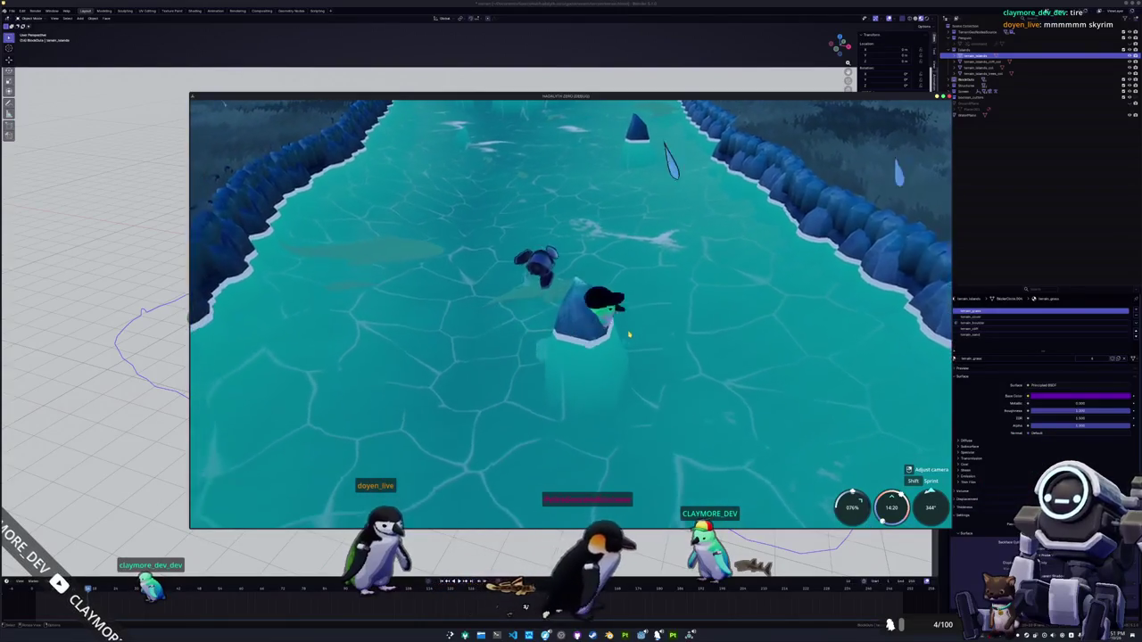
{"action": "key", "text": "w"}
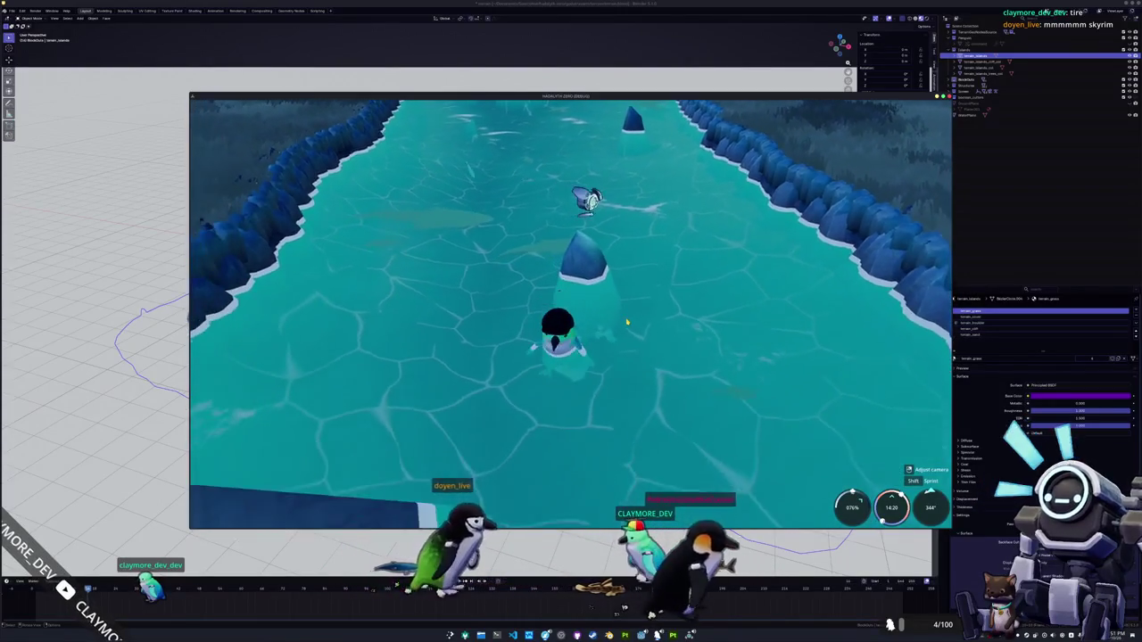
{"action": "key", "text": "w"}
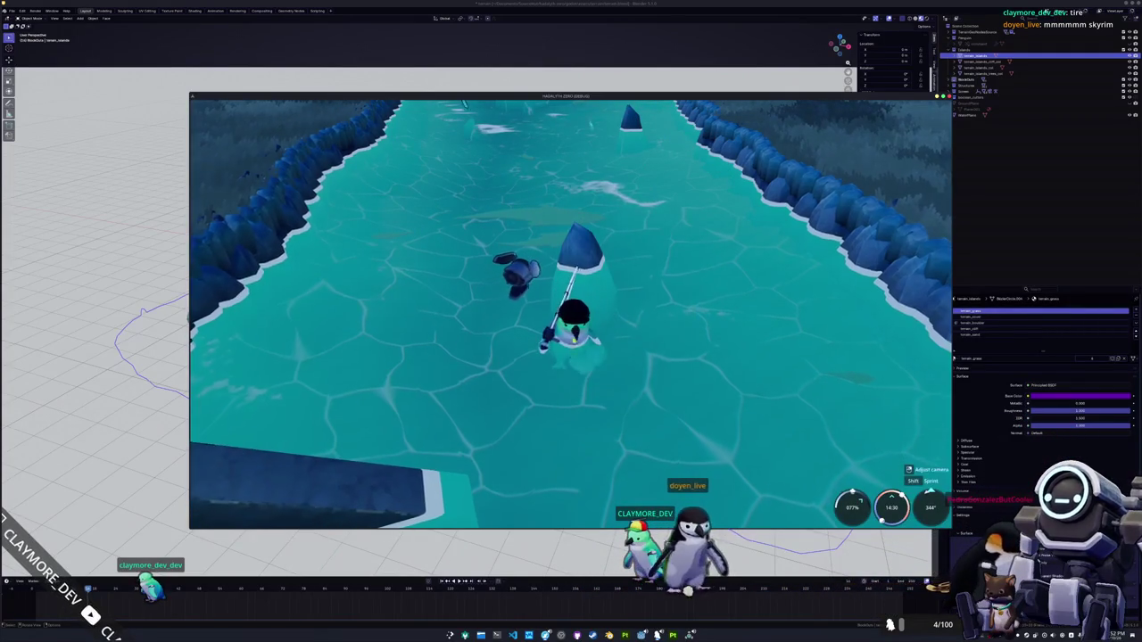
Climb the penguin onto the dock ledge and turn the camera around the dock
{"action": "key", "text": "a"}
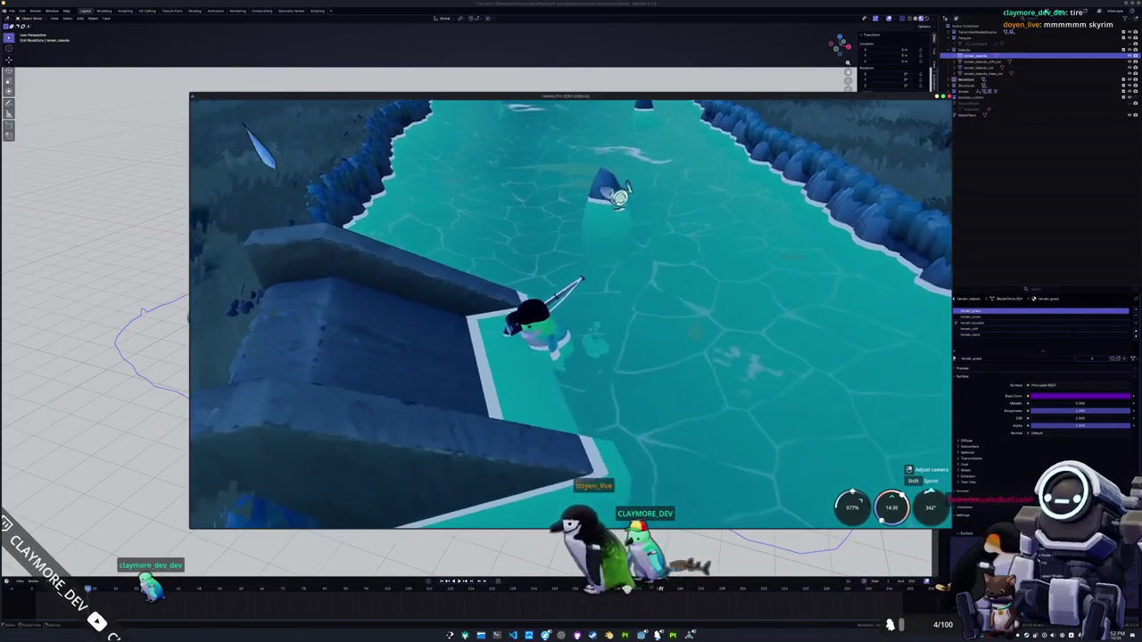
{"action": "key", "text": "a"}
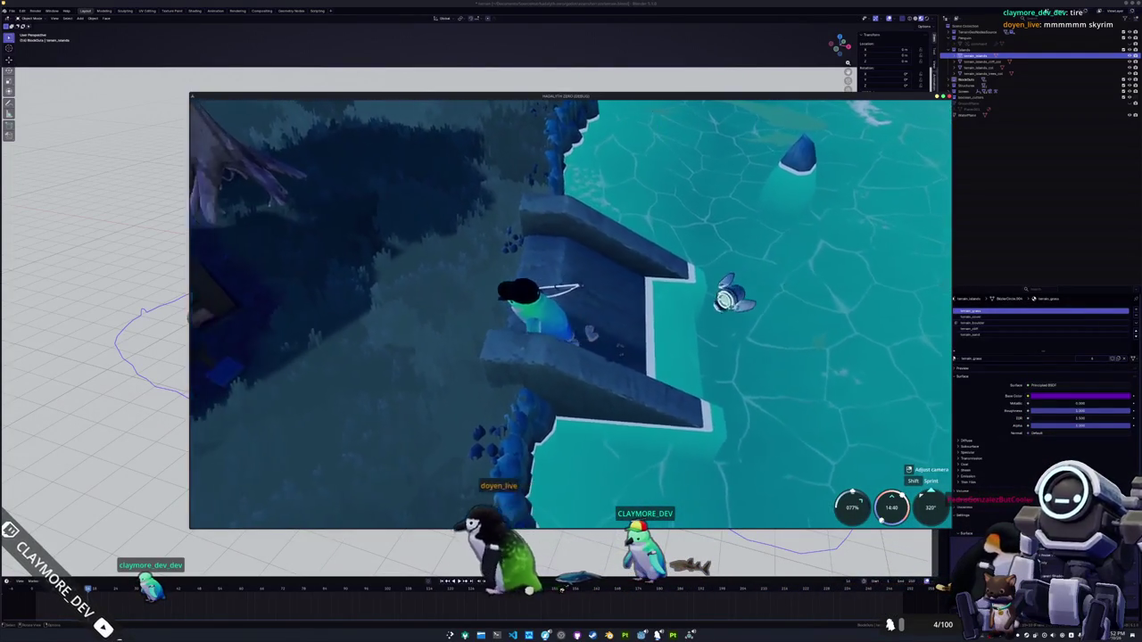
{"action": "key", "text": "a"}
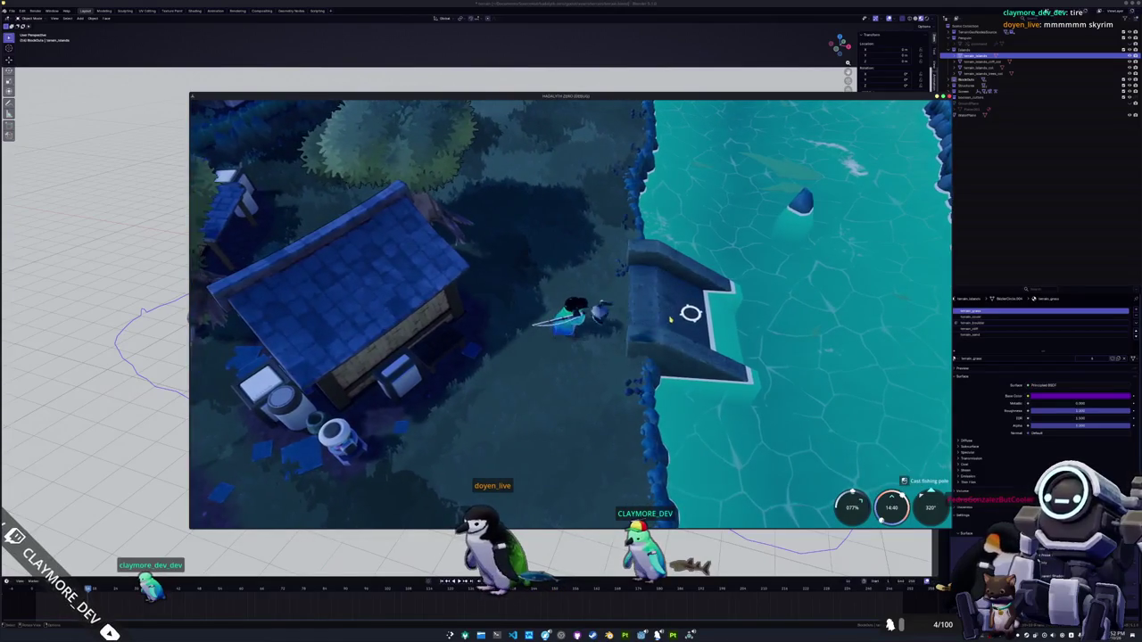
{"action": "key", "text": "a"}
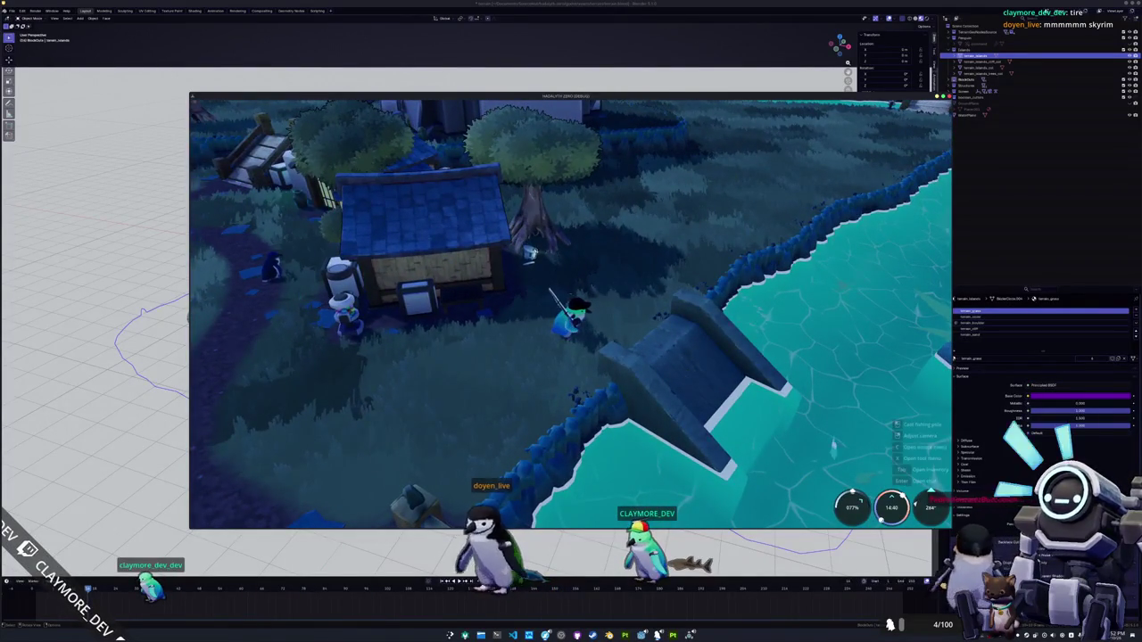
{"action": "key", "text": "a"}
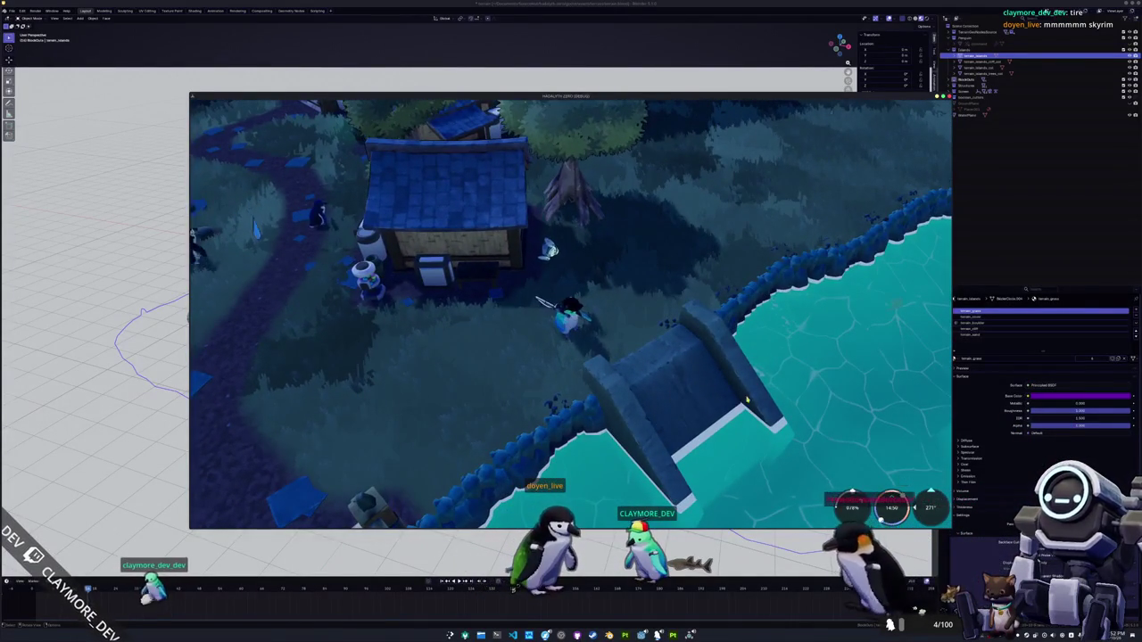
{"action": "key", "text": "a"}
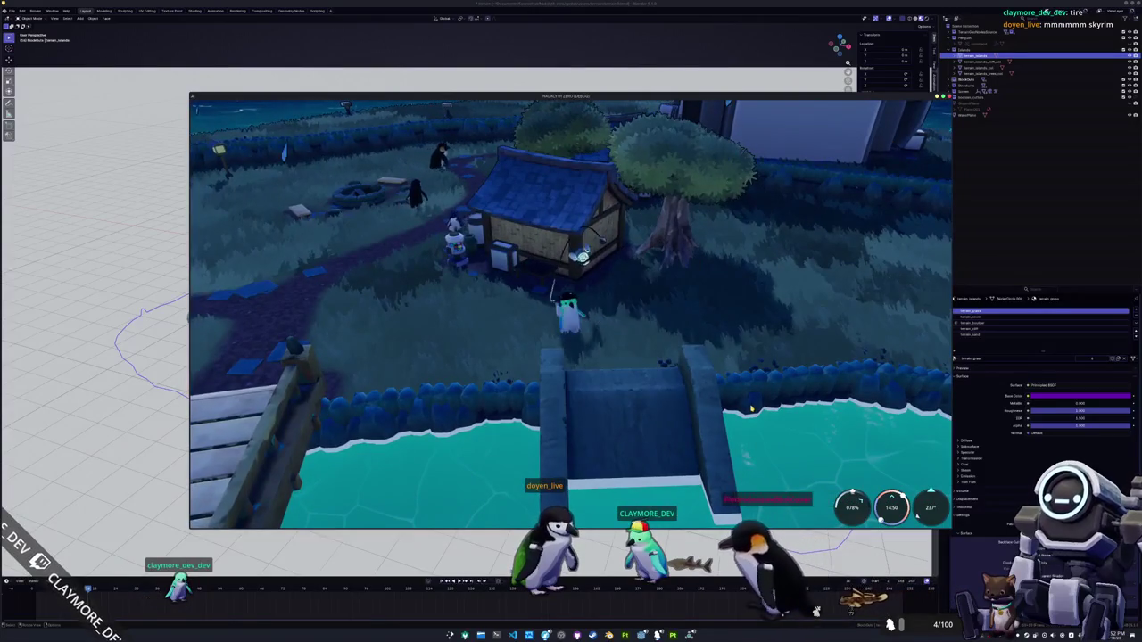
{"action": "key", "text": "d"}
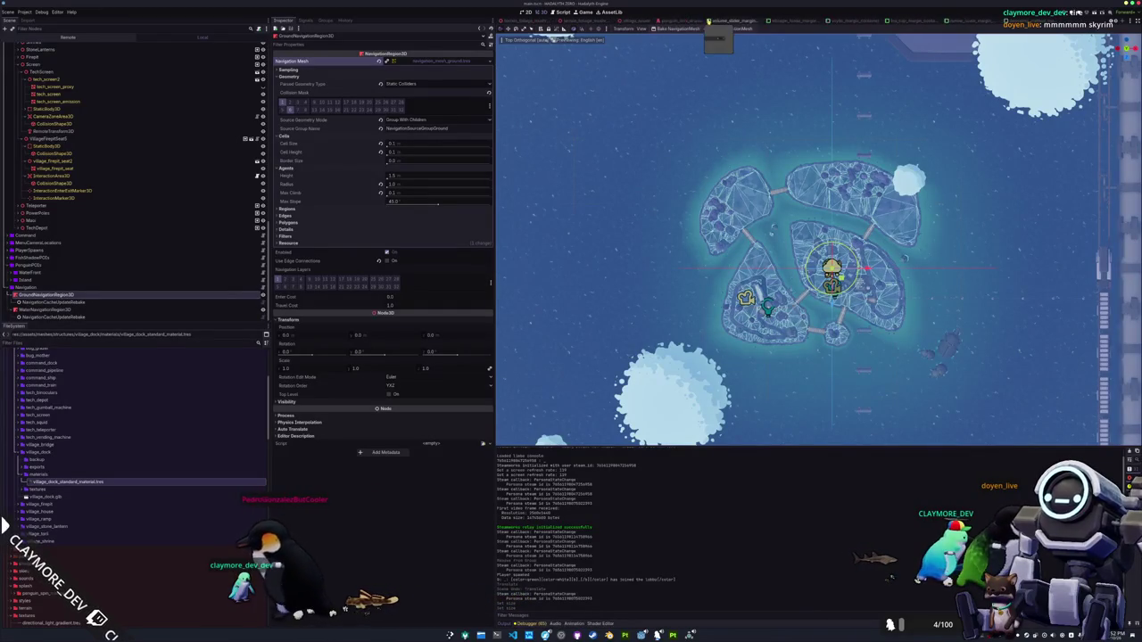
Open village_dock.tscn and select its StaticBody3D2 collision body
{"action": "left_click", "coordinate": [935, 20]}
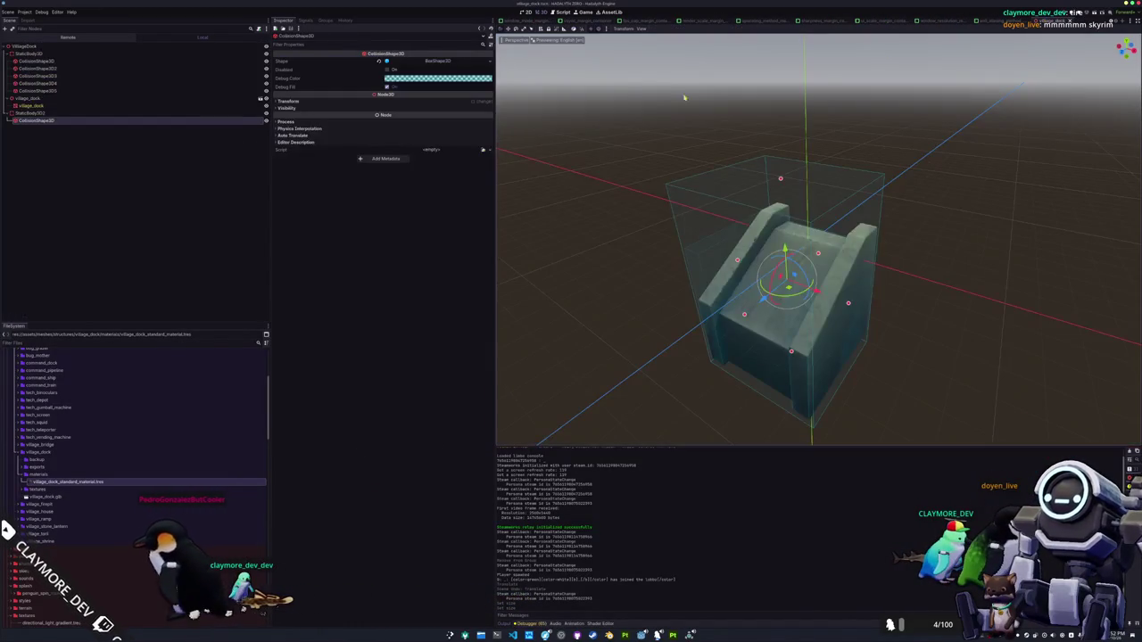
{"action": "left_click", "coordinate": [85, 113]}
{"action": "left_click", "coordinate": [88, 121]}
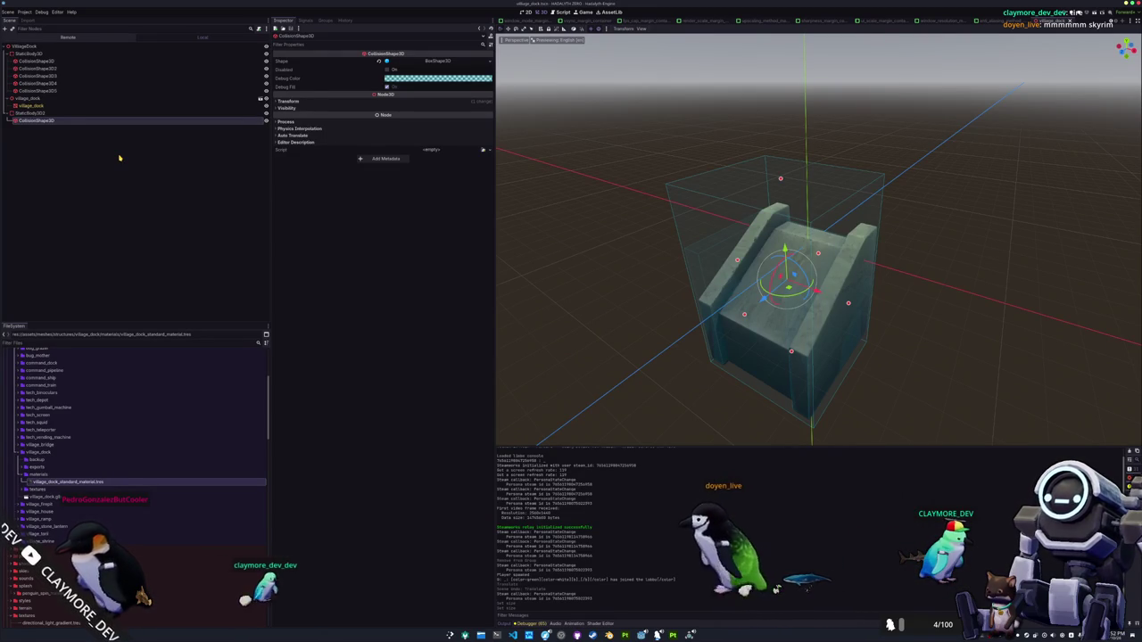
{"action": "left_click", "coordinate": [79, 113]}
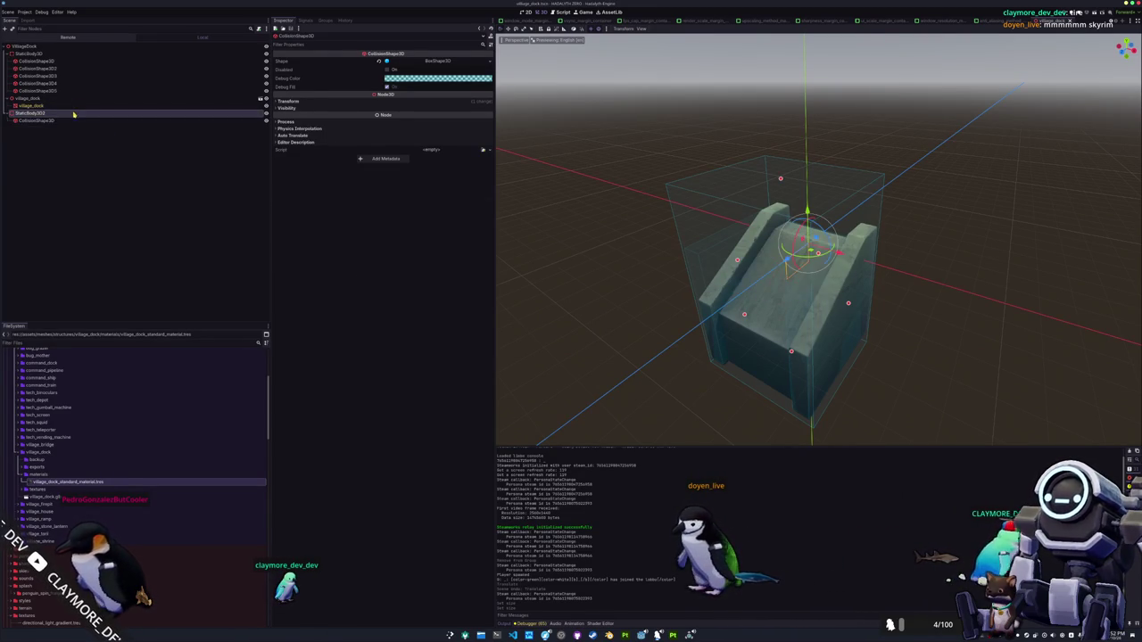
Toggle two Collision Layer bits on StaticBody3D2 and save the dock scene
{"action": "left_click_drag", "start_coordinate": [571, 259], "coordinate": [525, 244]}
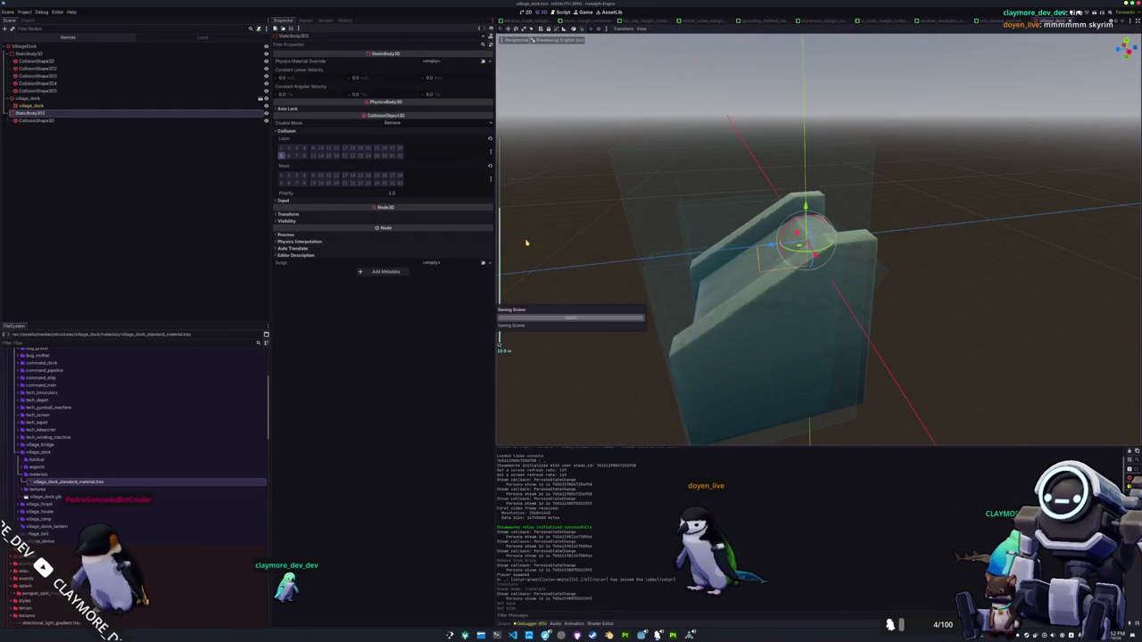
{"action": "left_click", "coordinate": [281, 157]}
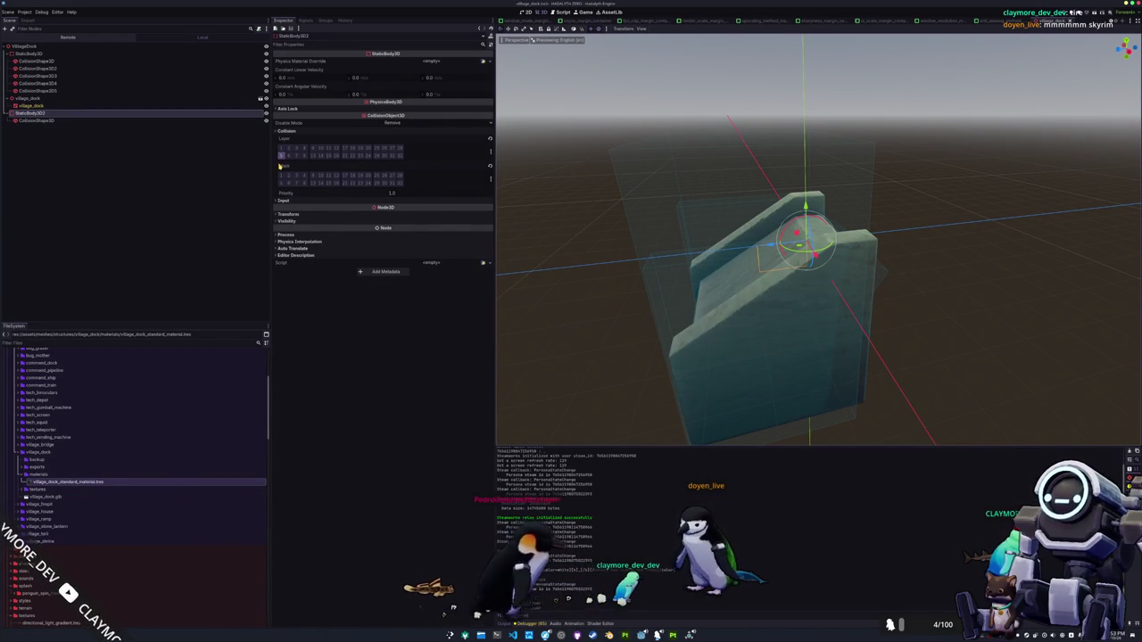
{"action": "left_click", "coordinate": [283, 157]}
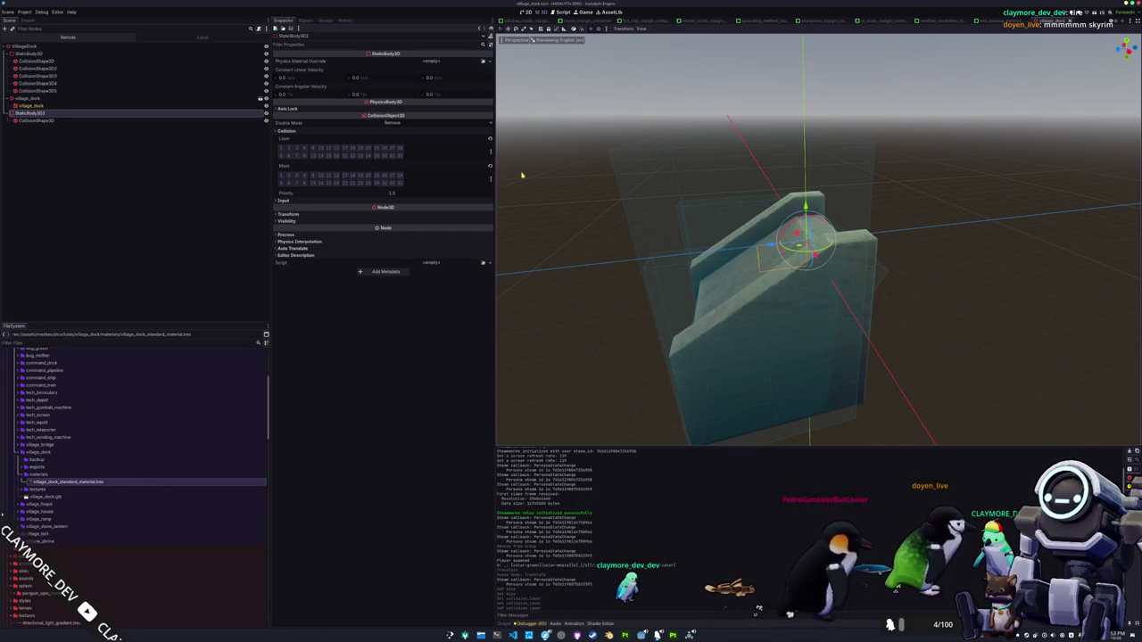
{"action": "left_click_drag", "start_coordinate": [521, 173], "coordinate": [559, 181]}
{"action": "key", "text": "ctrl+s"}
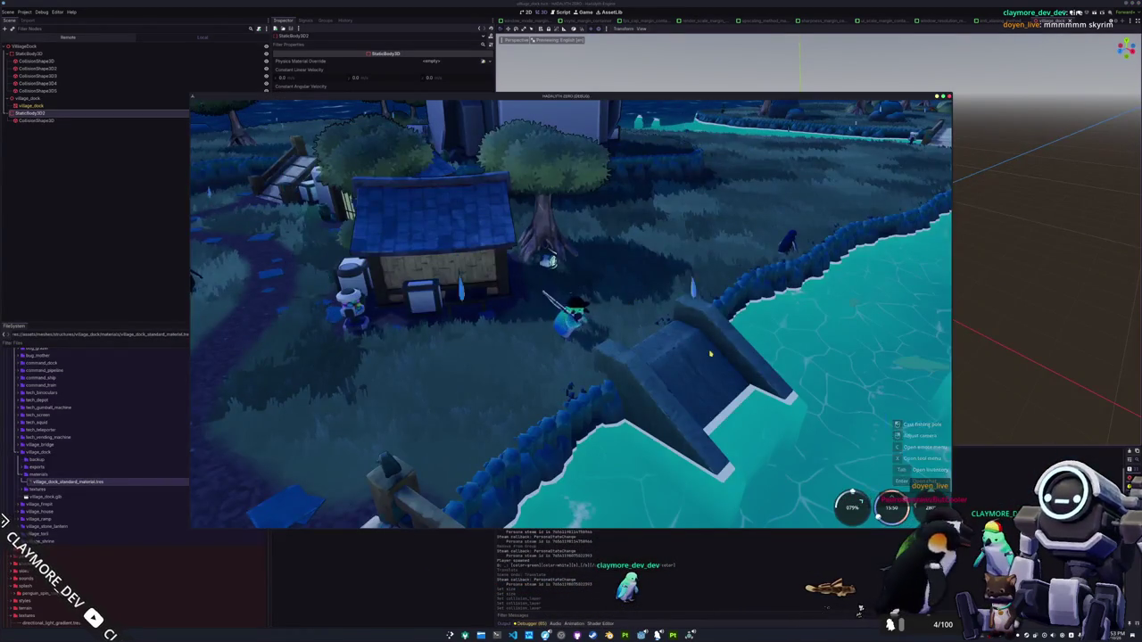
Walk toward the dock, cast from the shore, and reel in a tire
{"action": "left_click", "coordinate": [721, 384]}
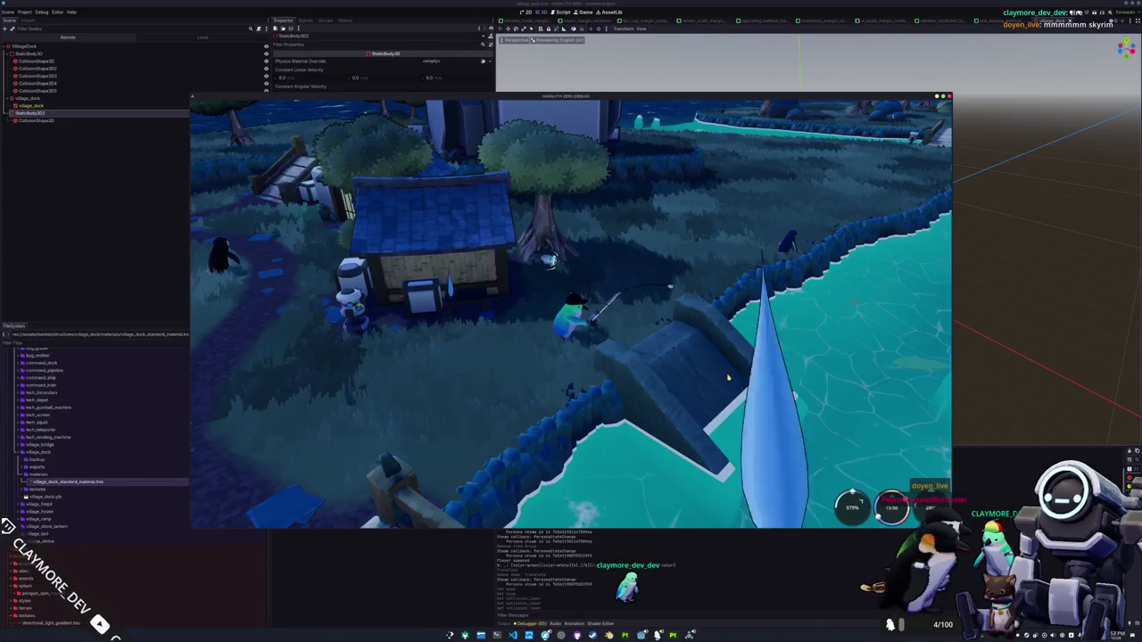
{"action": "key", "text": "s"}
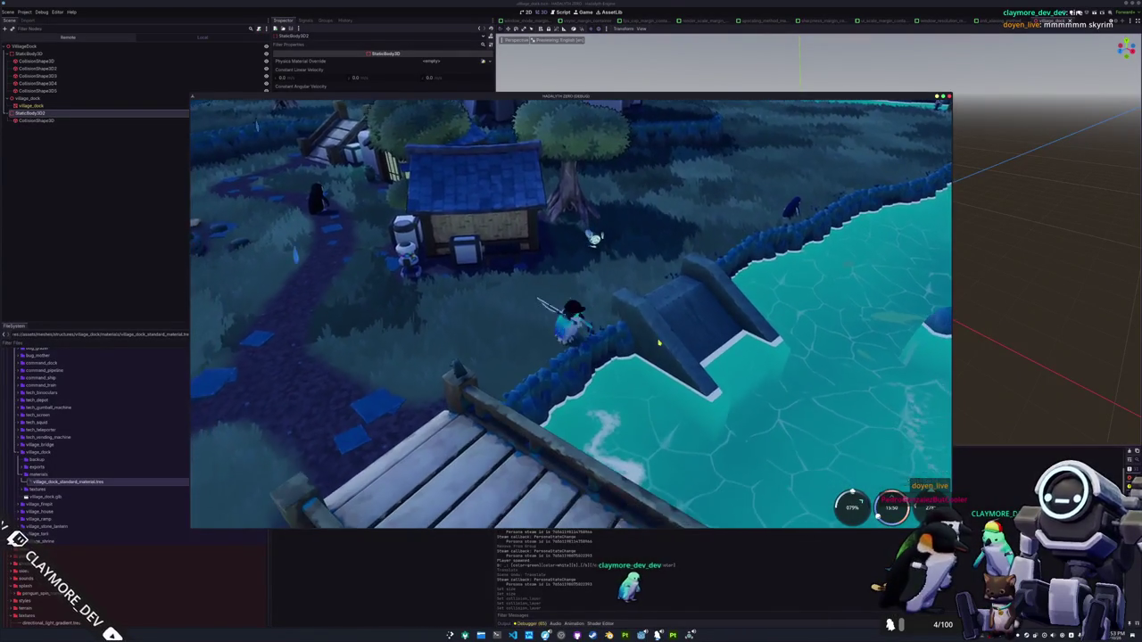
{"action": "left_click", "coordinate": [685, 349]}
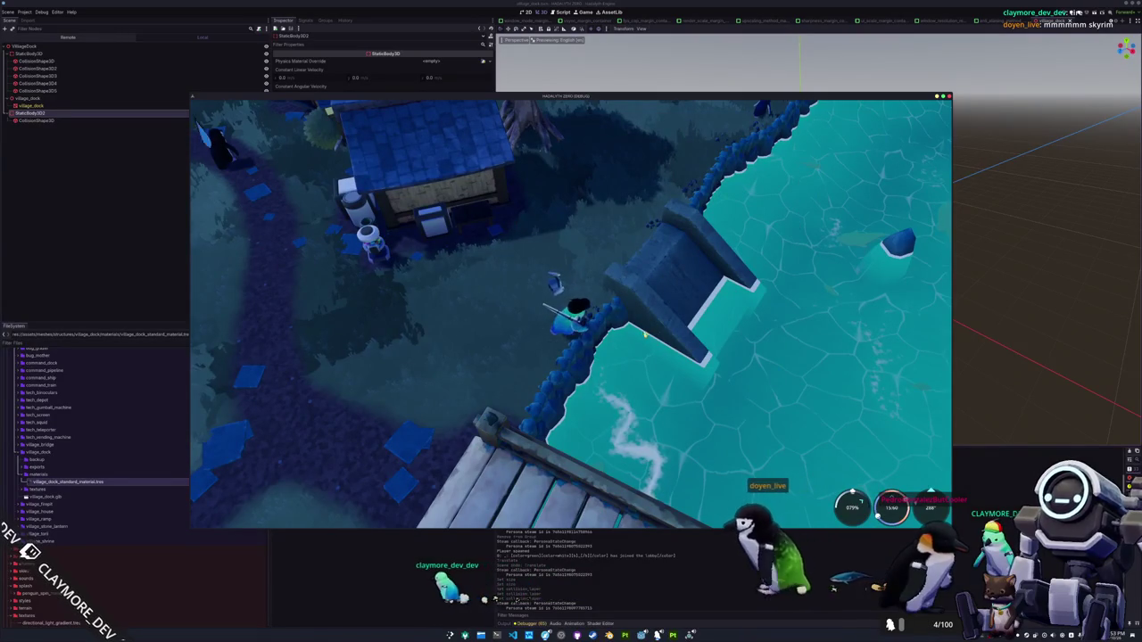
{"action": "left_click", "coordinate": [679, 357]}
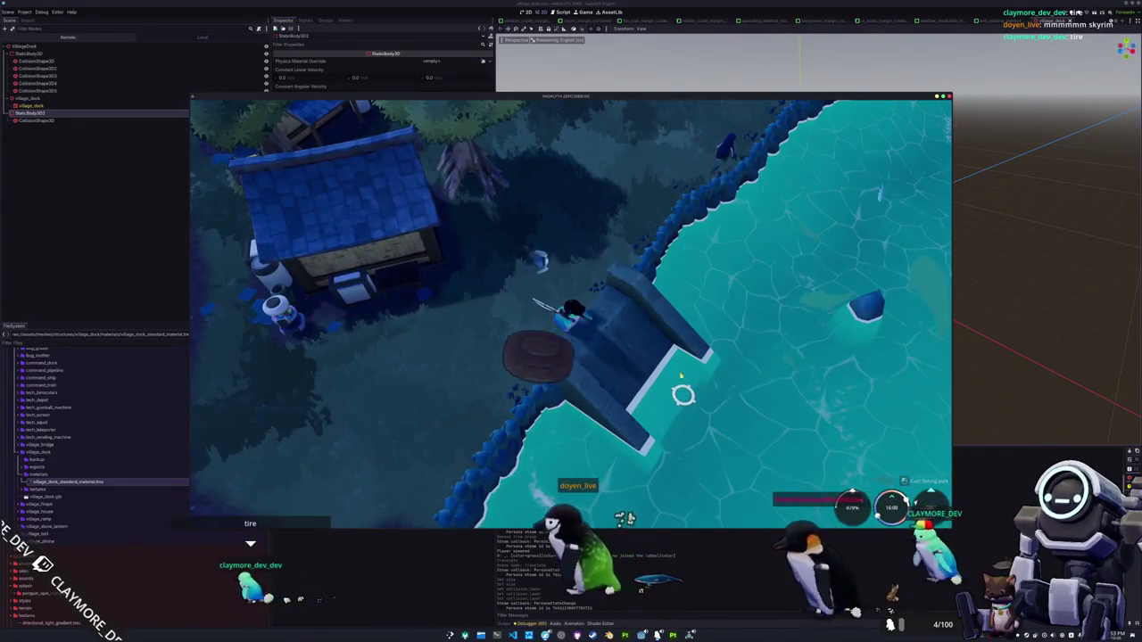
Cast from the dock end and finish the arrow sequence to land a Pacific Herring
{"action": "left_click", "coordinate": [649, 384]}
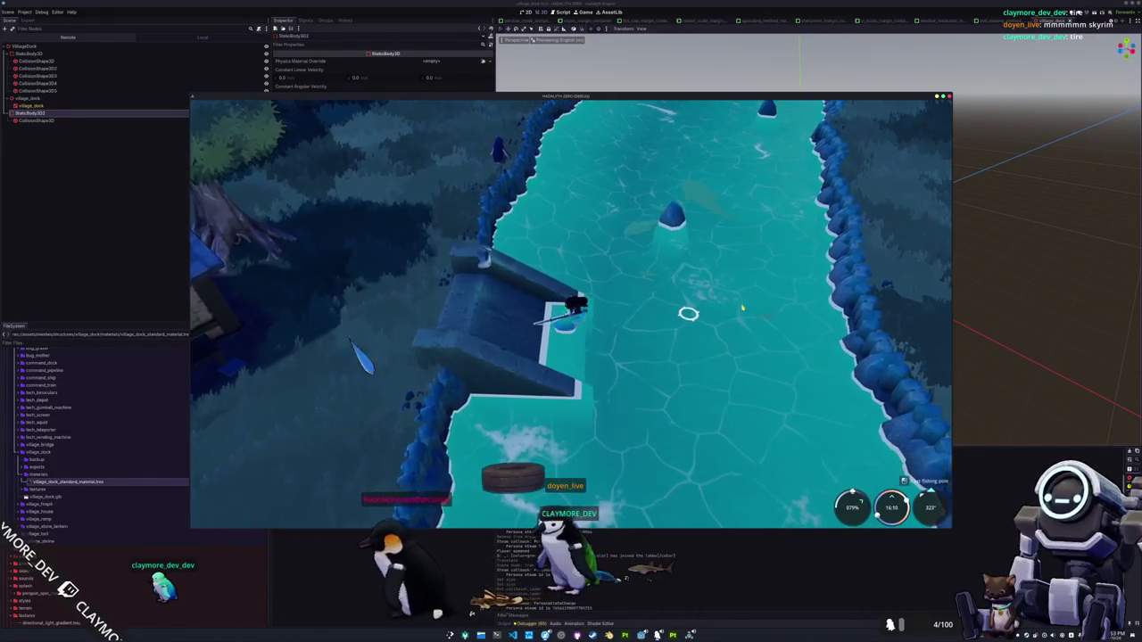
{"action": "left_click", "coordinate": [665, 367]}
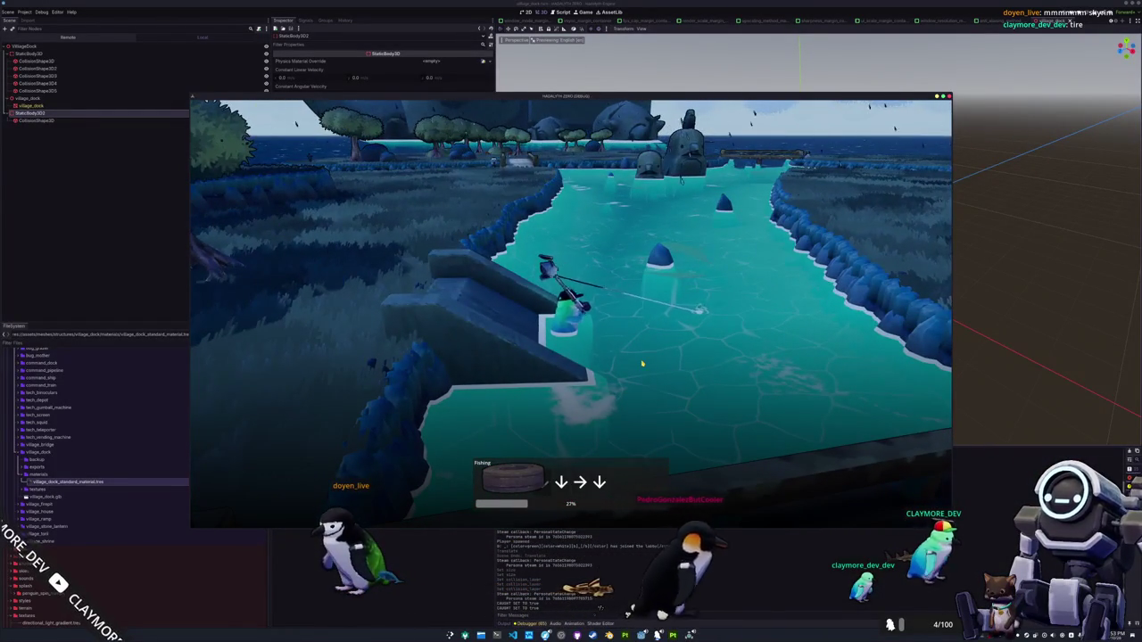
{"action": "key", "text": "Down"}
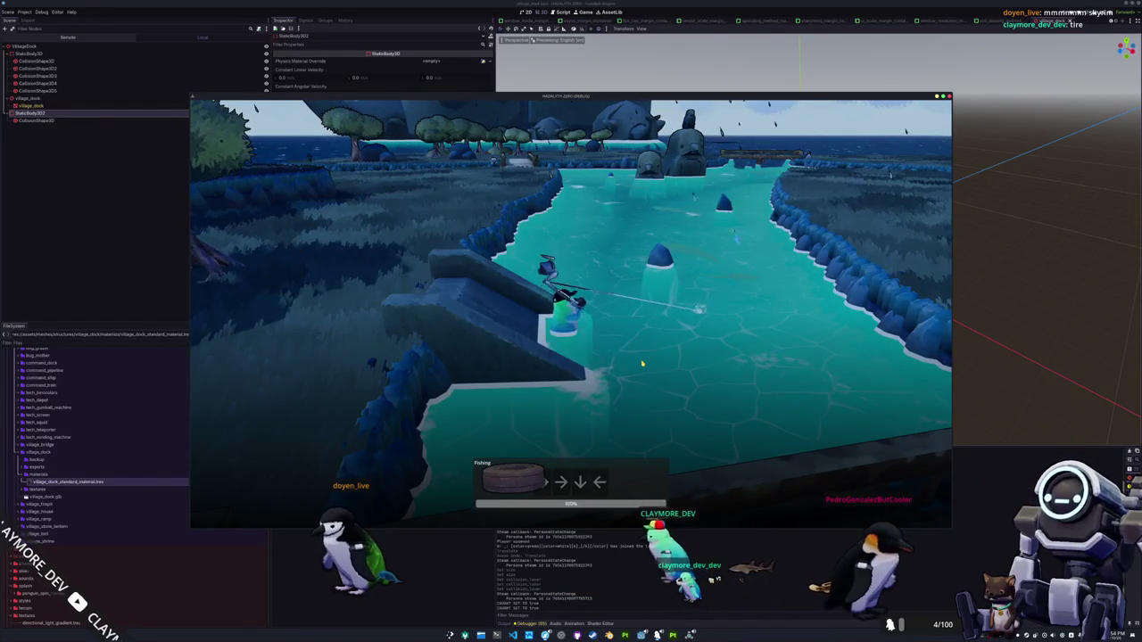
{"action": "key", "text": "Right"}
{"action": "key", "text": "Down"}
{"action": "key", "text": "Left"}
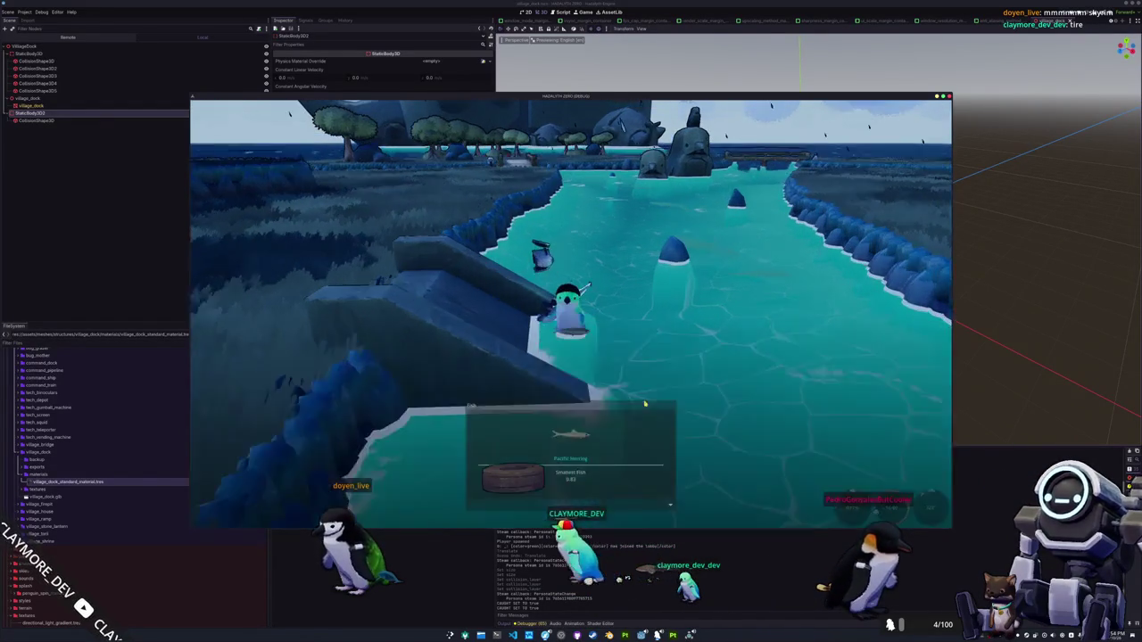
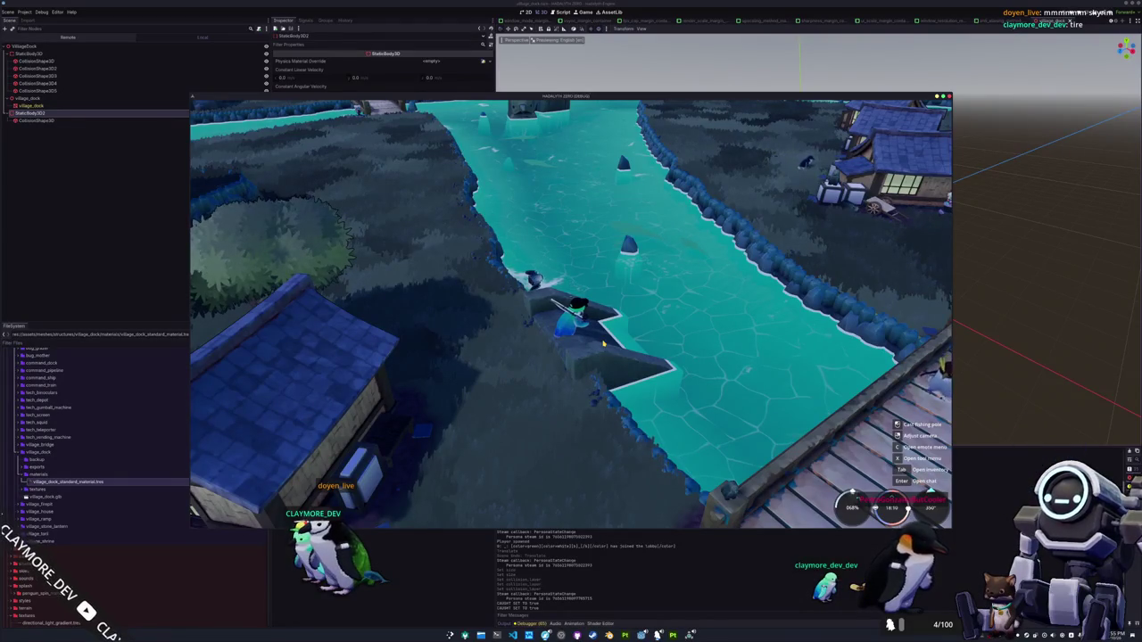
Walk the penguin up the icy river and equip the fishing rod from the tools menu
{"action": "key", "text": "d"}
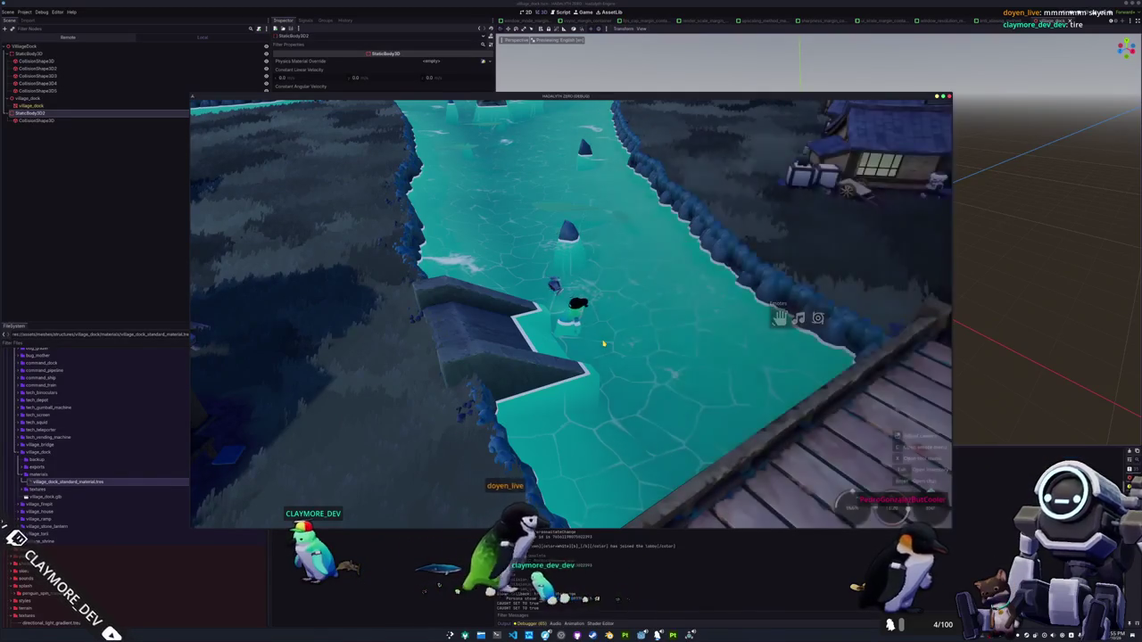
{"action": "key", "text": "e"}
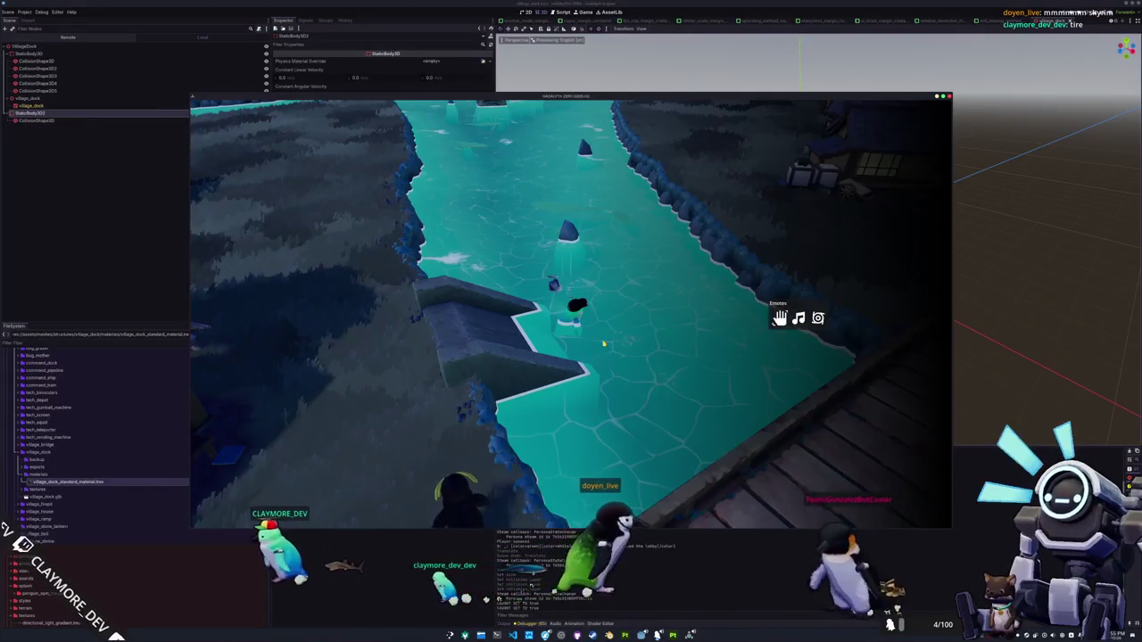
{"action": "key", "text": "w"}
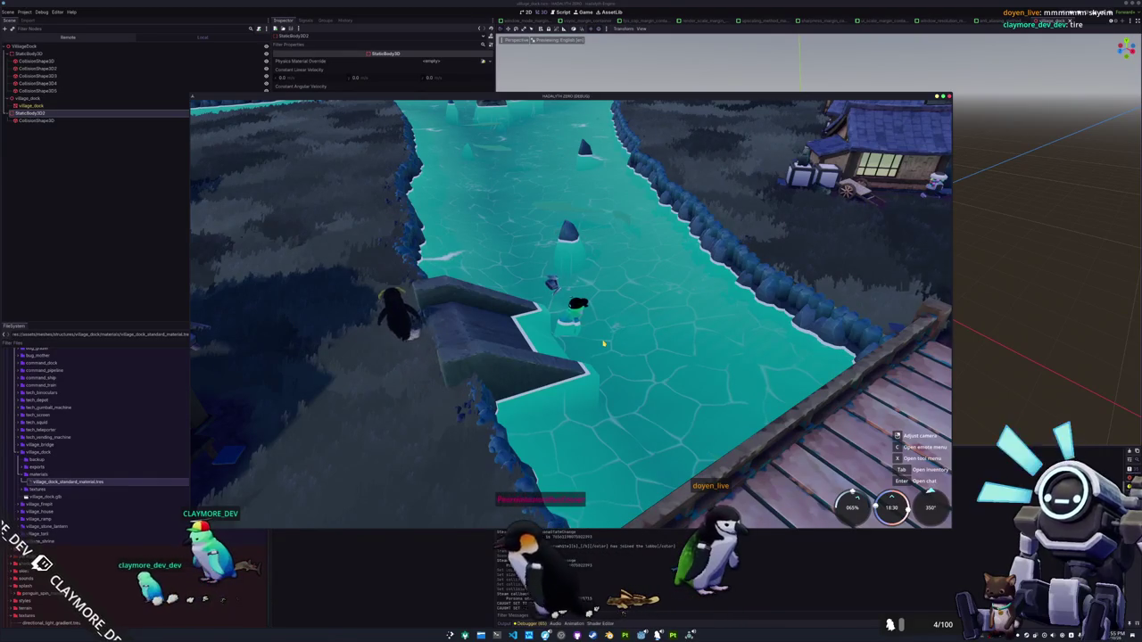
{"action": "key", "text": "w"}
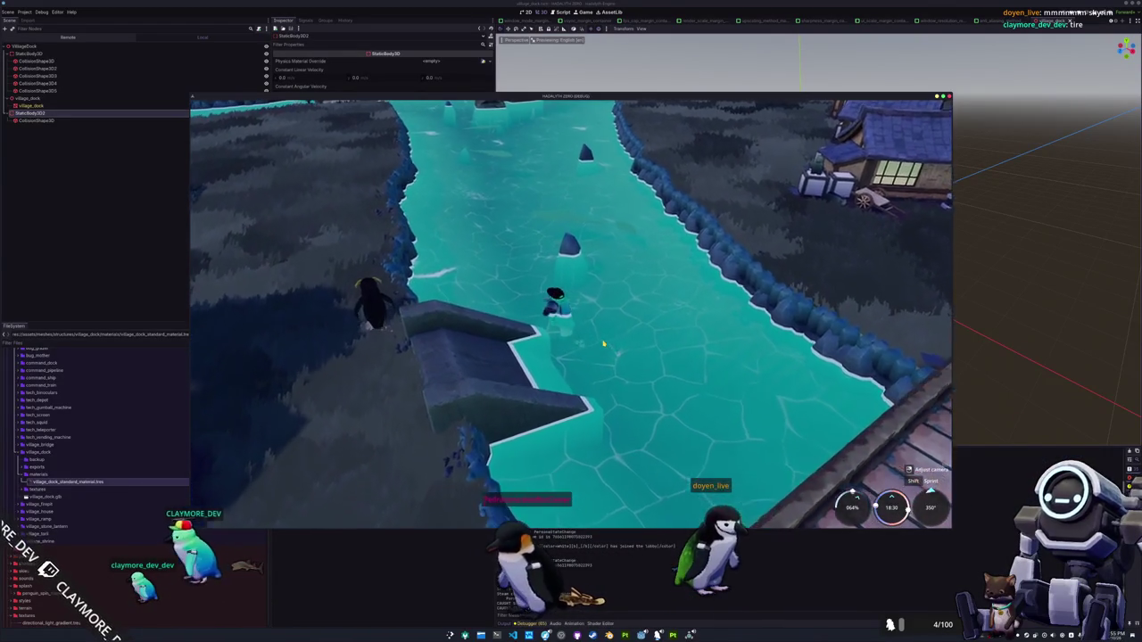
{"action": "key", "text": "w"}
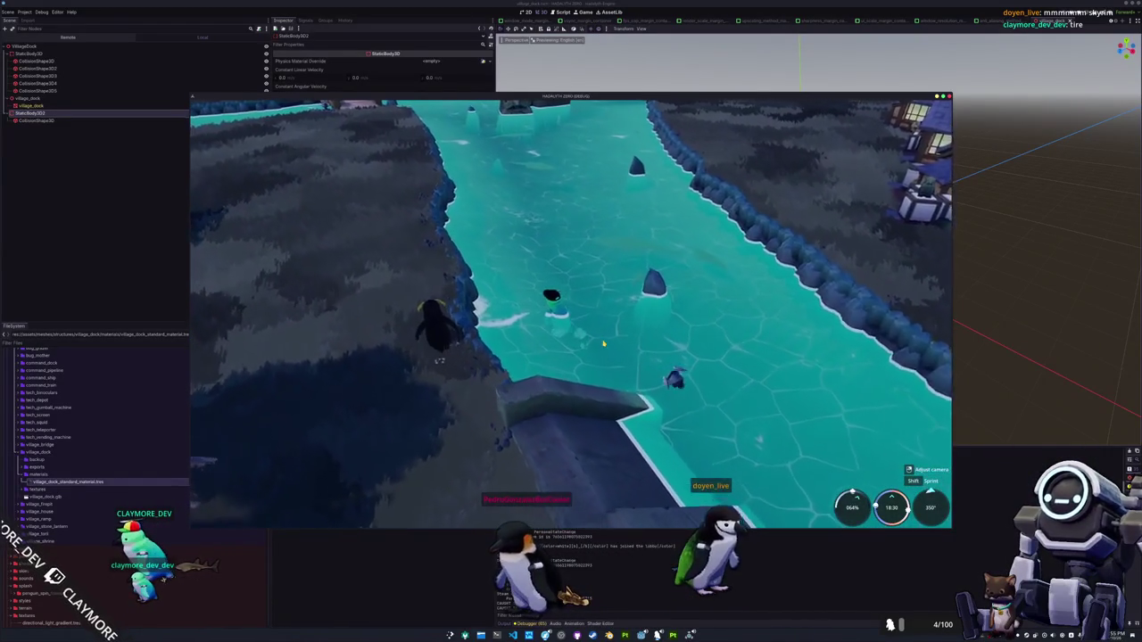
{"action": "key", "text": "w"}
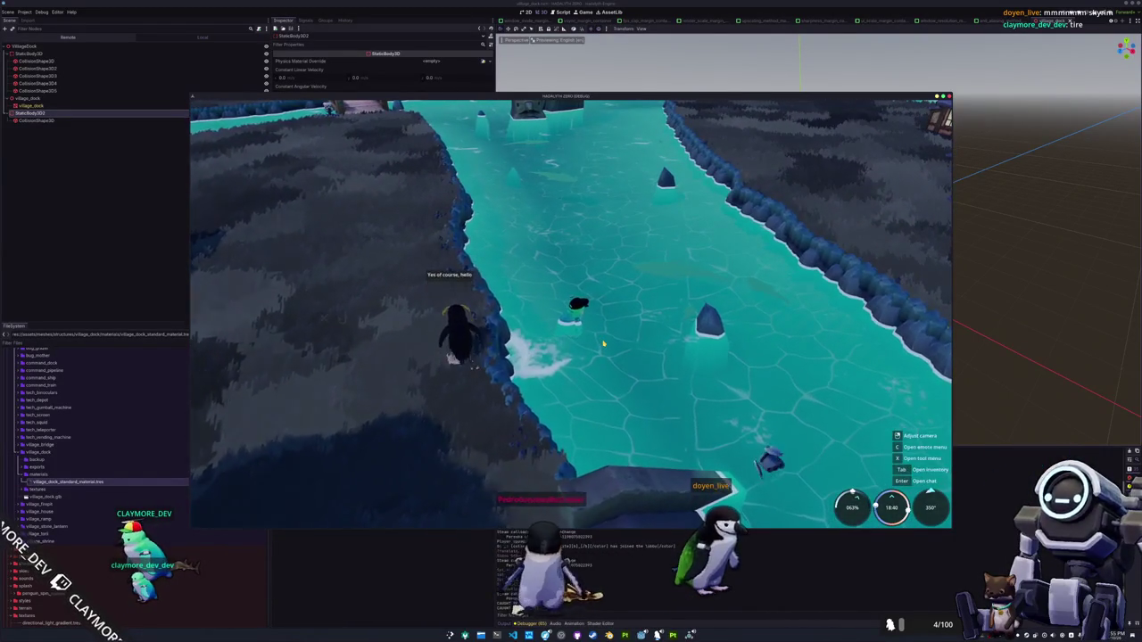
{"action": "left_click", "coordinate": [344, 319]}
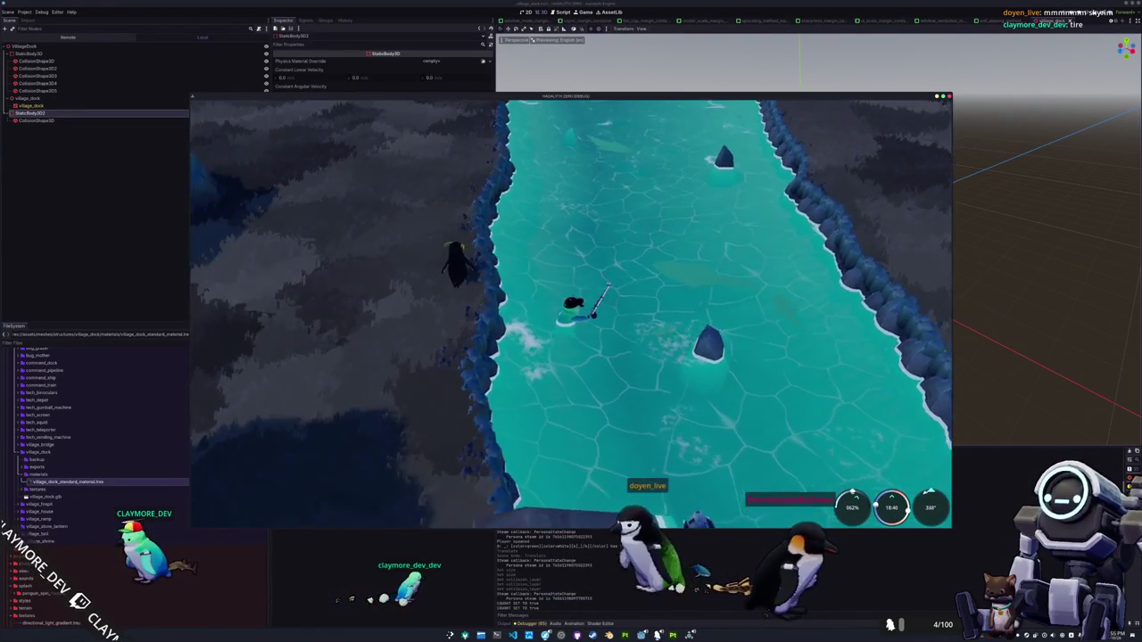
Cast and reel in the fishing line, then walk the penguin onto the ramp beside the house
{"action": "left_click", "coordinate": [656, 350]}
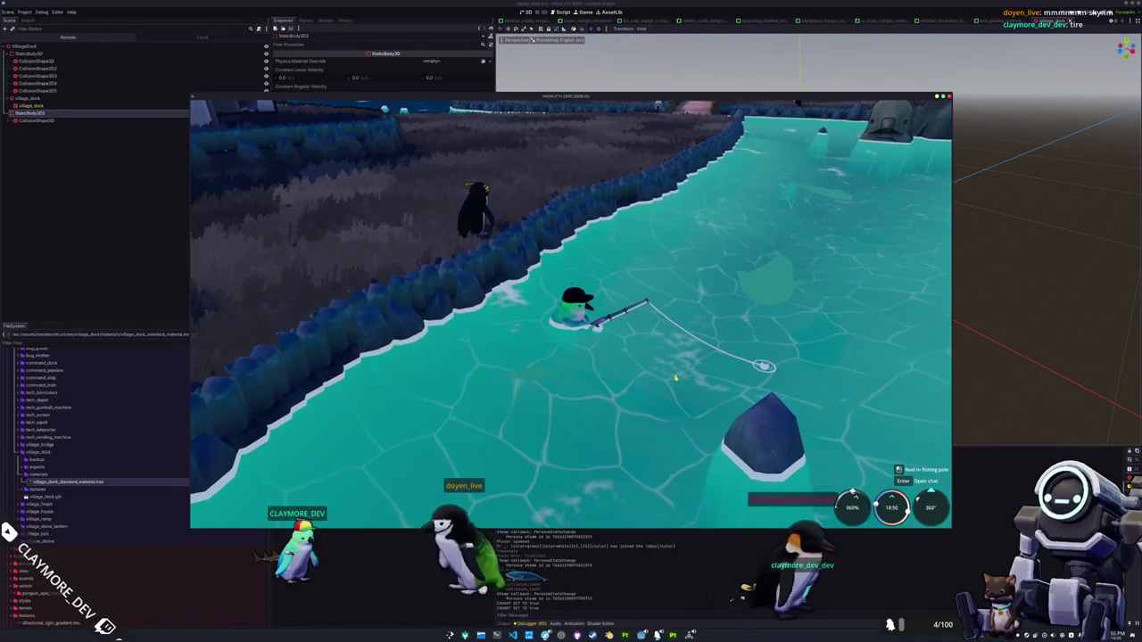
{"action": "left_click", "coordinate": [675, 379]}
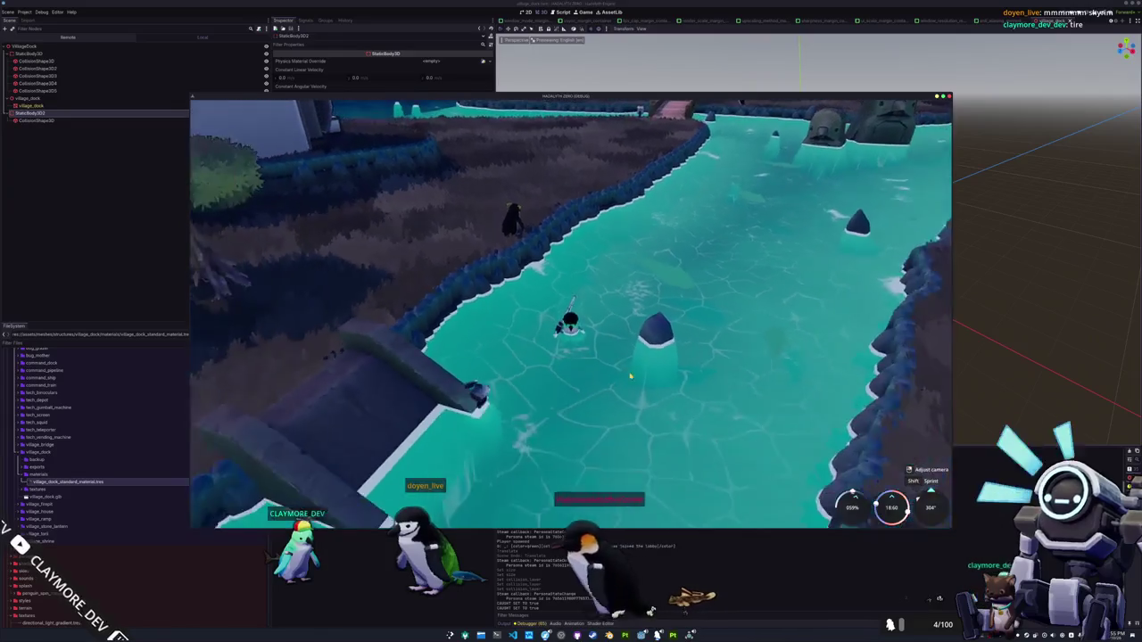
{"action": "key", "text": "w"}
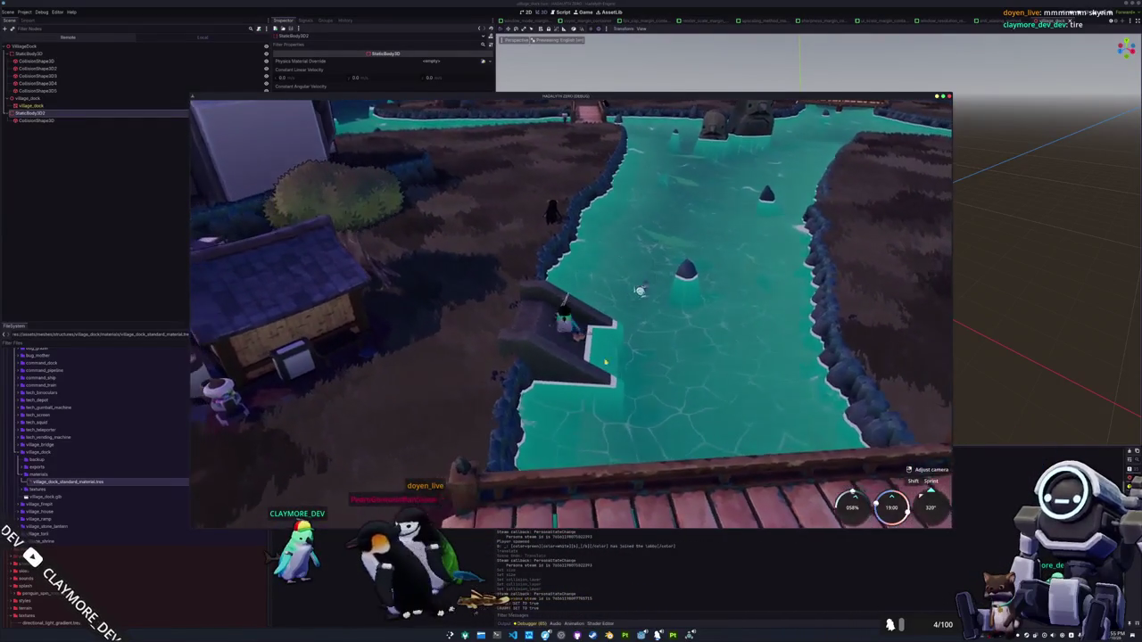
{"action": "key", "text": "c"}
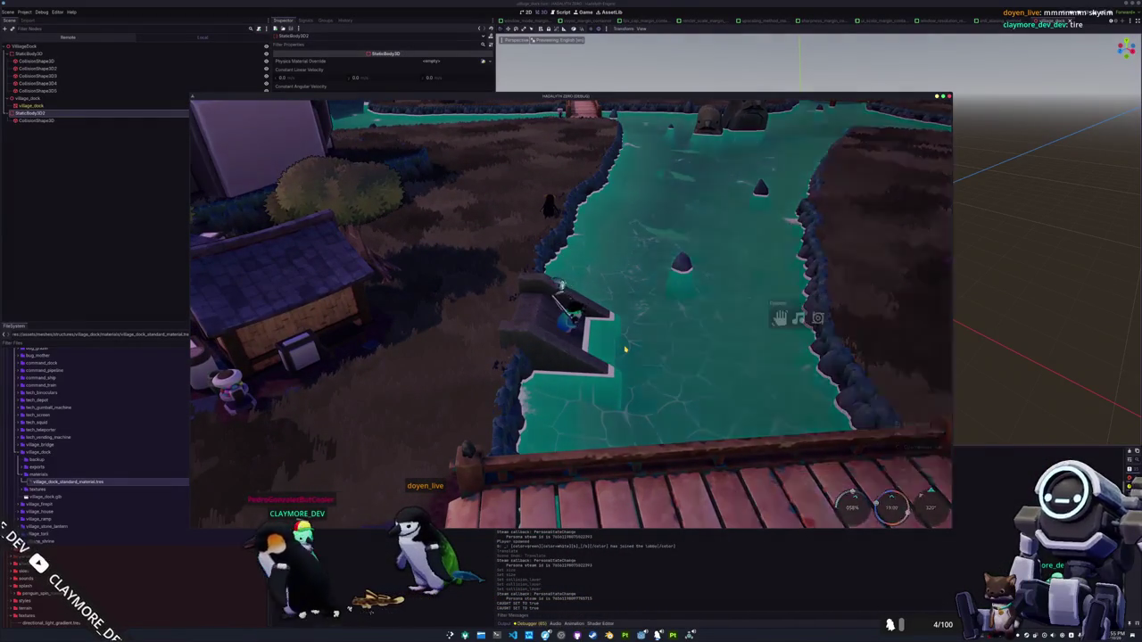
{"action": "key", "text": "x"}
{"action": "key", "text": "Escape"}
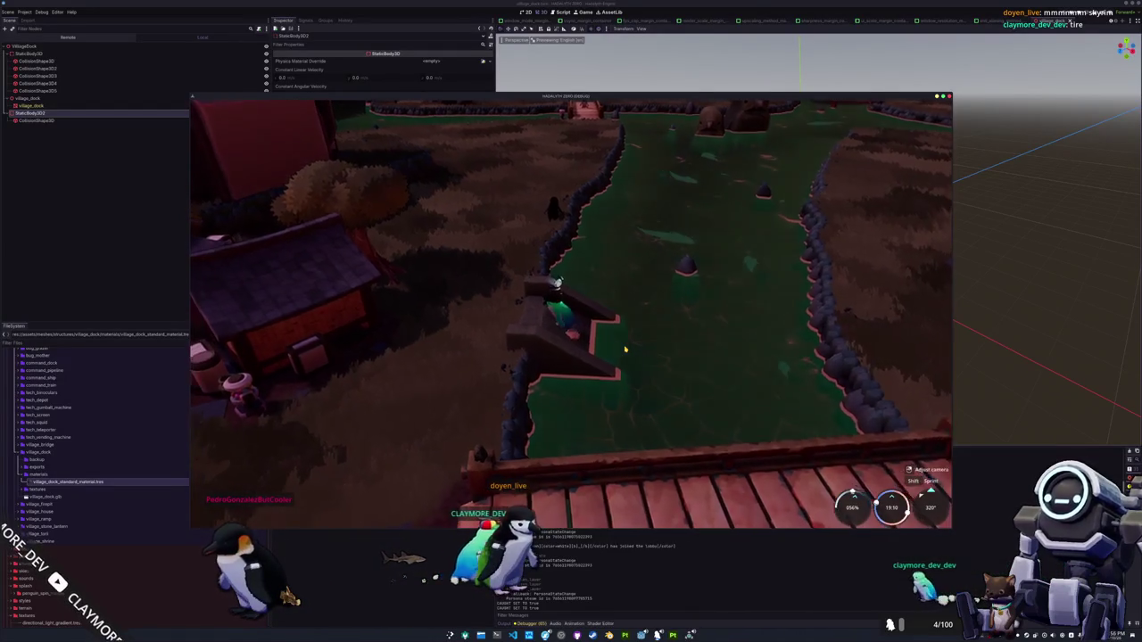
Walk the penguin left across the ramp top and up the path toward the house
{"action": "key", "text": "a"}
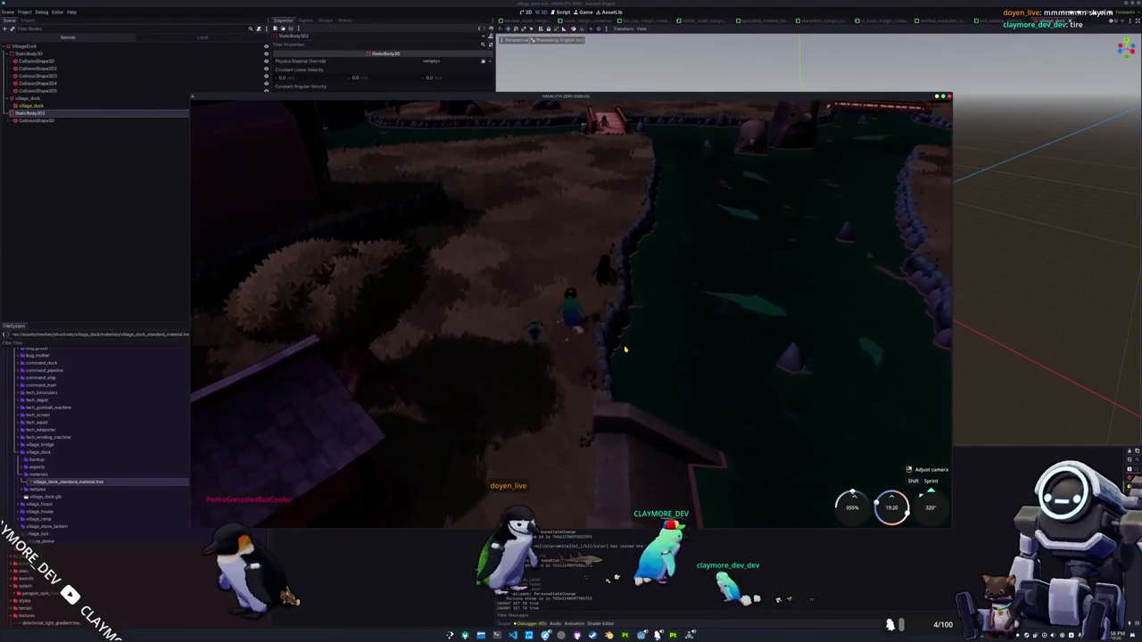
{"action": "key", "text": "w"}
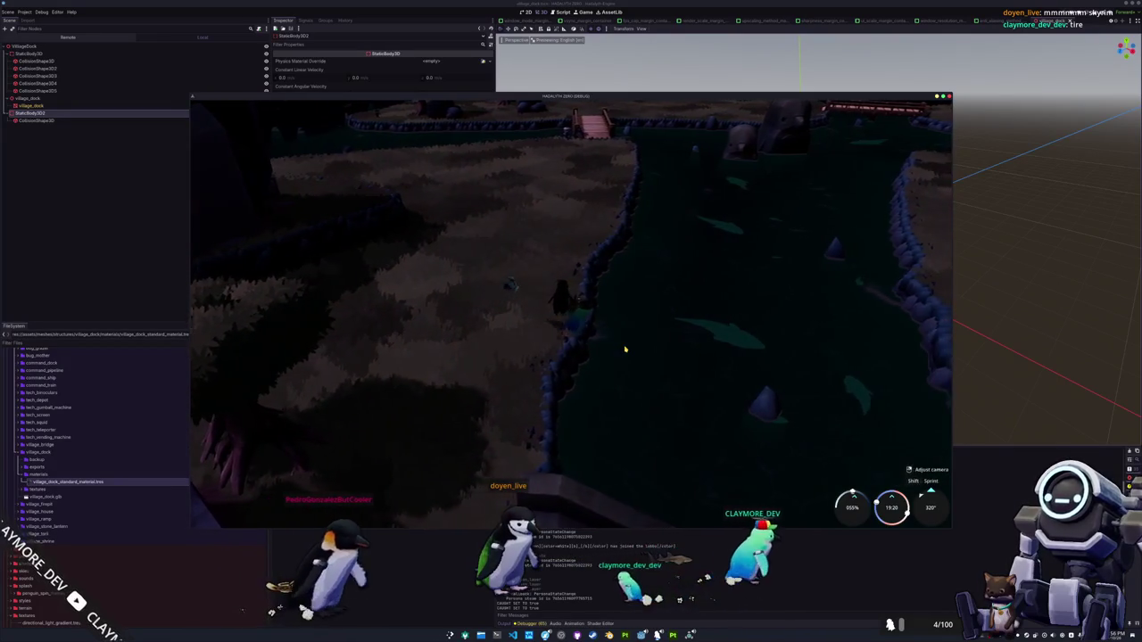
{"action": "key", "text": "w"}
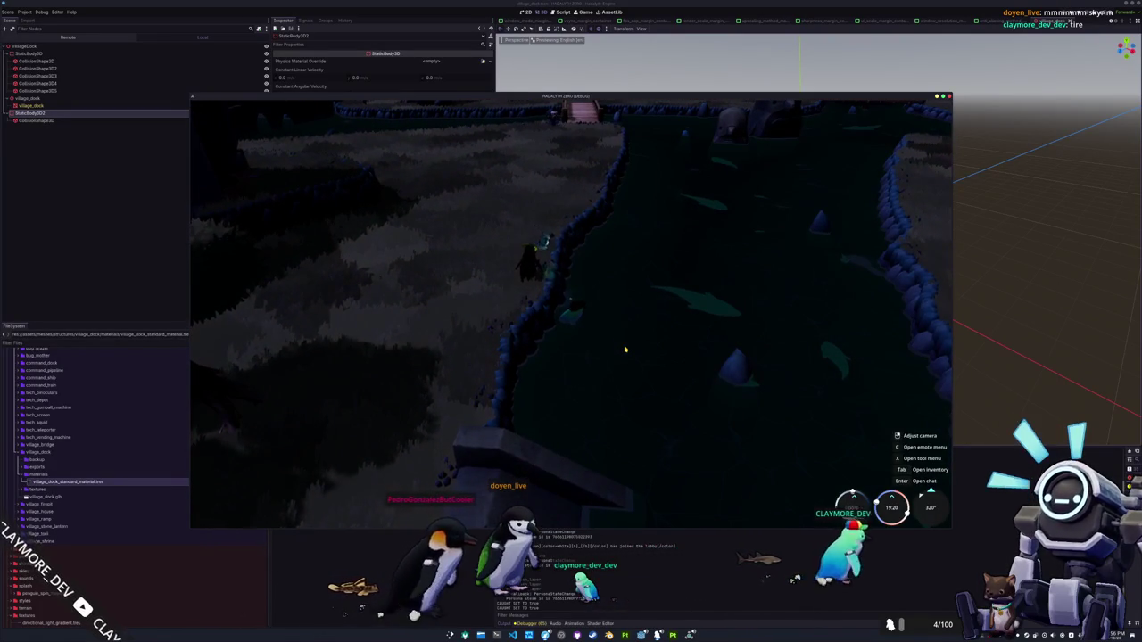
{"action": "key", "text": "w"}
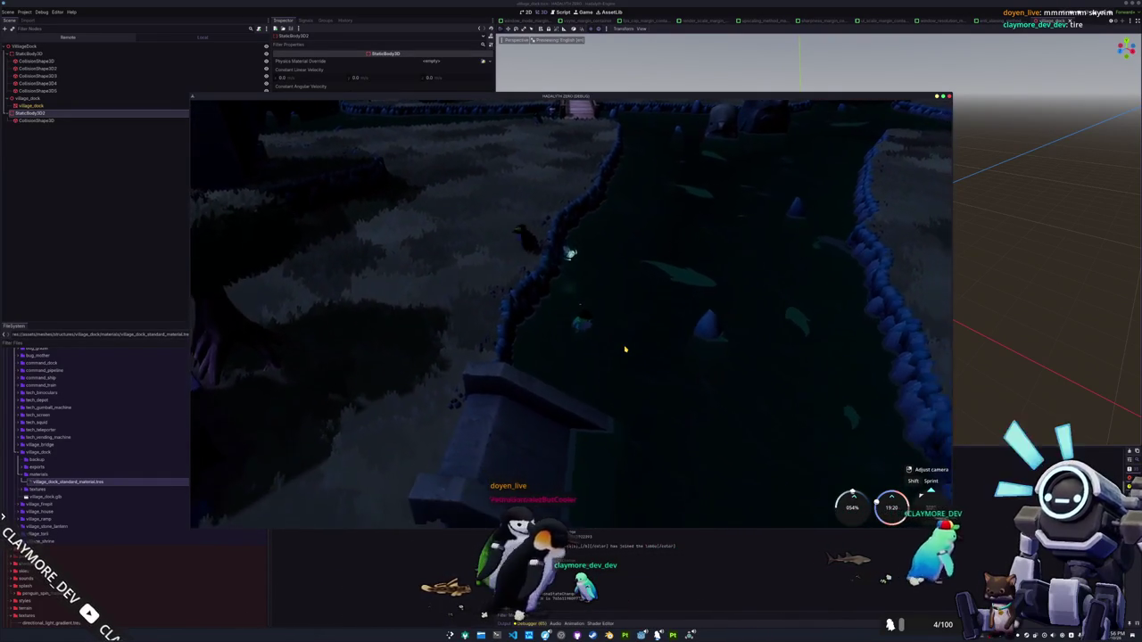
{"action": "key", "text": "w"}
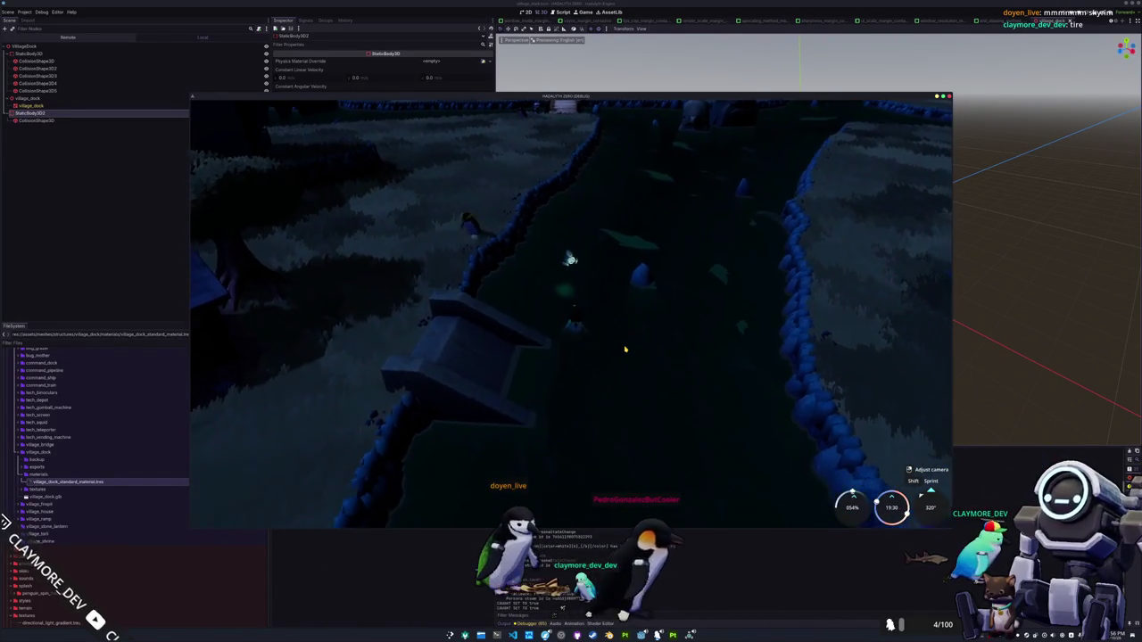
{"action": "key", "text": "w"}
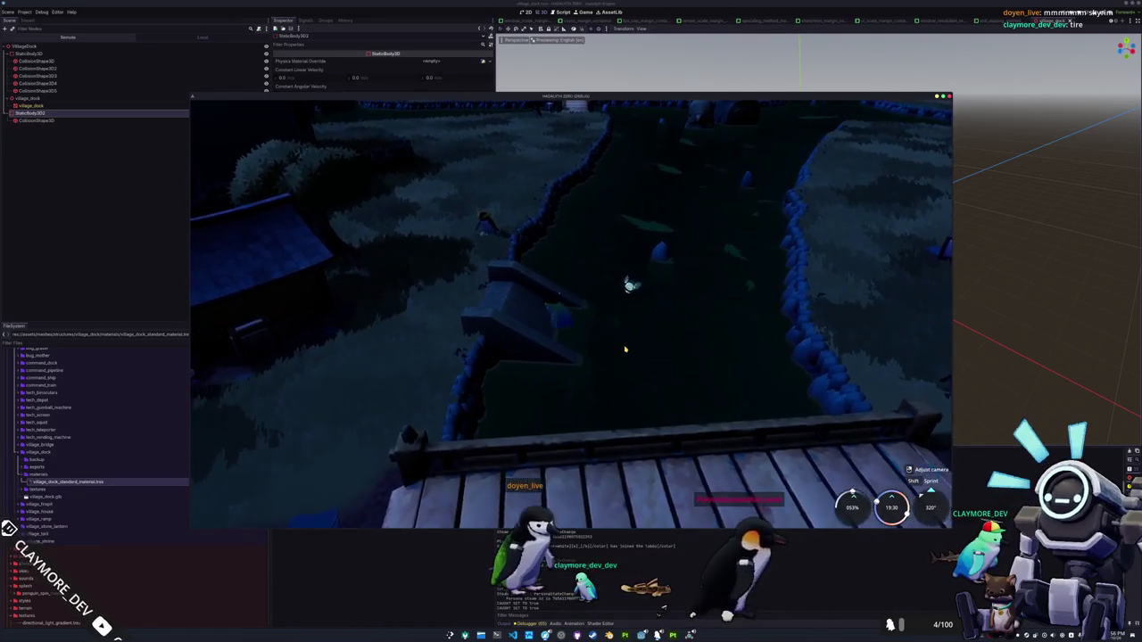
{"action": "key", "text": "w"}
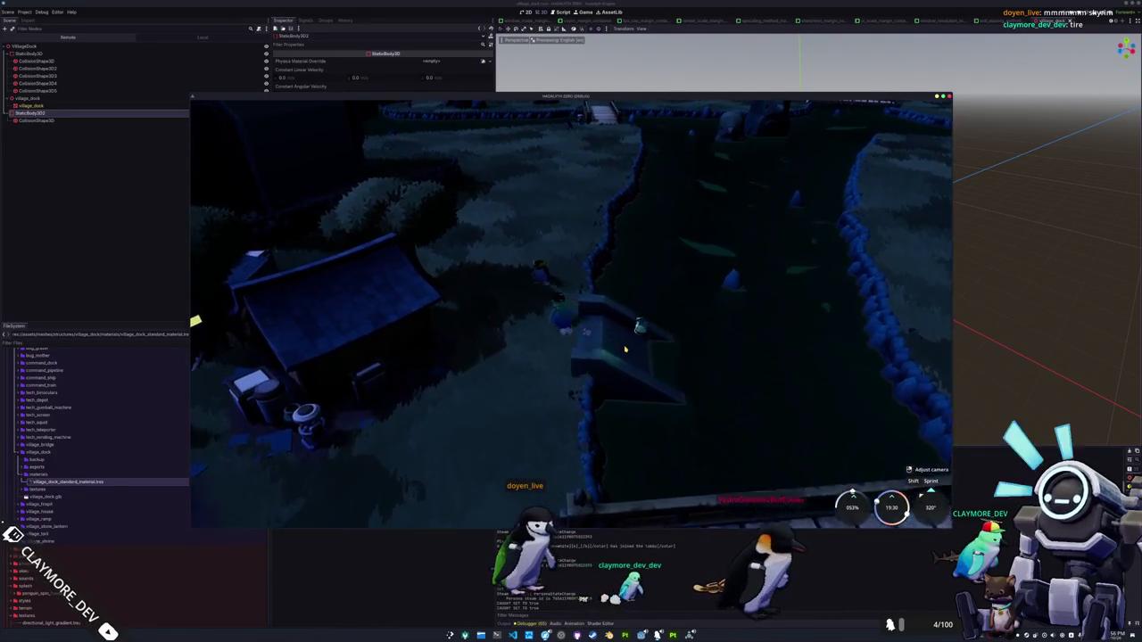
{"action": "key", "text": "w"}
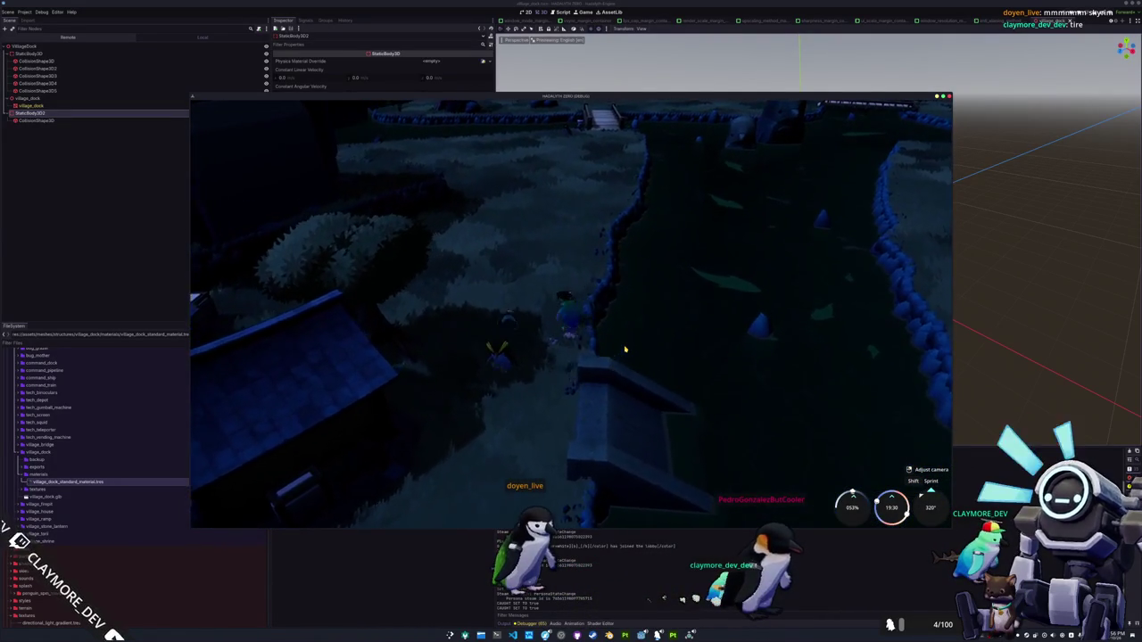
{"action": "key", "text": "w"}
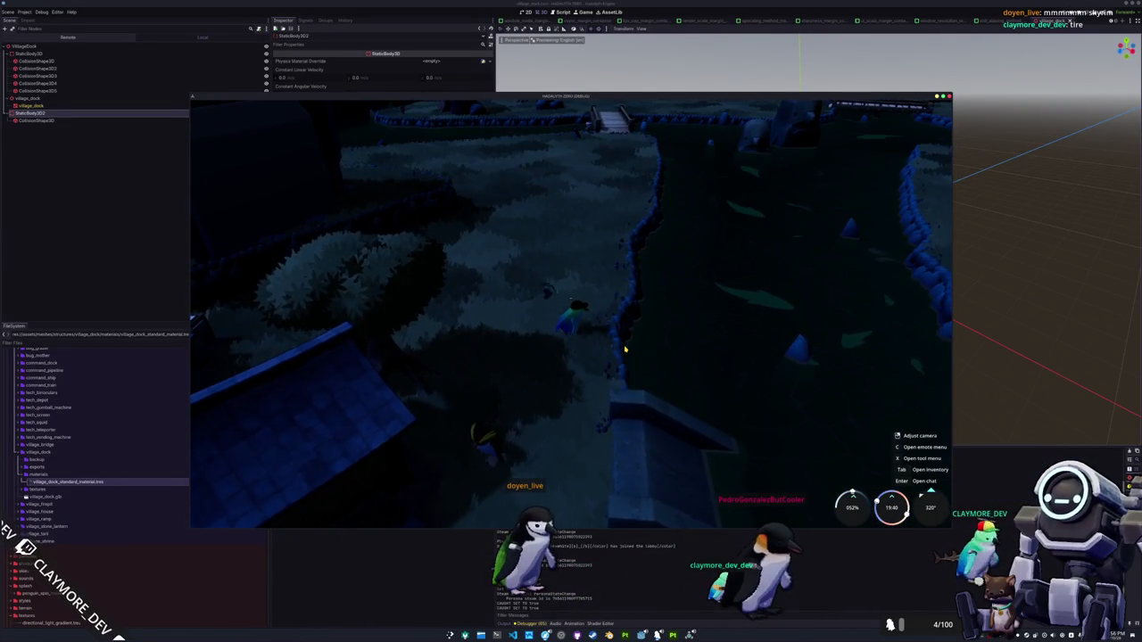
{"action": "key", "text": "w"}
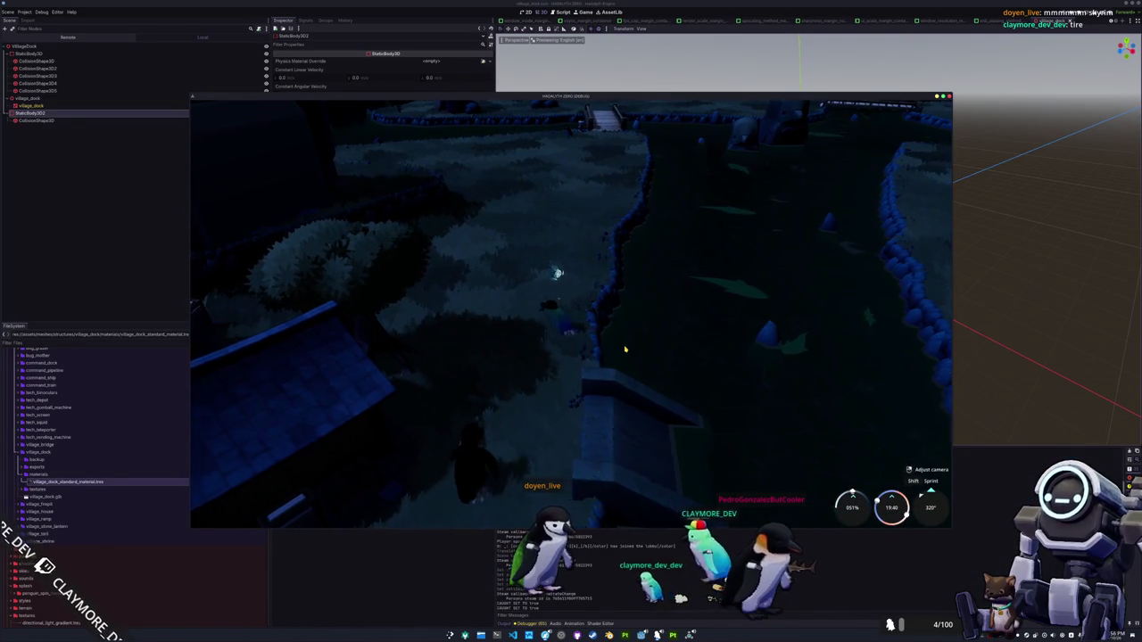
Walk the penguin along the hedge and across the wooden bridge, then bring up the code editor
{"action": "key", "text": "w"}
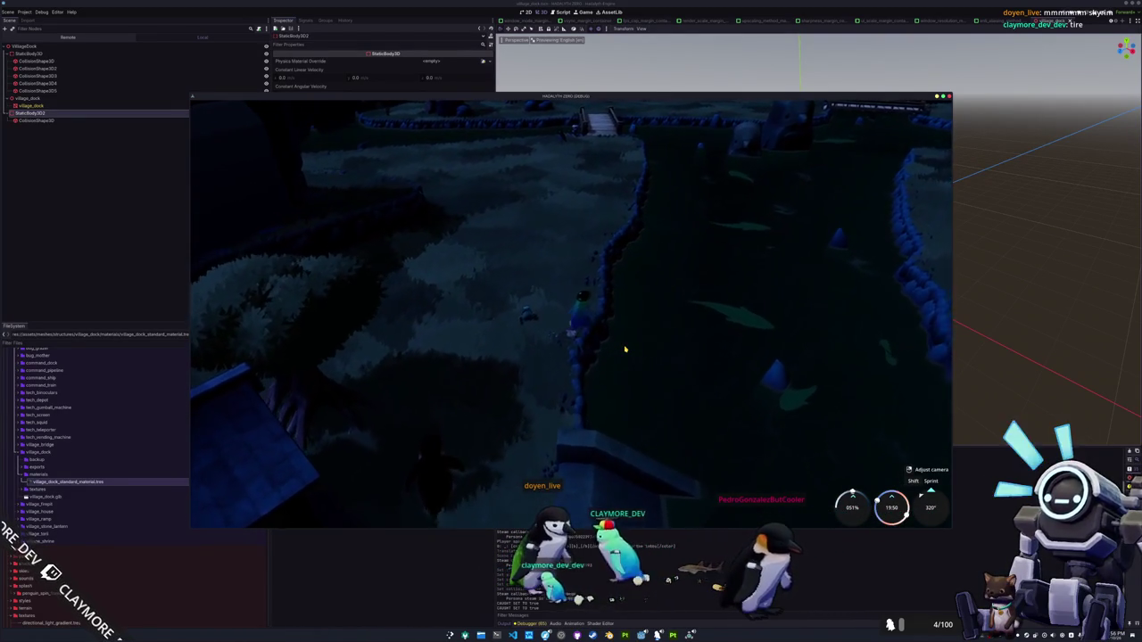
{"action": "key", "text": "w"}
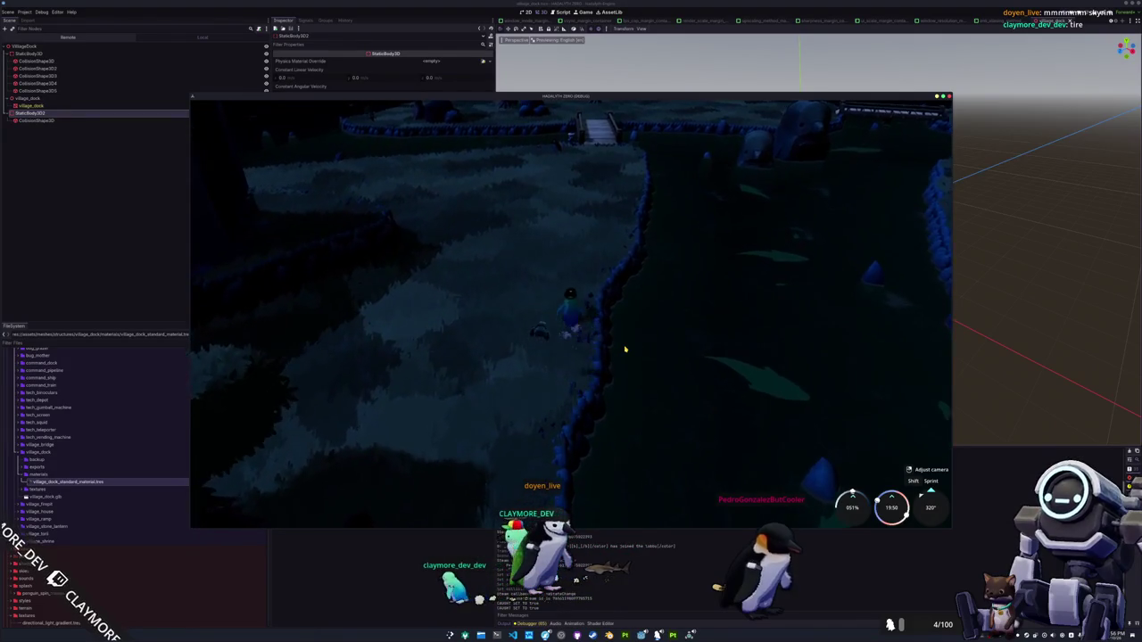
{"action": "key", "text": "w"}
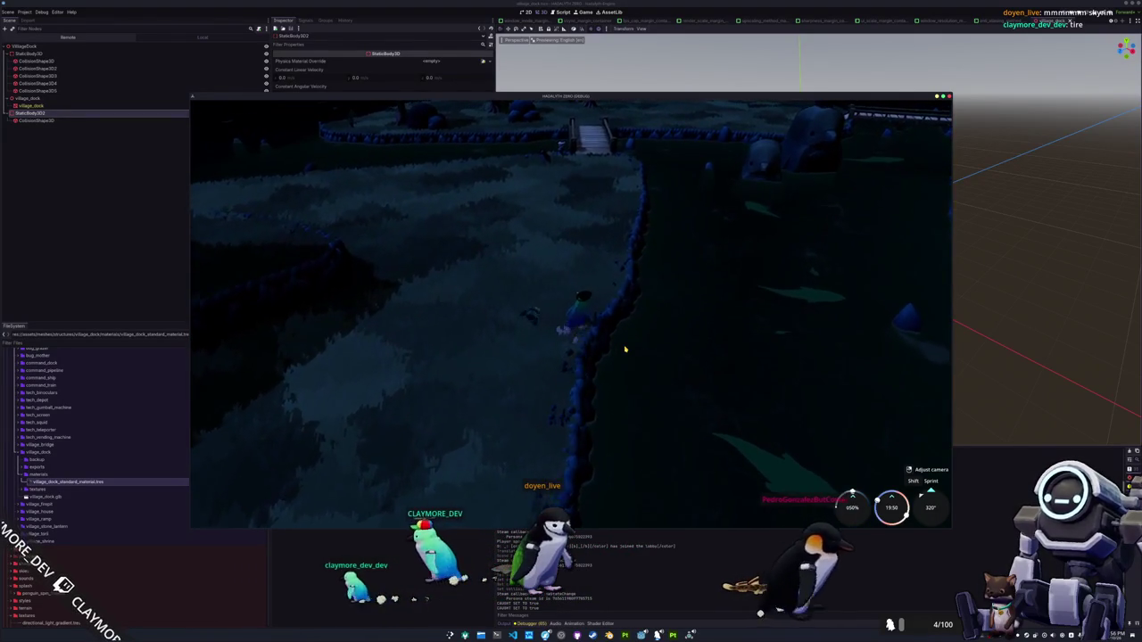
{"action": "key", "text": "w"}
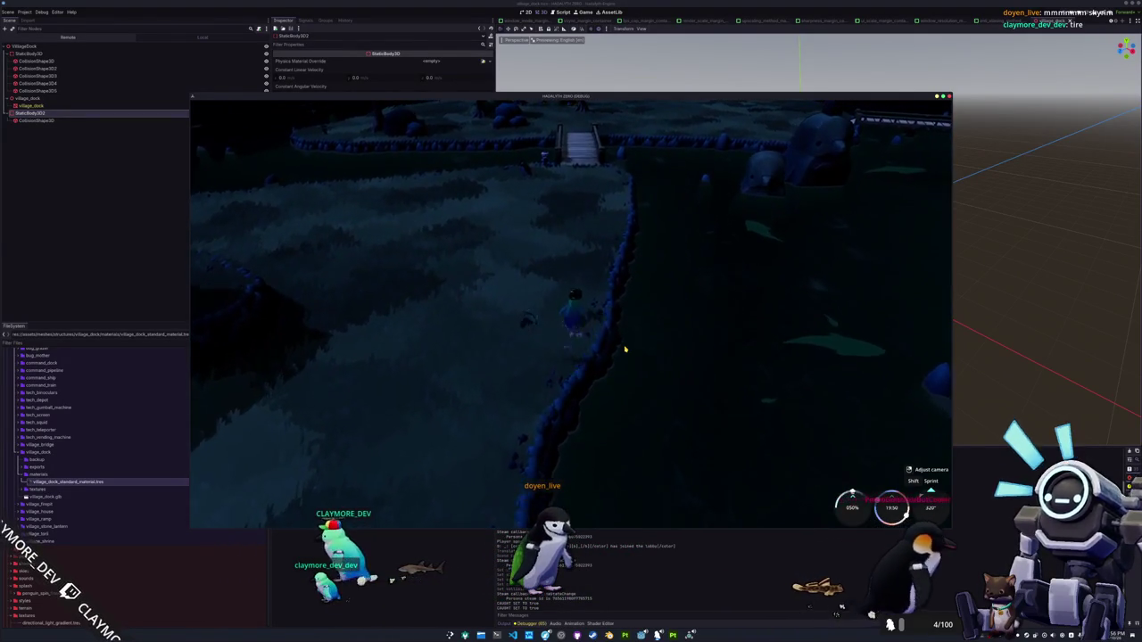
{"action": "key", "text": "w"}
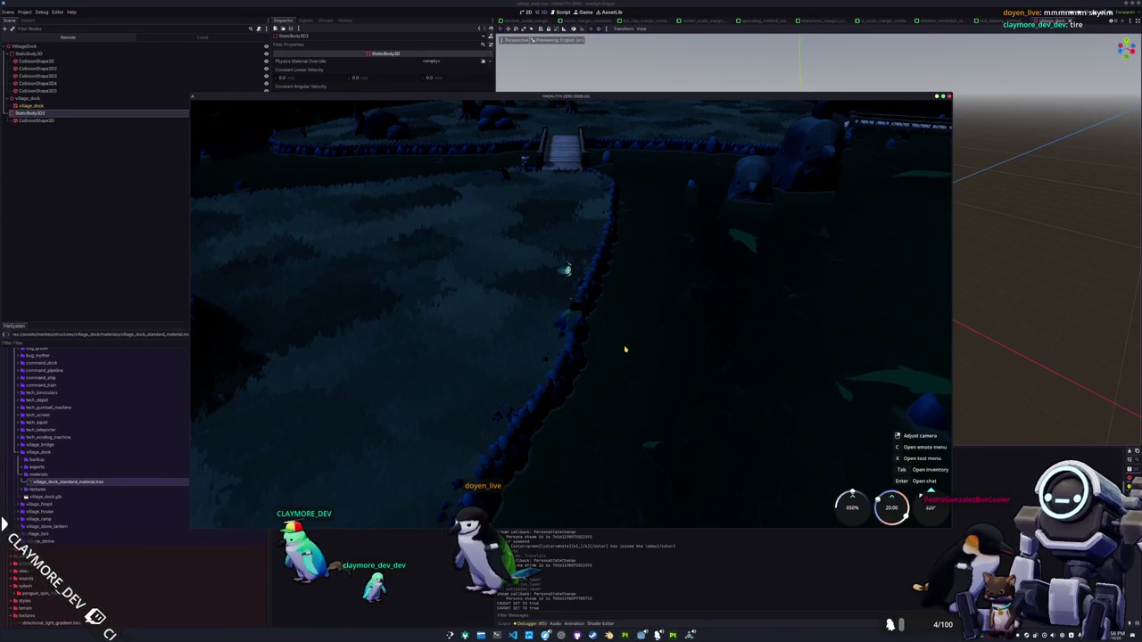
{"action": "key", "text": "w"}
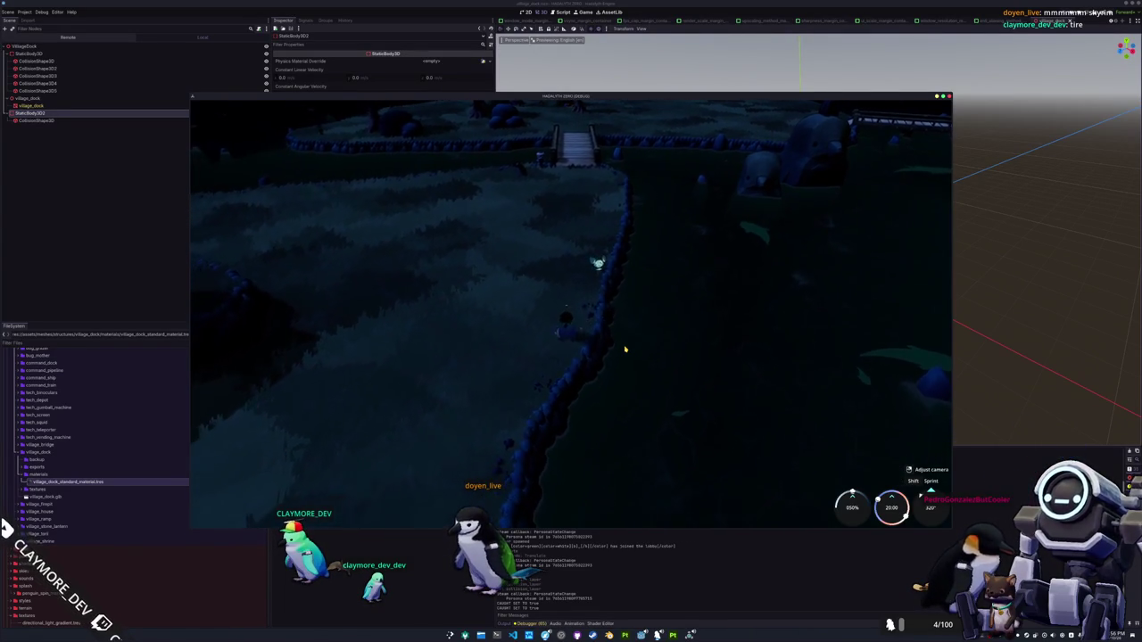
{"action": "key", "text": "w"}
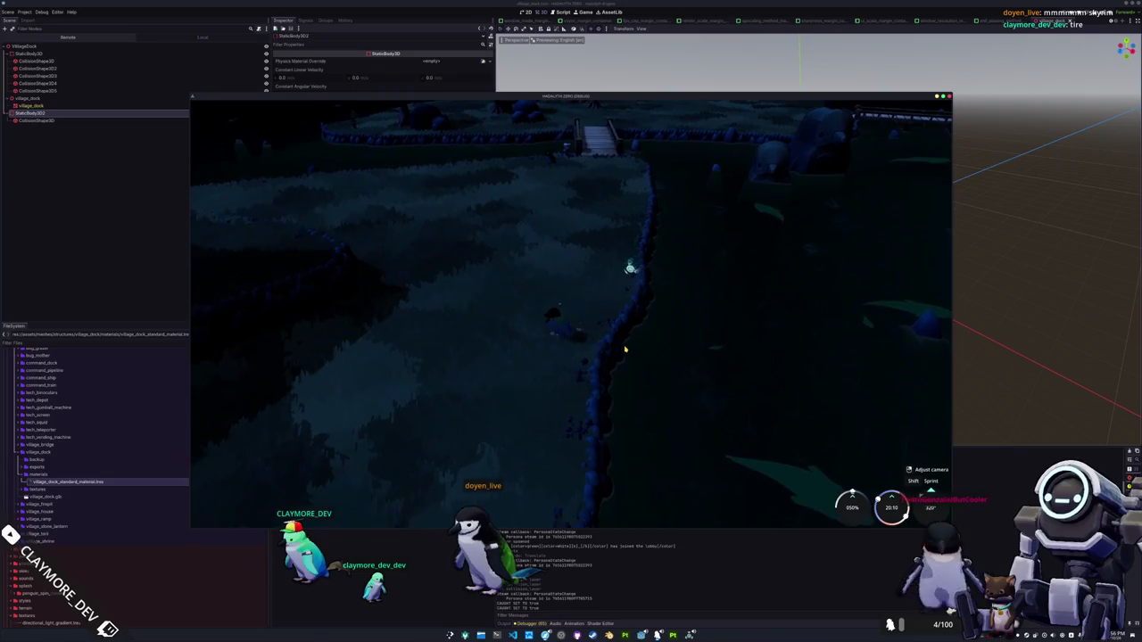
{"action": "key", "text": "w"}
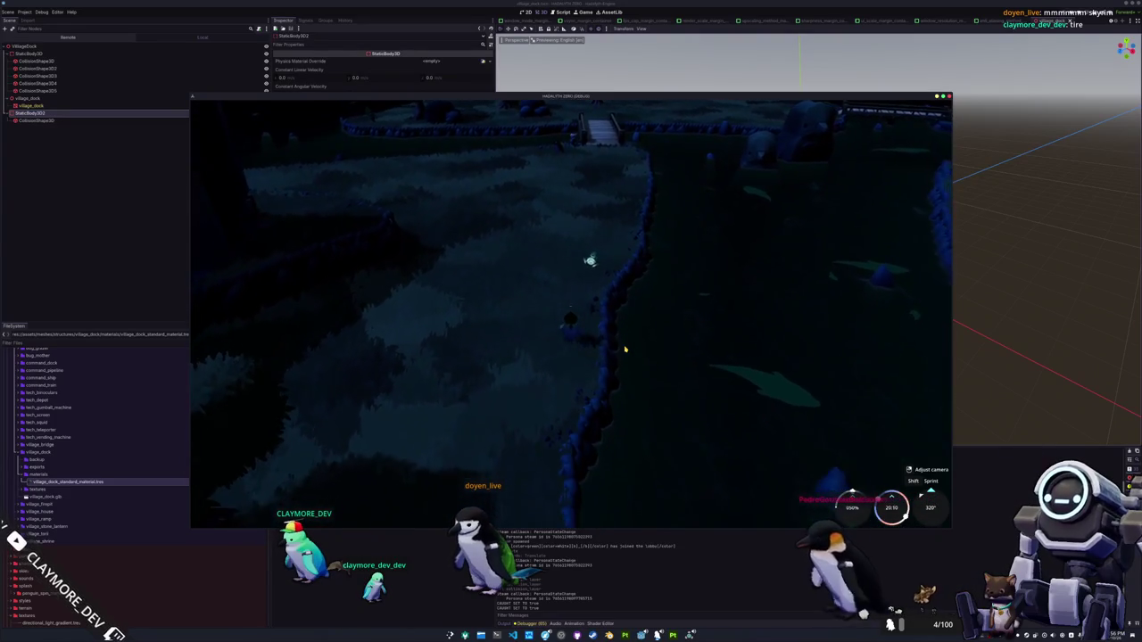
{"action": "key", "text": "w"}
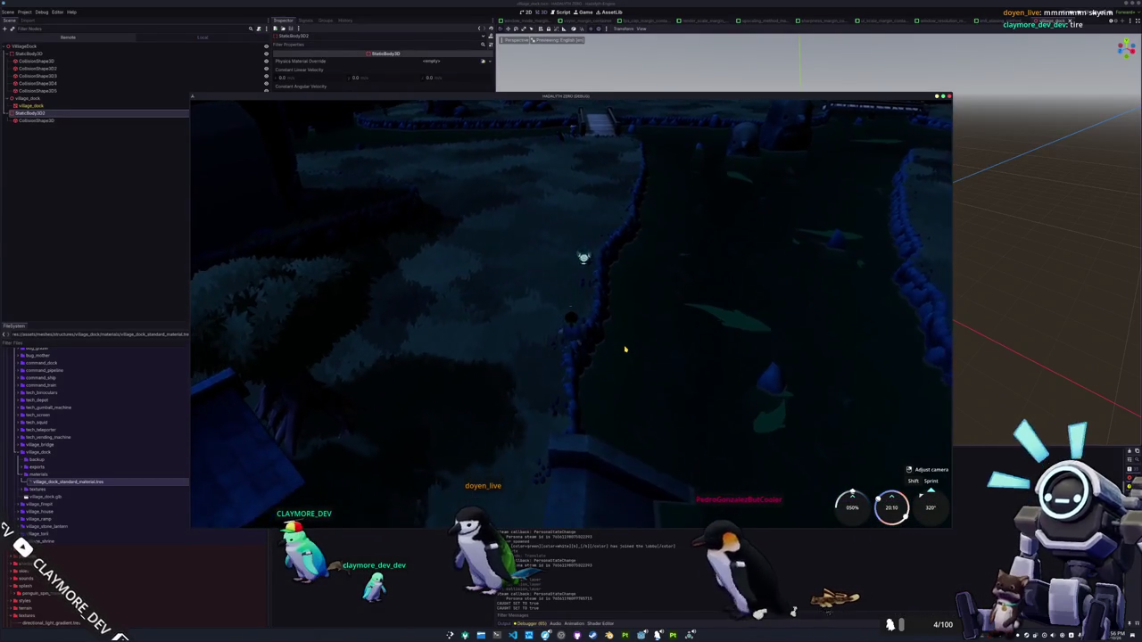
{"action": "key", "text": "w"}
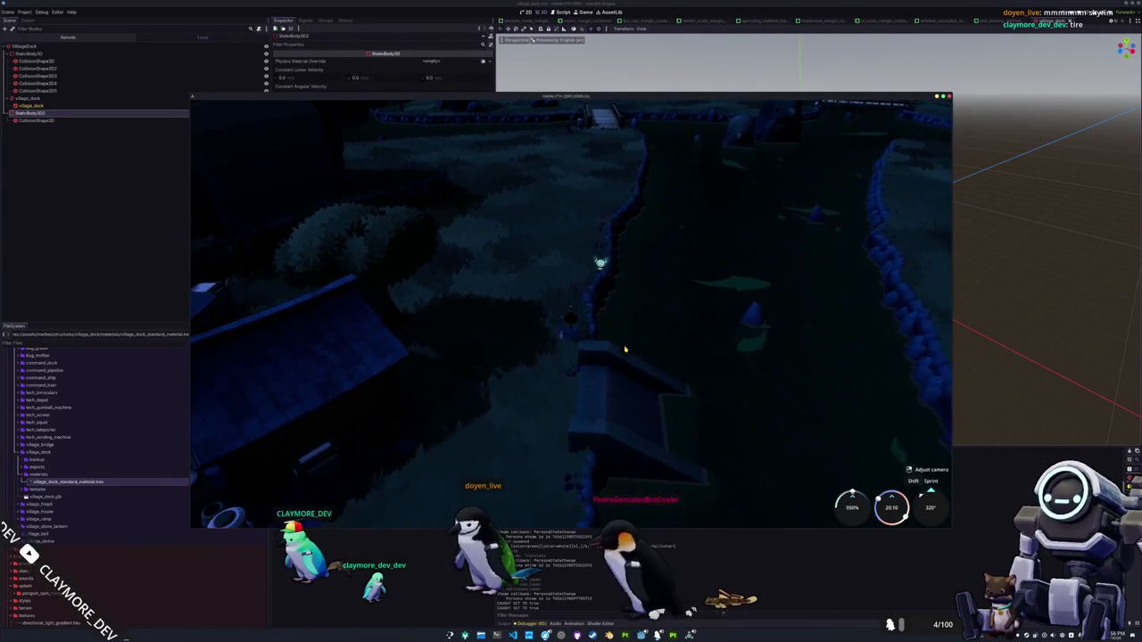
{"action": "key", "text": "w"}
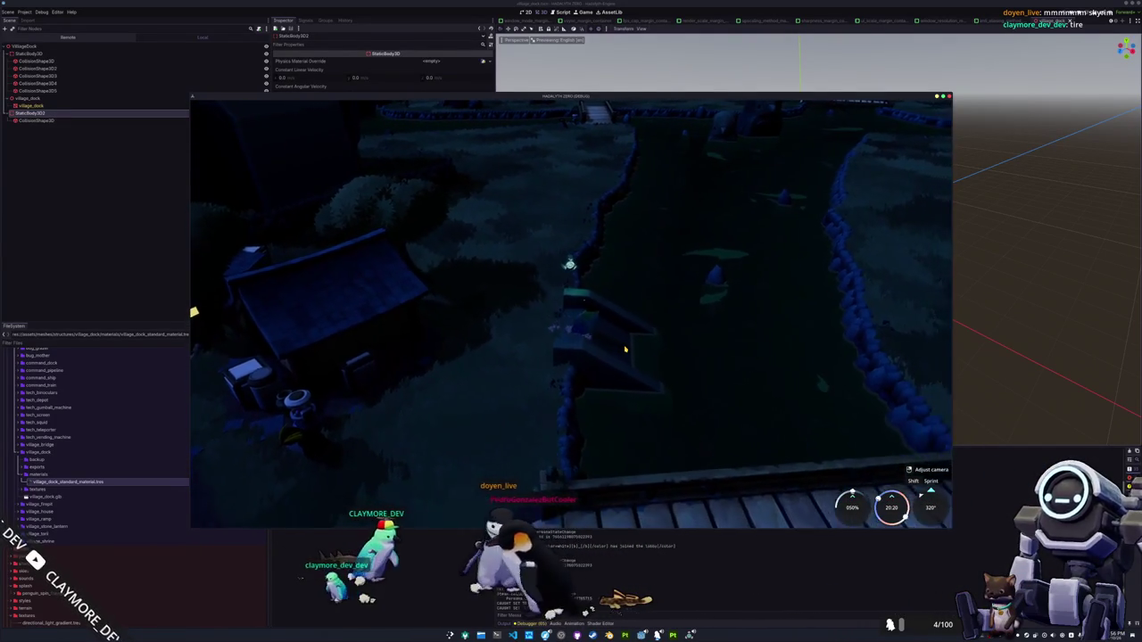
{"action": "key", "text": "w"}
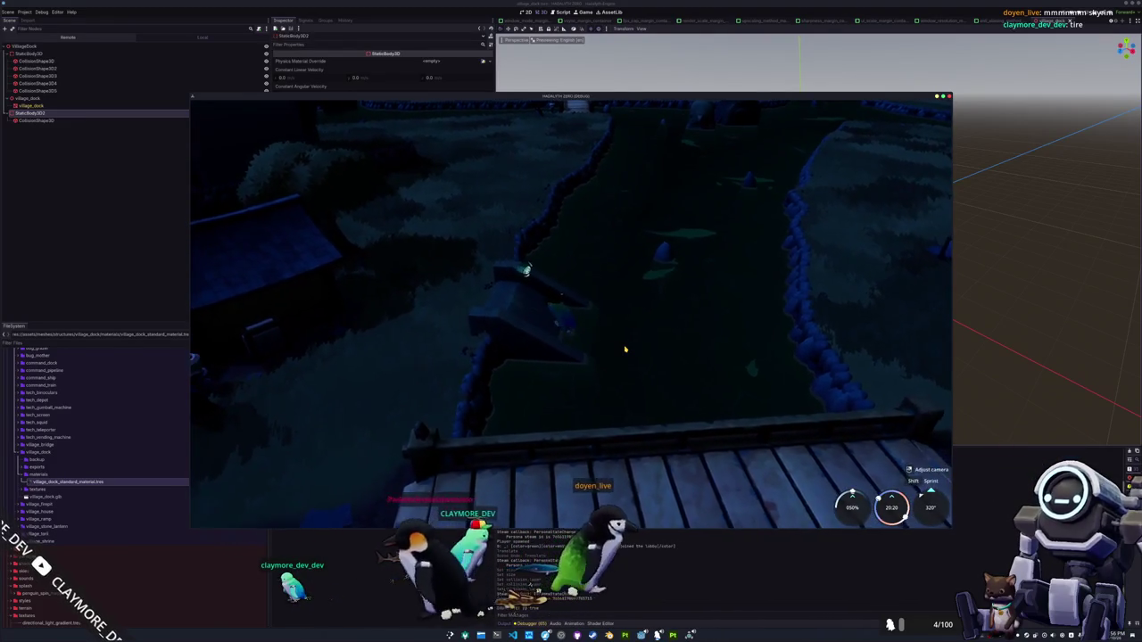
{"action": "key", "text": "w"}
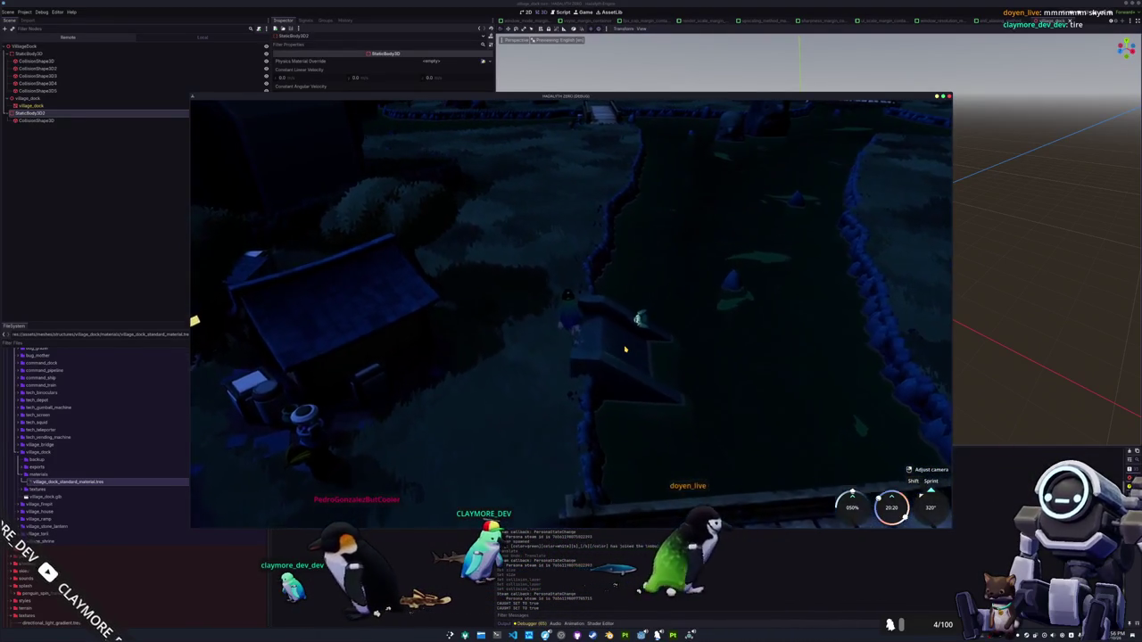
{"action": "key", "text": "w"}
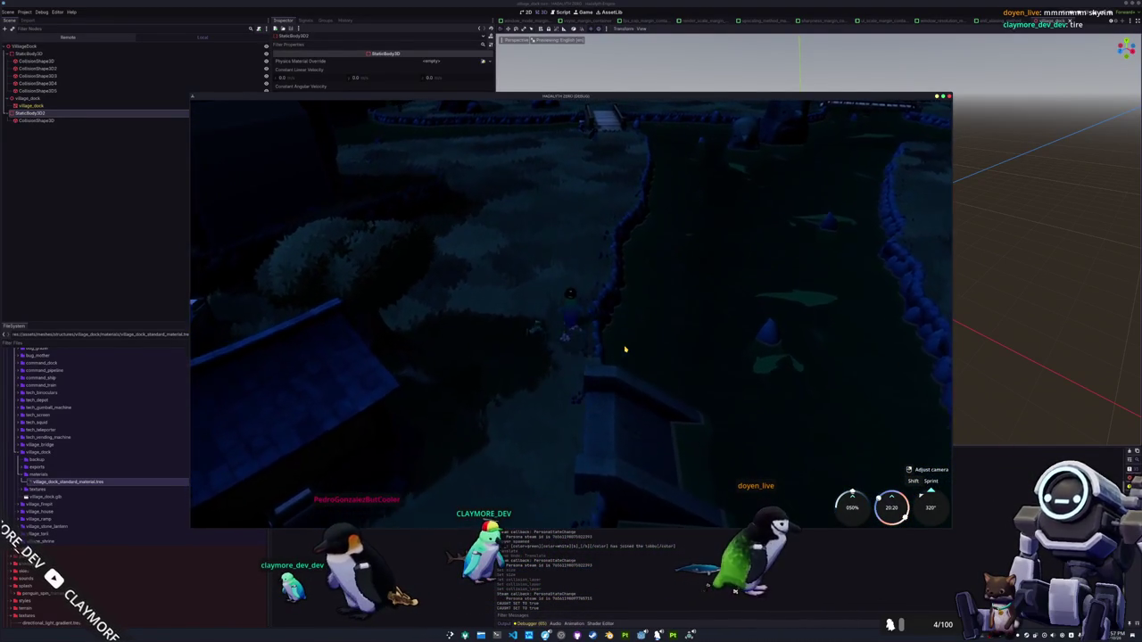
{"action": "key", "text": "w"}
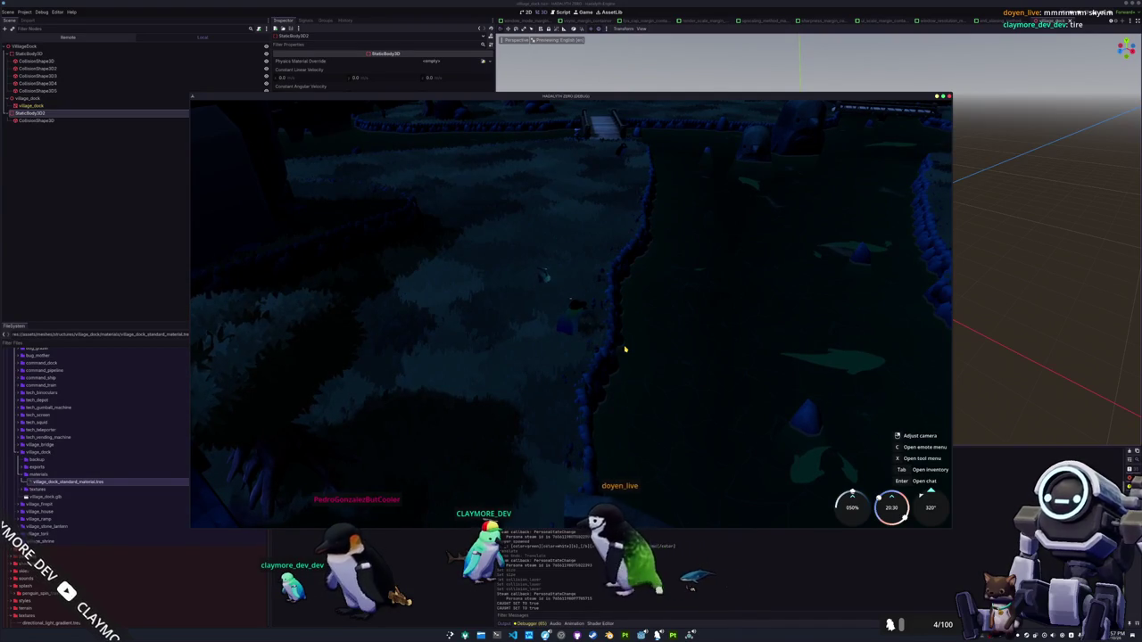
{"action": "left_click", "coordinate": [513, 636]}
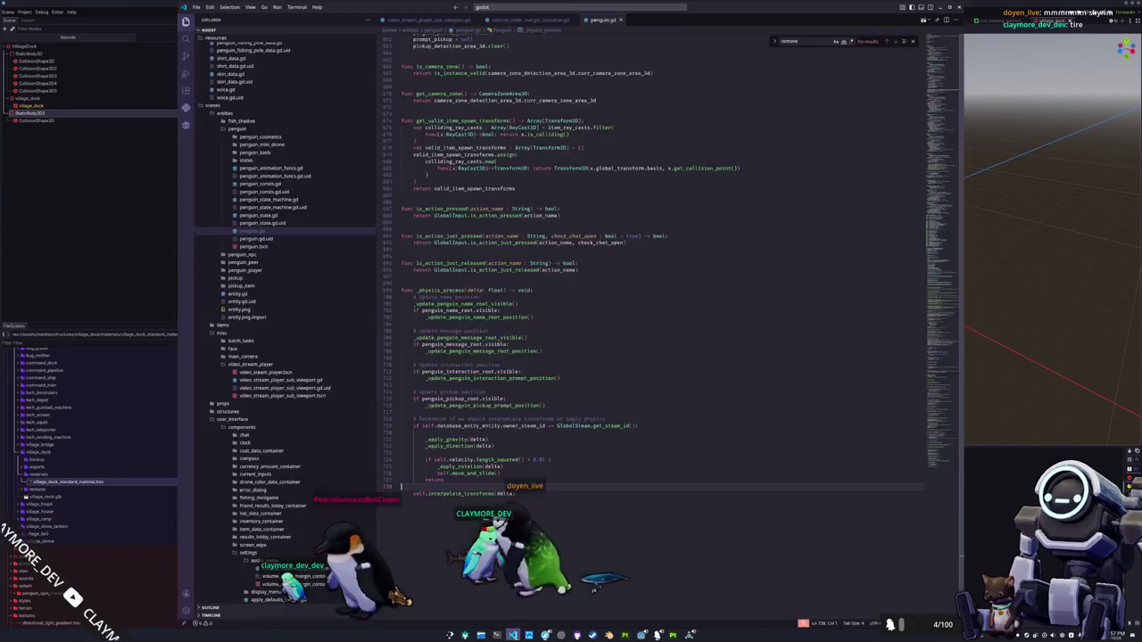
Quick-open main_camera_player_state.gd by searching 'camera' and place the caret in it
{"action": "left_click", "coordinate": [550, 9]}
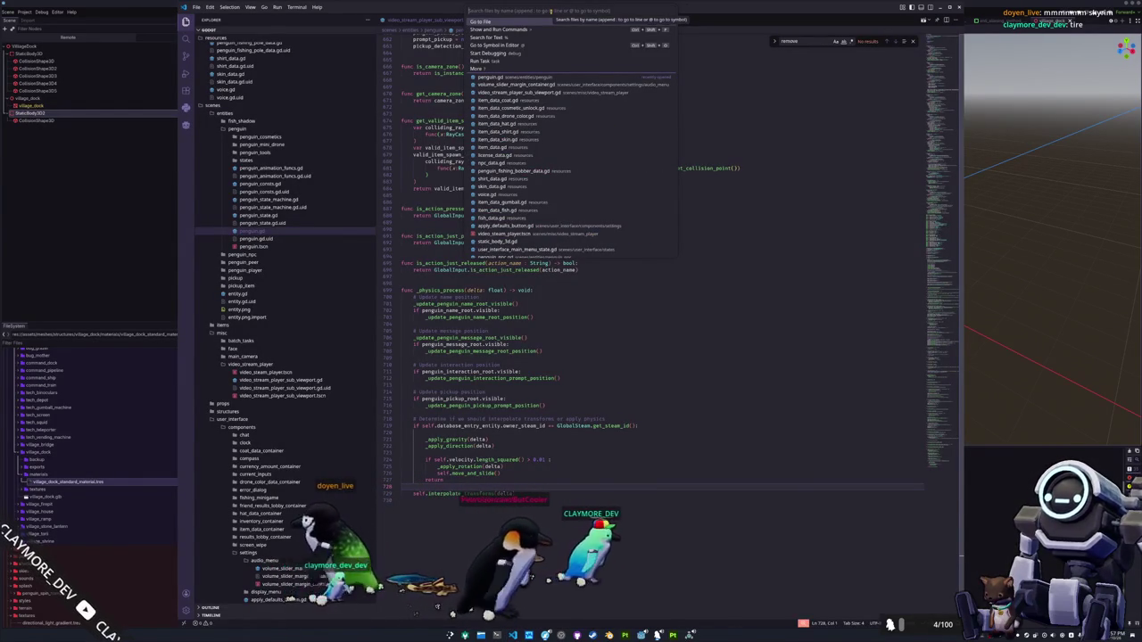
{"action": "type", "text": "menu"}
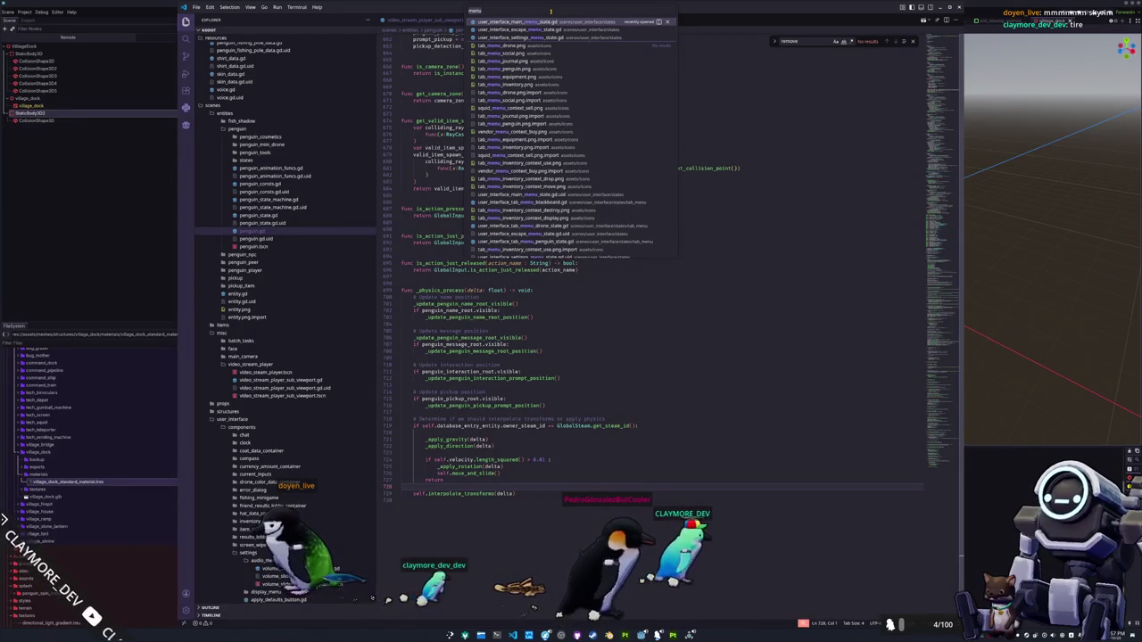
{"action": "key", "text": "BackSpace"}
{"action": "key", "text": "BackSpace"}
{"action": "key", "text": "BackSpace"}
{"action": "type", "text": "camera_pl"}
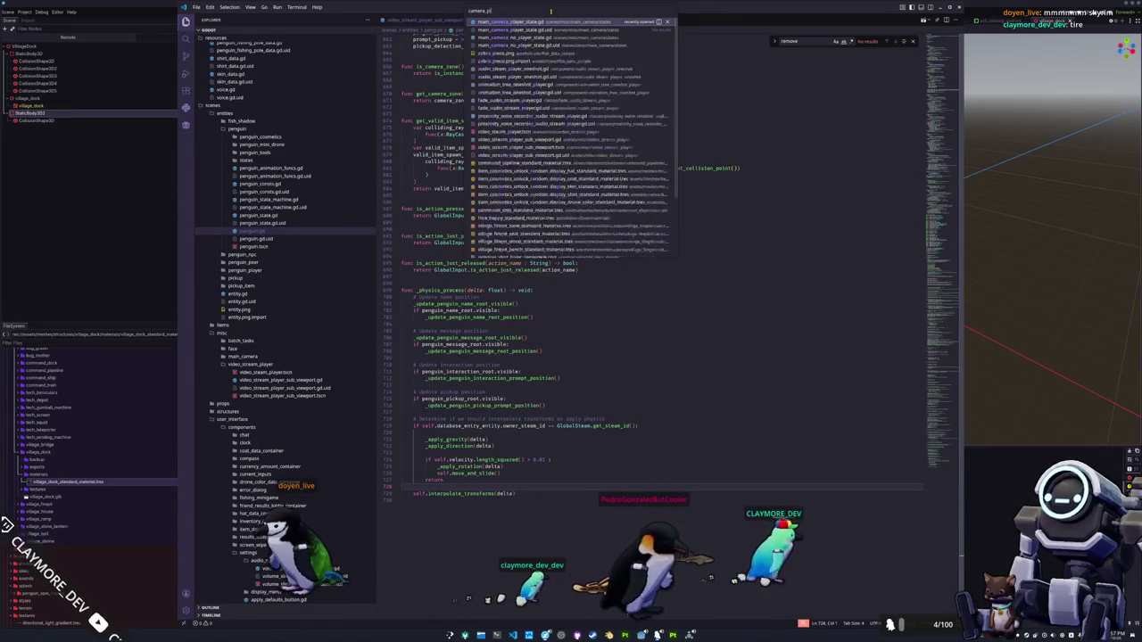
{"action": "key", "text": "Return"}
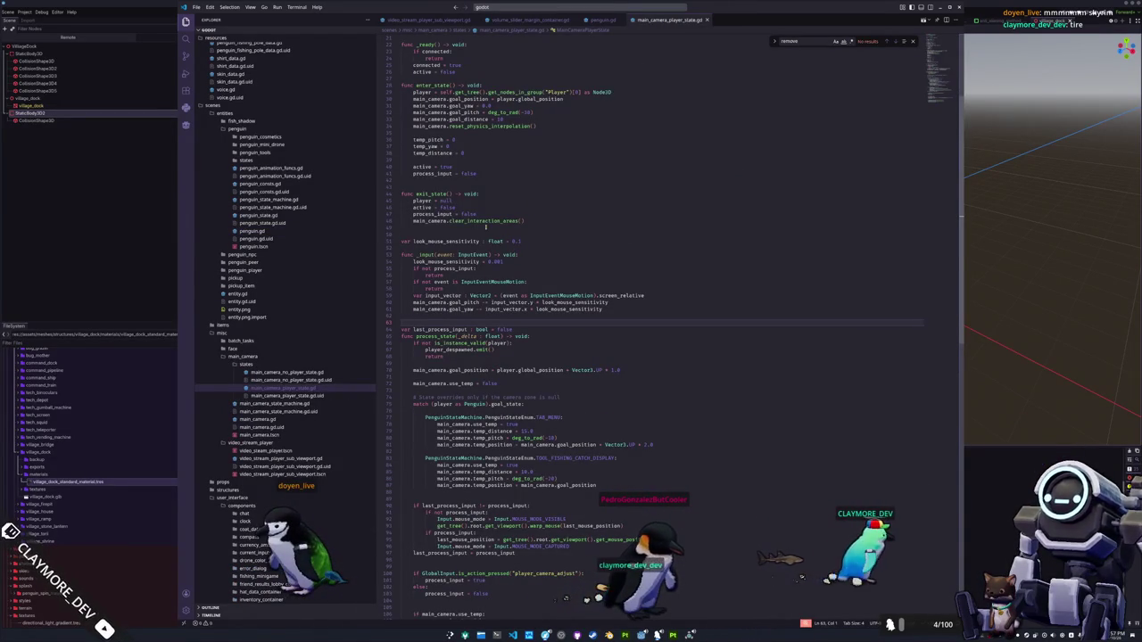
{"action": "scroll", "coordinate": [471, 157], "scroll_direction": "up", "scroll_amount": 2}
{"action": "left_click", "coordinate": [511, 149]}
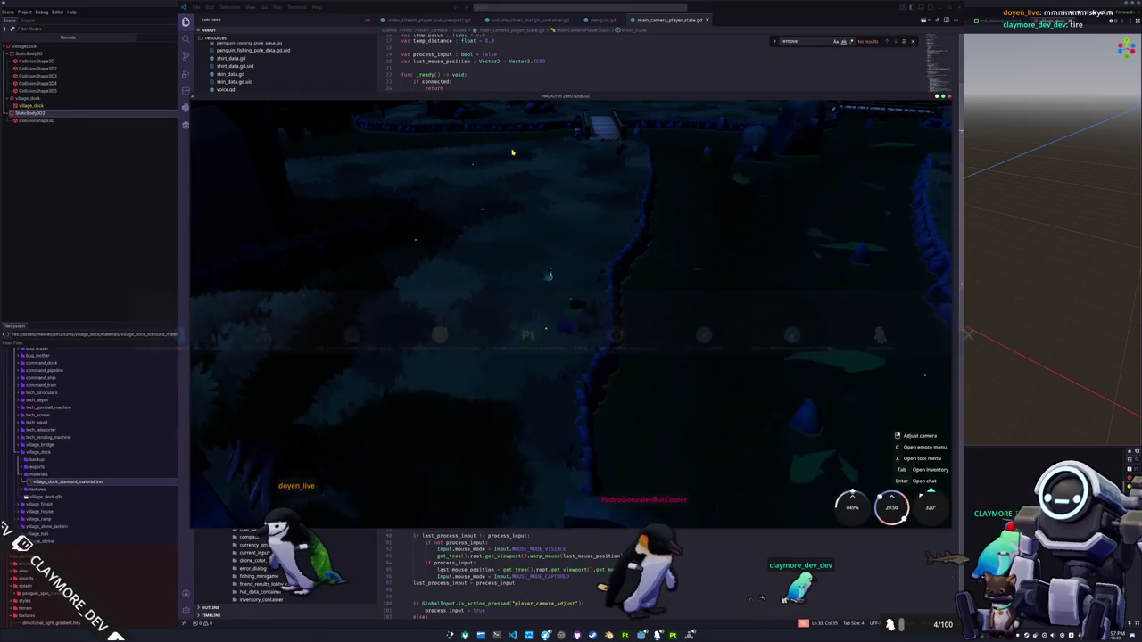
Return the game to its main menu and leave the game window
{"action": "left_click", "coordinate": [567, 319]}
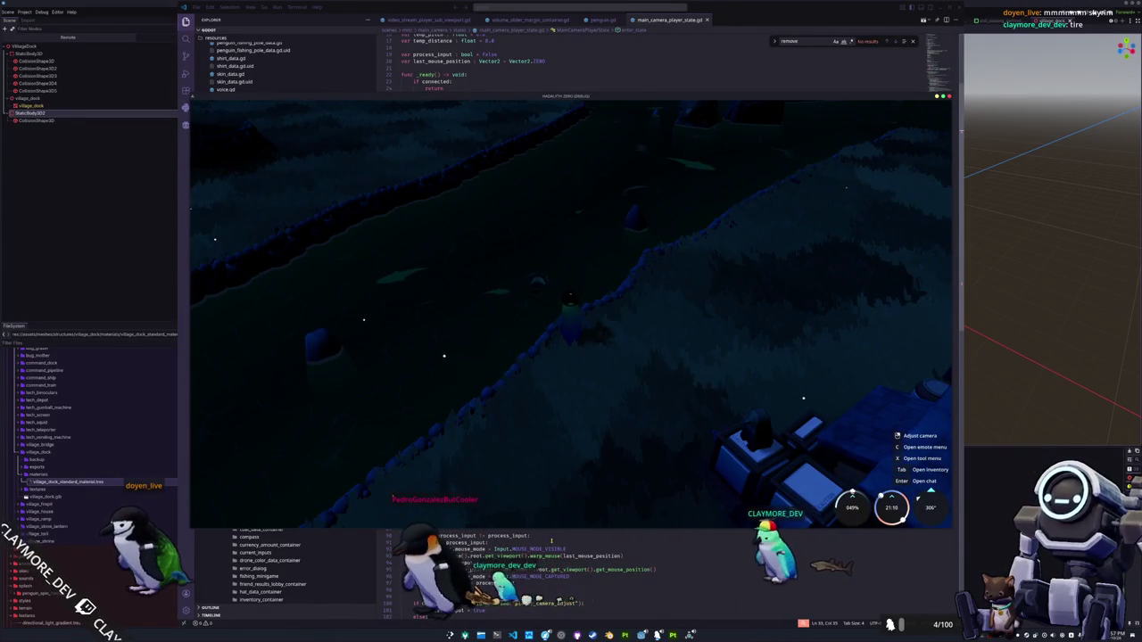
{"action": "key", "text": "alt+Tab"}
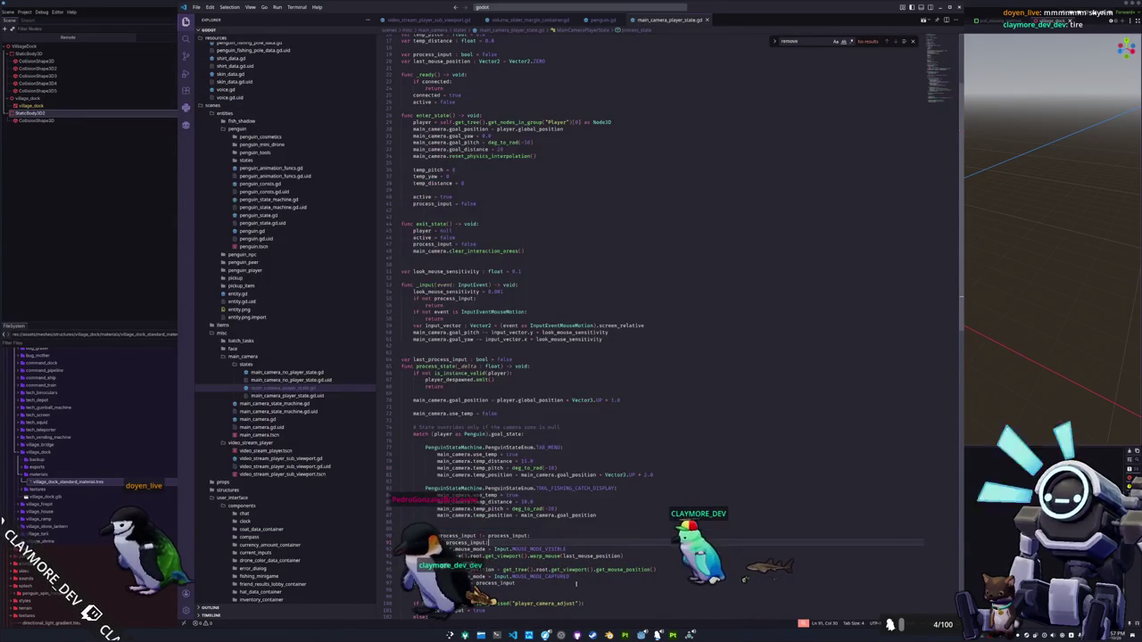
Switch to Blender and open penguin.blend from the project's penguin folder
{"action": "key", "text": "alt+Tab"}
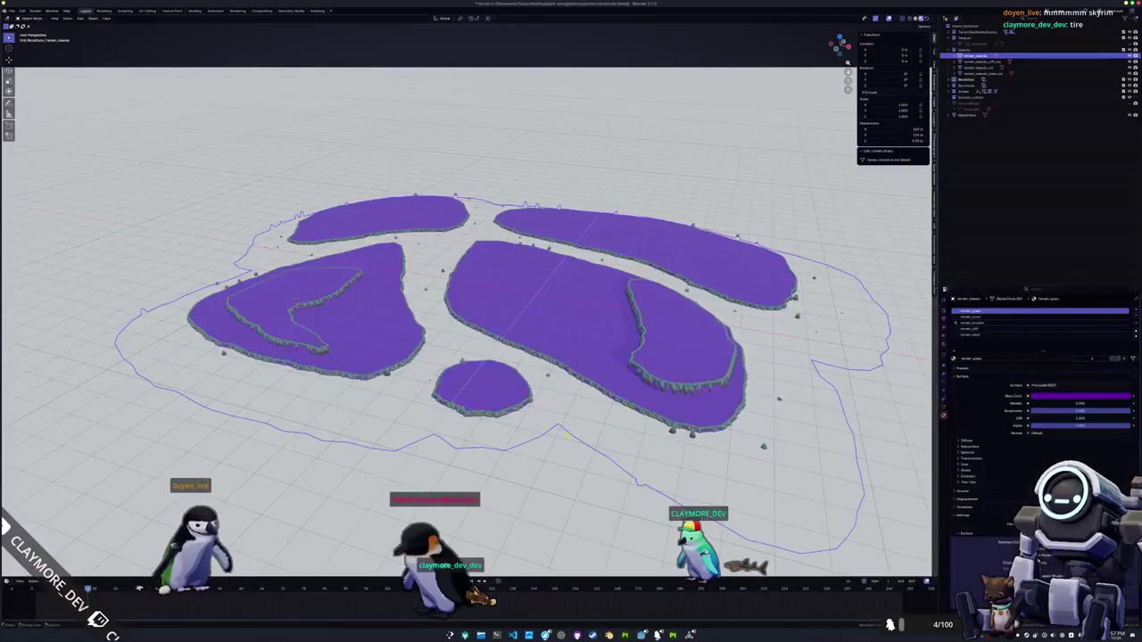
{"action": "left_click", "coordinate": [10, 11]}
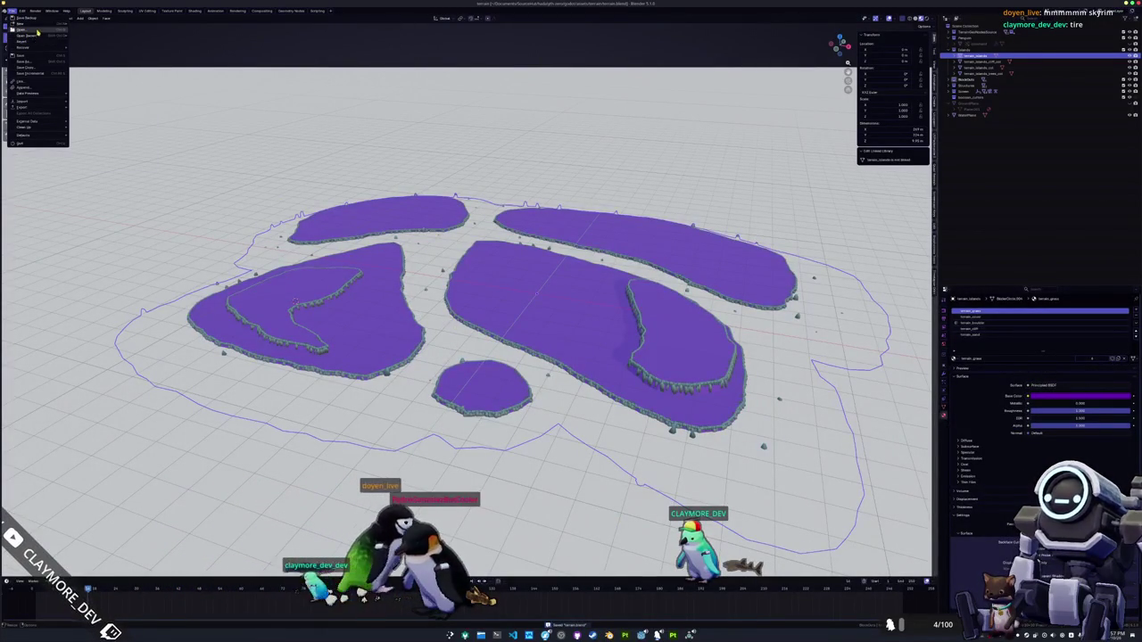
{"action": "left_click", "coordinate": [38, 30]}
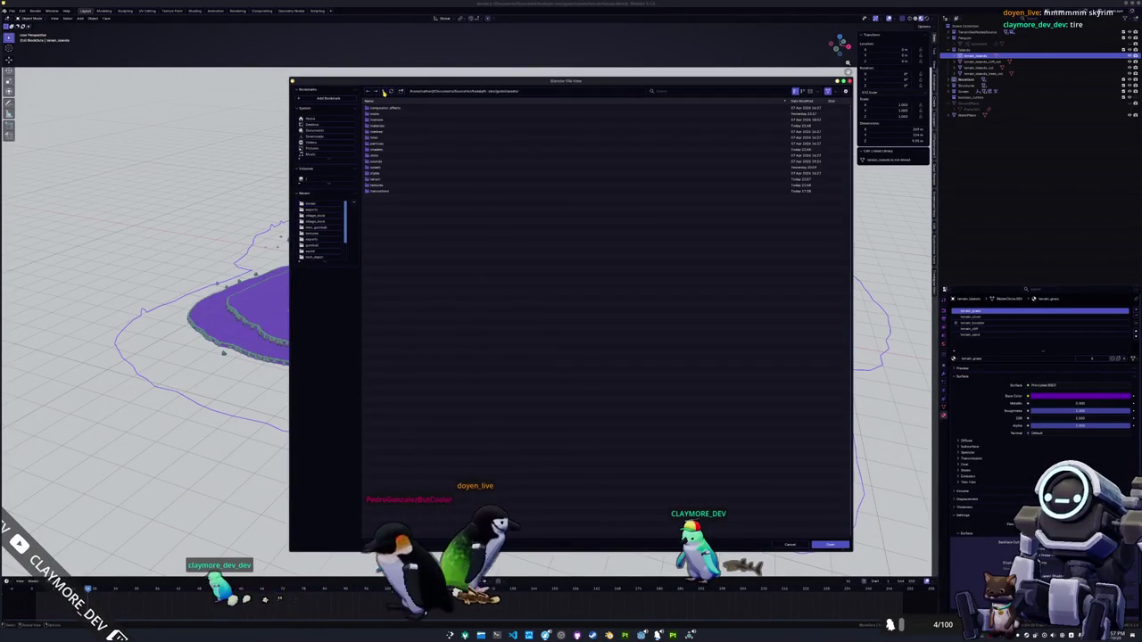
{"action": "double_click", "coordinate": [376, 132]}
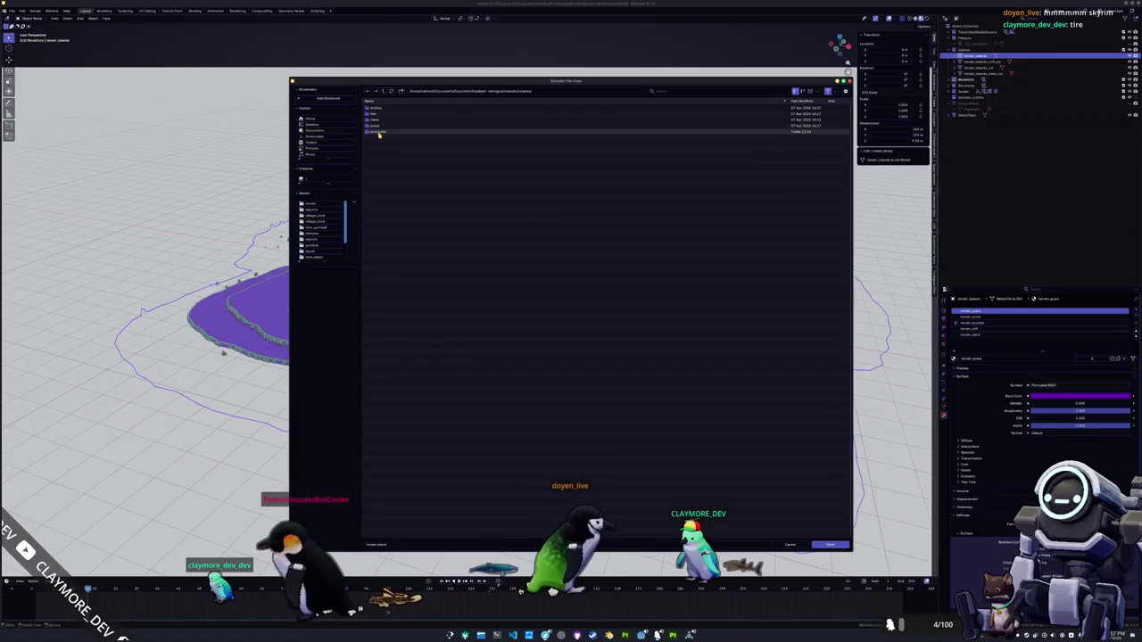
{"action": "double_click", "coordinate": [378, 108]}
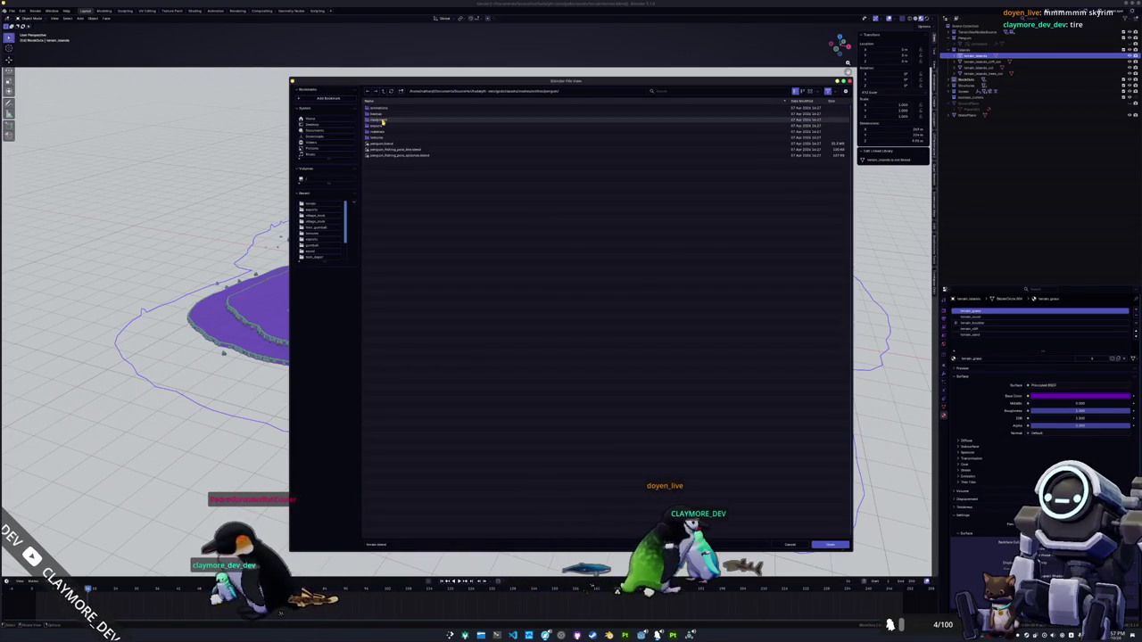
{"action": "double_click", "coordinate": [384, 145]}
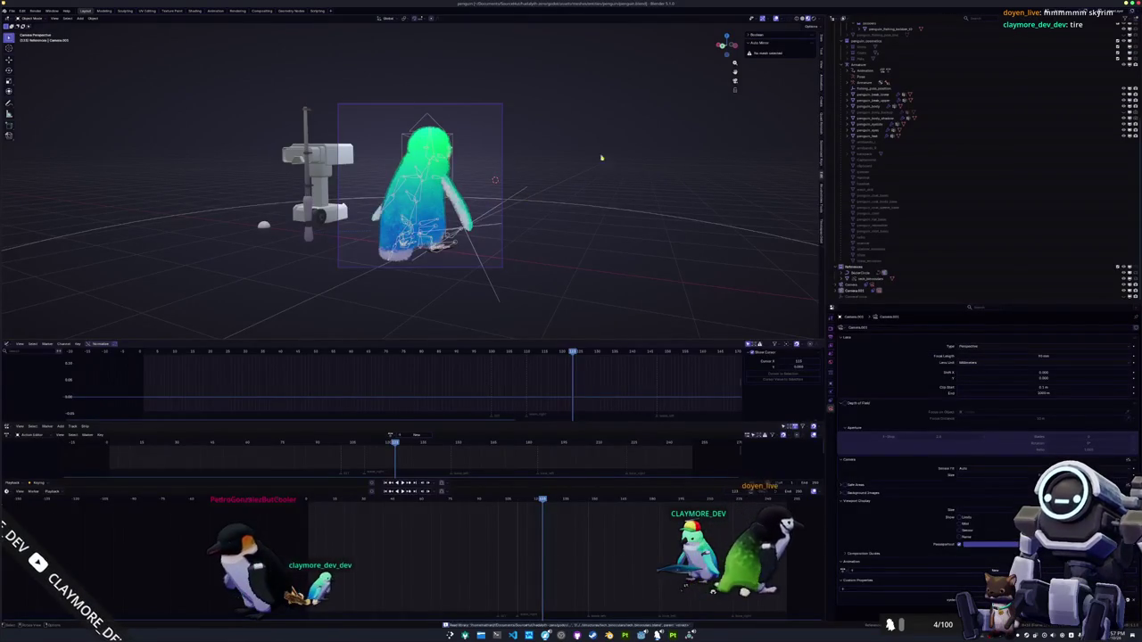
Select the penguin armature in the viewport and show its list of animation actions
{"action": "left_click_drag", "start_coordinate": [727, 45], "coordinate": [462, 221]}
{"action": "left_click", "coordinate": [427, 207]}
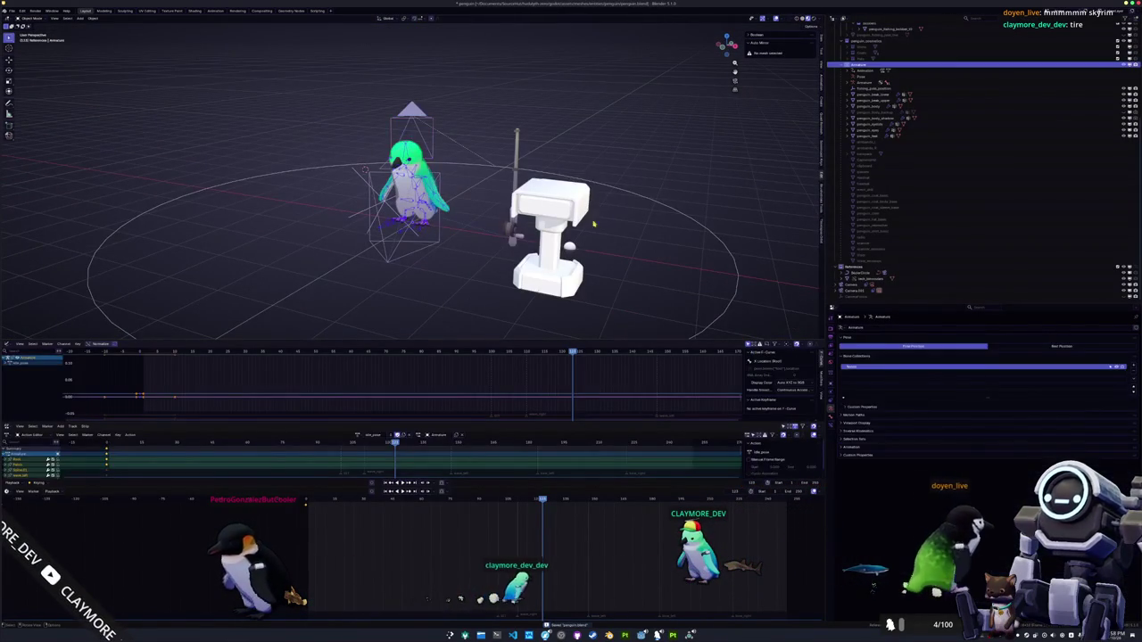
{"action": "left_click", "coordinate": [671, 212]}
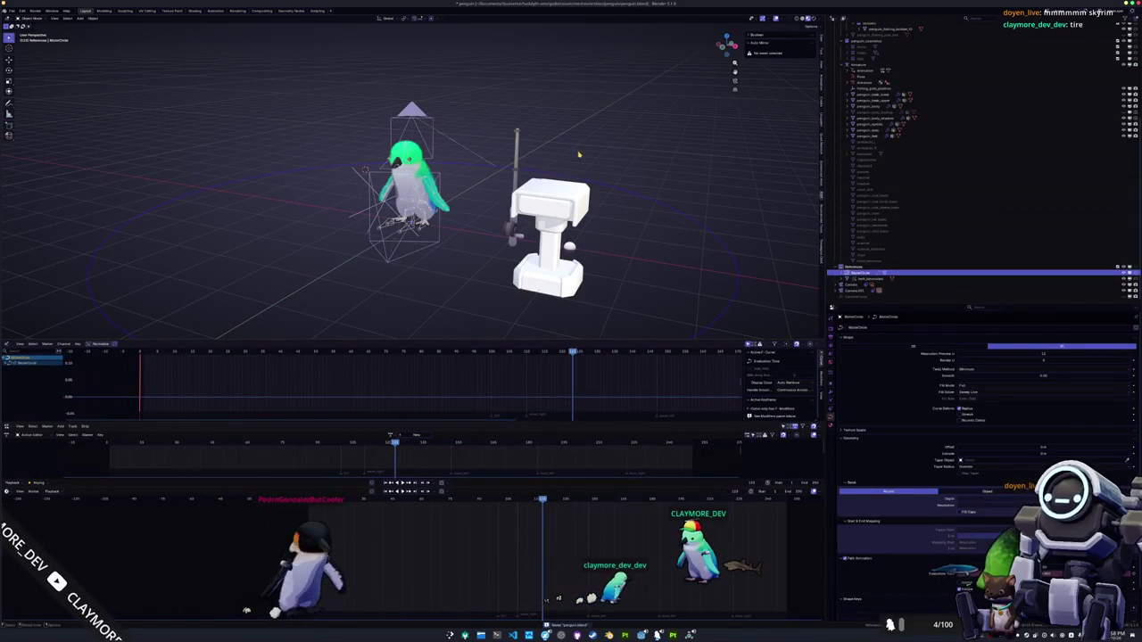
{"action": "left_click", "coordinate": [480, 196]}
{"action": "left_click", "coordinate": [431, 140]}
{"action": "scroll", "coordinate": [406, 187], "scroll_direction": "up", "scroll_amount": 3}
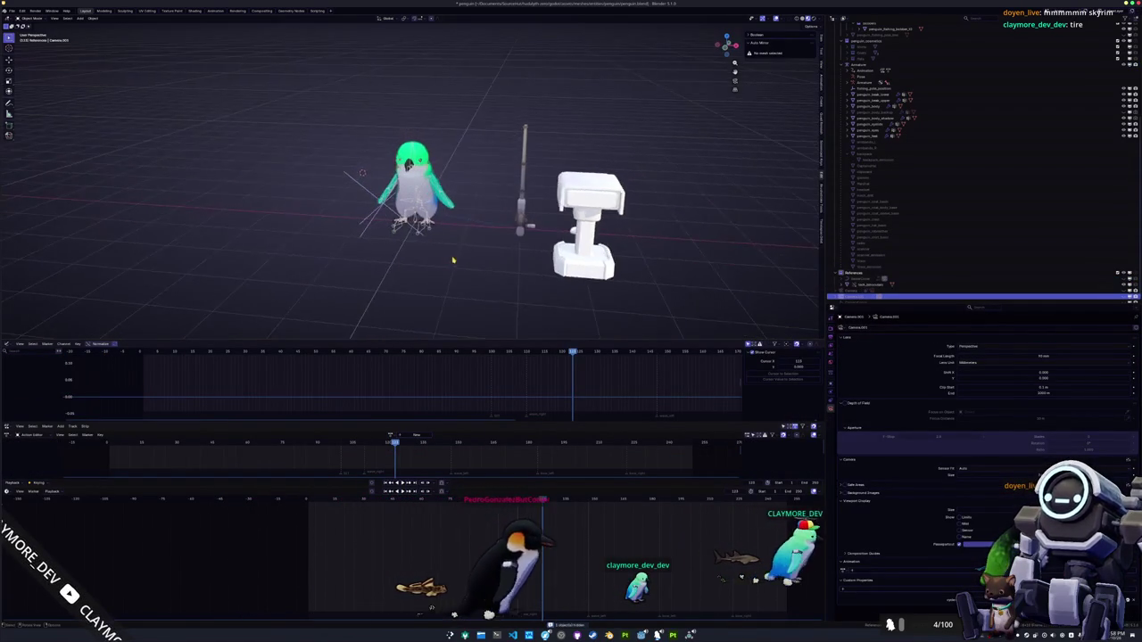
{"action": "left_click", "coordinate": [425, 258]}
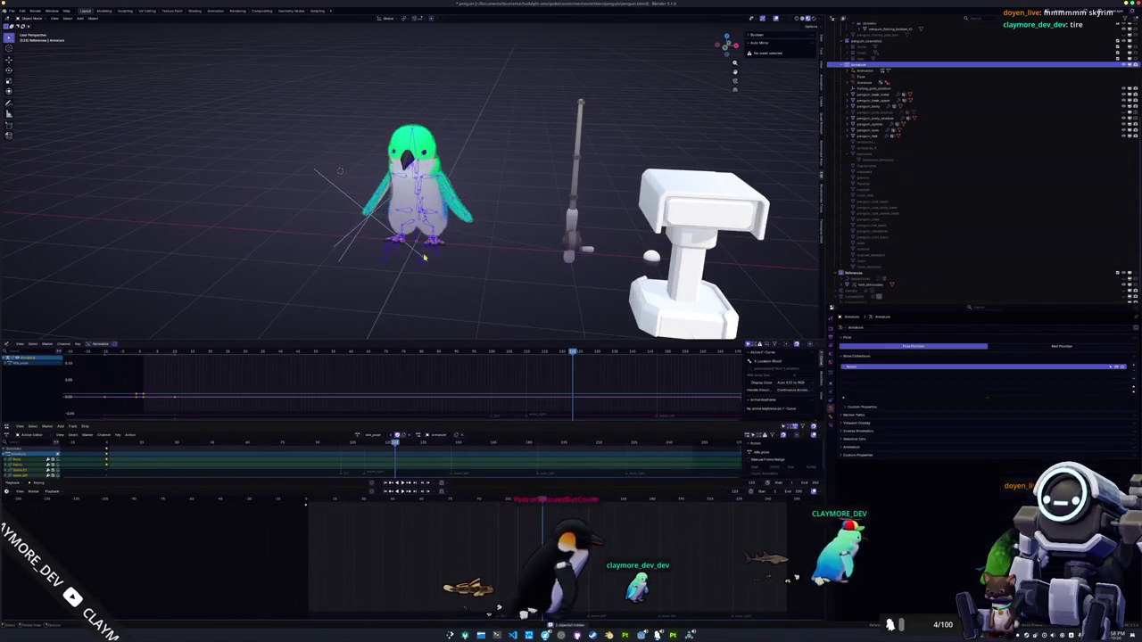
{"action": "left_click", "coordinate": [357, 436]}
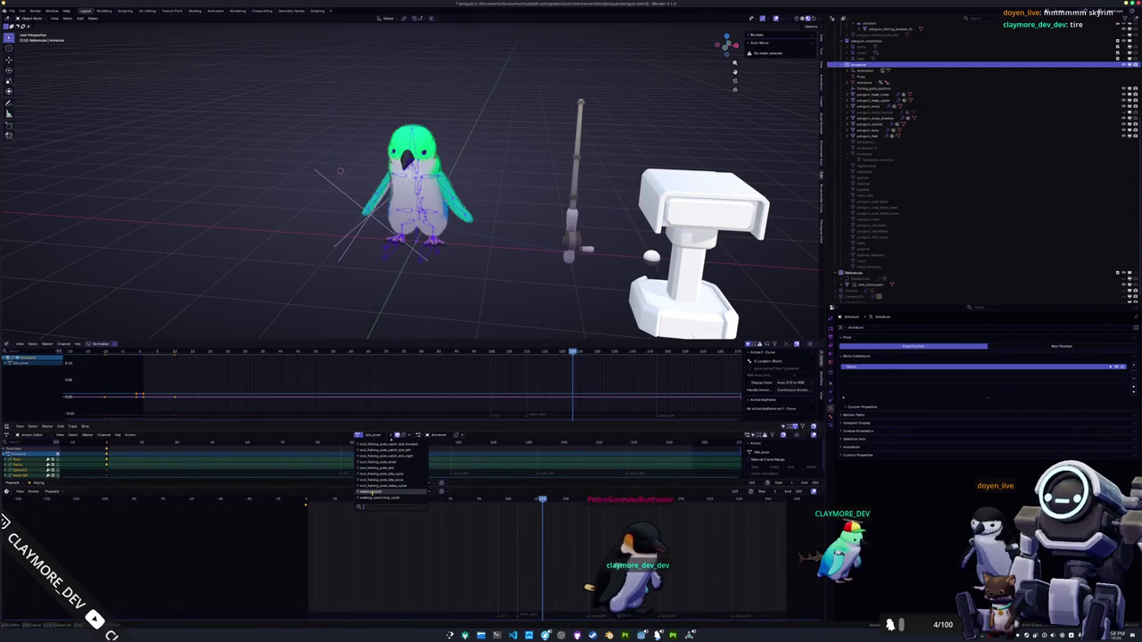
Try walking_swimming_cycle and running_swimming_cycle, then assign idle_swimming_cycle to the penguin armature
{"action": "left_click", "coordinate": [373, 496]}
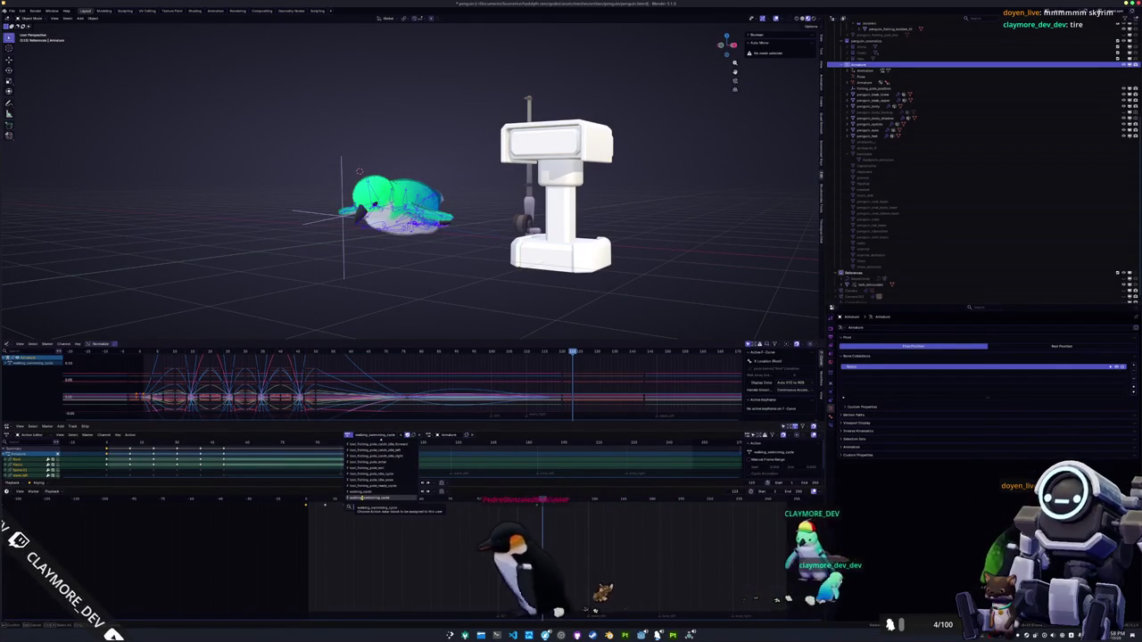
{"action": "scroll", "coordinate": [362, 498], "scroll_direction": "up", "scroll_amount": 5}
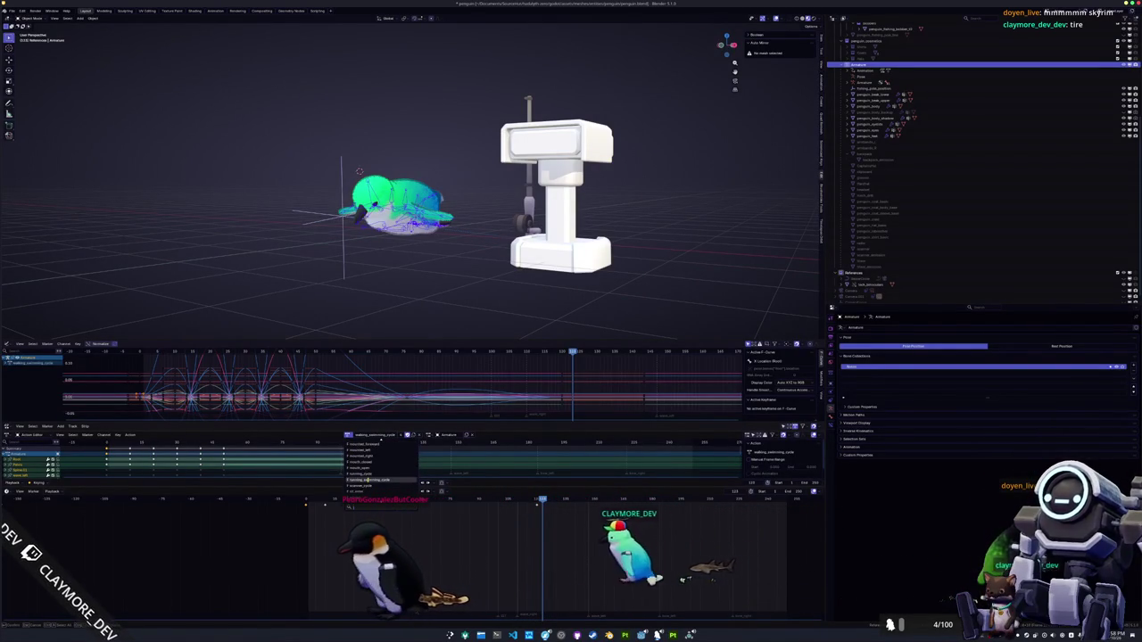
{"action": "left_click", "coordinate": [368, 480]}
{"action": "left_click", "coordinate": [349, 436]}
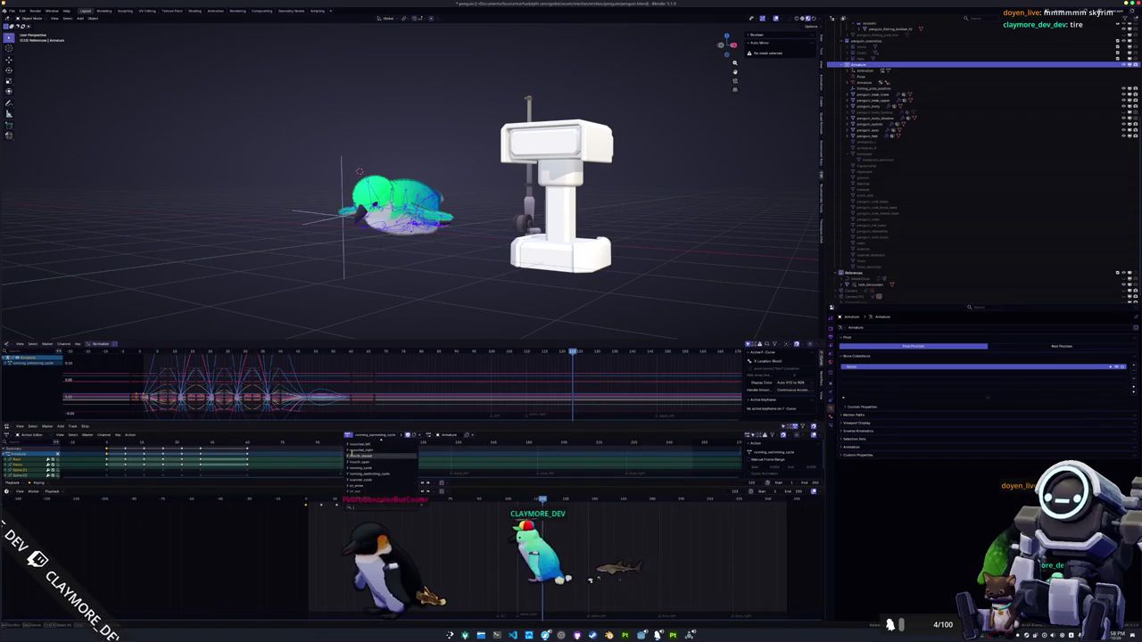
{"action": "scroll", "coordinate": [361, 474], "scroll_direction": "up", "scroll_amount": 1}
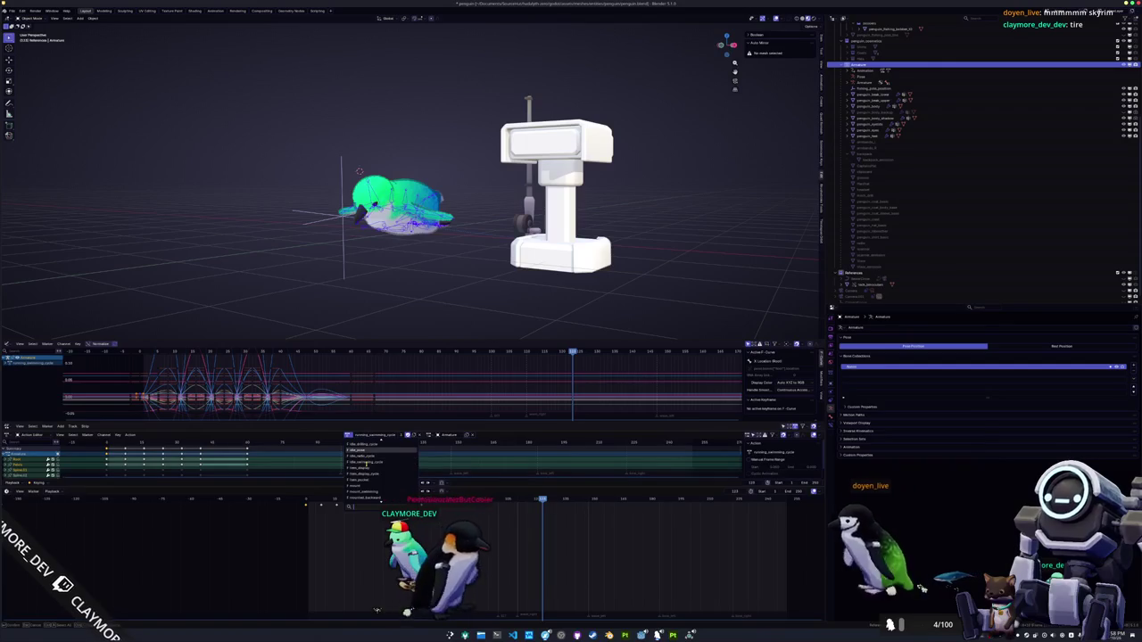
{"action": "left_click", "coordinate": [367, 463]}
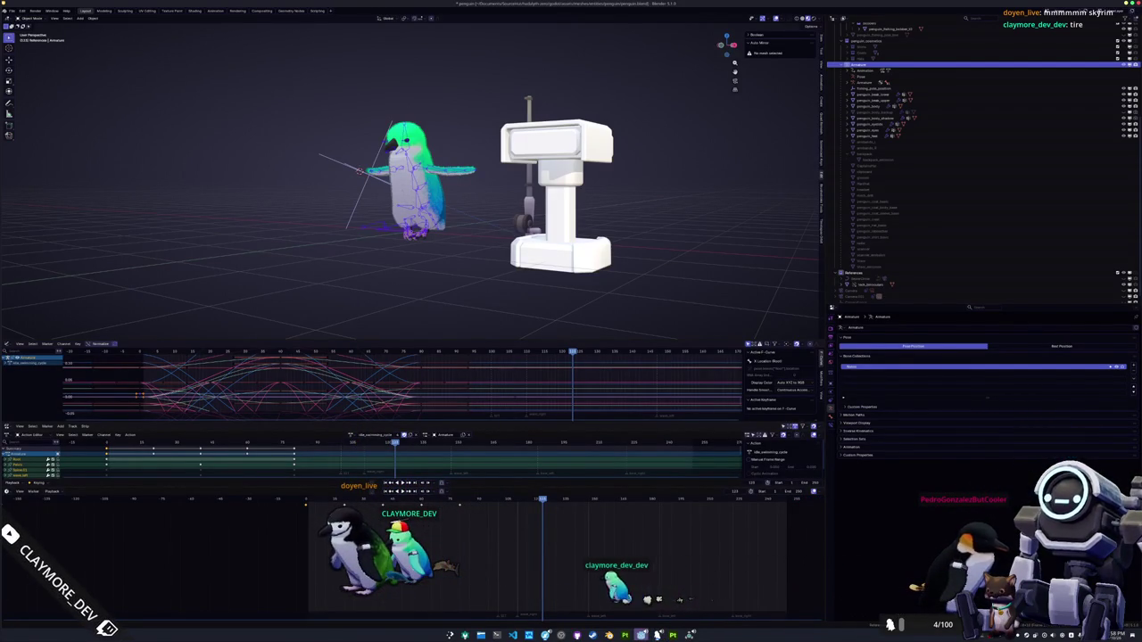
Test-walk the character in the running game, then return to Blender
{"action": "key", "text": "alt+Tab"}
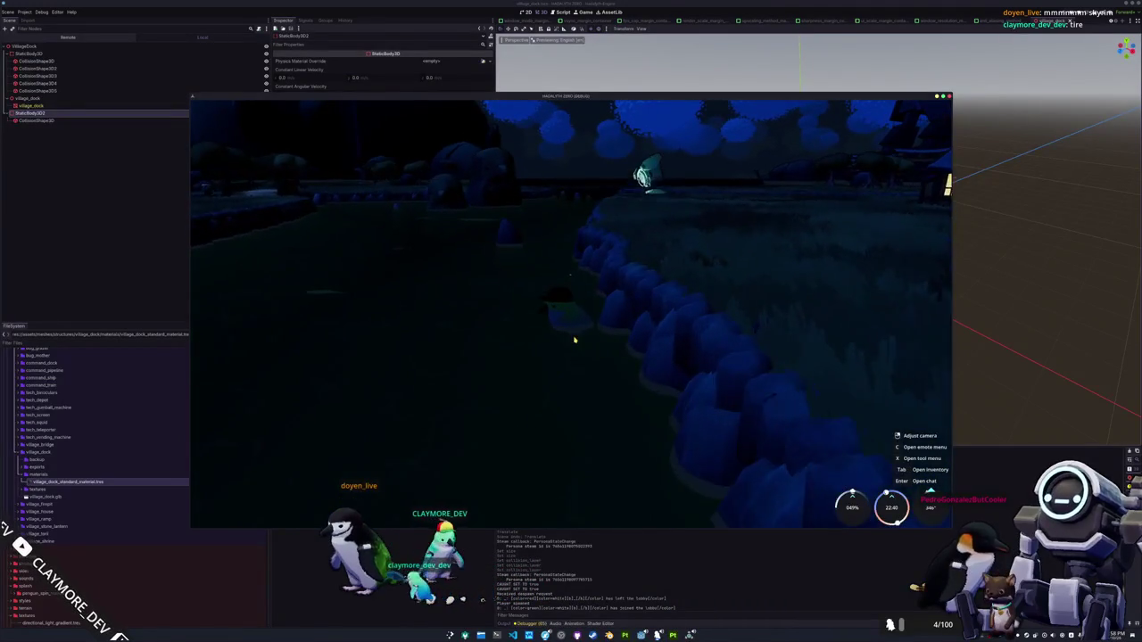
{"action": "key", "text": "w"}
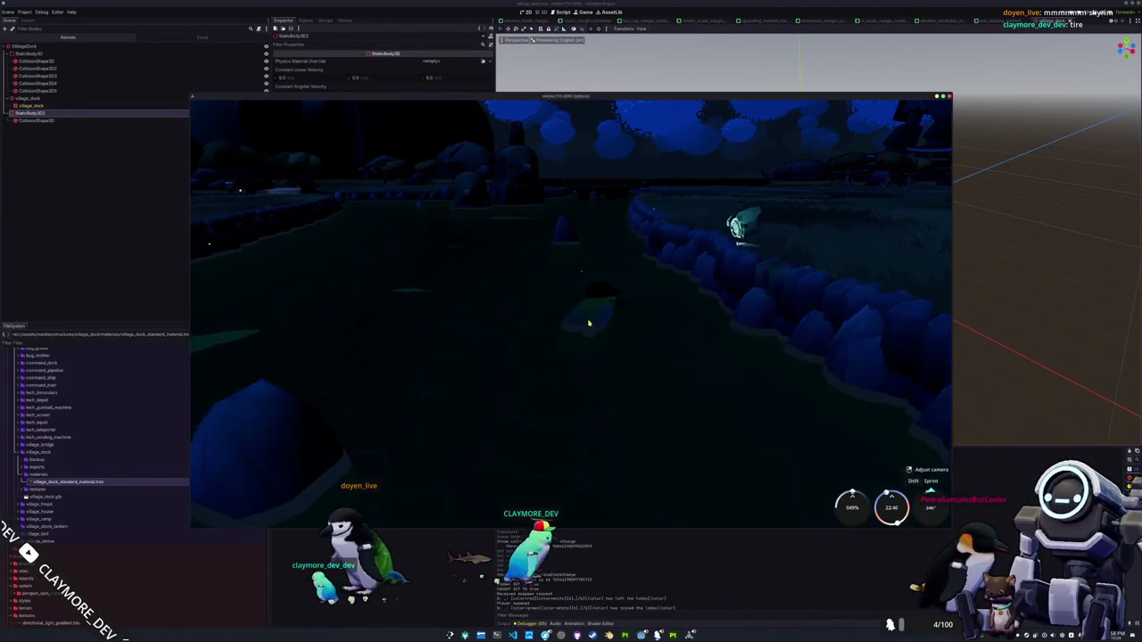
{"action": "key", "text": "alt+Tab"}
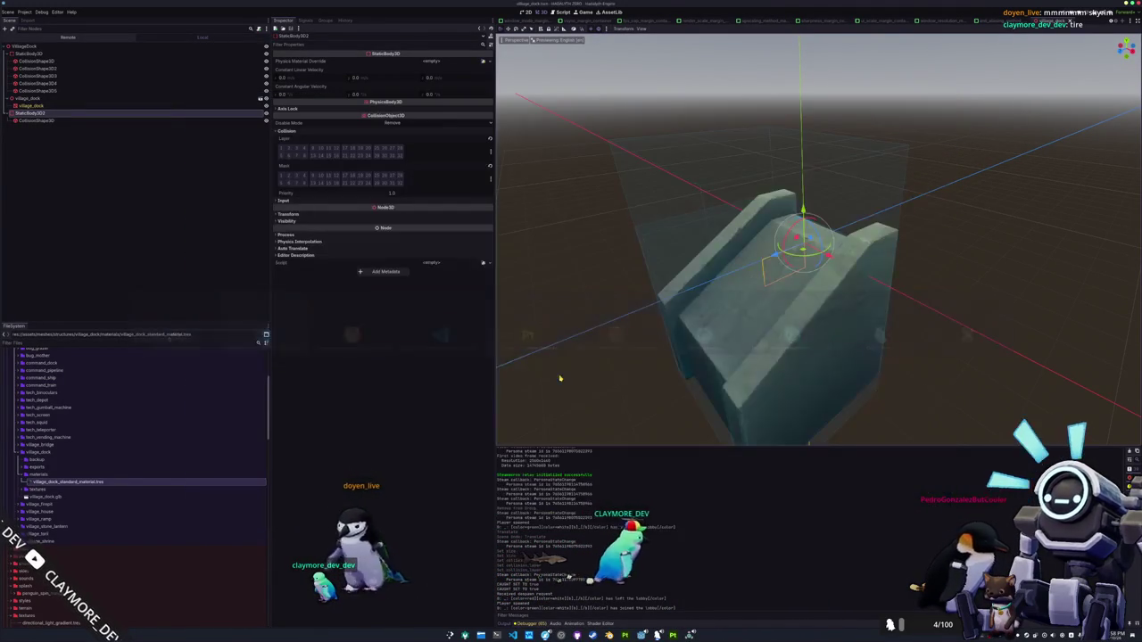
{"action": "key", "text": "alt+Tab"}
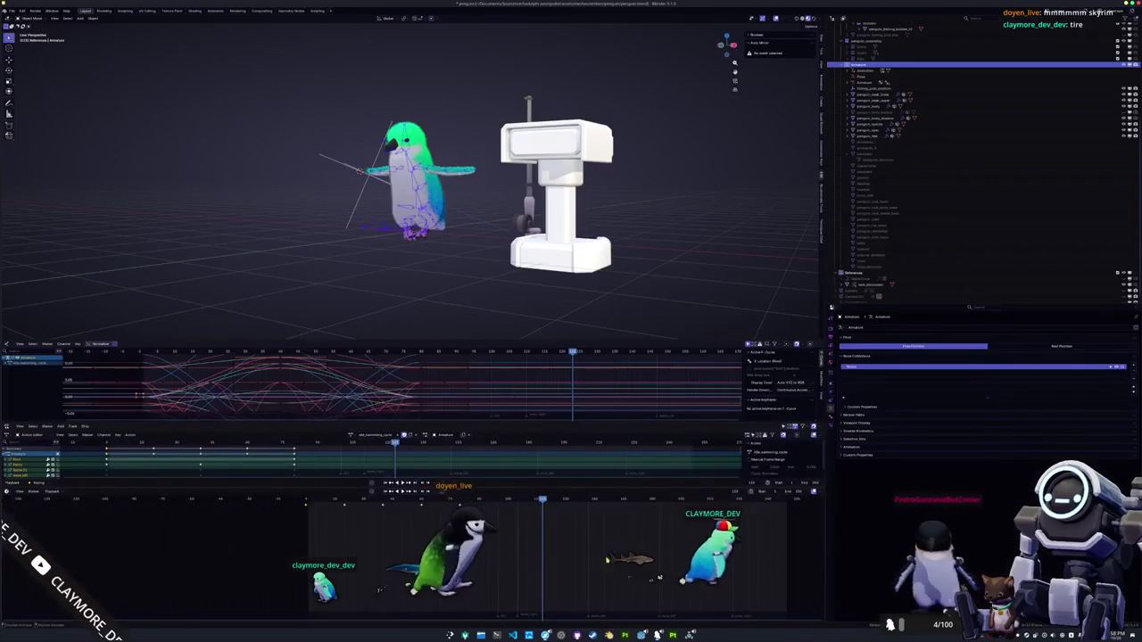
Assign running_swimming_cycle to the penguin armature and enter Pose mode
{"action": "left_click", "coordinate": [352, 435]}
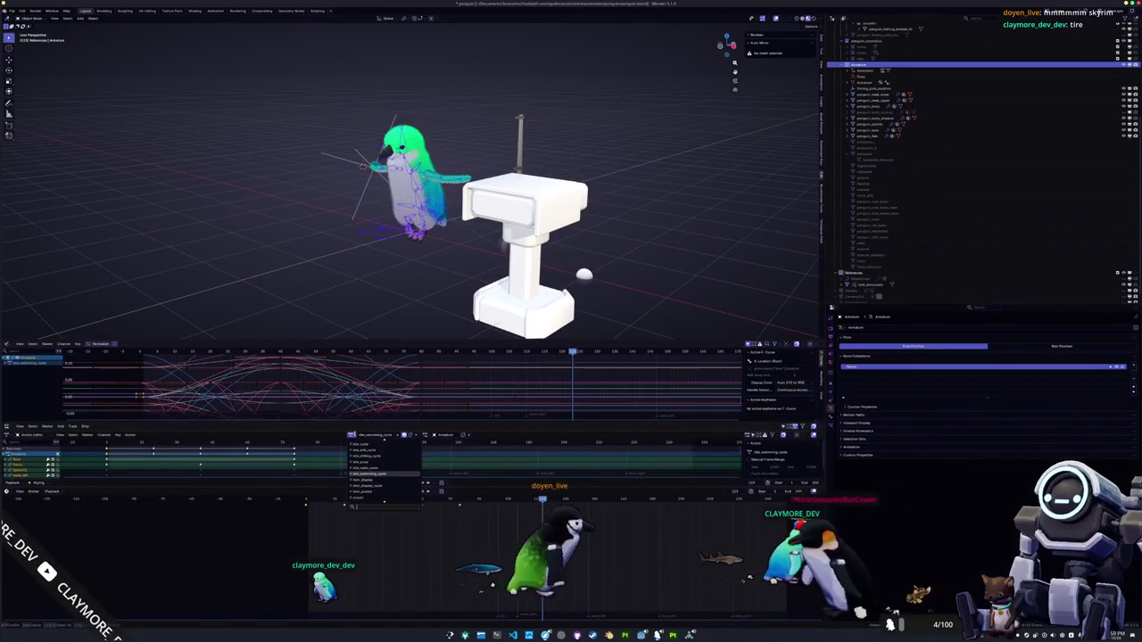
{"action": "scroll", "coordinate": [360, 473], "scroll_direction": "down", "scroll_amount": 3}
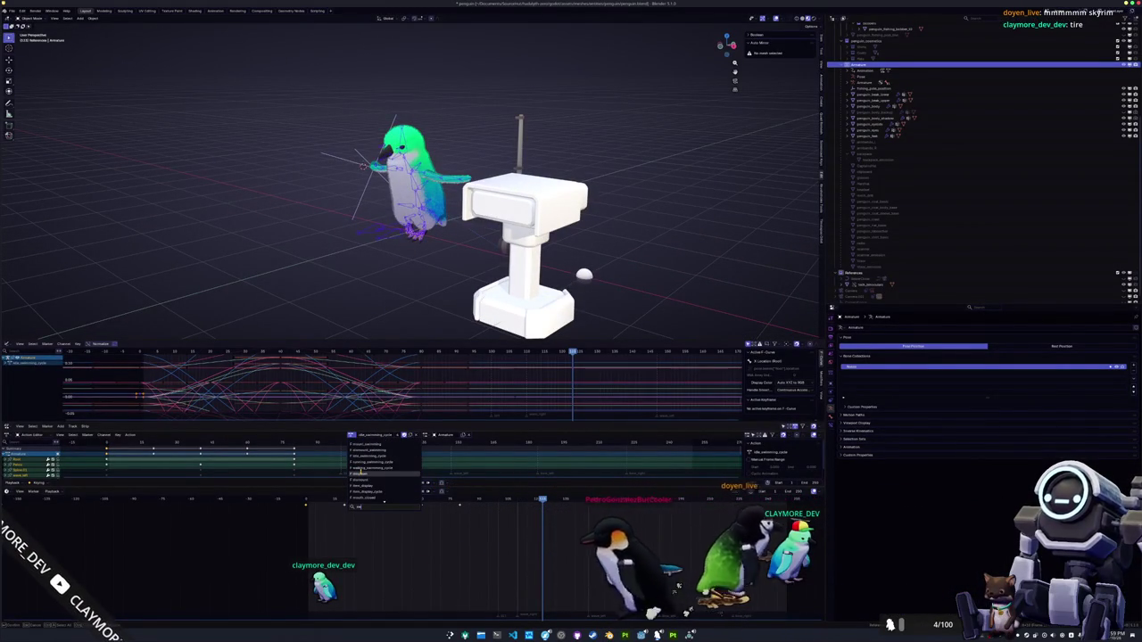
{"action": "scroll", "coordinate": [360, 471], "scroll_direction": "up", "scroll_amount": 2}
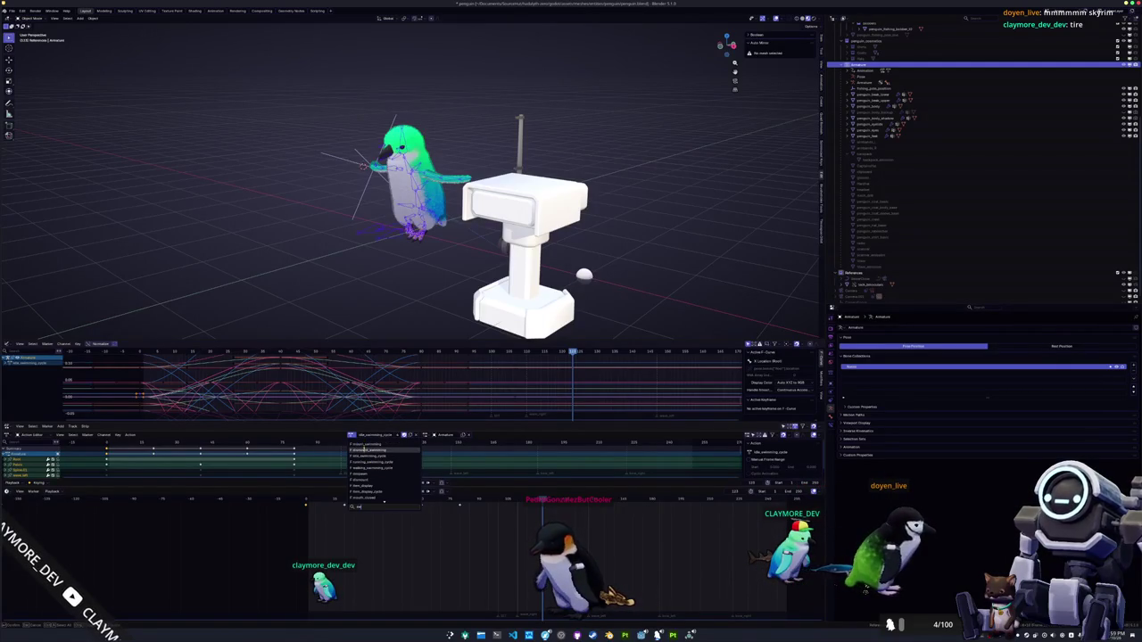
{"action": "left_click", "coordinate": [365, 463]}
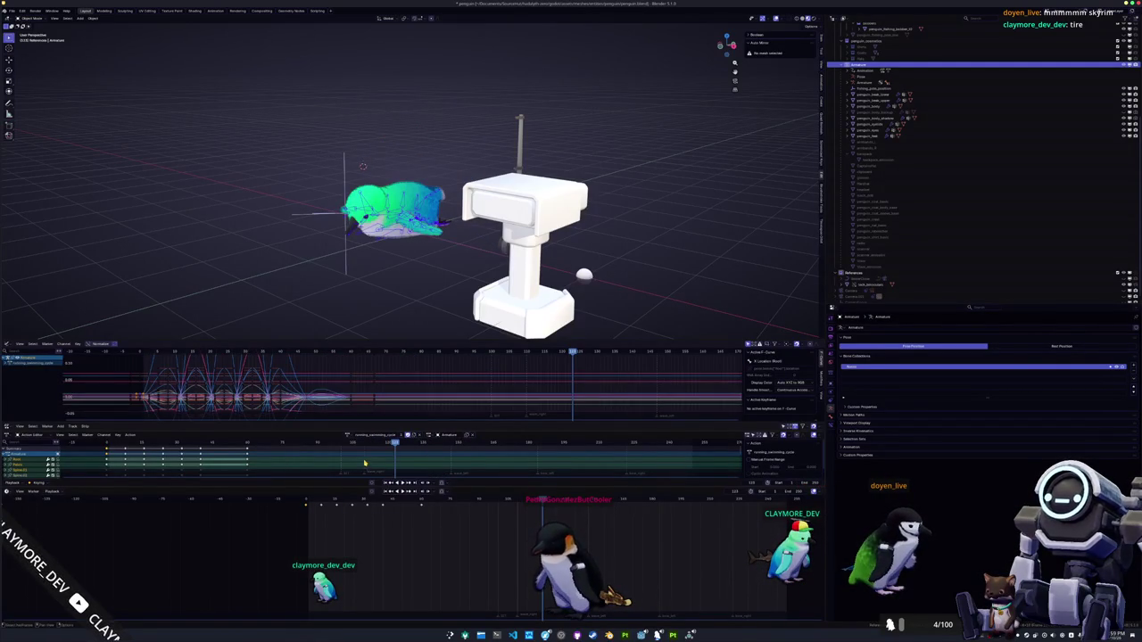
{"action": "scroll", "coordinate": [383, 238], "scroll_direction": "down", "scroll_amount": 2}
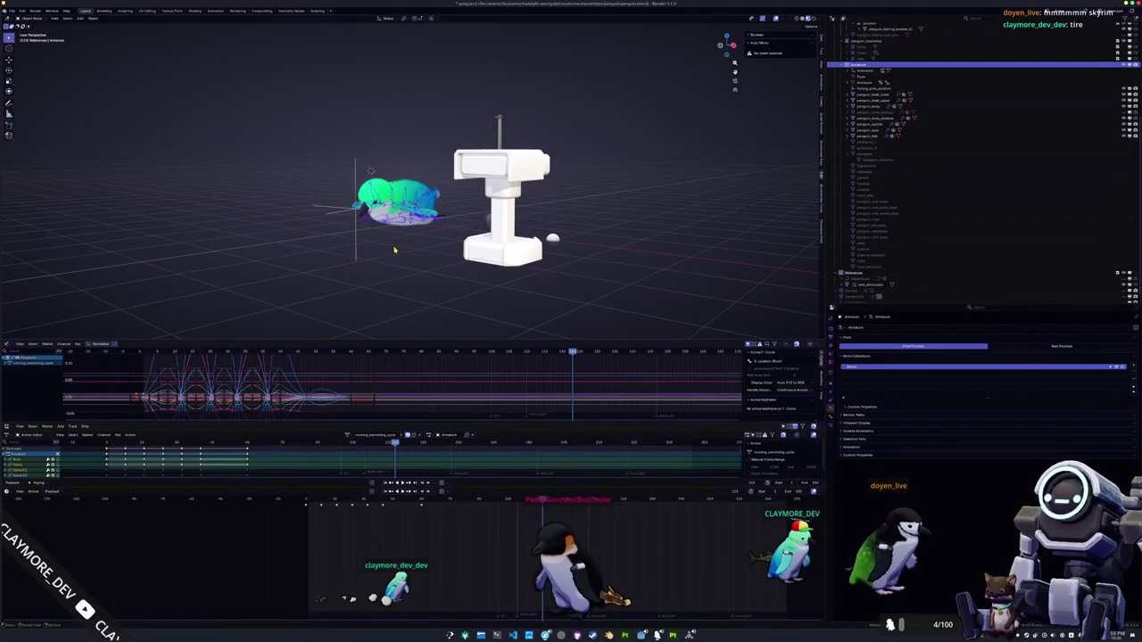
{"action": "key", "text": "ctrl+Tab"}
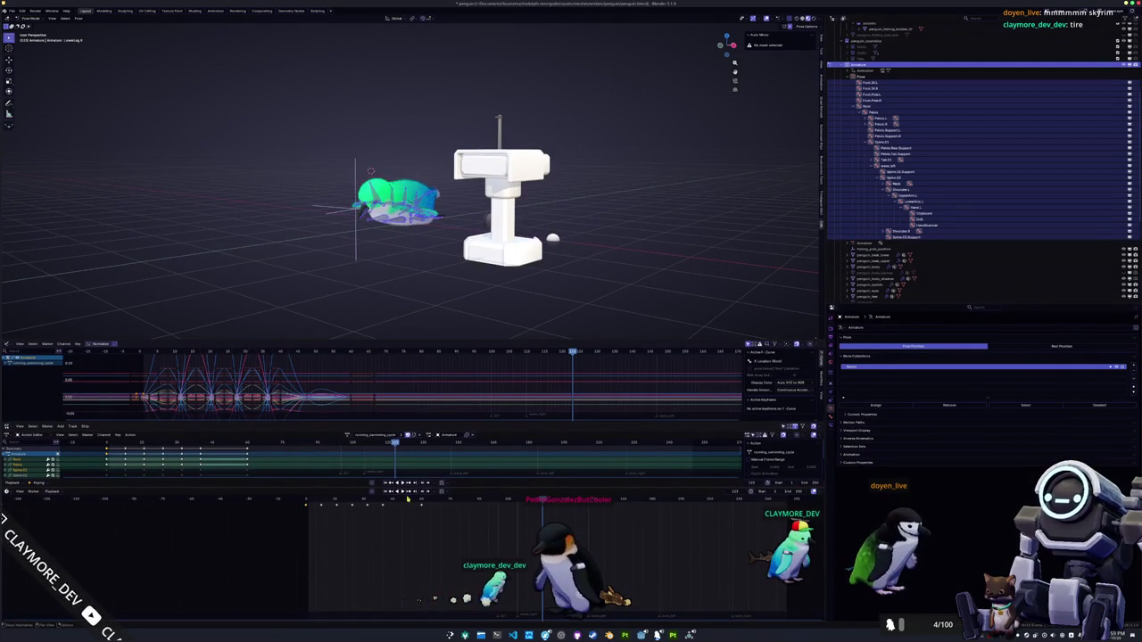
Undo back to jump_anim with only its opening keyframes and play it
{"action": "key", "text": "ctrl+z"}
{"action": "scroll", "coordinate": [410, 196], "scroll_direction": "up", "scroll_amount": 2}
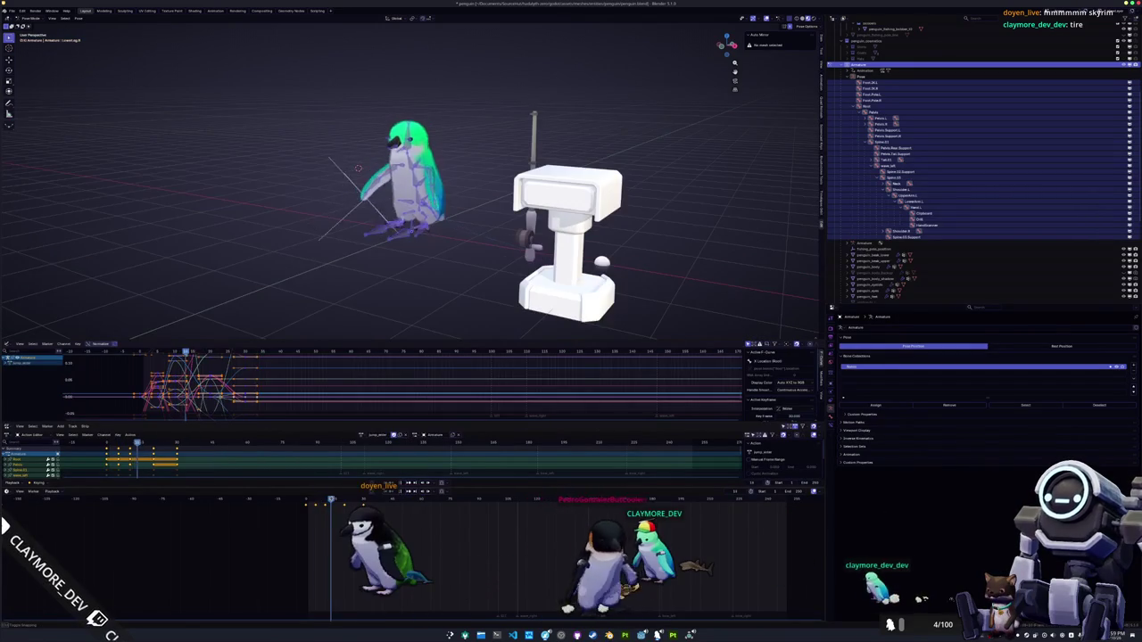
{"action": "scroll", "coordinate": [379, 302], "scroll_direction": "up", "scroll_amount": 1}
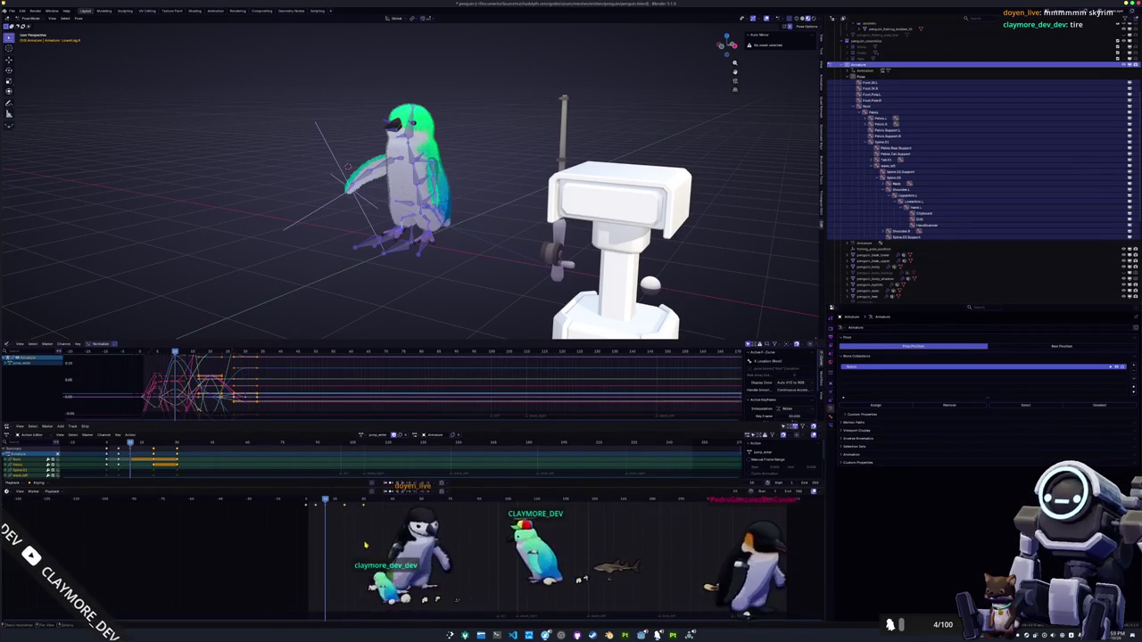
{"action": "key", "text": "ctrl+z"}
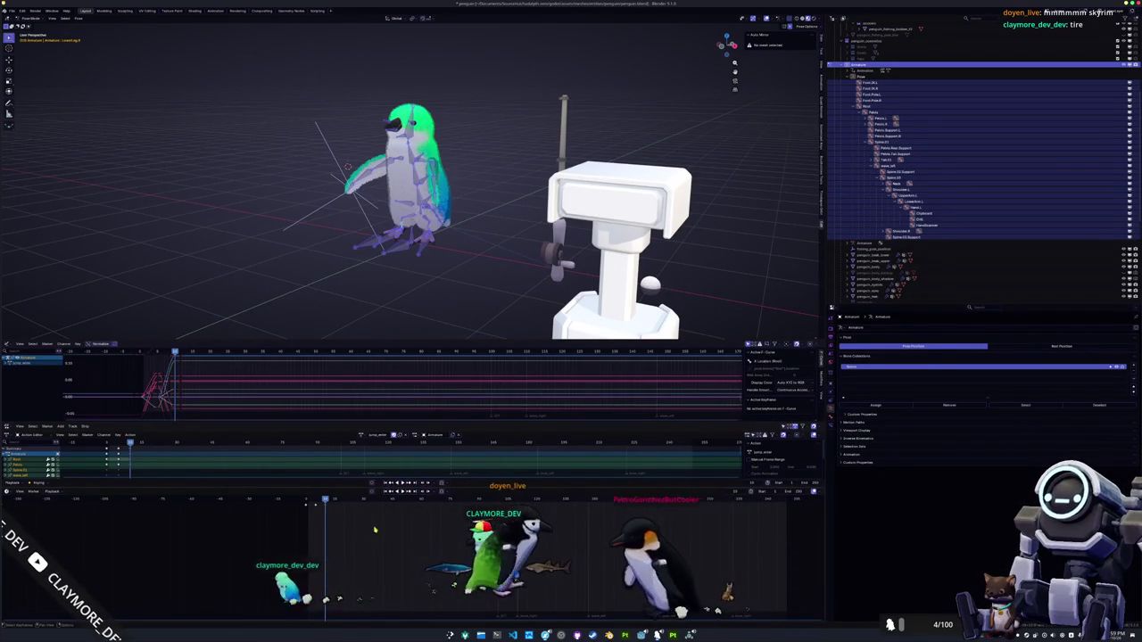
{"action": "key", "text": "space"}
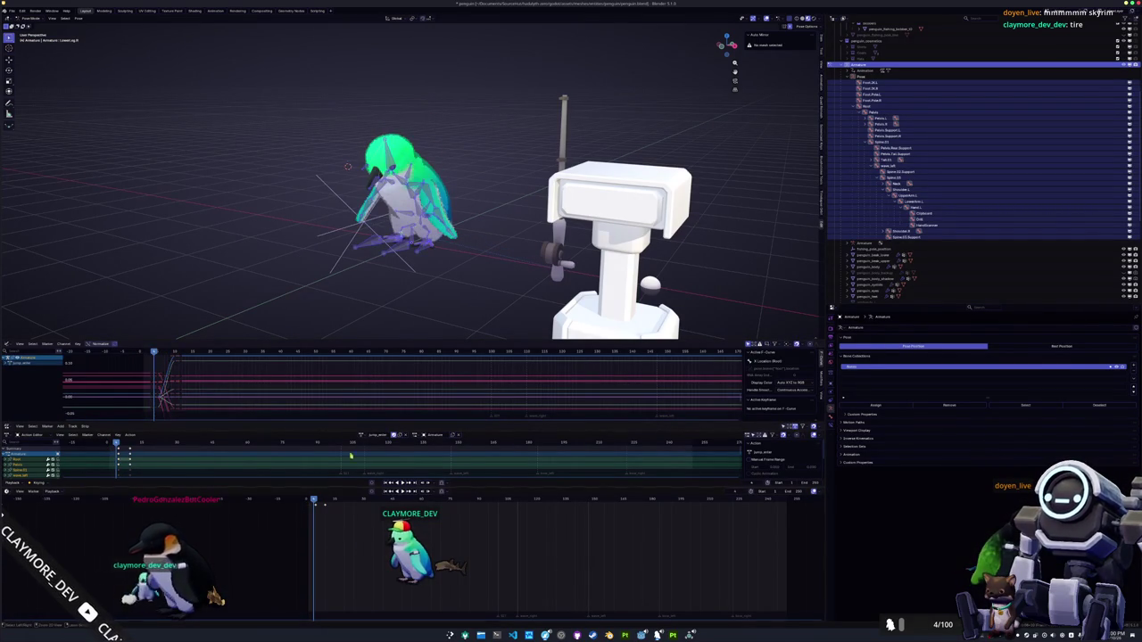
Dismiss the Quick Favorites menu and start renaming the jump_anim action
{"action": "key", "text": "q"}
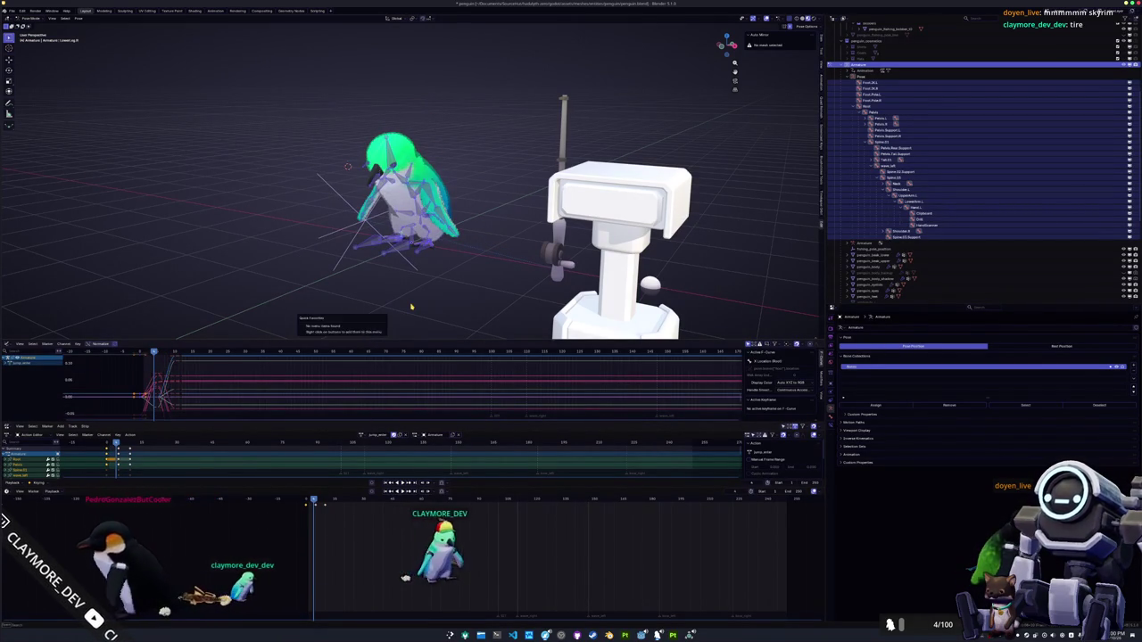
{"action": "key", "text": "Escape"}
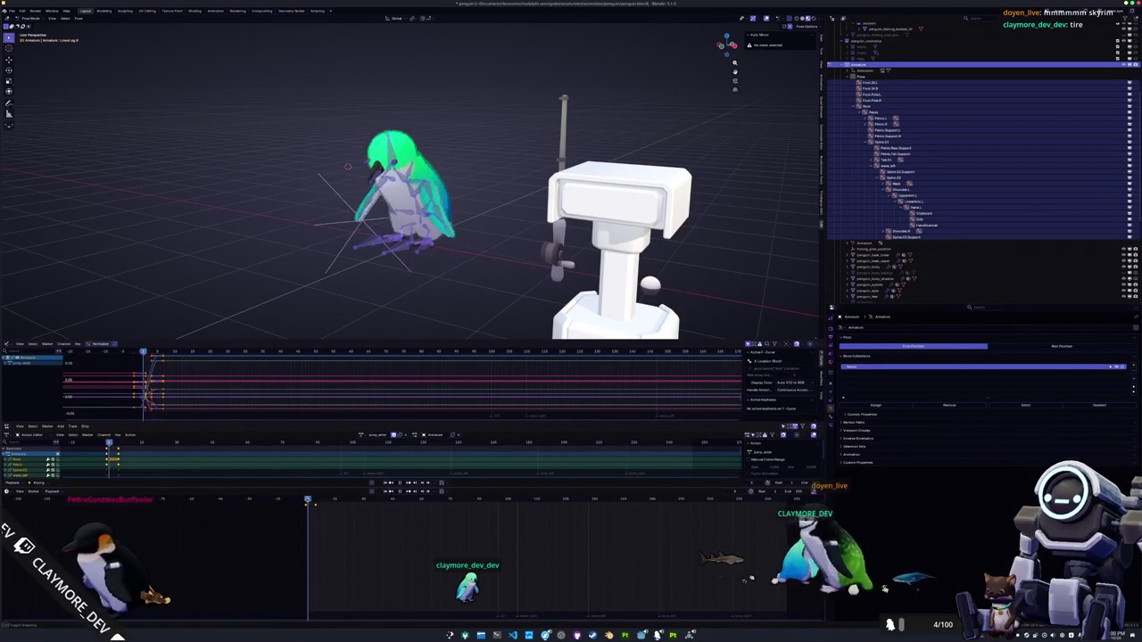
{"action": "left_click", "coordinate": [377, 435]}
Name the action 'jump_anim' and give it a fake user so it stays saved
{"action": "type", "text": "jump"}
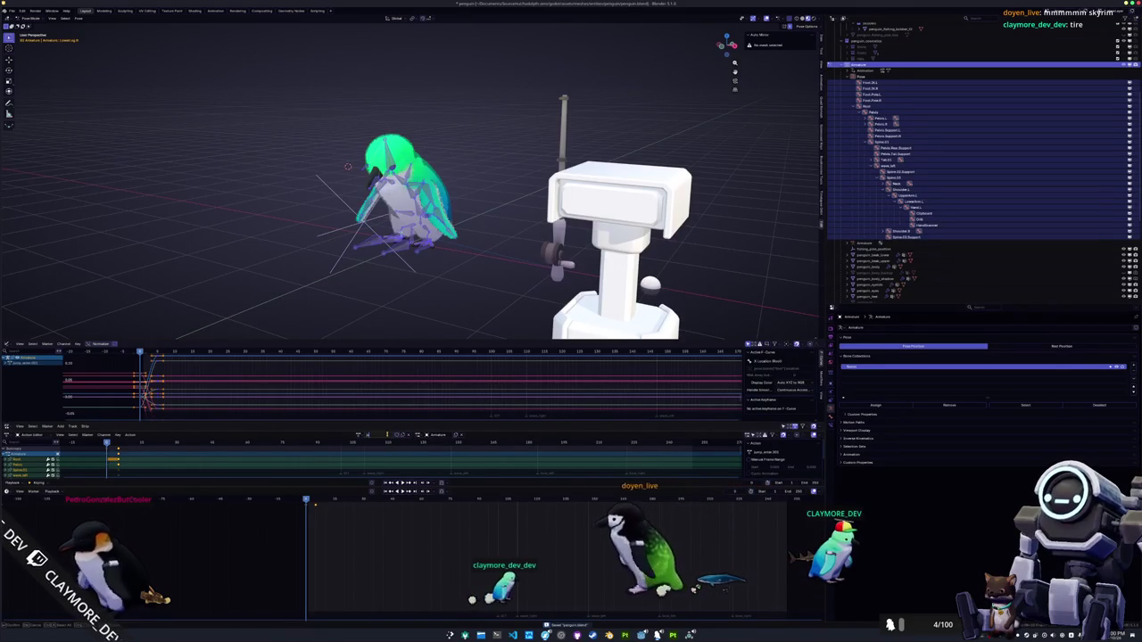
{"action": "type", "text": "_anim"}
{"action": "key", "text": "Return"}
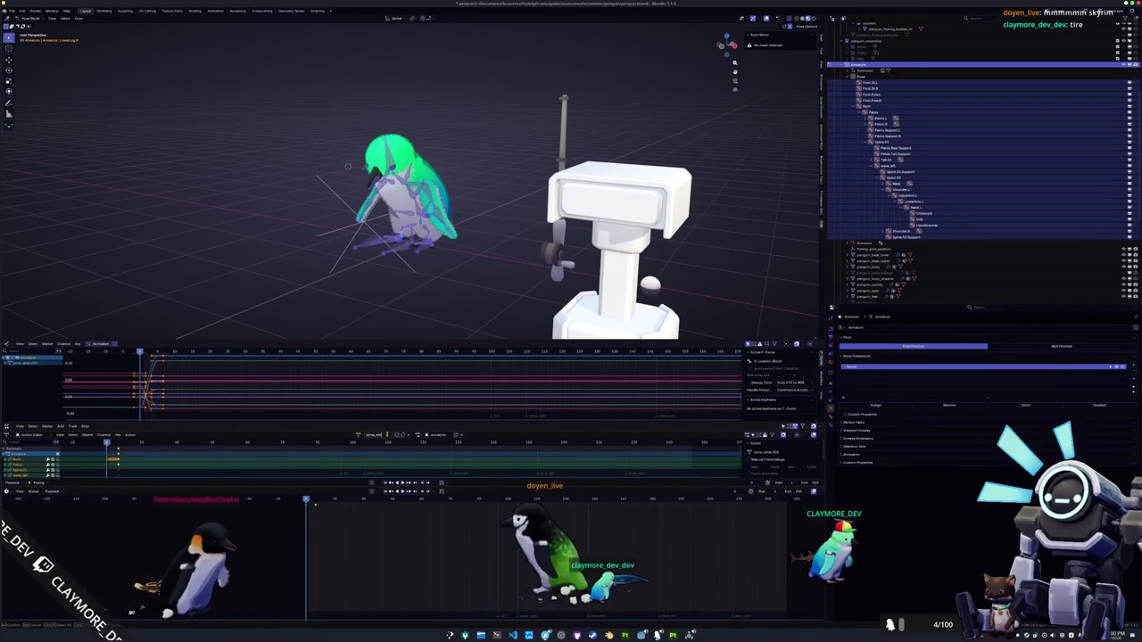
{"action": "left_click", "coordinate": [395, 435]}
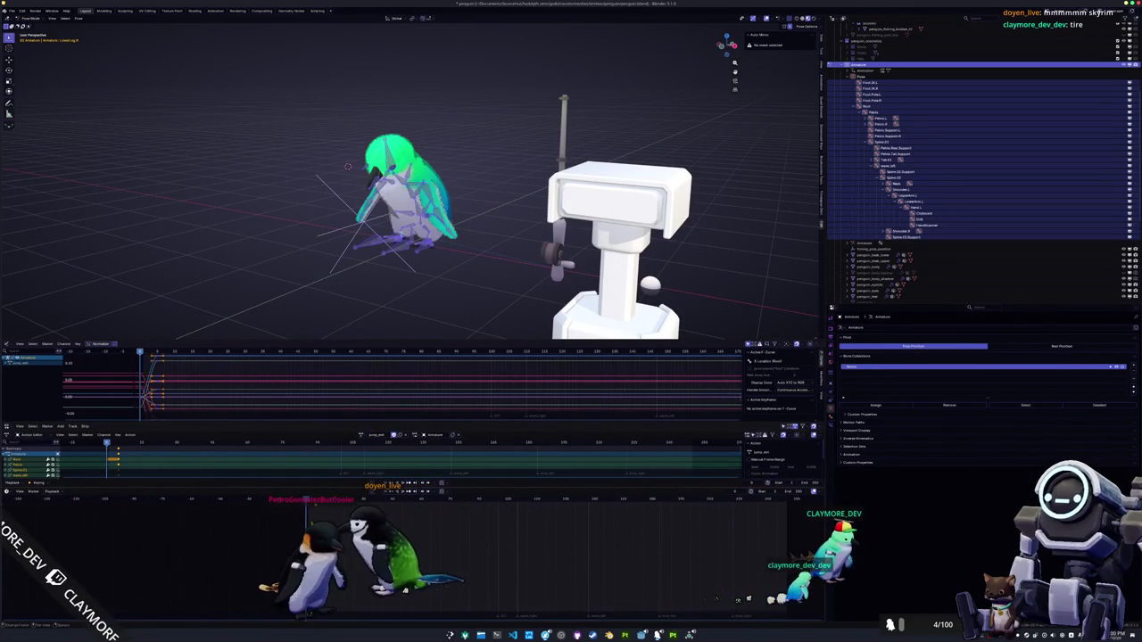
Compare the upright and crouched poses with undo and redo, then preview the animation
{"action": "key", "text": "ctrl+z"}
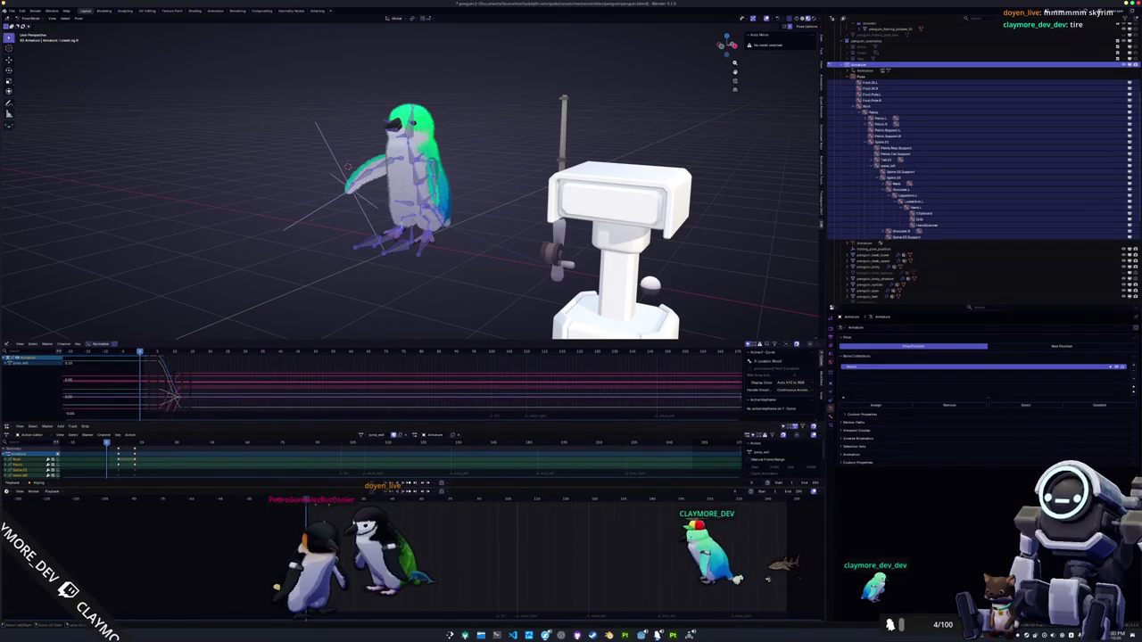
{"action": "key", "text": "ctrl+shift+z"}
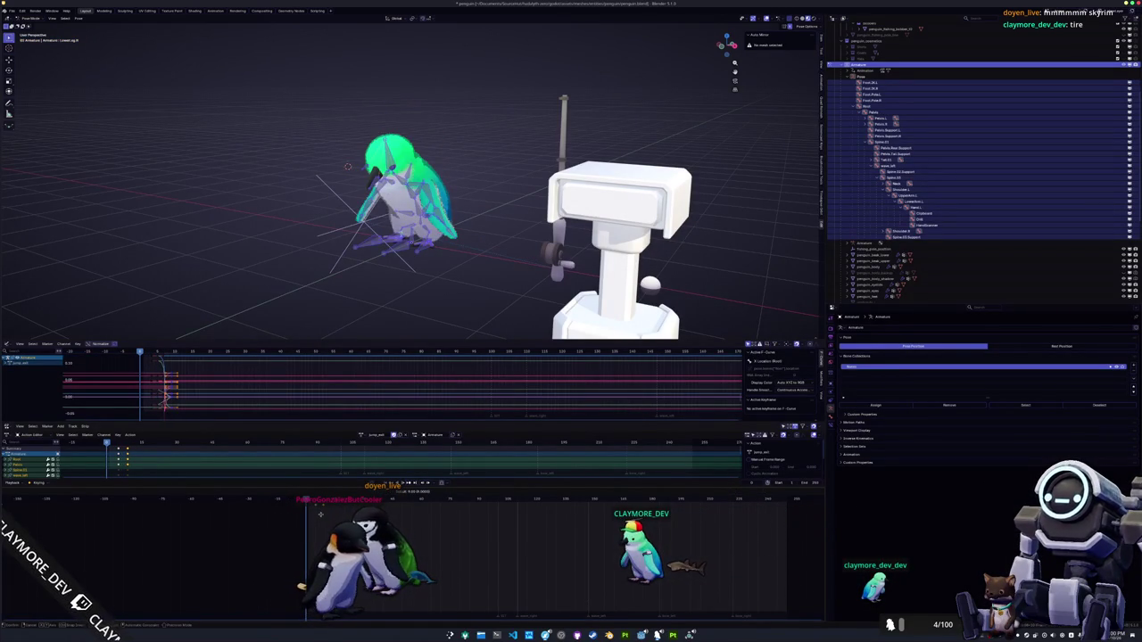
{"action": "key", "text": "ctrl+z"}
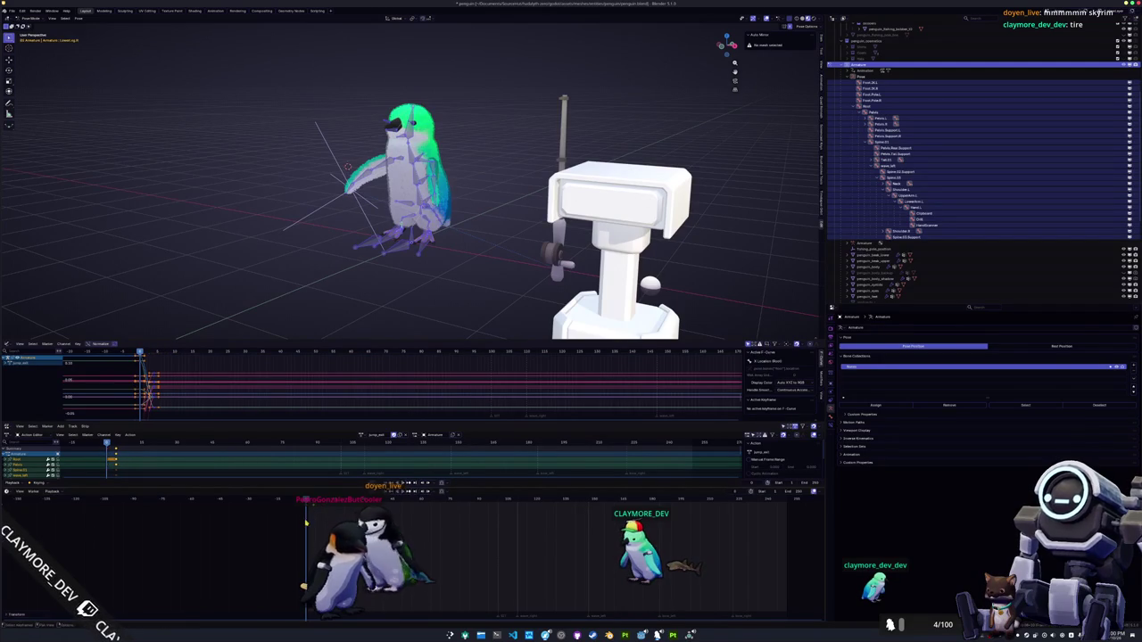
{"action": "key", "text": "space"}
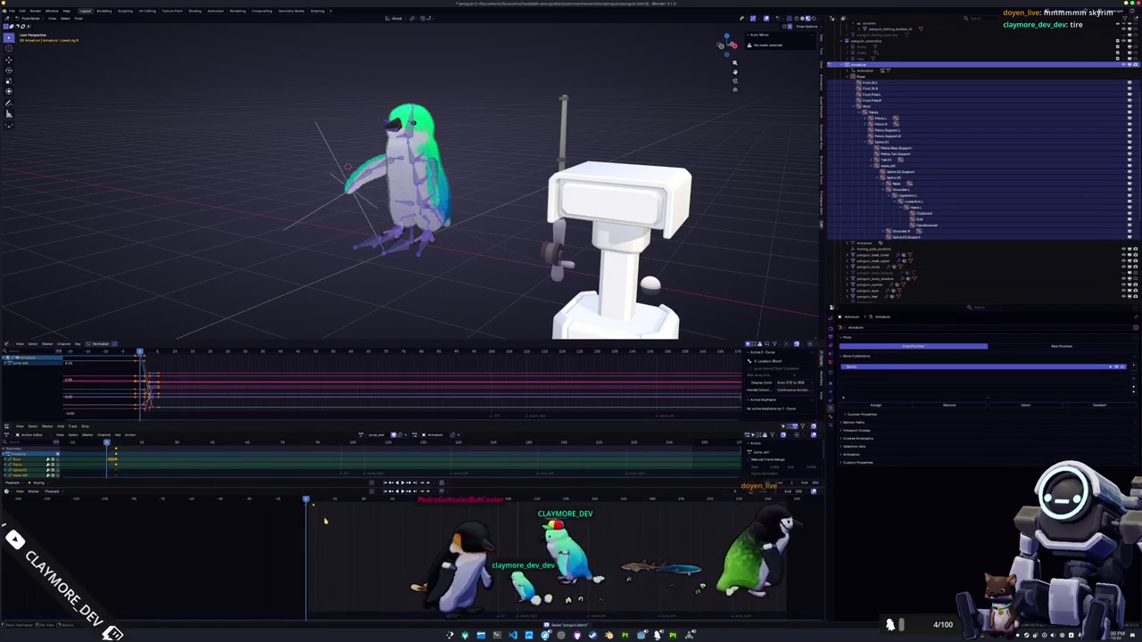
Delete the old keyframes, key a fresh pose in Right Ortho view, and play it back
{"action": "left_click", "coordinate": [378, 436]}
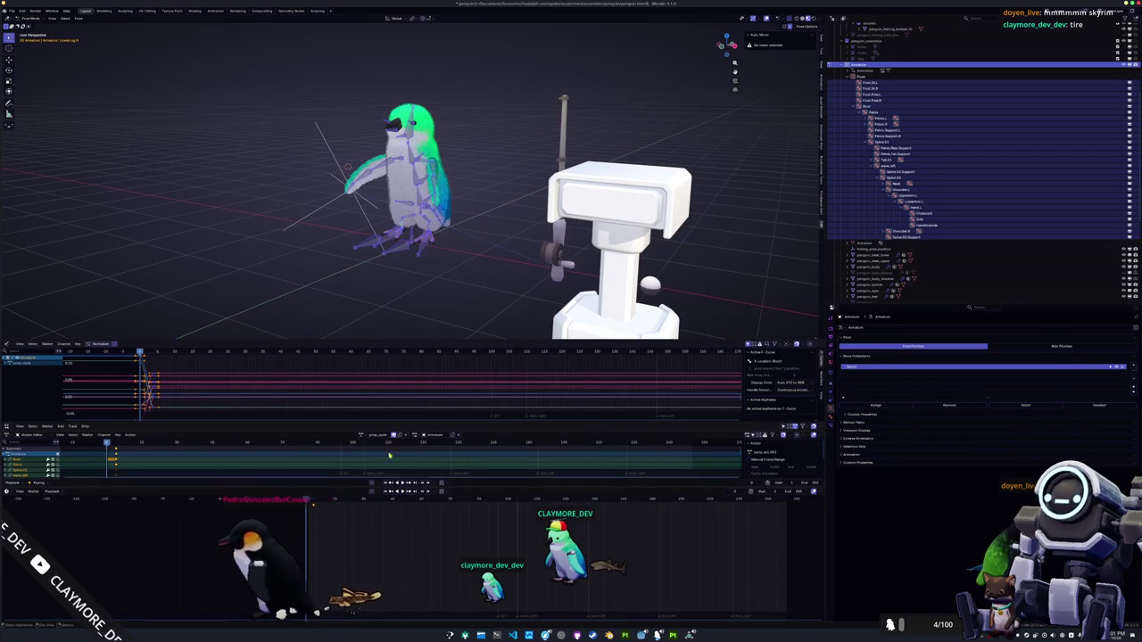
{"action": "key", "text": "x"}
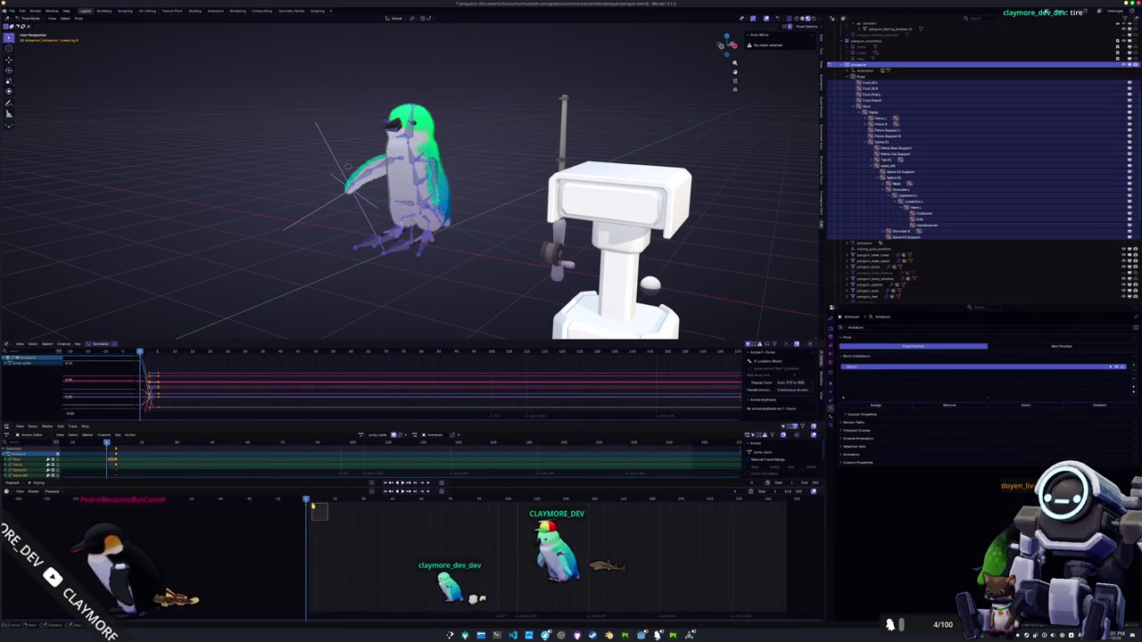
{"action": "key", "text": "Delete"}
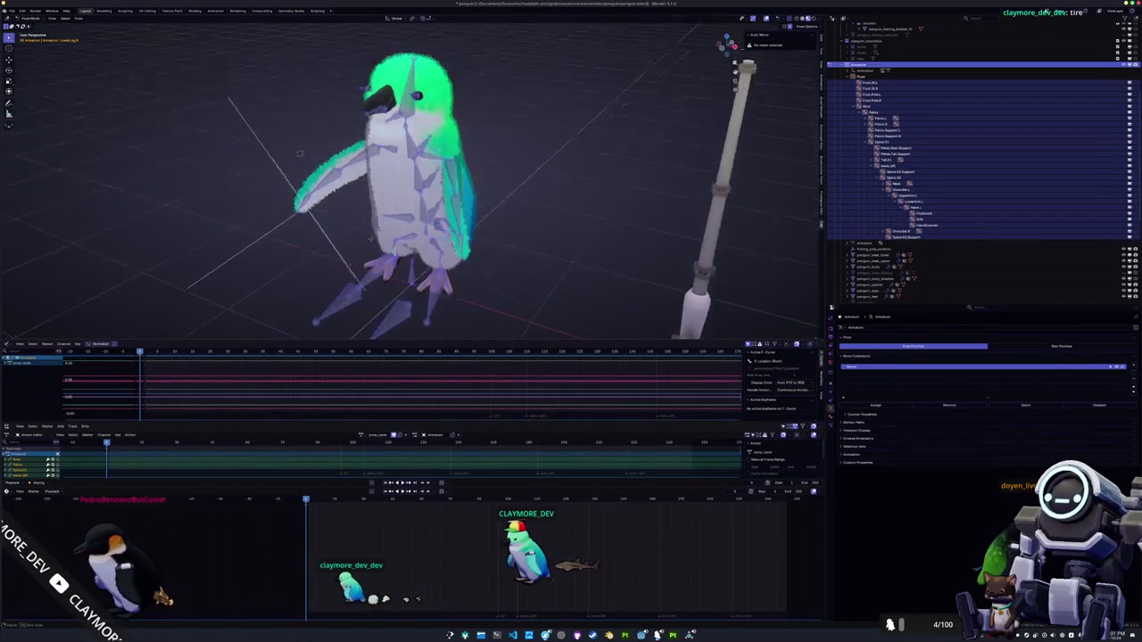
{"action": "left_click_drag", "start_coordinate": [340, 236], "coordinate": [369, 229]}
{"action": "key", "text": "KP_3"}
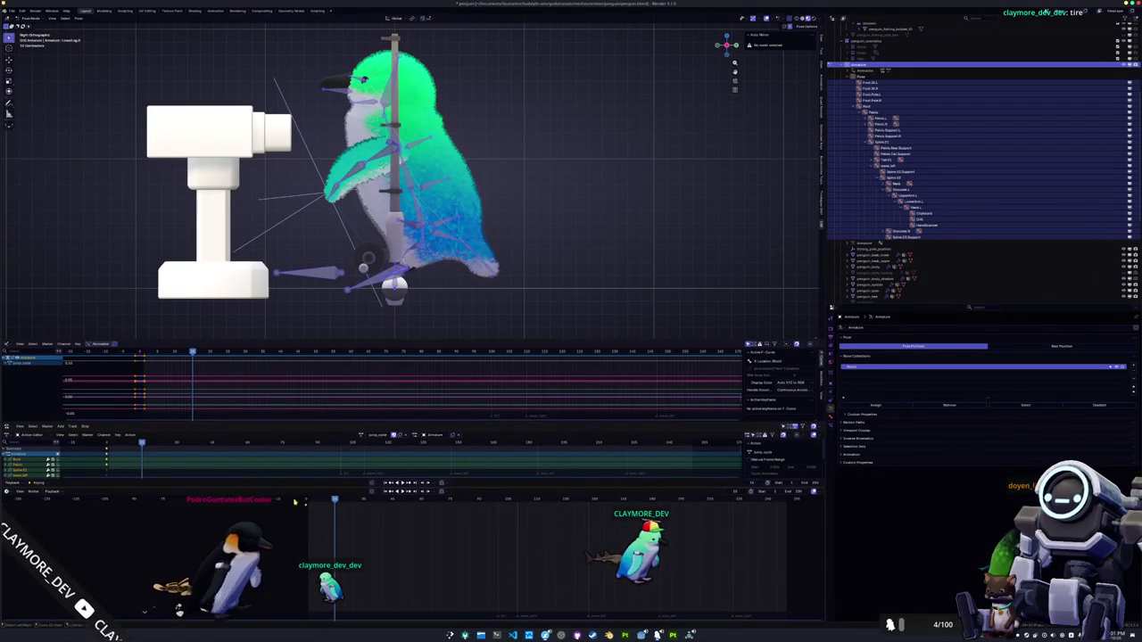
{"action": "key", "text": "i"}
{"action": "key", "text": "space"}
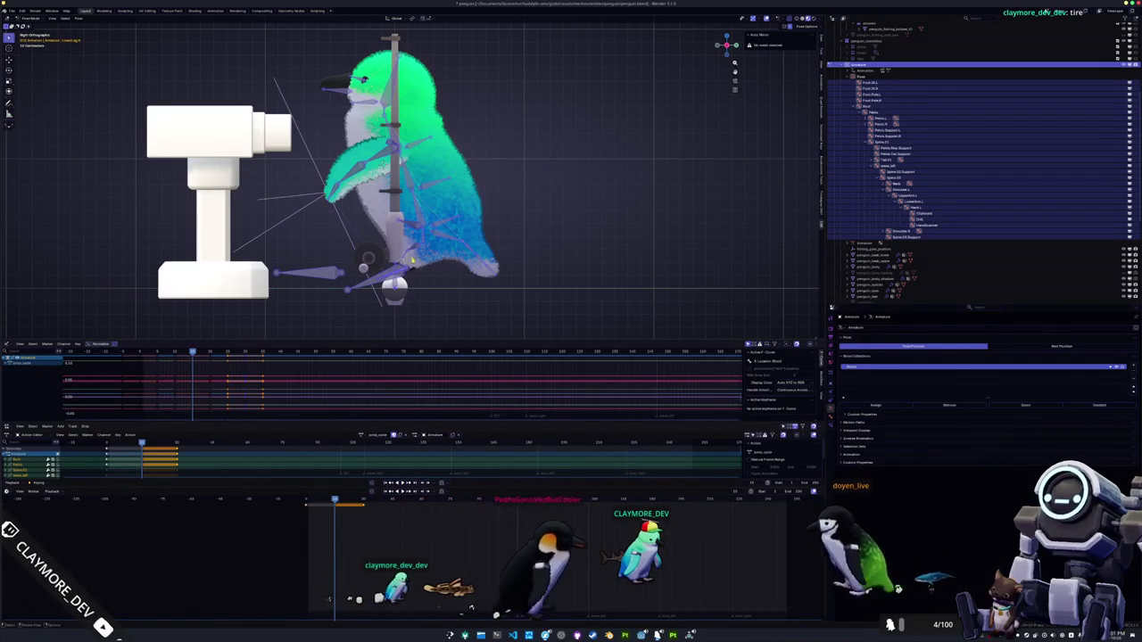
{"action": "left_click_drag", "start_coordinate": [728, 45], "coordinate": [691, 57]}
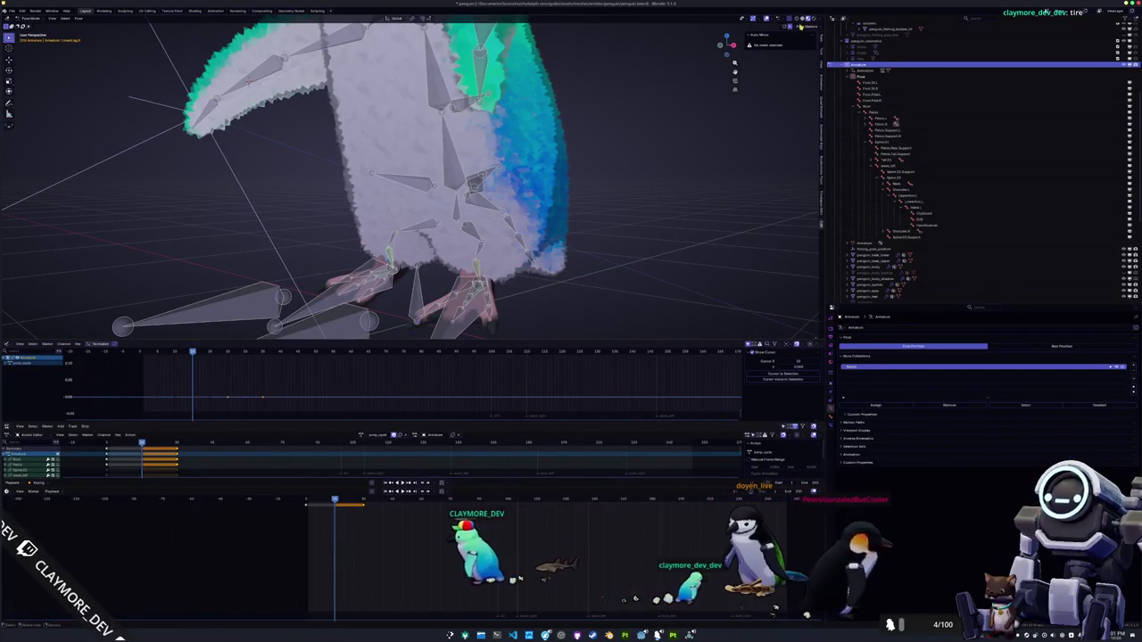
Lift the first foot bone along Z and tilt it around X
{"action": "left_click", "coordinate": [332, 302]}
{"action": "key", "text": "g"}
{"action": "key", "text": "z"}
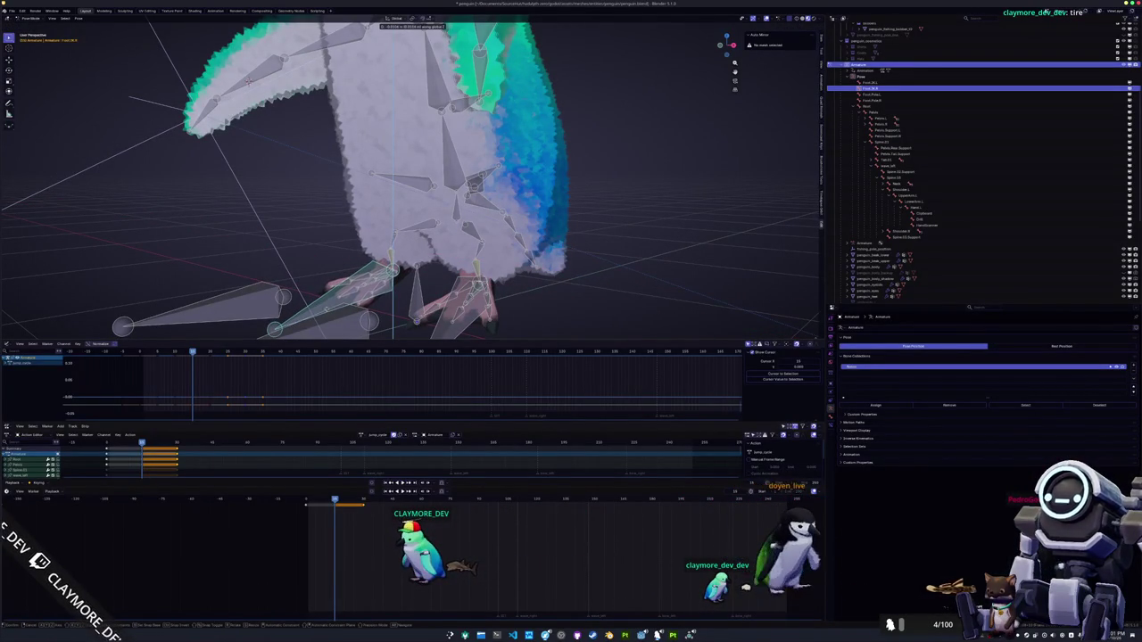
{"action": "key", "text": "Return"}
{"action": "key", "text": "r"}
{"action": "key", "text": "x"}
{"action": "key", "text": "Return"}
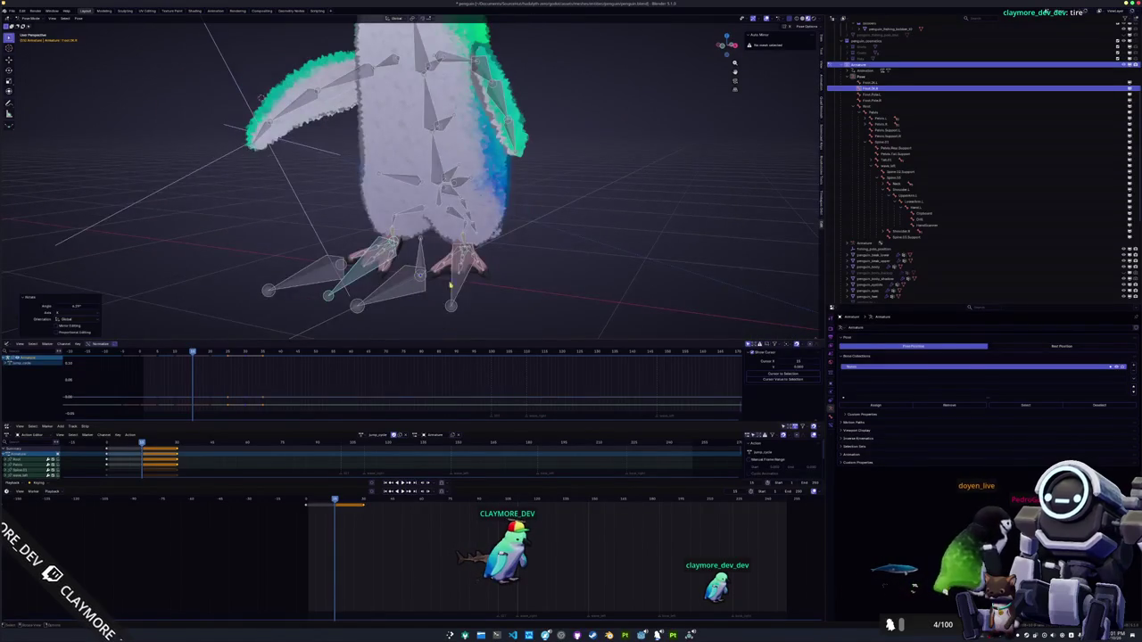
Raise the right foot IK bone along Z and tilt it around X
{"action": "left_click", "coordinate": [455, 273]}
{"action": "key", "text": "g"}
{"action": "key", "text": "z"}
{"action": "key", "text": "Return"}
{"action": "key", "text": "r"}
{"action": "key", "text": "x"}
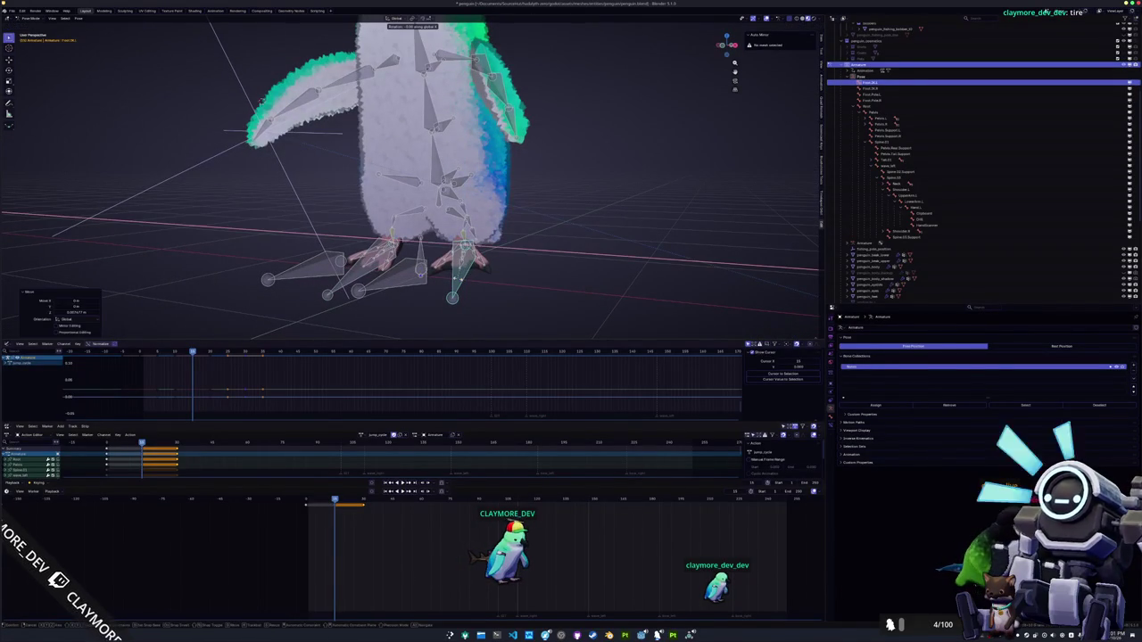
{"action": "key", "text": "Return"}
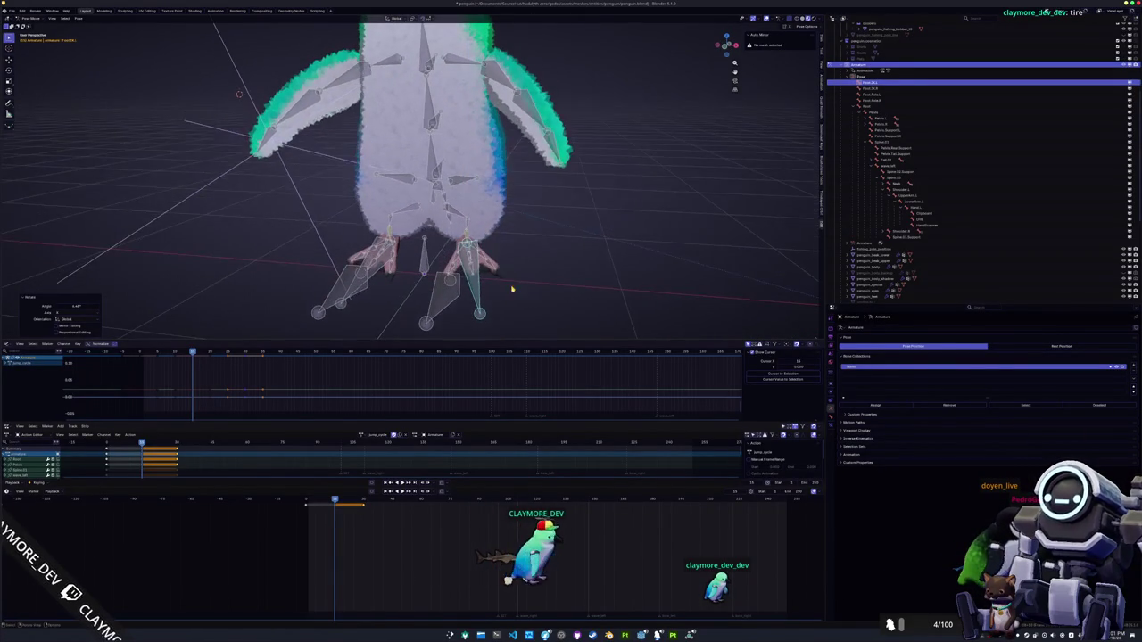
{"action": "key", "text": "Return"}
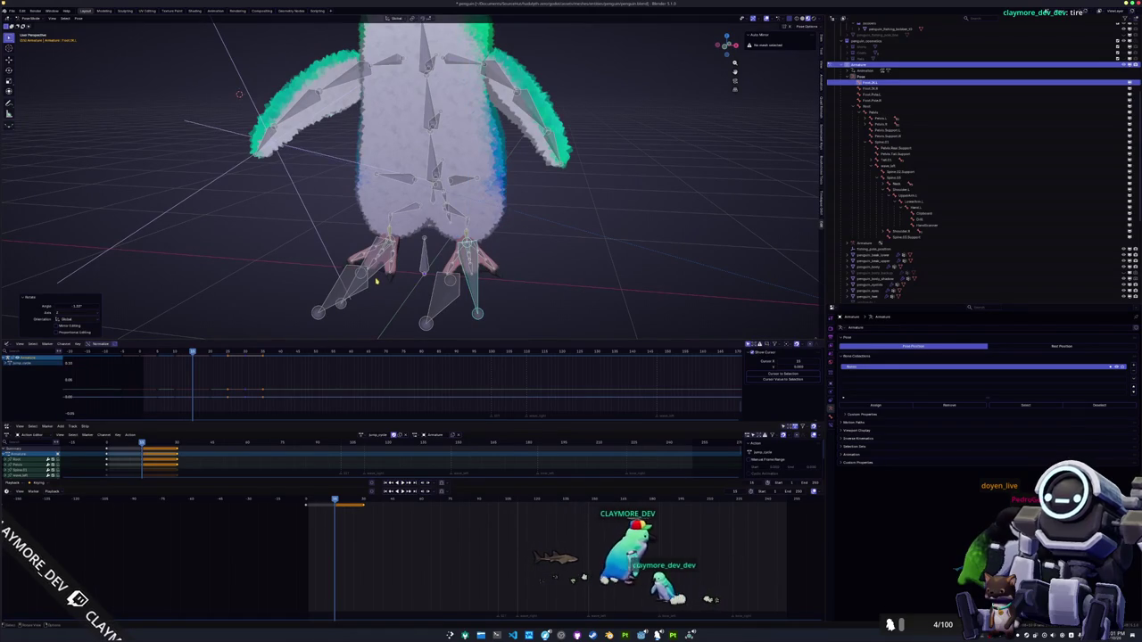
Select and rotate the spine bones, then deselect all bones
{"action": "left_click", "coordinate": [377, 282]}
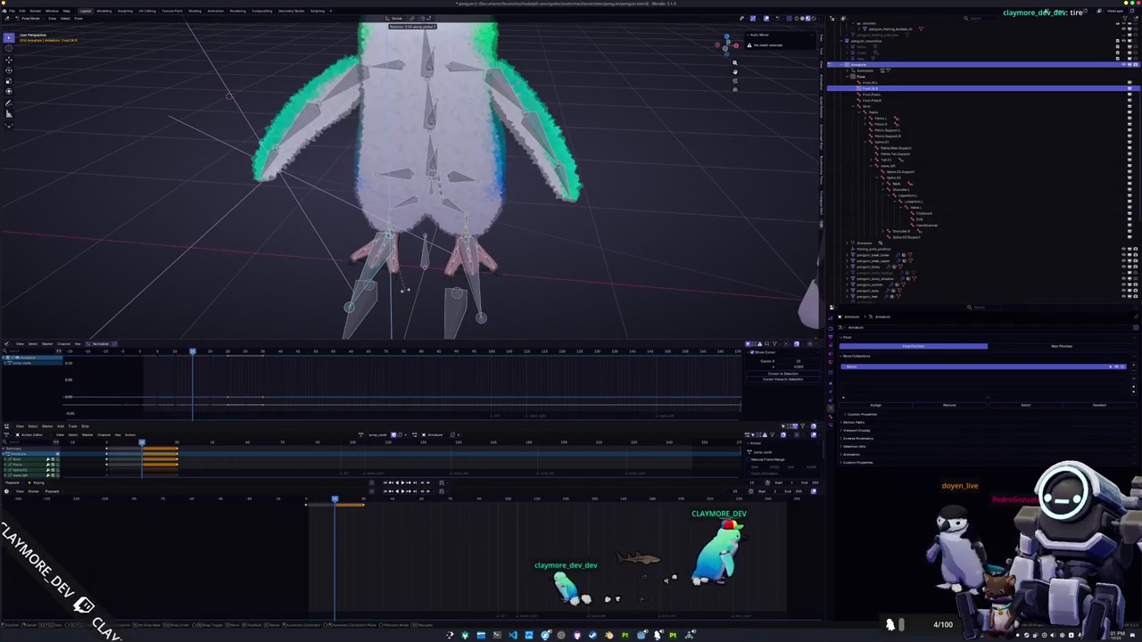
{"action": "left_click", "coordinate": [404, 290]}
{"action": "left_click", "coordinate": [496, 190]}
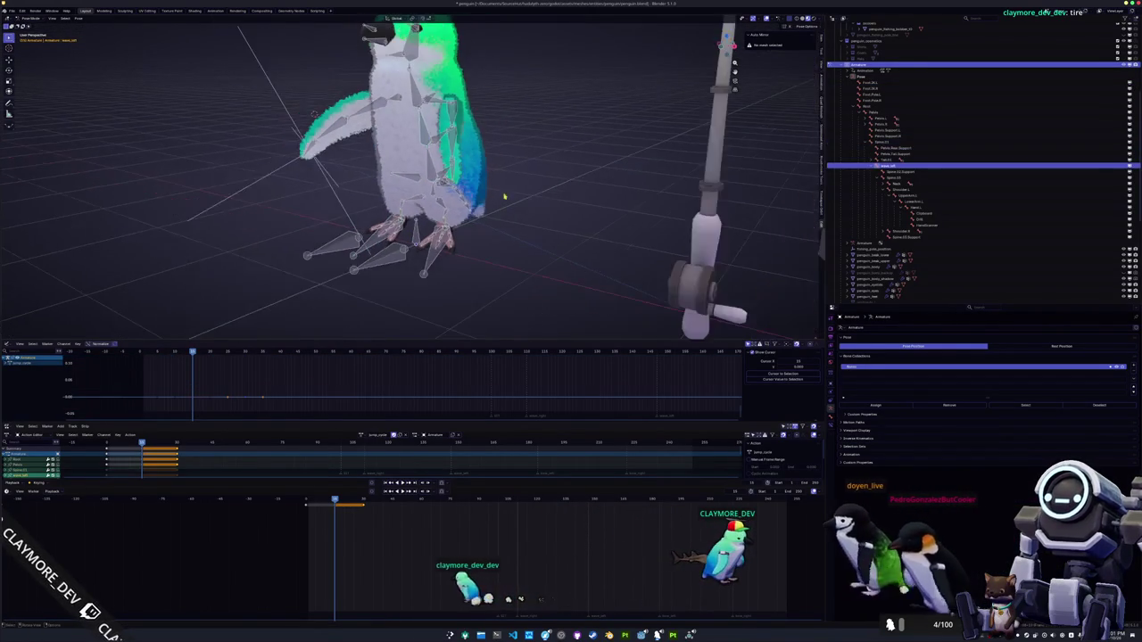
{"action": "key", "text": "Return"}
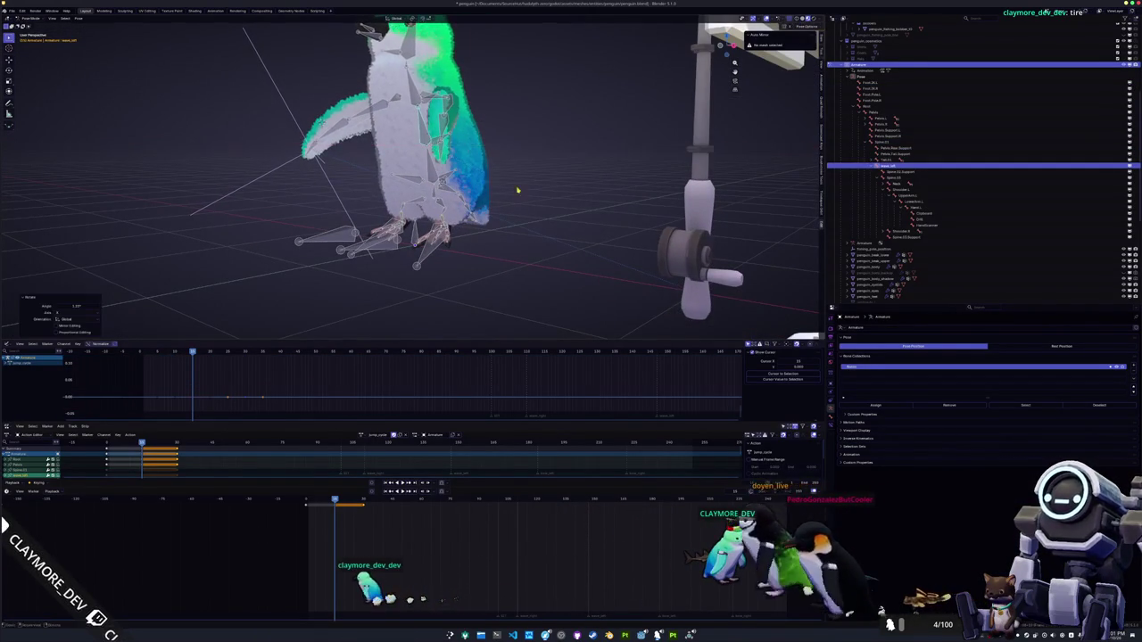
{"action": "key", "text": "alt+a"}
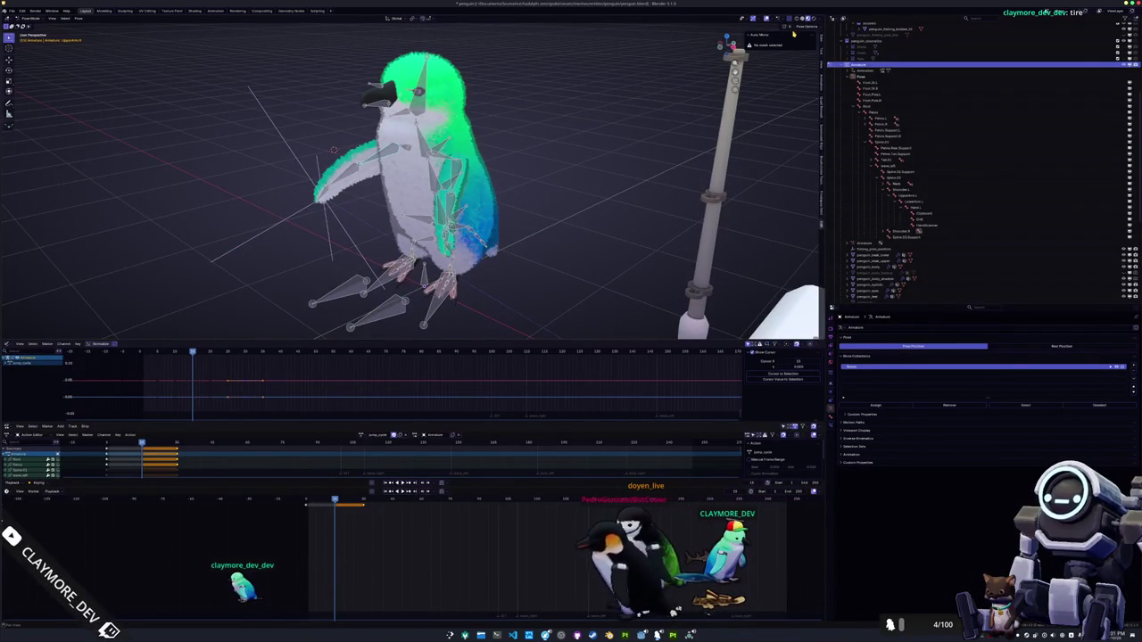
Rotate the UpperArm.L and LowerArm.L wing bones into the new pose
{"action": "left_click_drag", "start_coordinate": [741, 56], "coordinate": [515, 191]}
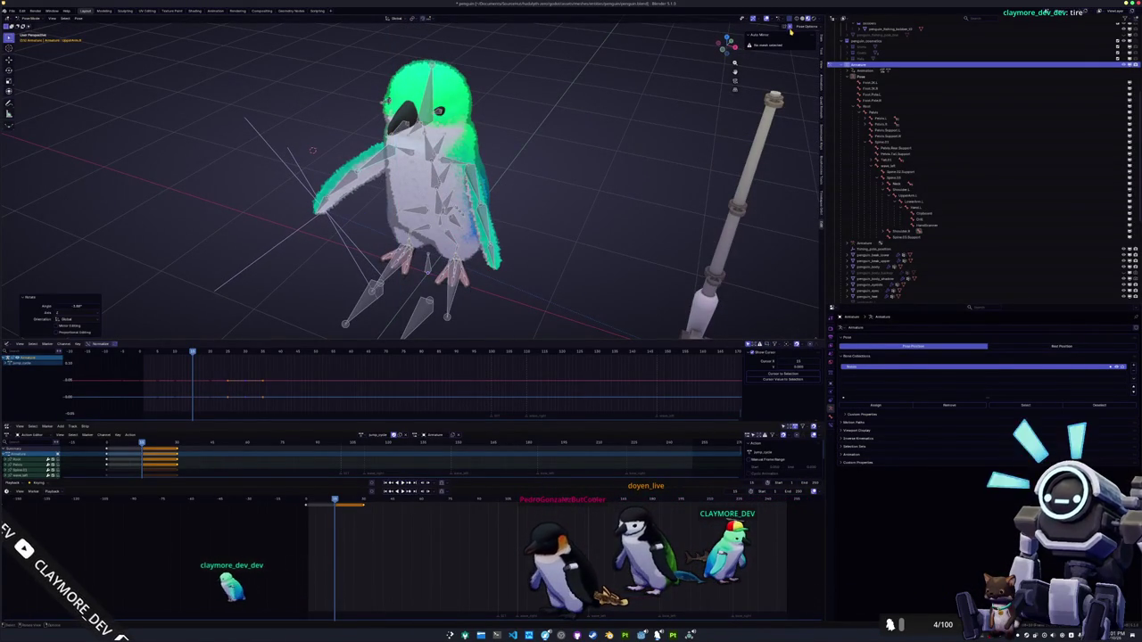
{"action": "left_click_drag", "start_coordinate": [728, 45], "coordinate": [721, 43]}
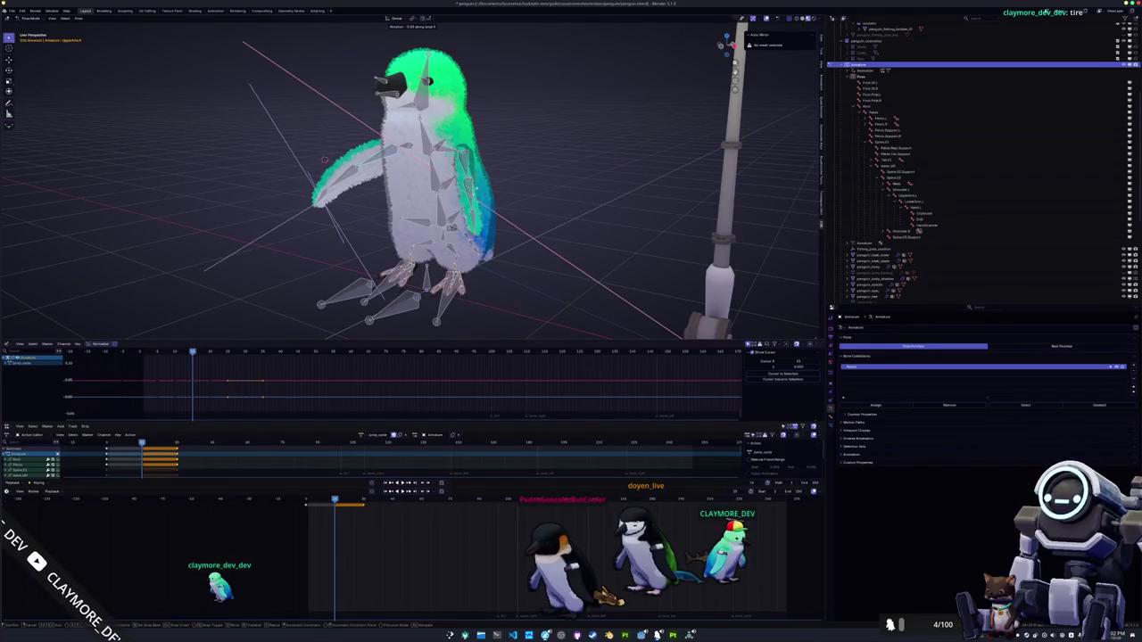
{"action": "left_click", "coordinate": [476, 131]}
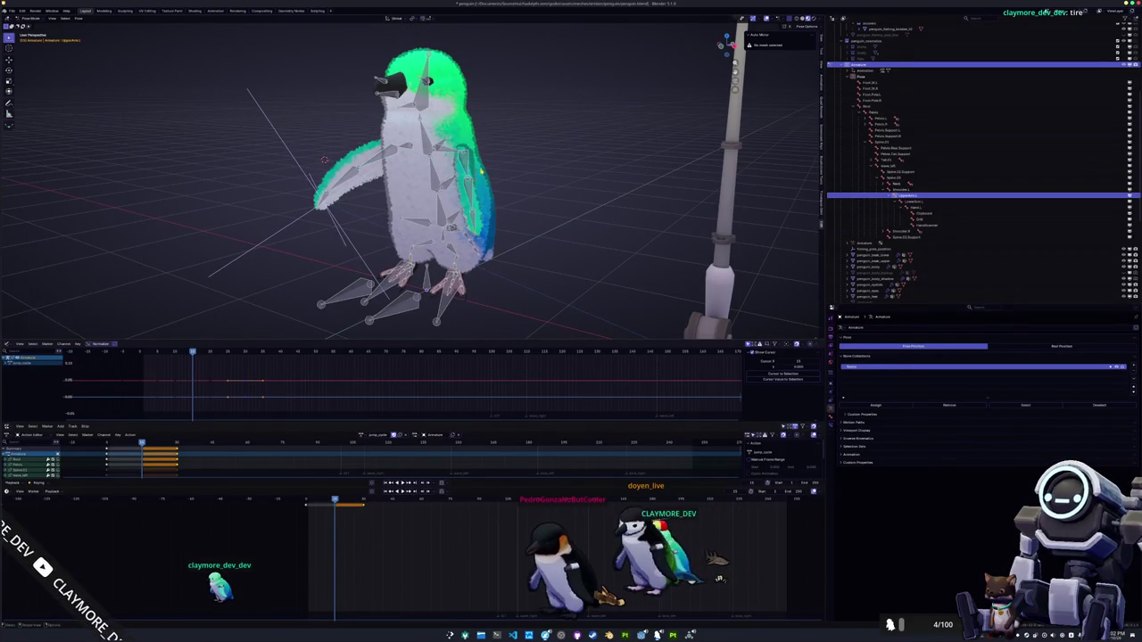
{"action": "left_click_drag", "start_coordinate": [724, 43], "coordinate": [722, 41]}
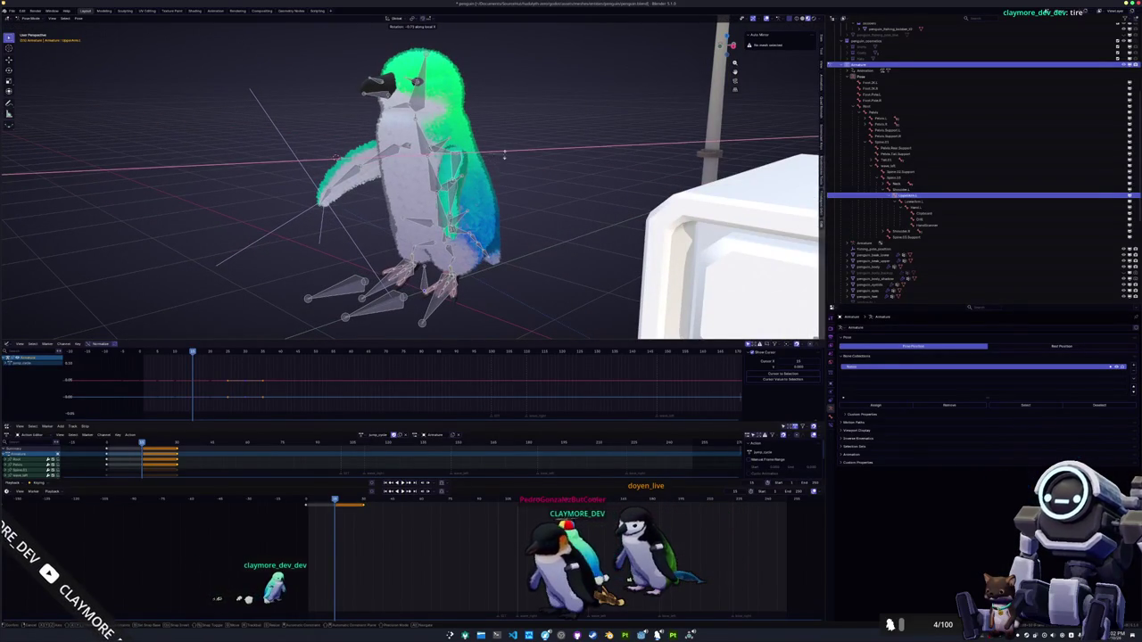
{"action": "left_click", "coordinate": [458, 192]}
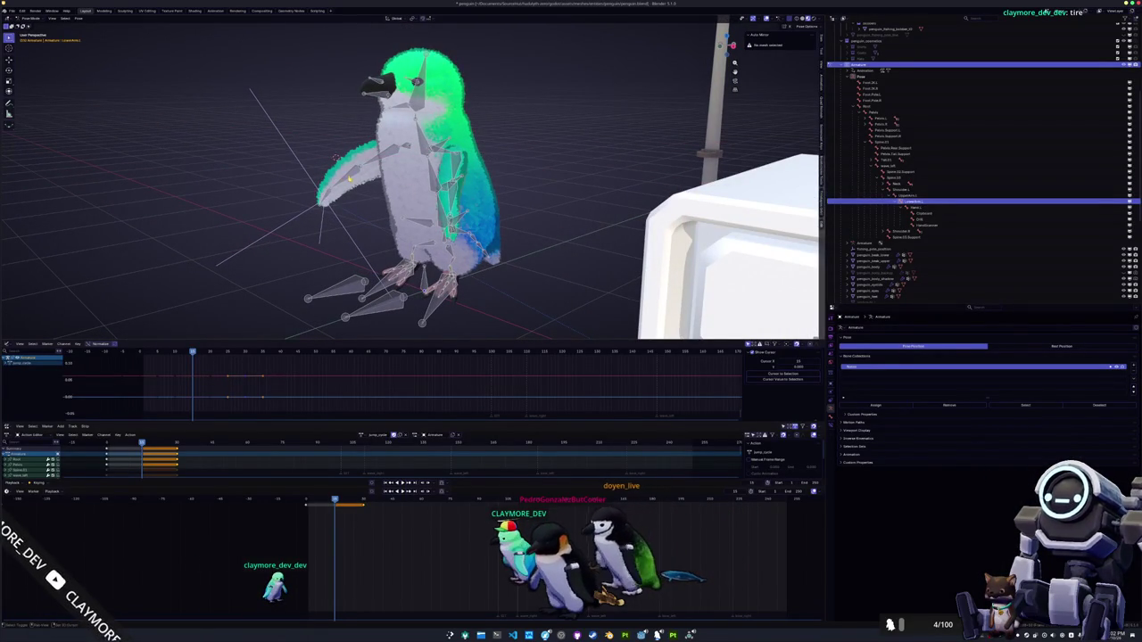
{"action": "left_click_drag", "start_coordinate": [724, 43], "coordinate": [730, 43]}
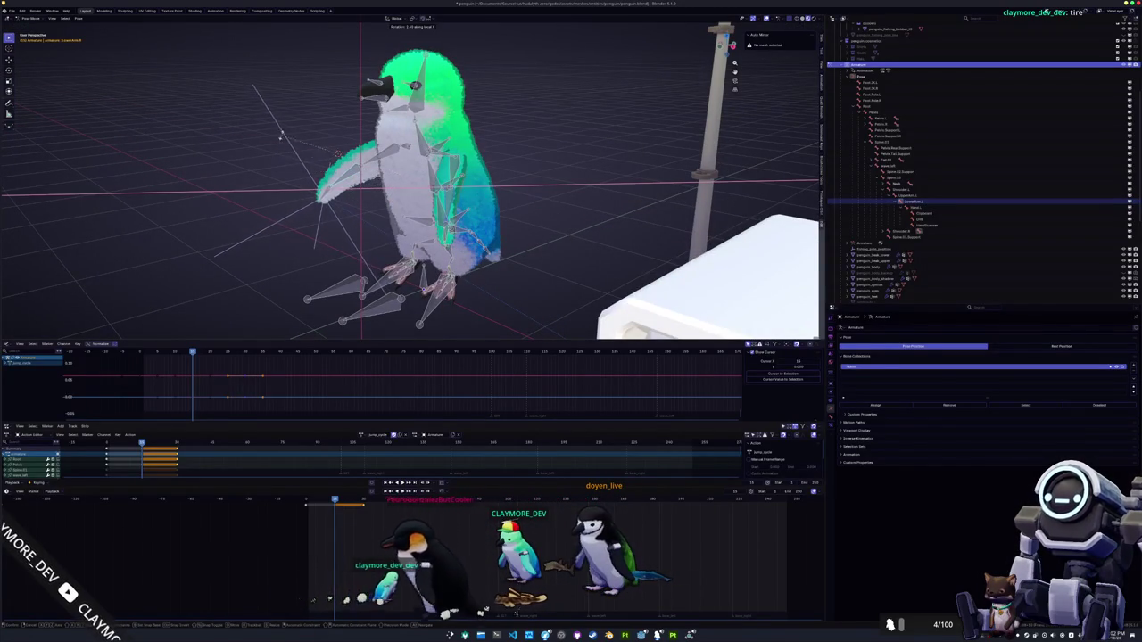
Rotate the Spine.03 and Head bones, then select all bones
{"action": "left_click", "coordinate": [337, 82]}
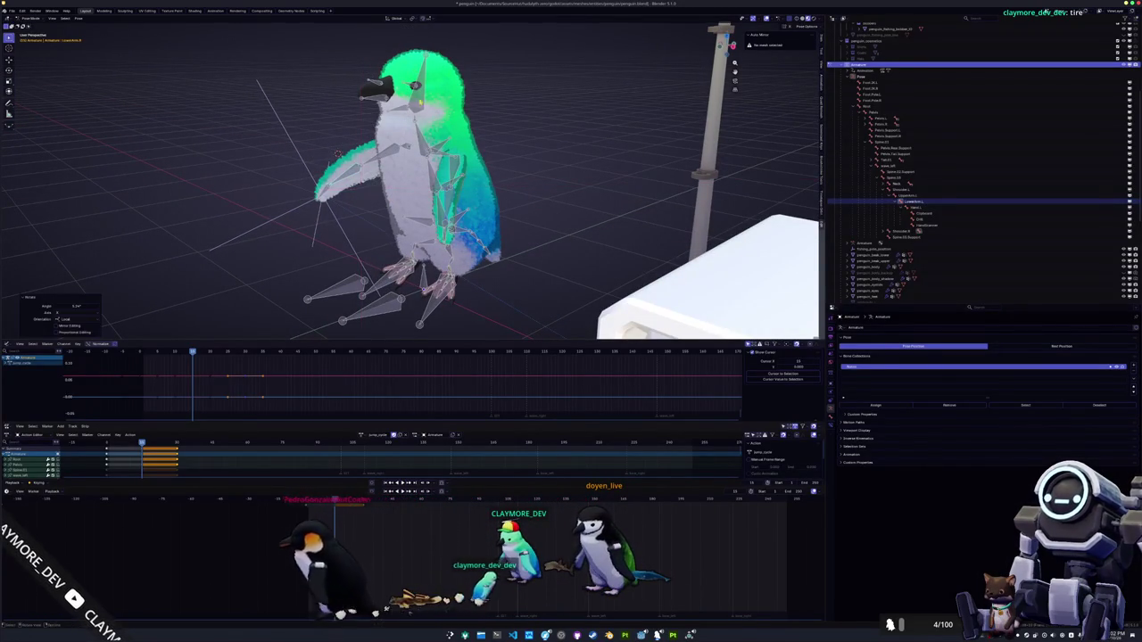
{"action": "left_click", "coordinate": [464, 136]}
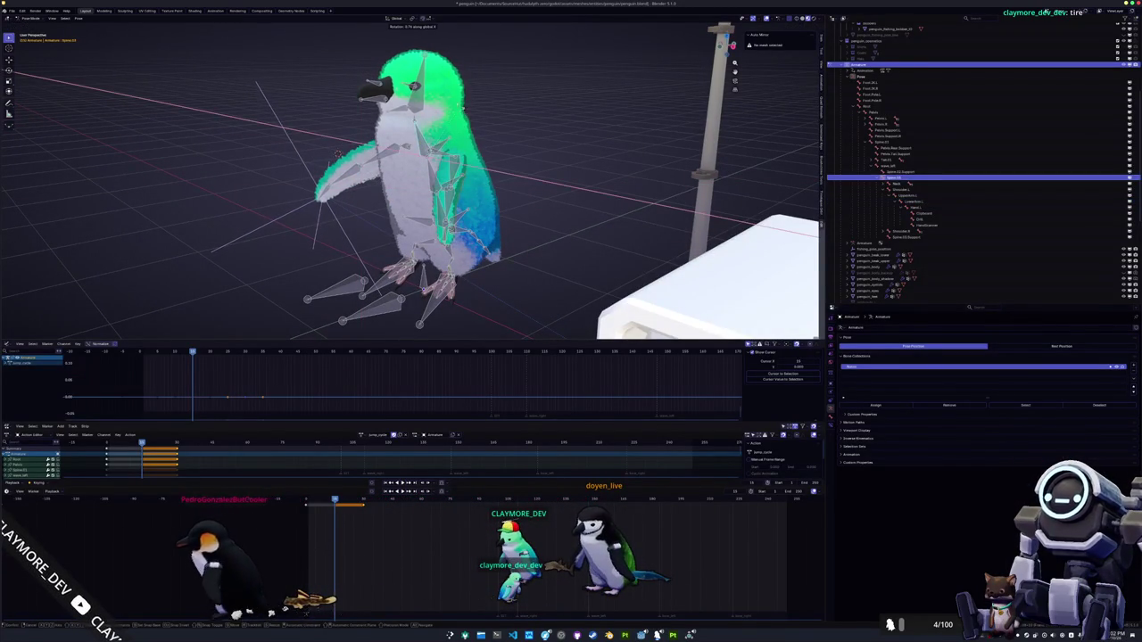
{"action": "left_click", "coordinate": [416, 98]}
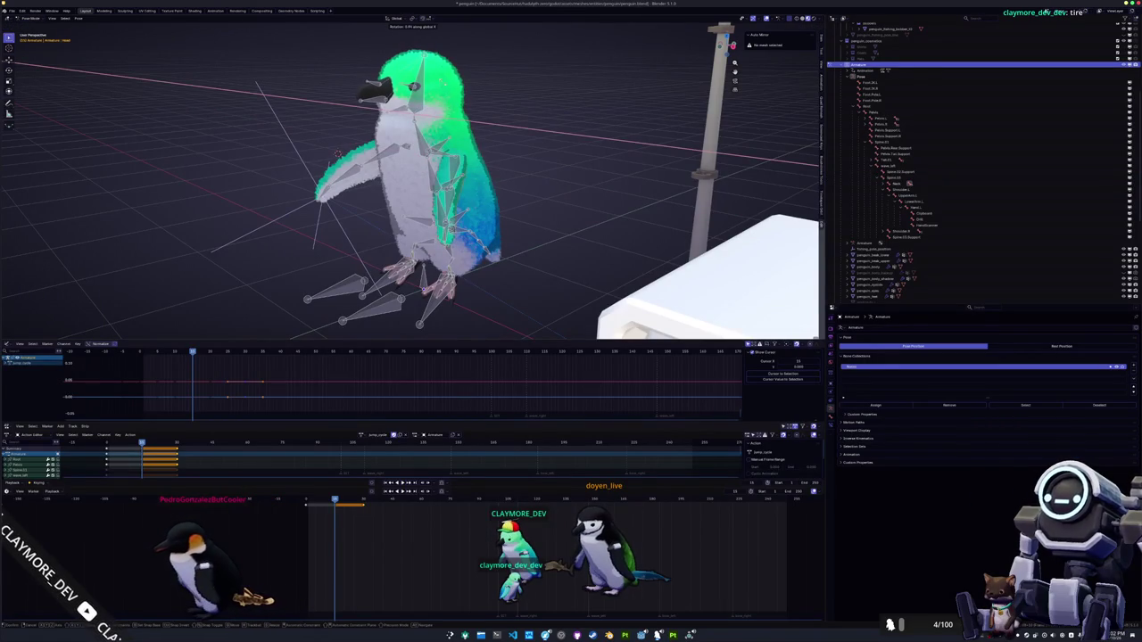
{"action": "key", "text": "a"}
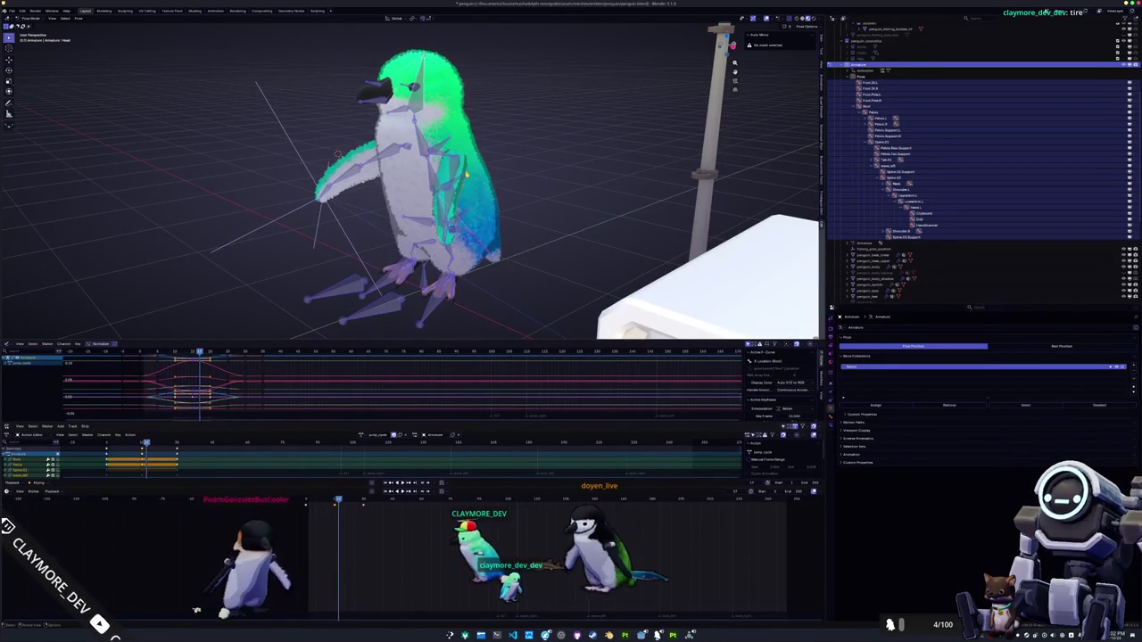
Scale the keyframes out from the first keyframe, play back the slower timing, and return to Object Mode
{"action": "key", "text": "Down"}
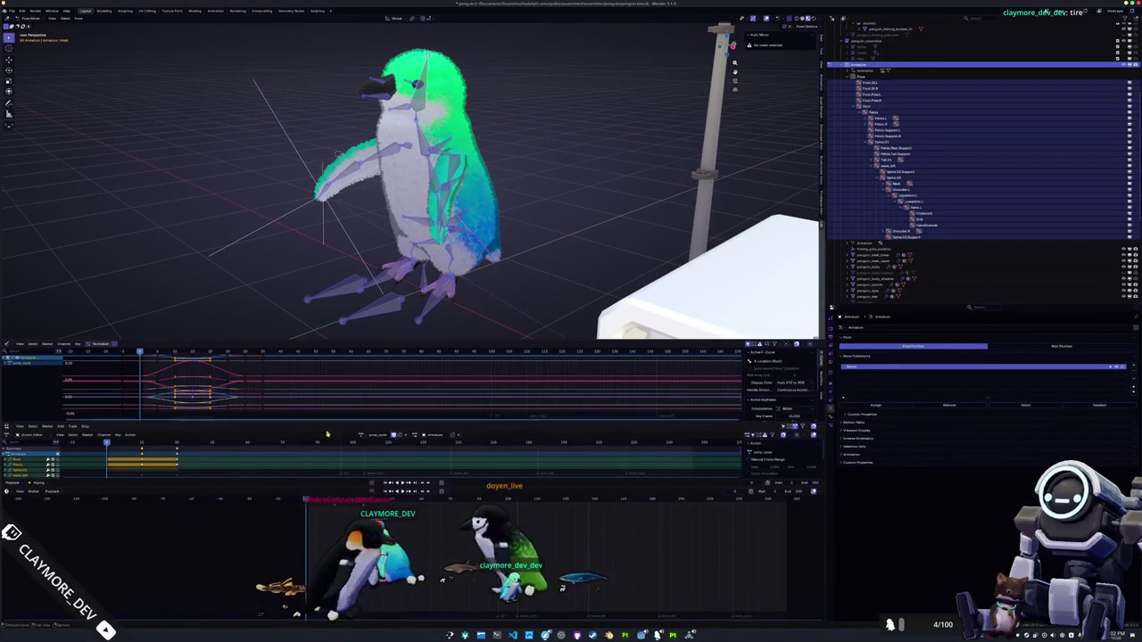
{"action": "key", "text": "s"}
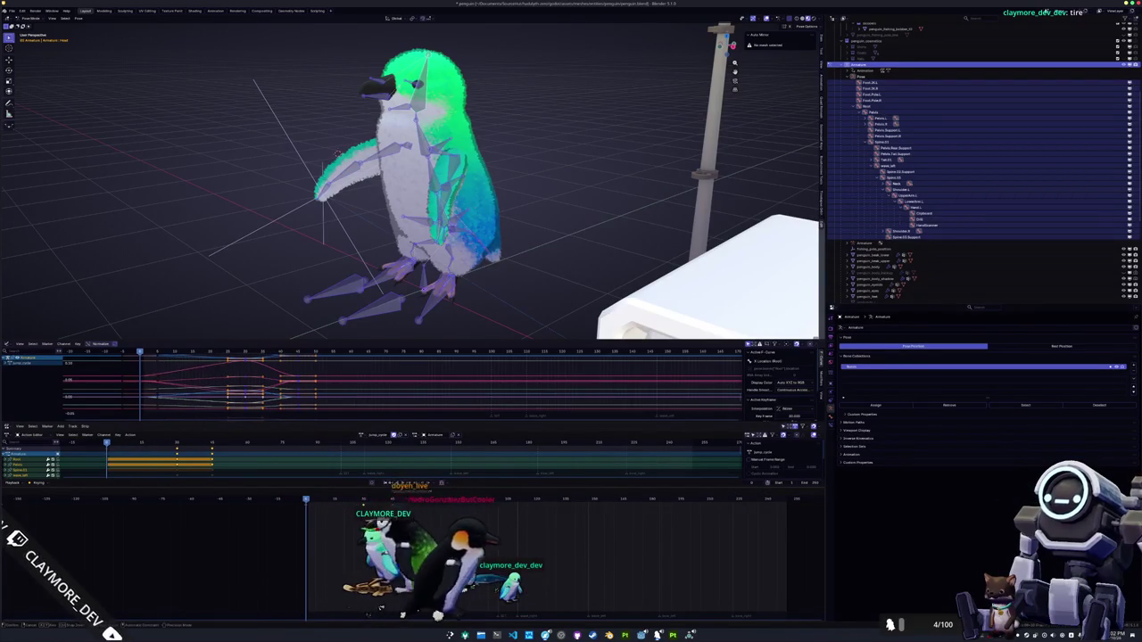
{"action": "key", "text": "Return"}
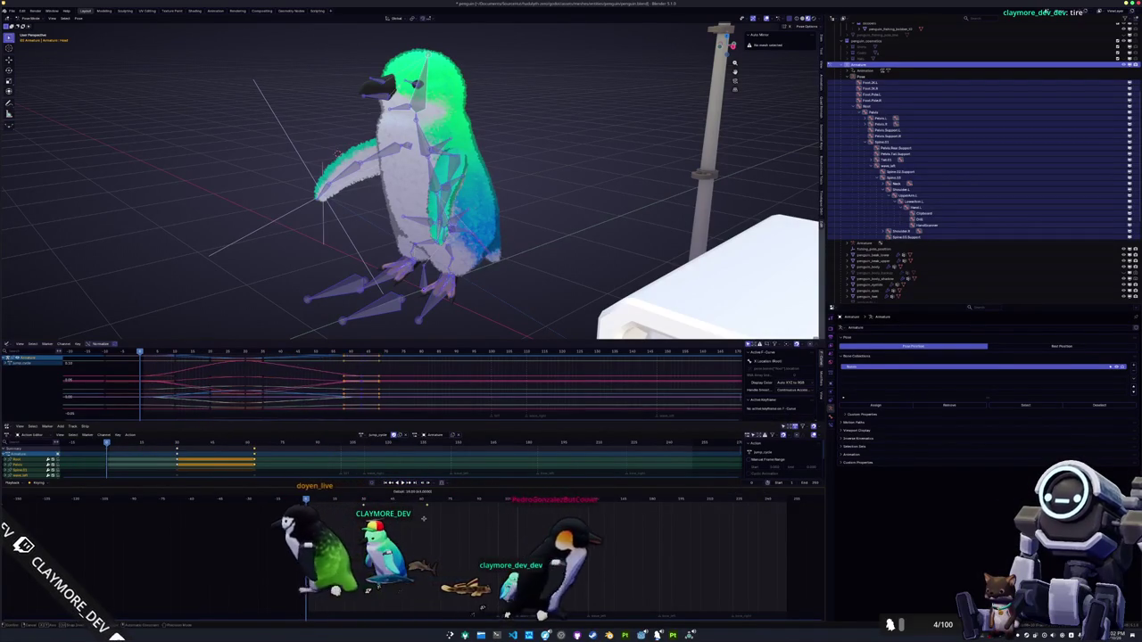
{"action": "key", "text": "space"}
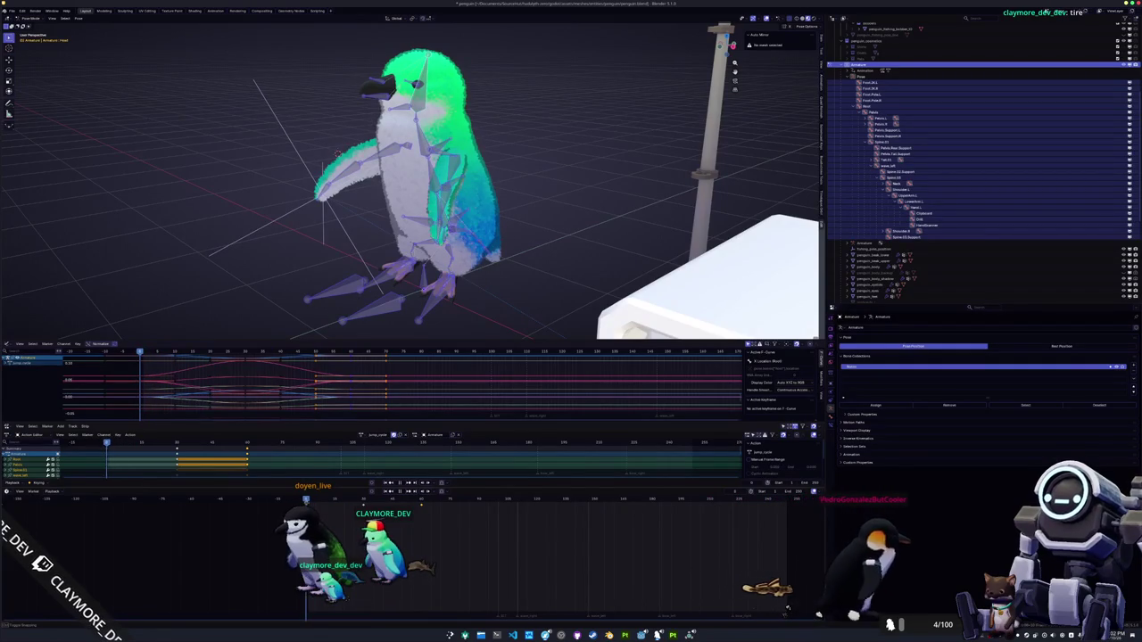
{"action": "mouse_move", "coordinate": [384, 268]}
{"action": "left_mouse_down"}
{"action": "mouse_move", "coordinate": [352, 274]}
{"action": "mouse_move", "coordinate": [432, 287]}
{"action": "mouse_move", "coordinate": [418, 275]}
{"action": "mouse_move", "coordinate": [437, 294]}
{"action": "left_mouse_up"}
{"action": "key", "text": "ctrl+Tab"}
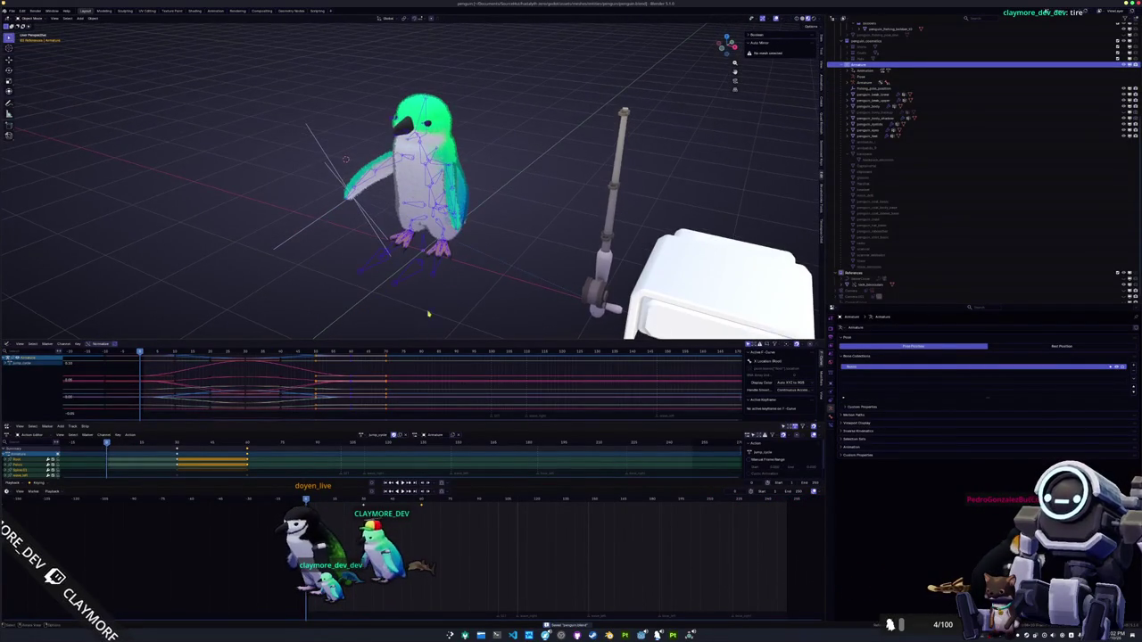
Search the action list for 'idle', then 'j', and assign the first jump action
{"action": "left_click", "coordinate": [360, 436]}
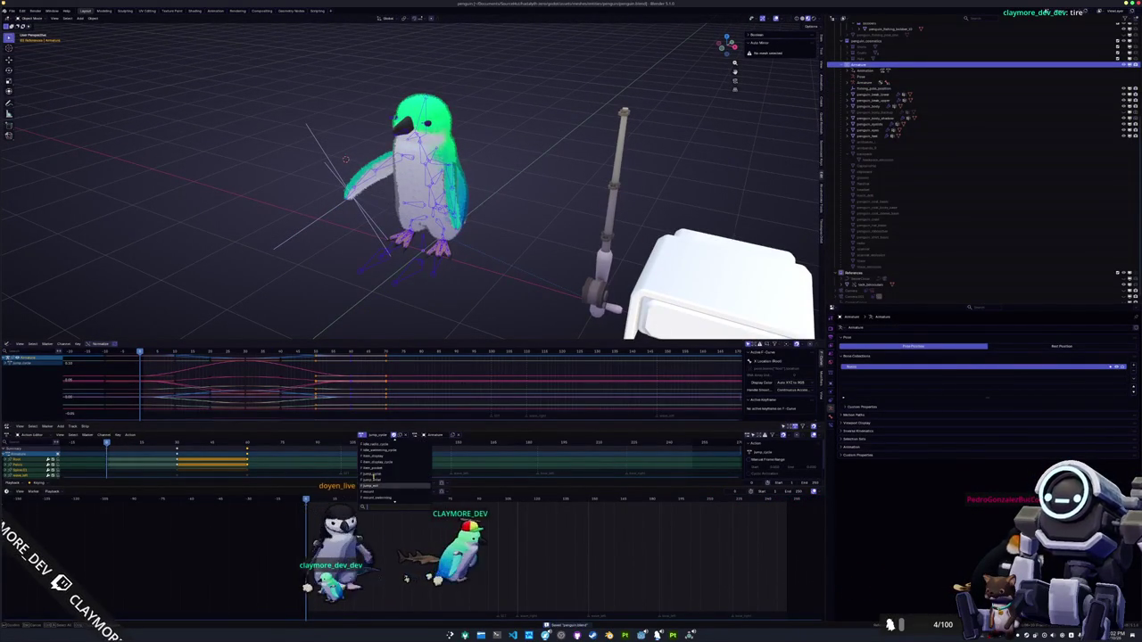
{"action": "scroll", "coordinate": [373, 482], "scroll_direction": "down", "scroll_amount": 3}
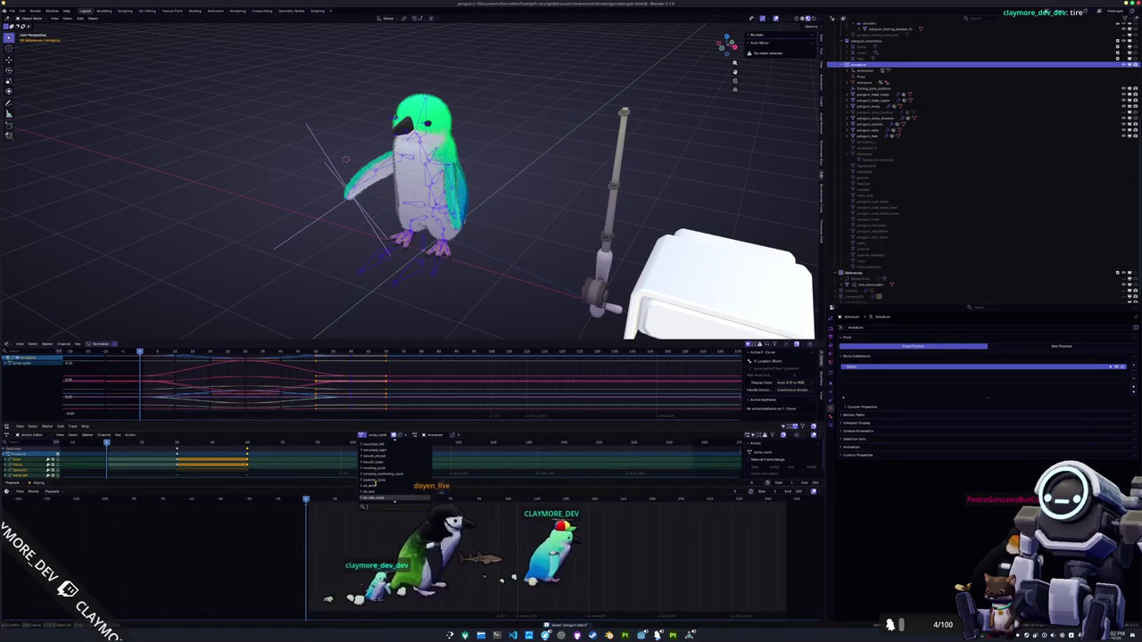
{"action": "type", "text": "idle"}
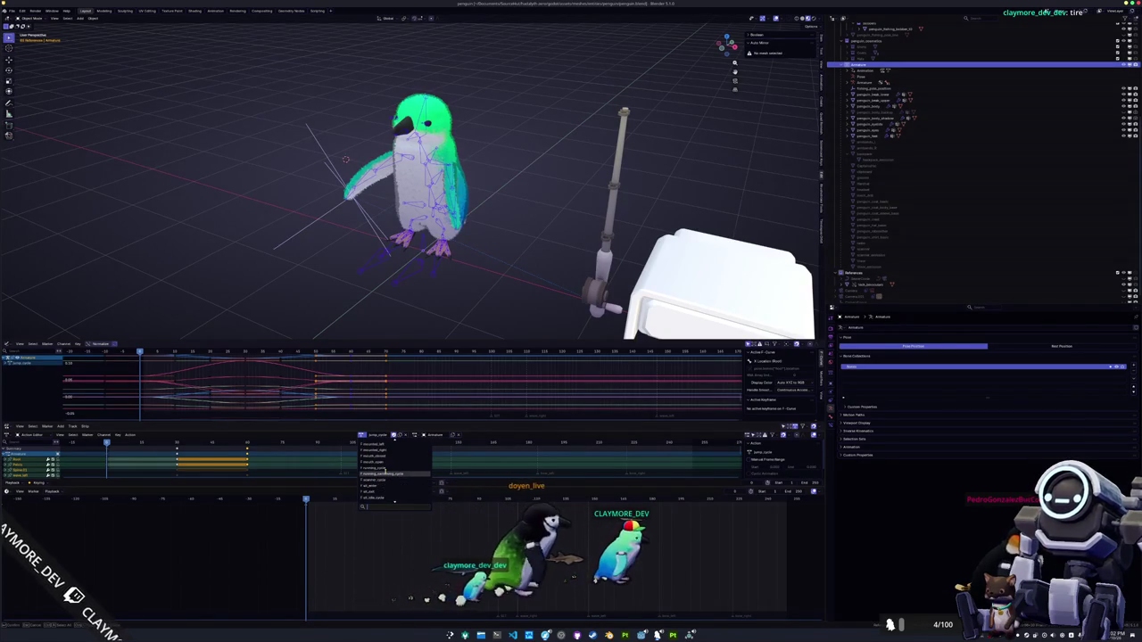
{"action": "key", "text": "BackSpace"}
{"action": "key", "text": "BackSpace"}
{"action": "key", "text": "BackSpace"}
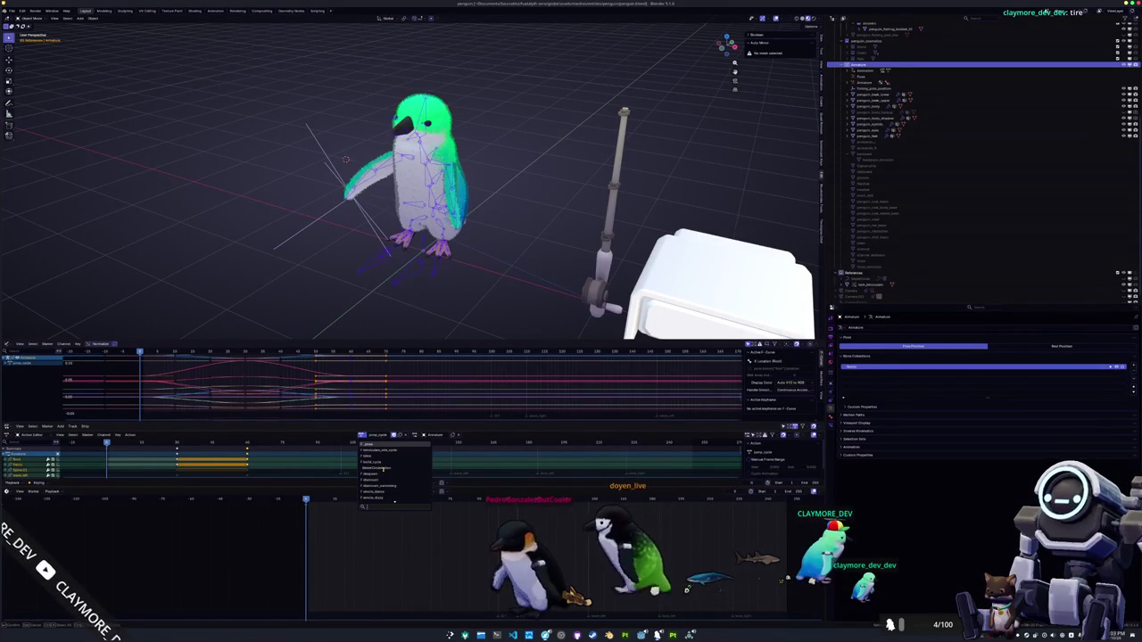
{"action": "type", "text": "jump"}
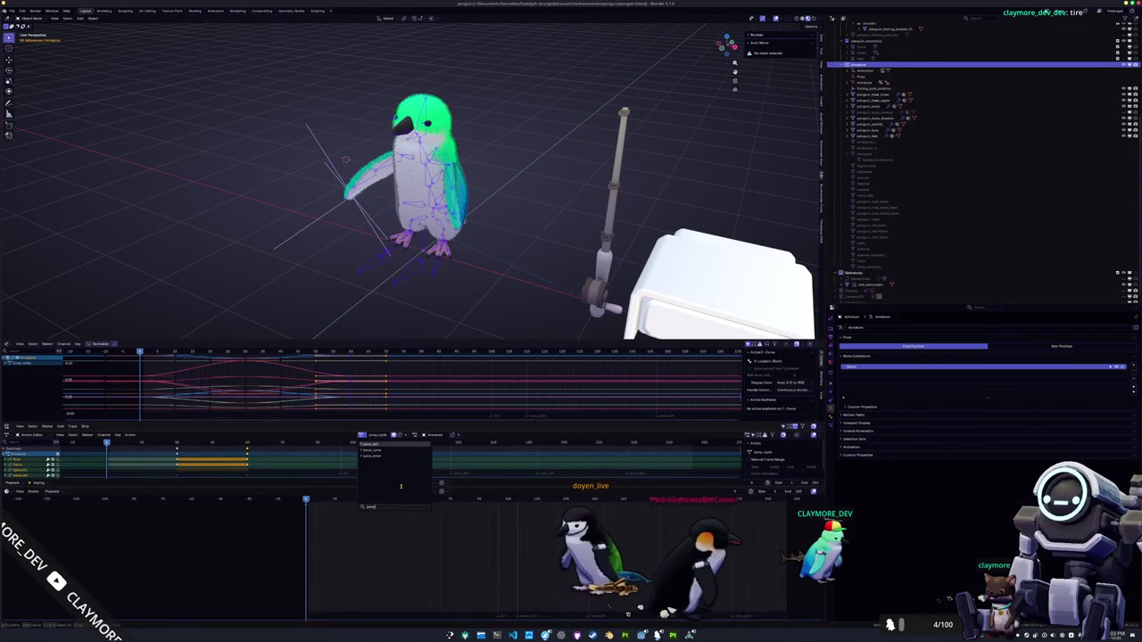
{"action": "key", "text": "Return"}
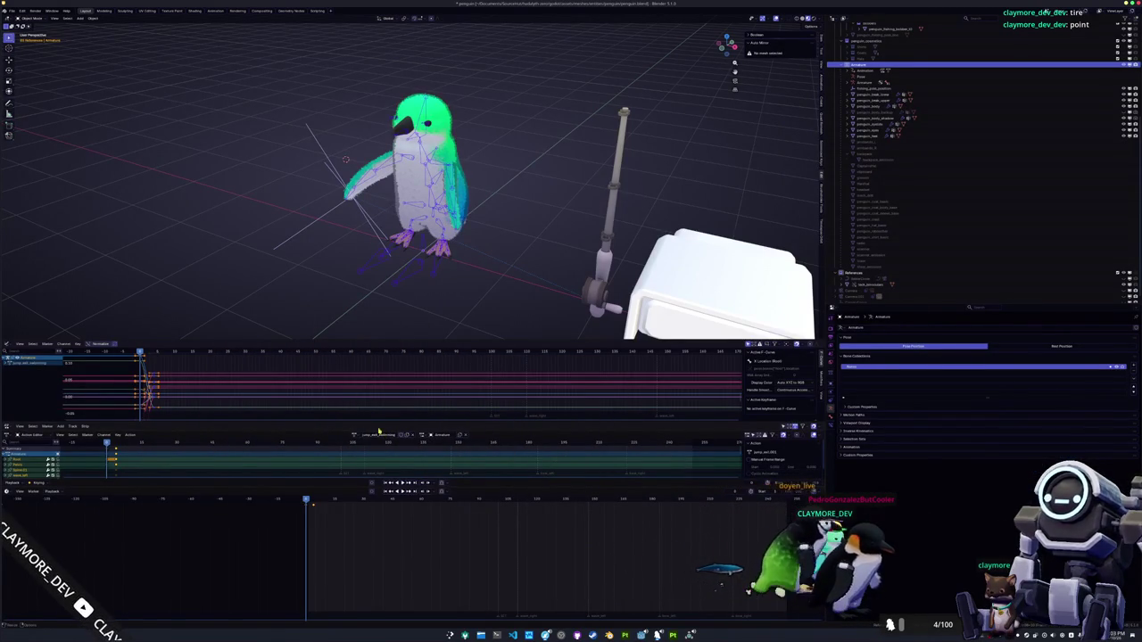
In Pose Mode, assign idle_swimming_cycle, select all keyframes and play the swim animation
{"action": "scroll", "coordinate": [474, 258], "scroll_direction": "up", "scroll_amount": 2}
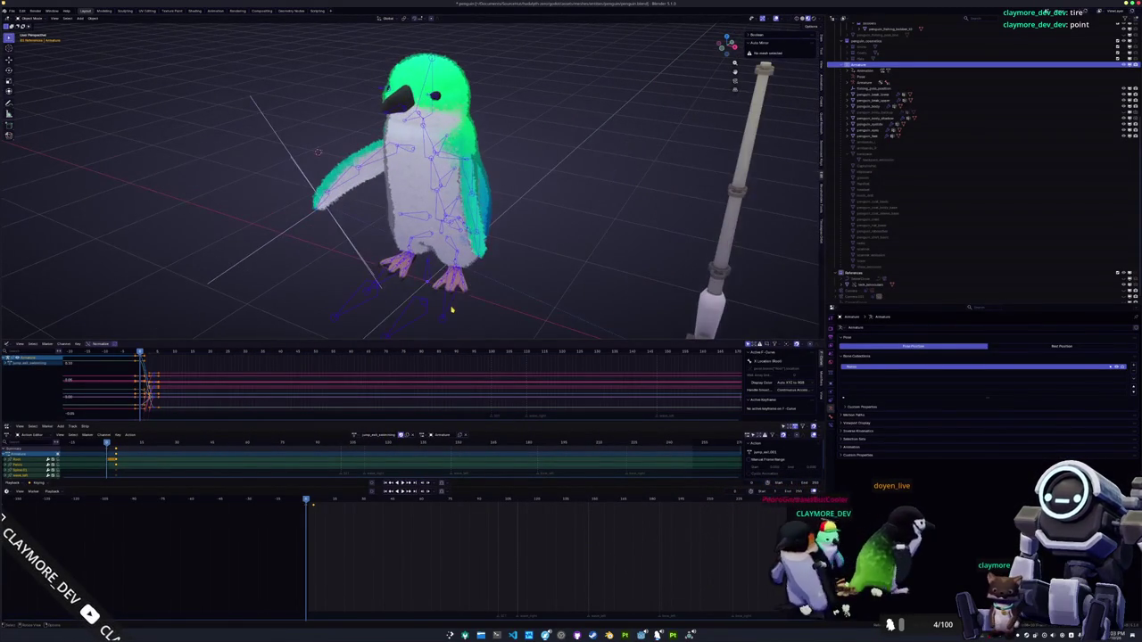
{"action": "key", "text": "ctrl+Tab"}
{"action": "scroll", "coordinate": [406, 335], "scroll_direction": "down", "scroll_amount": 2}
{"action": "left_click_drag", "start_coordinate": [315, 503], "coordinate": [313, 500]}
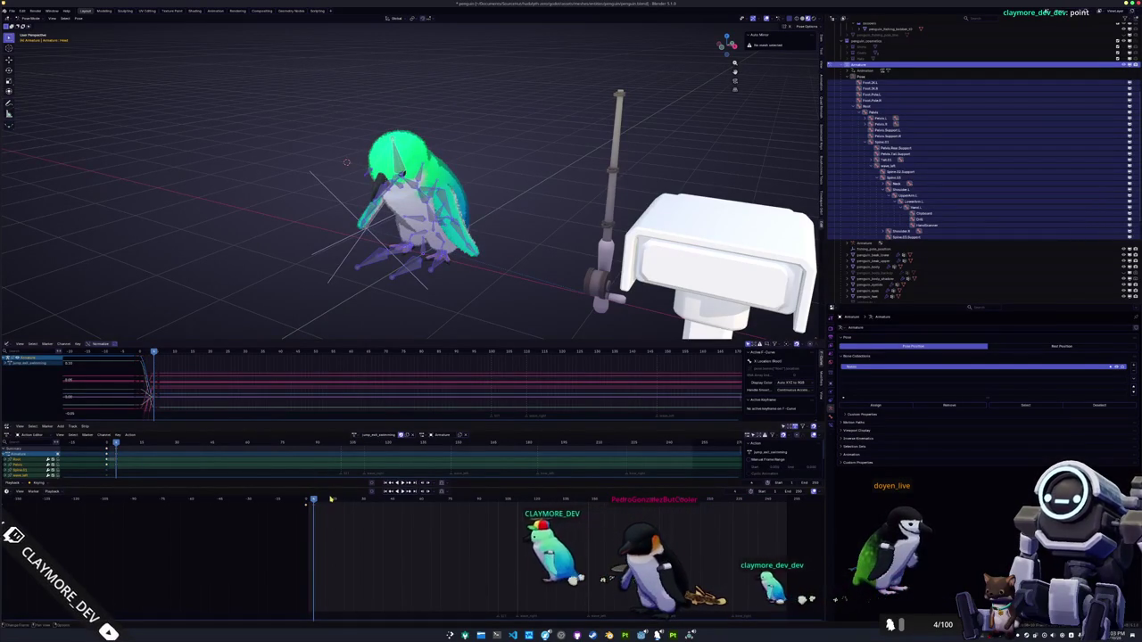
{"action": "left_click", "coordinate": [355, 434]}
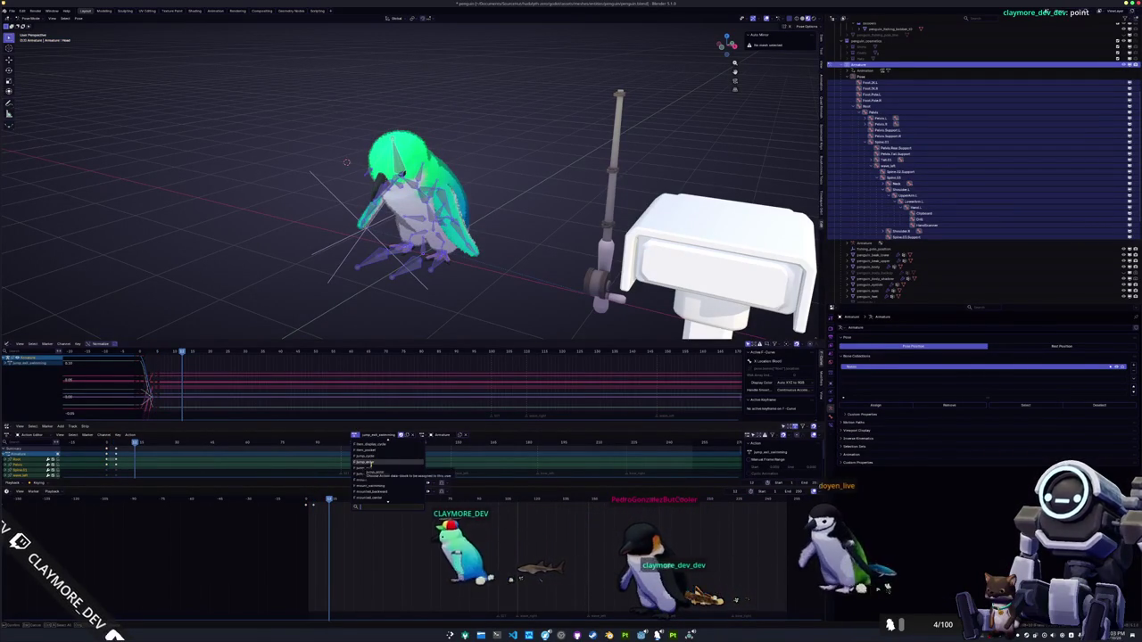
{"action": "left_click", "coordinate": [373, 462]}
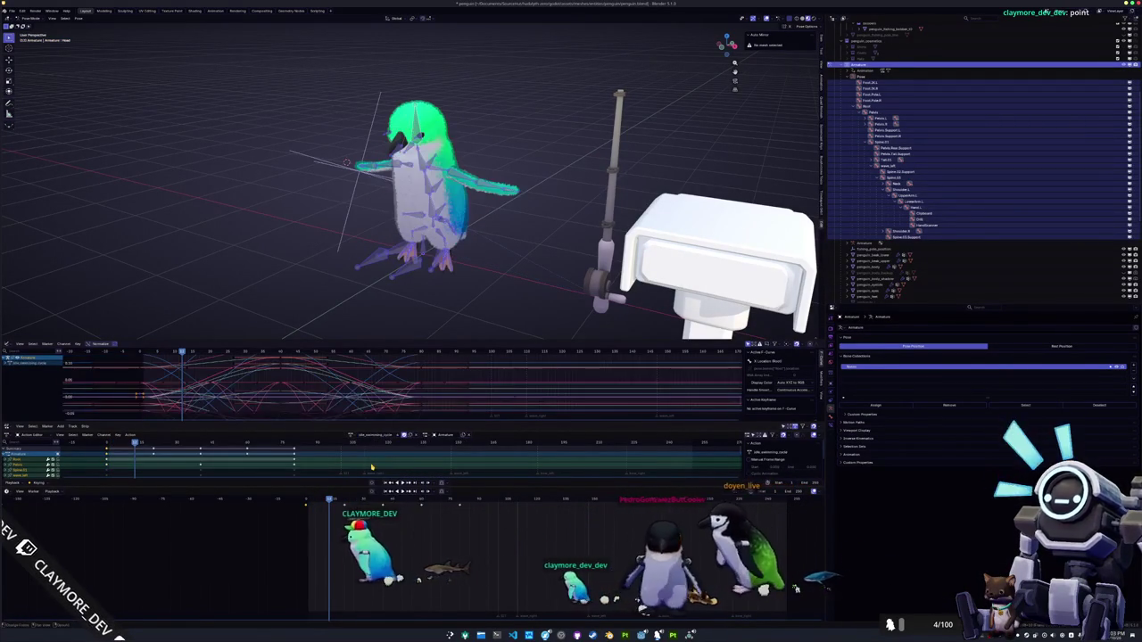
{"action": "key", "text": "a"}
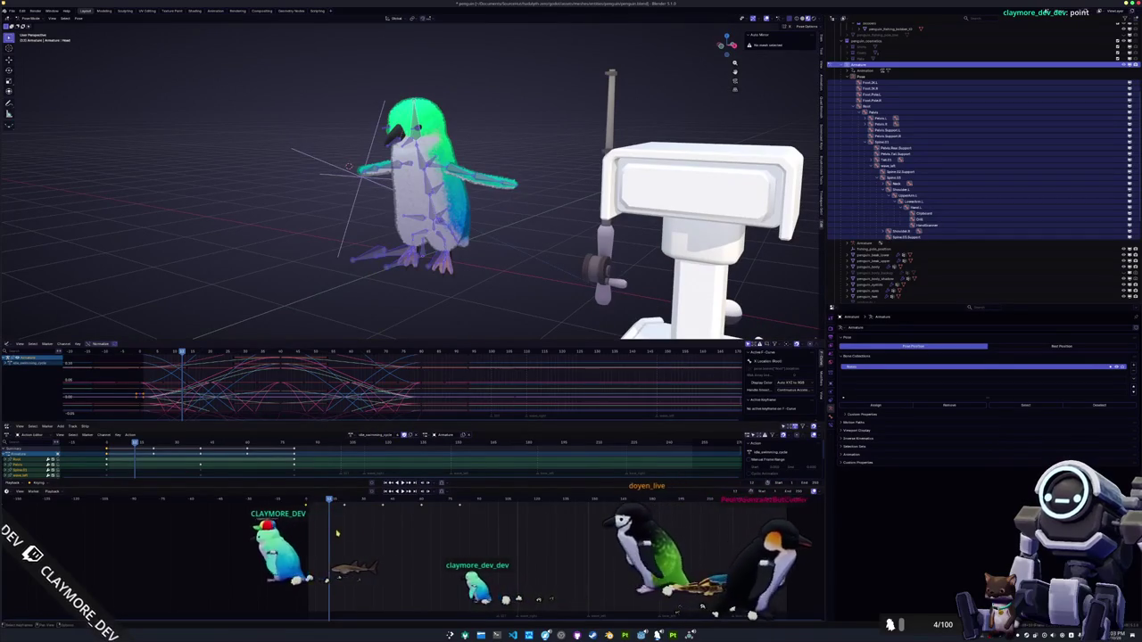
{"action": "key", "text": "space"}
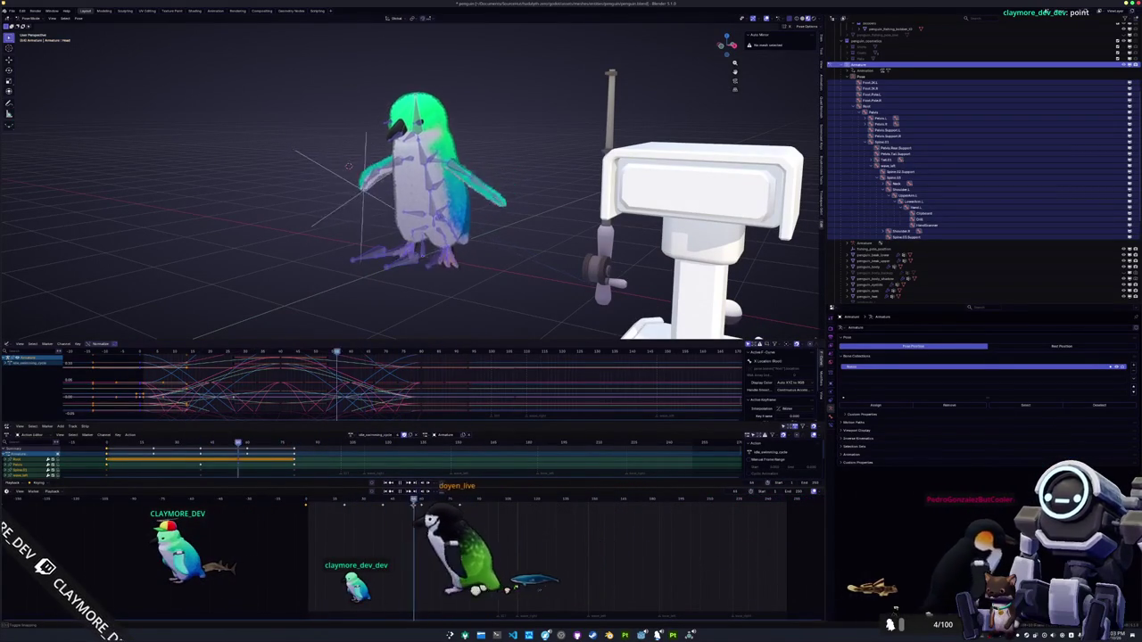
{"action": "mouse_move", "coordinate": [329, 504]}
{"action": "left_mouse_down"}
{"action": "mouse_move", "coordinate": [306, 505]}
{"action": "mouse_move", "coordinate": [318, 505]}
{"action": "left_mouse_up"}
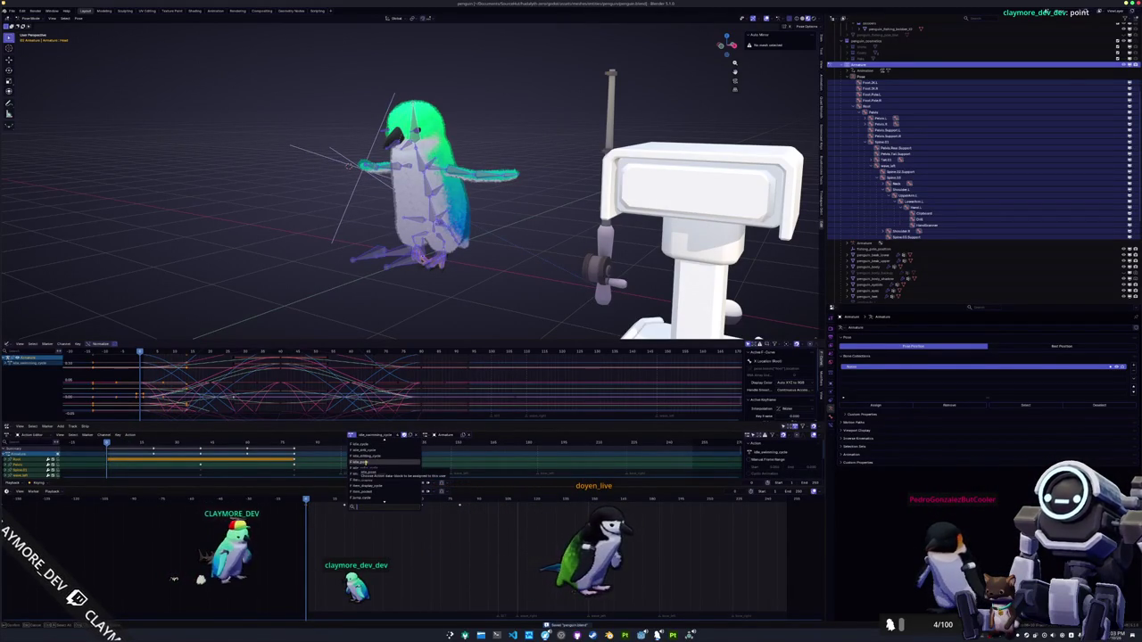
Assign the idle_pose action and return the armature to Object Mode
{"action": "left_click", "coordinate": [357, 462]}
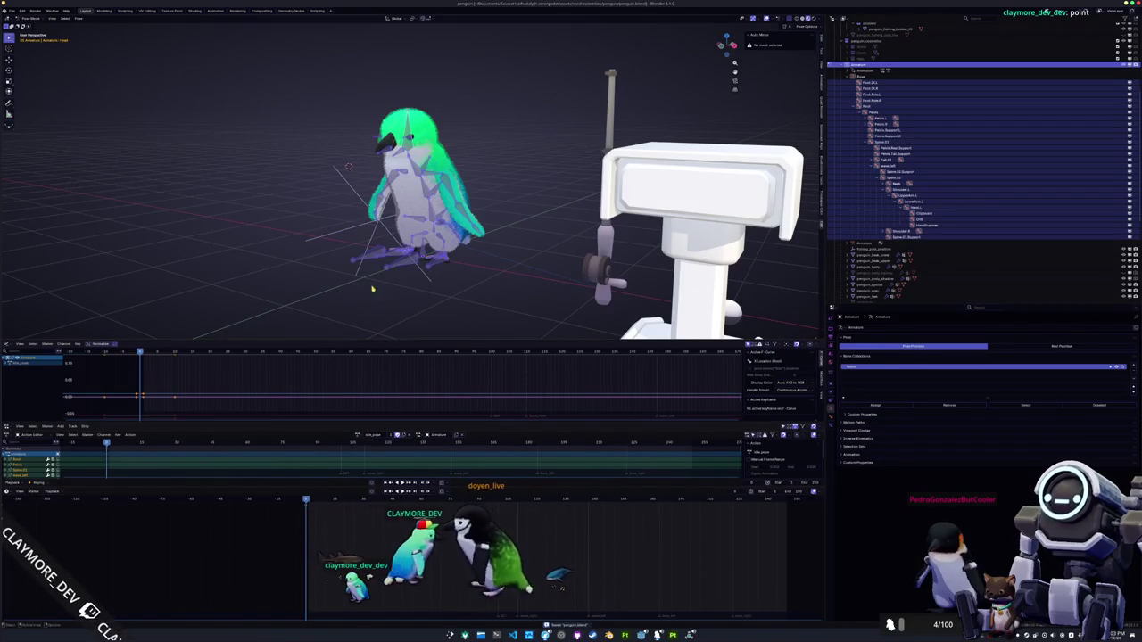
{"action": "key", "text": "KP_6"}
{"action": "key", "text": "ctrl+Tab"}
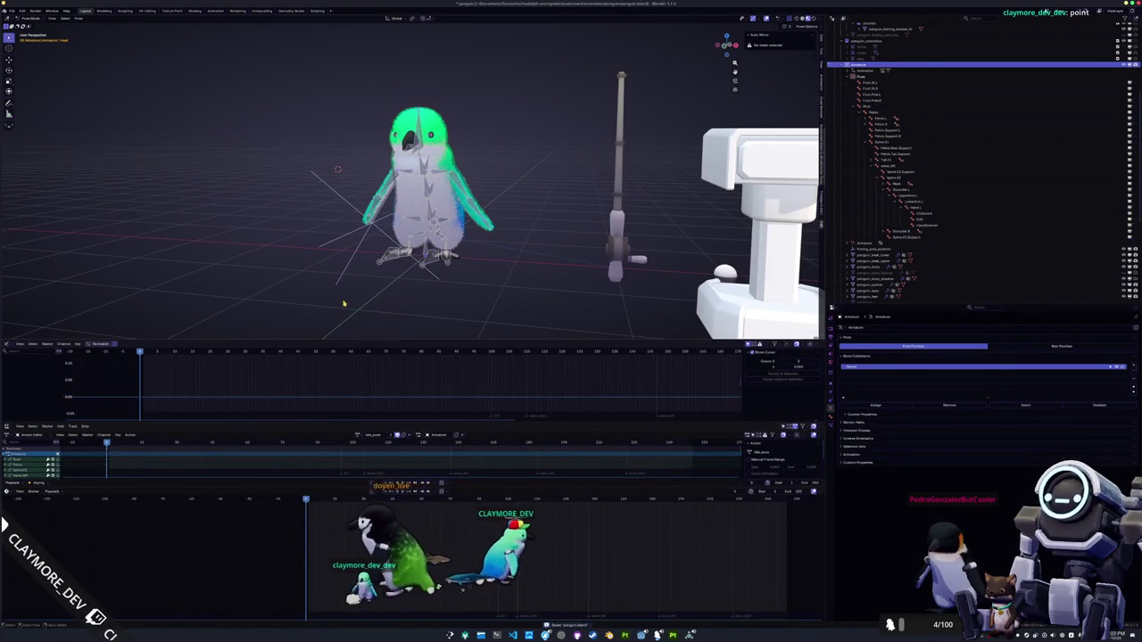
Add a Plain Axes empty at the origin, raise it along Z, and close the game test
{"action": "key", "text": "shift+a"}
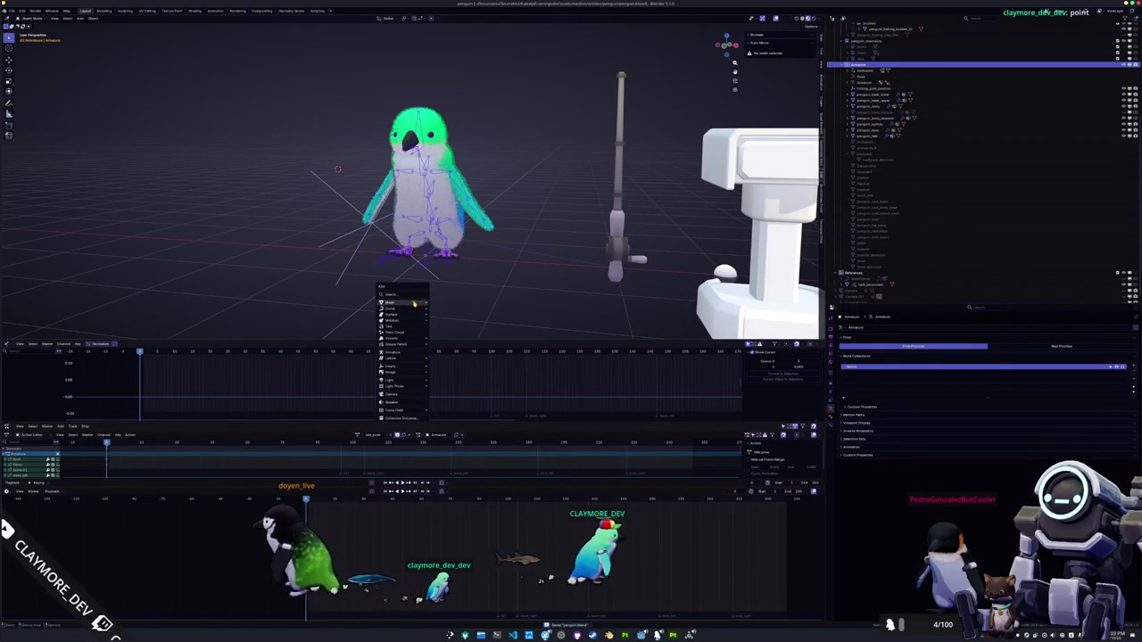
{"action": "mouse_move", "coordinate": [397, 366]}
{"action": "left_click", "coordinate": [453, 364]}
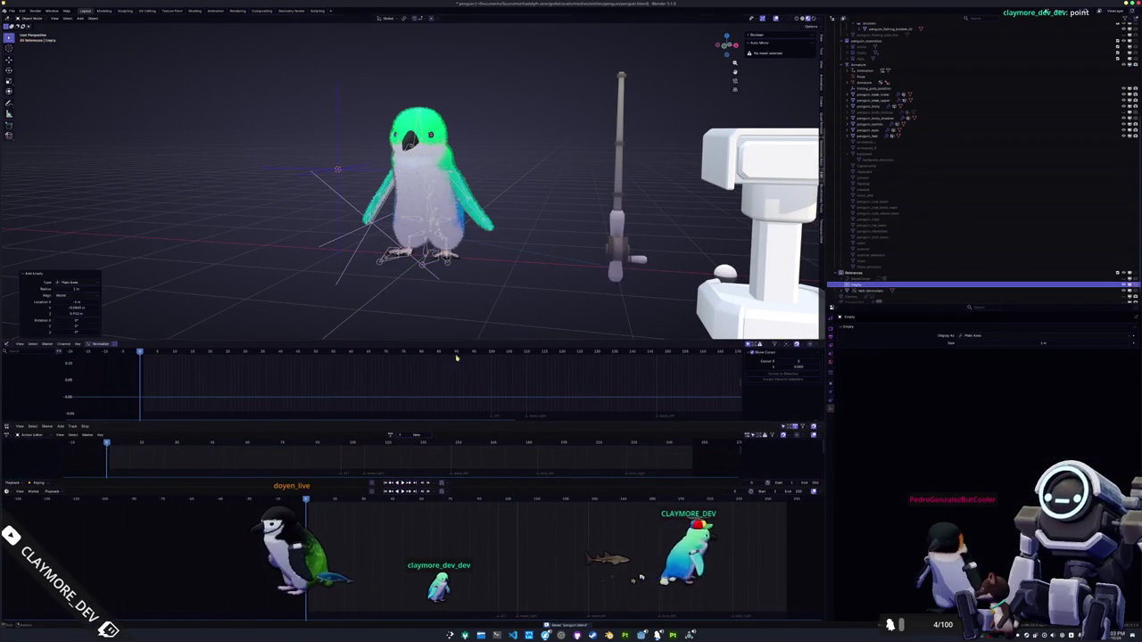
{"action": "key", "text": "alt+g"}
{"action": "key", "text": "g"}
{"action": "key", "text": "z"}
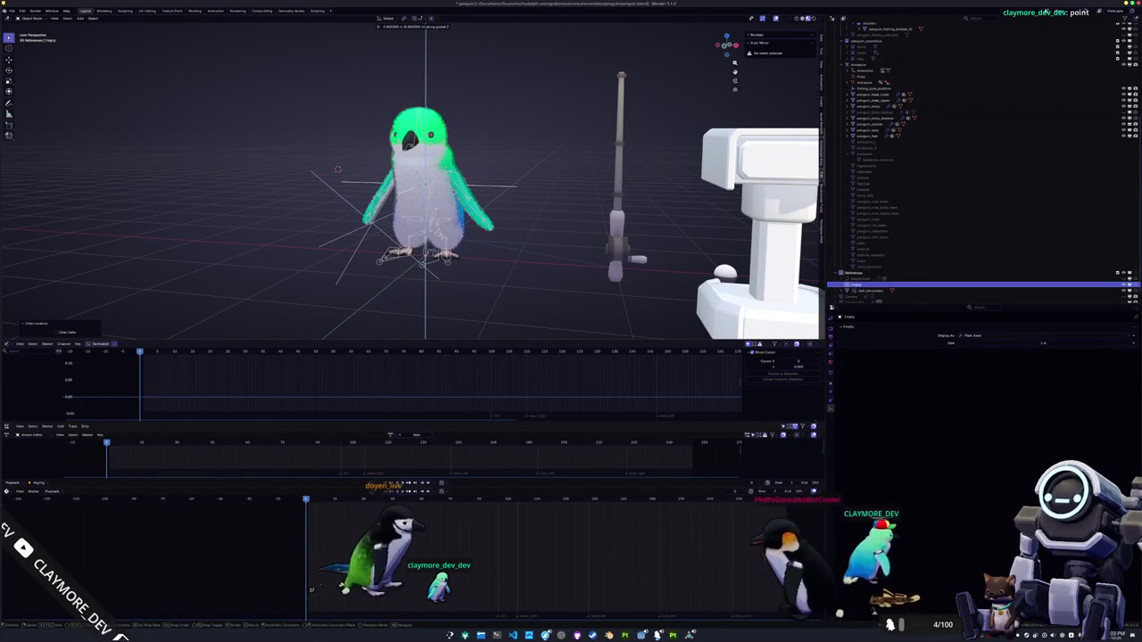
{"action": "key", "text": "Return"}
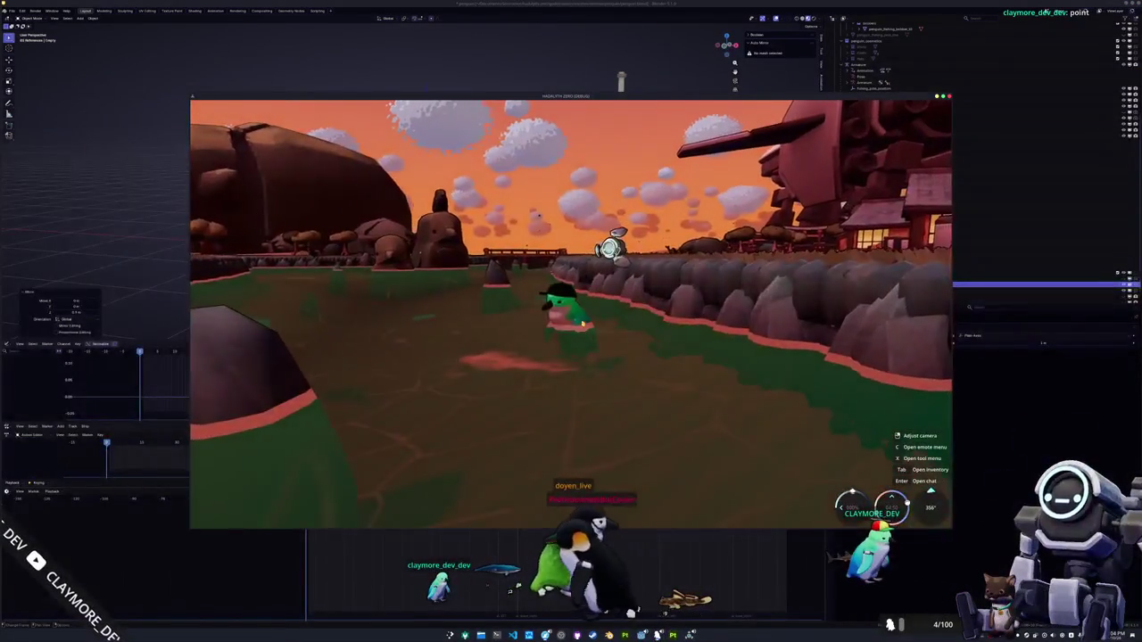
{"action": "key", "text": "alt+F4"}
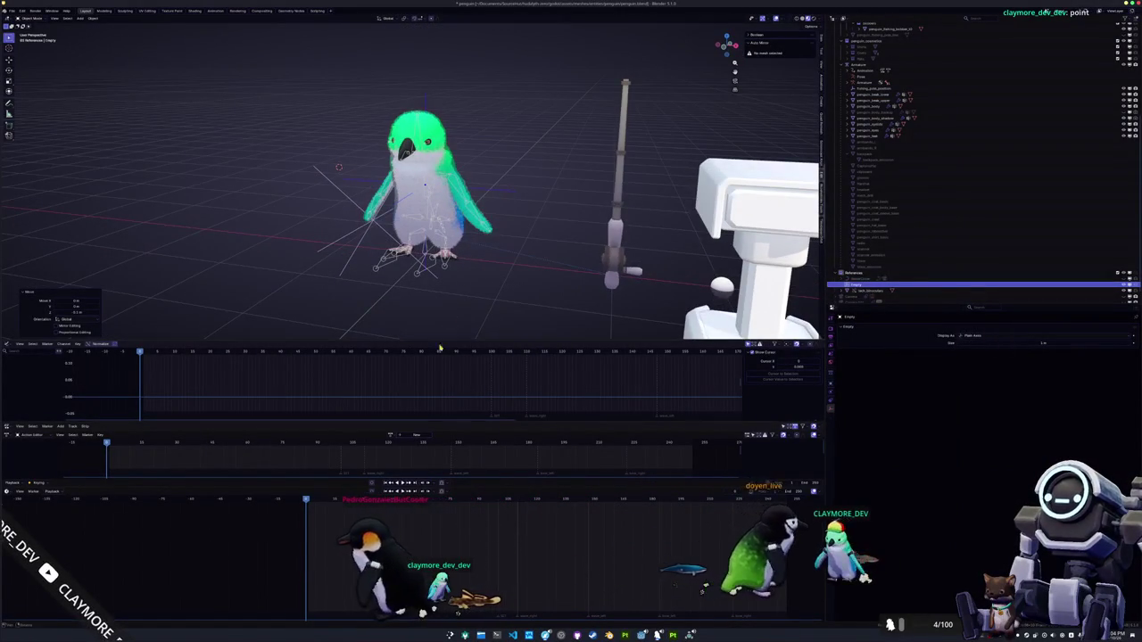
Assign idle_swimming_cycle to the penguin armature, searching 'swimming', and enter Pose Mode
{"action": "left_click", "coordinate": [416, 277]}
{"action": "left_click", "coordinate": [359, 434]}
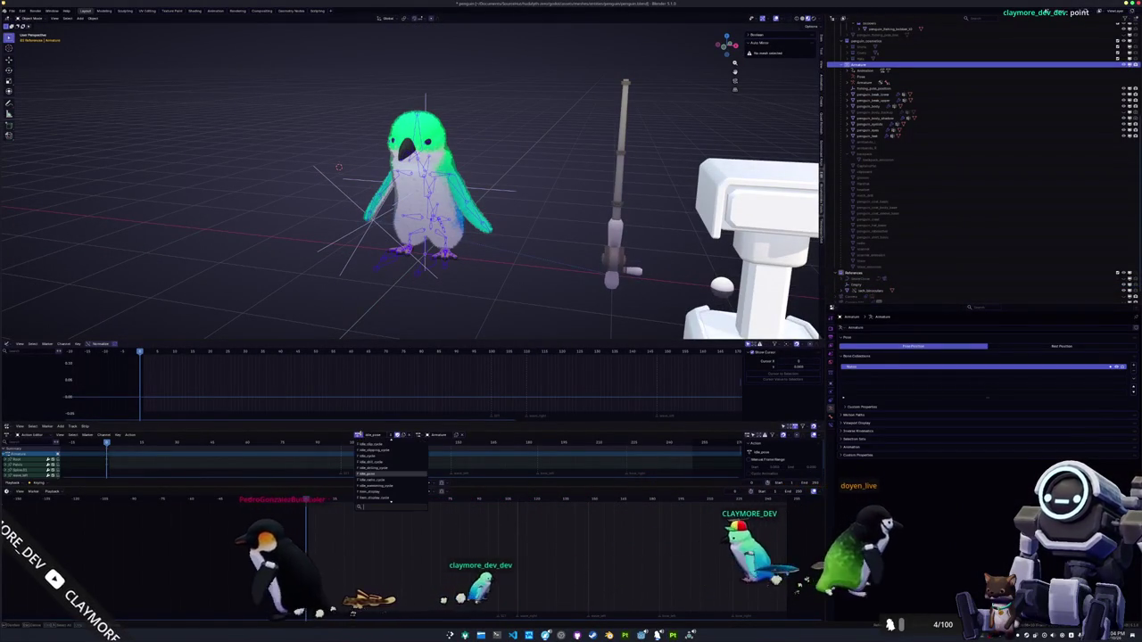
{"action": "type", "text": "swimming"}
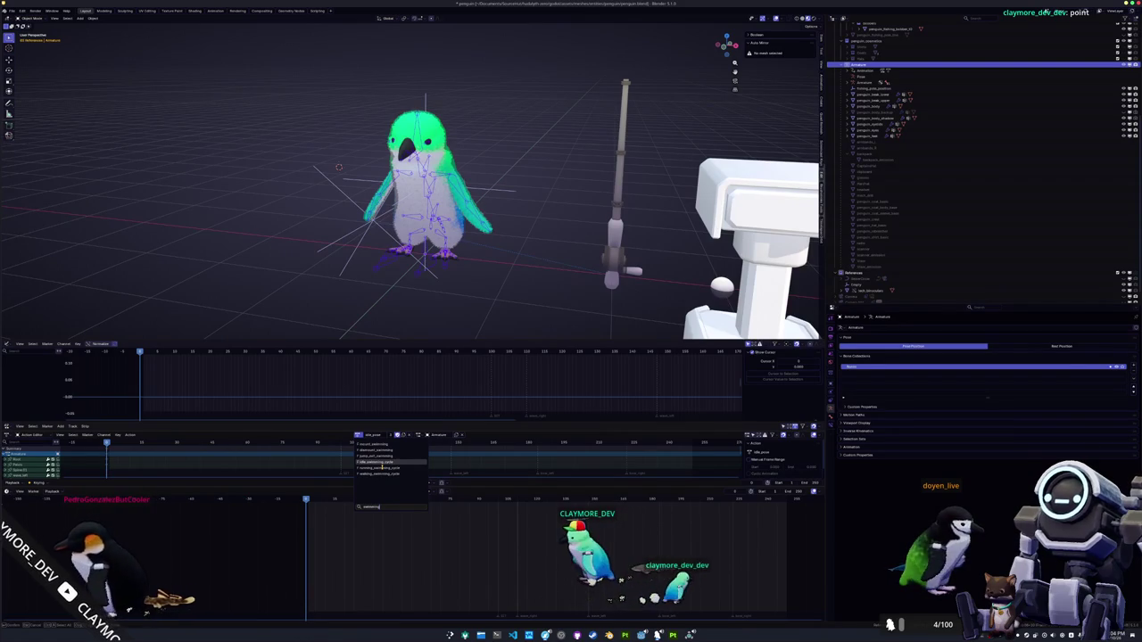
{"action": "left_click", "coordinate": [382, 463]}
{"action": "left_click_drag", "start_coordinate": [389, 266], "coordinate": [423, 198]}
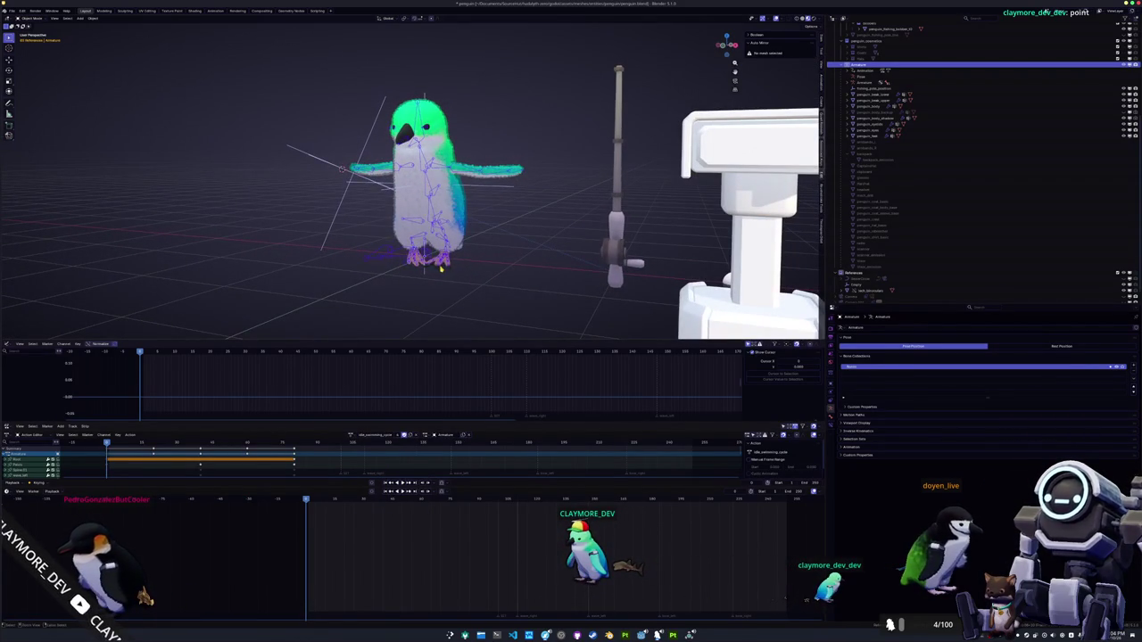
{"action": "key", "text": "ctrl+Tab"}
In front view, select all bones and move the whole rig along Z to a new height
{"action": "key", "text": "a"}
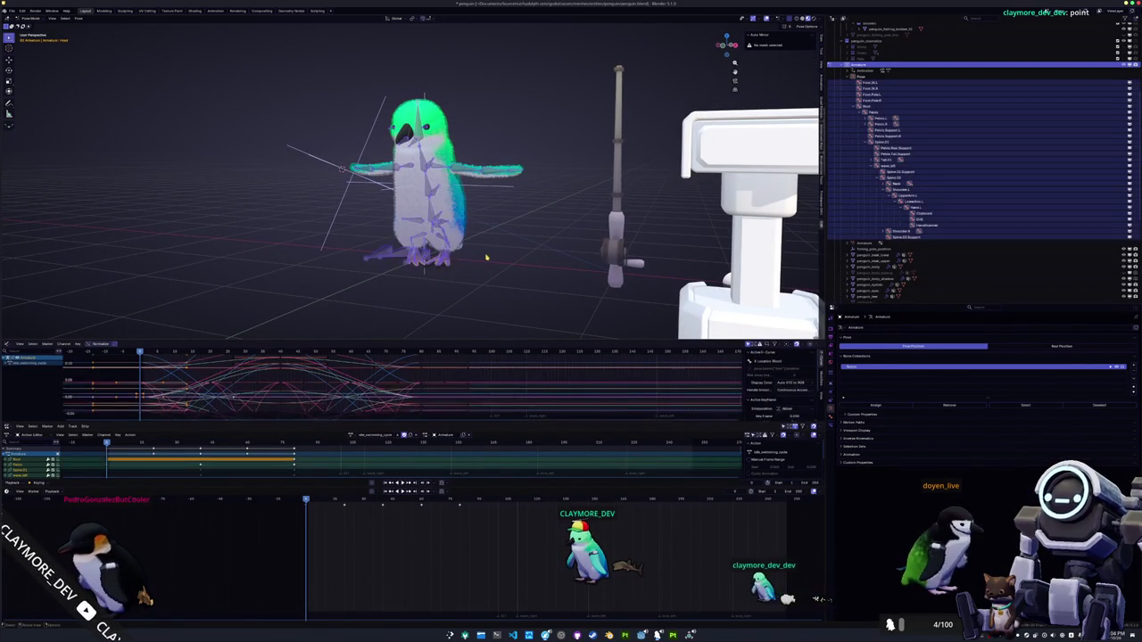
{"action": "key", "text": "KP_1"}
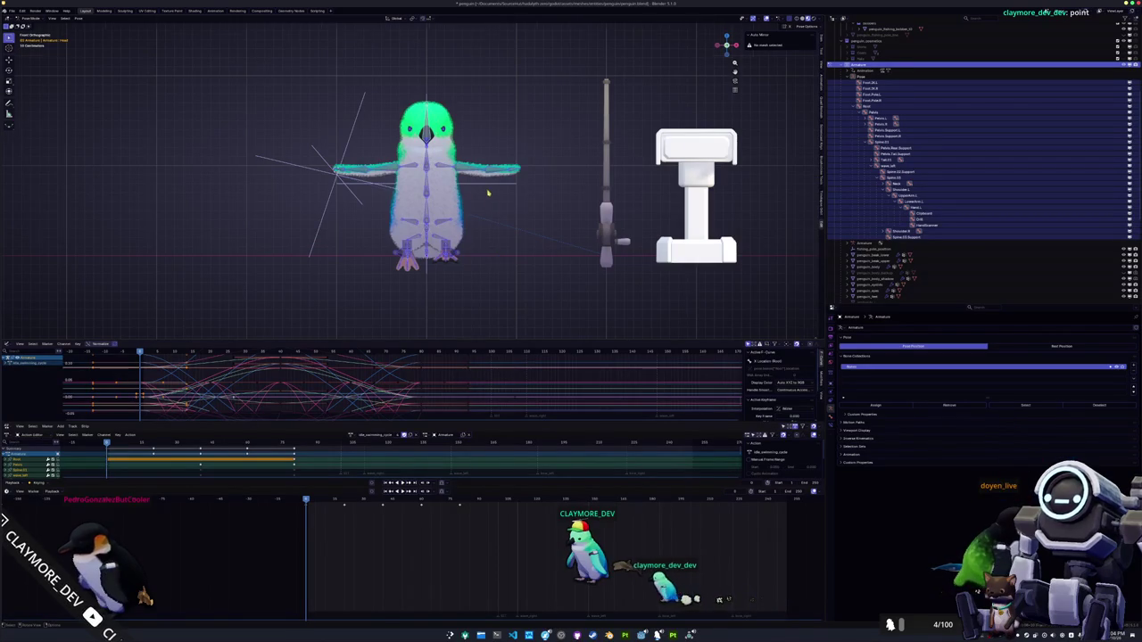
{"action": "scroll", "coordinate": [489, 199], "scroll_direction": "up", "scroll_amount": 2}
{"action": "key", "text": "g"}
{"action": "key", "text": "z"}
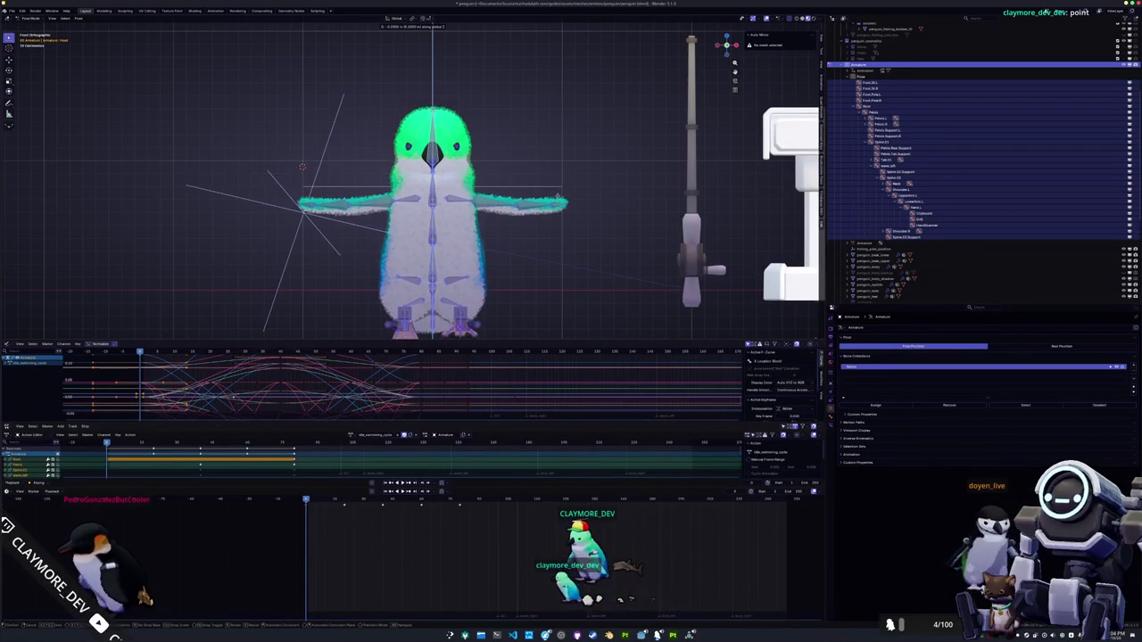
{"action": "left_click", "coordinate": [519, 113]}
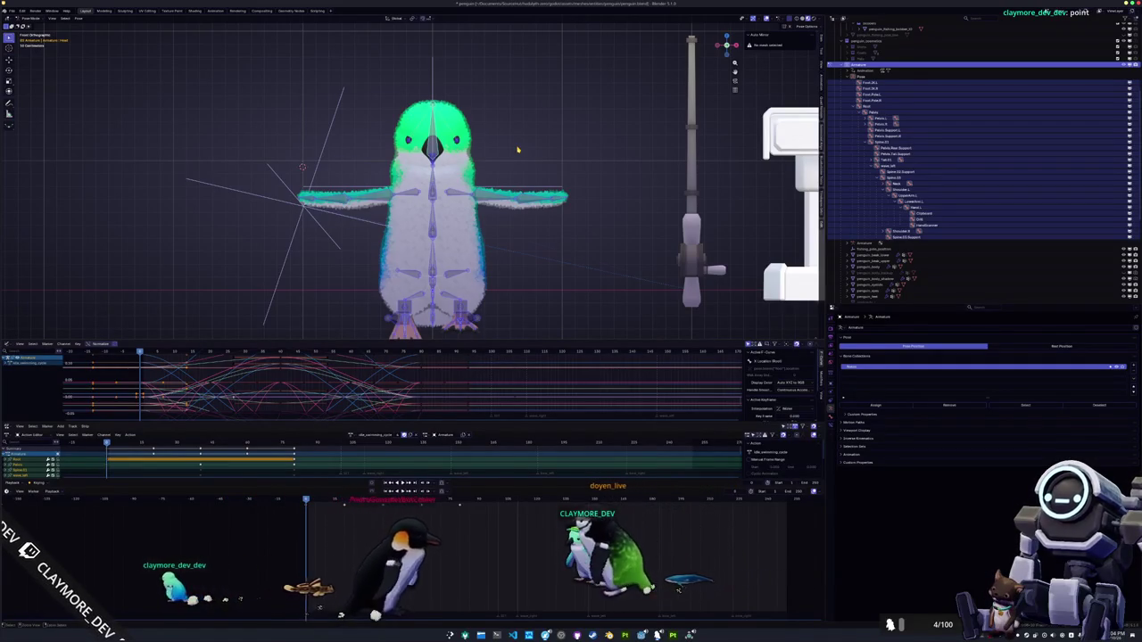
{"action": "key", "text": "ctrl+z"}
{"action": "key", "text": "g"}
{"action": "key", "text": "z"}
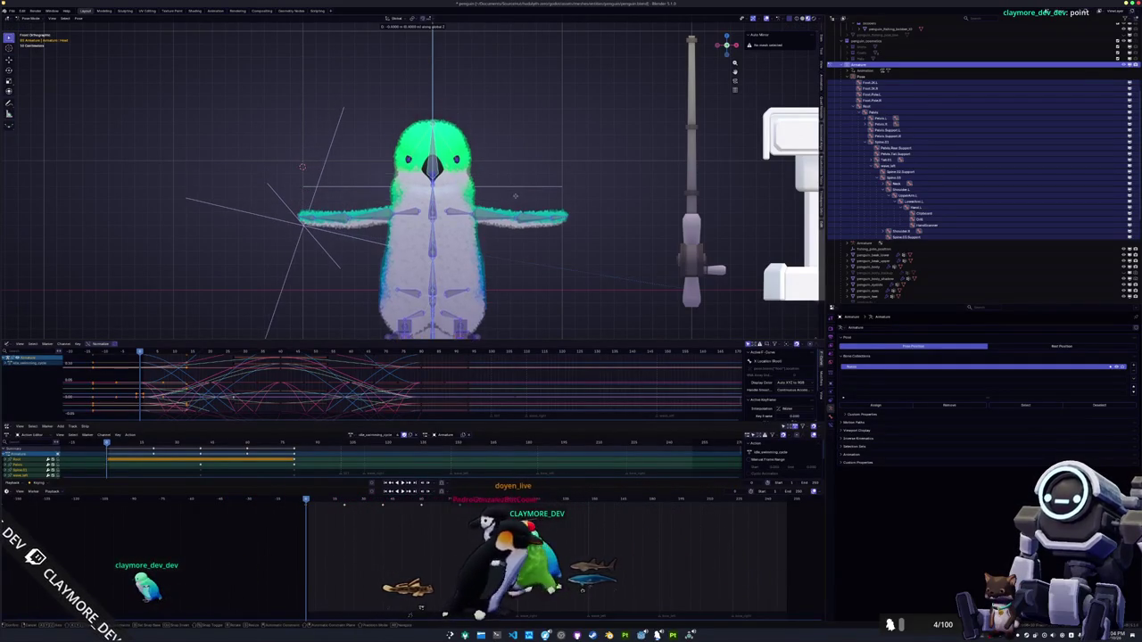
{"action": "left_click", "coordinate": [515, 186]}
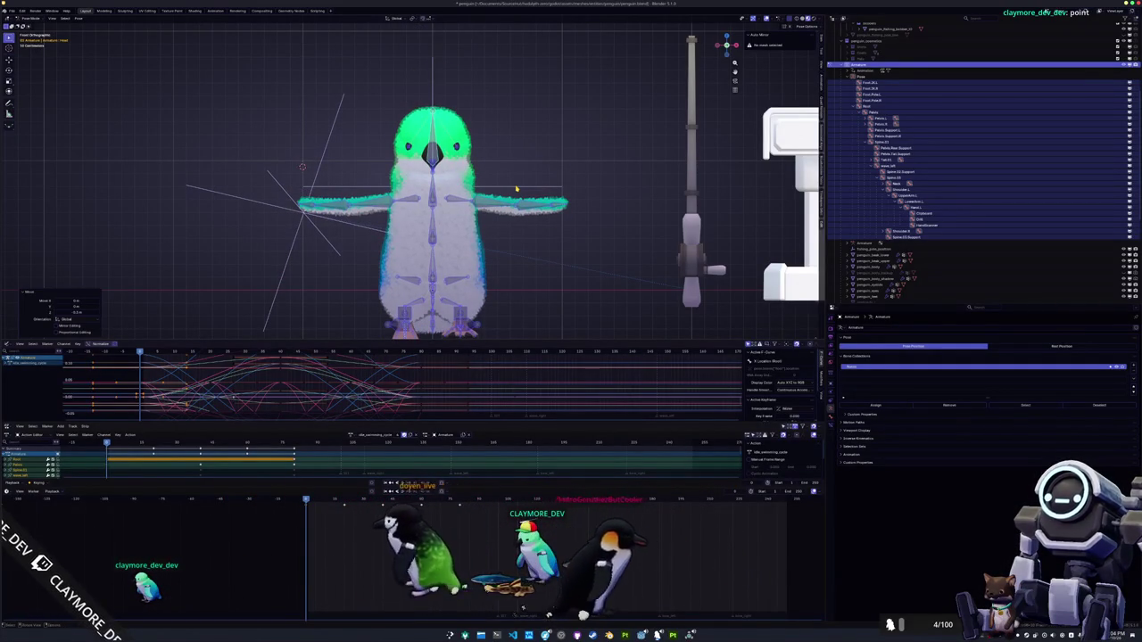
At the next keyframe, offset the penguin 0.125 on Z and replay from the first frame
{"action": "key", "text": "Up"}
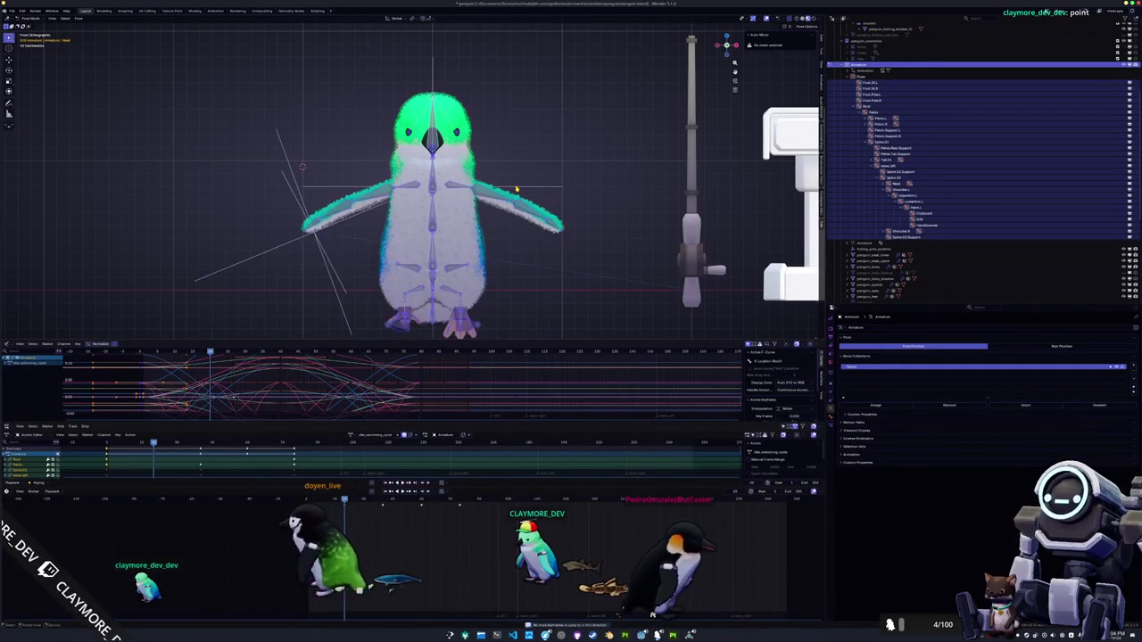
{"action": "key", "text": "space"}
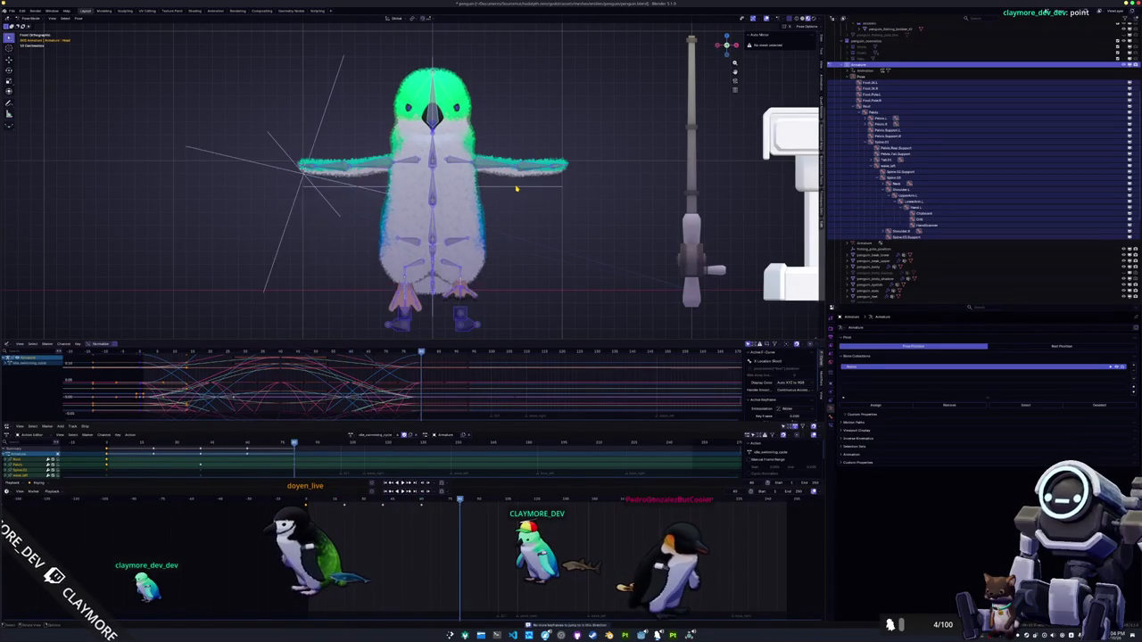
{"action": "key", "text": "Escape"}
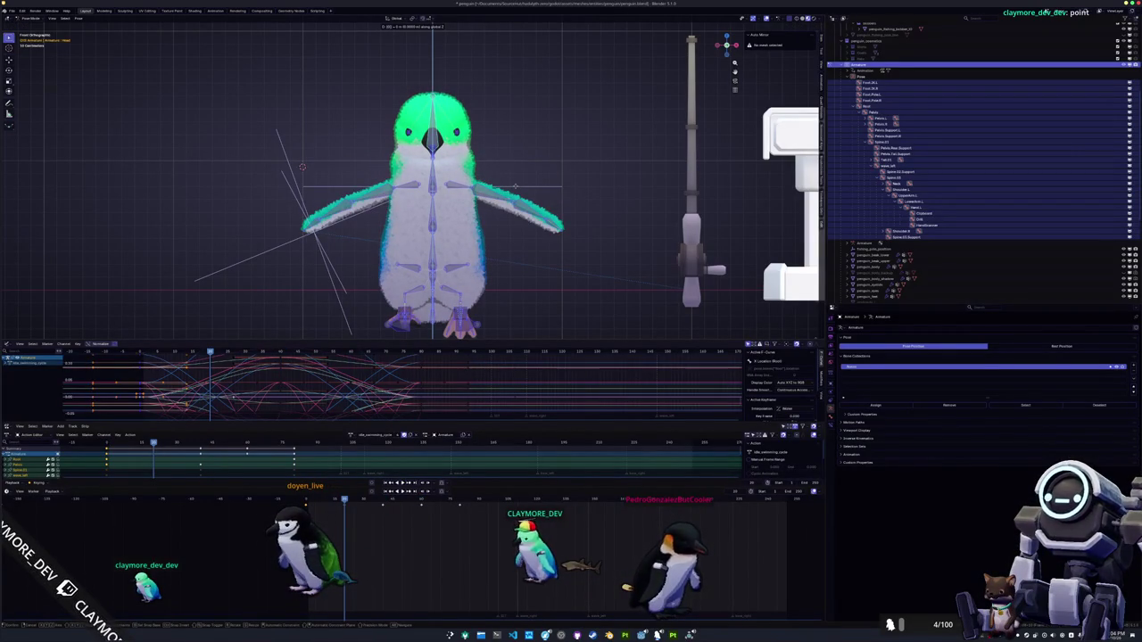
{"action": "type", "text": "3"}
{"action": "key", "text": "minus"}
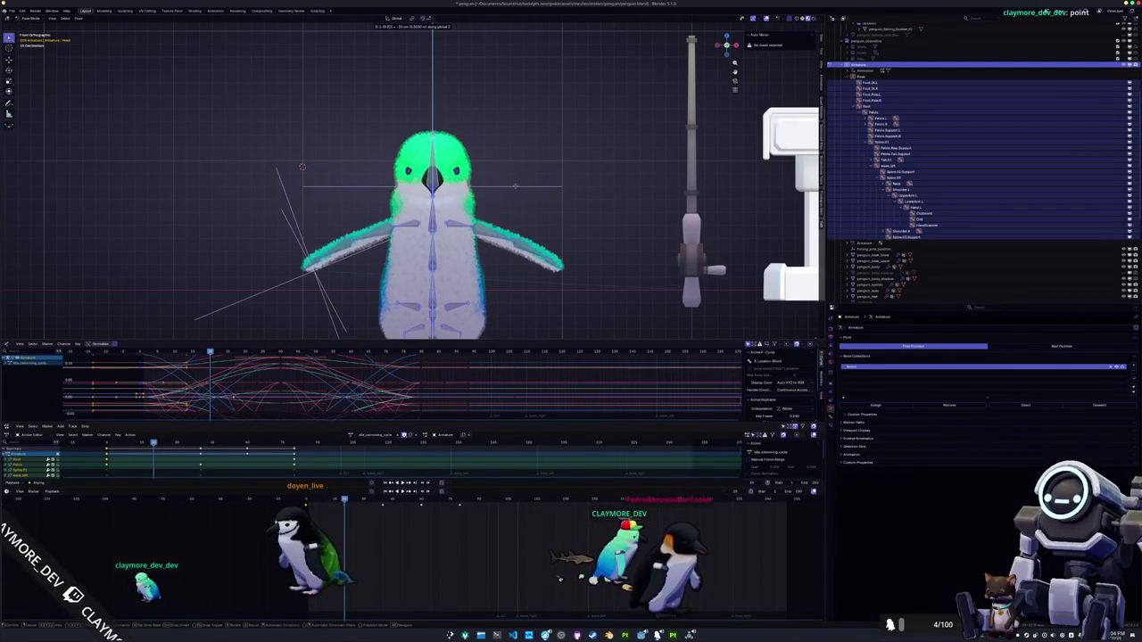
{"action": "key", "text": "BackSpace"}
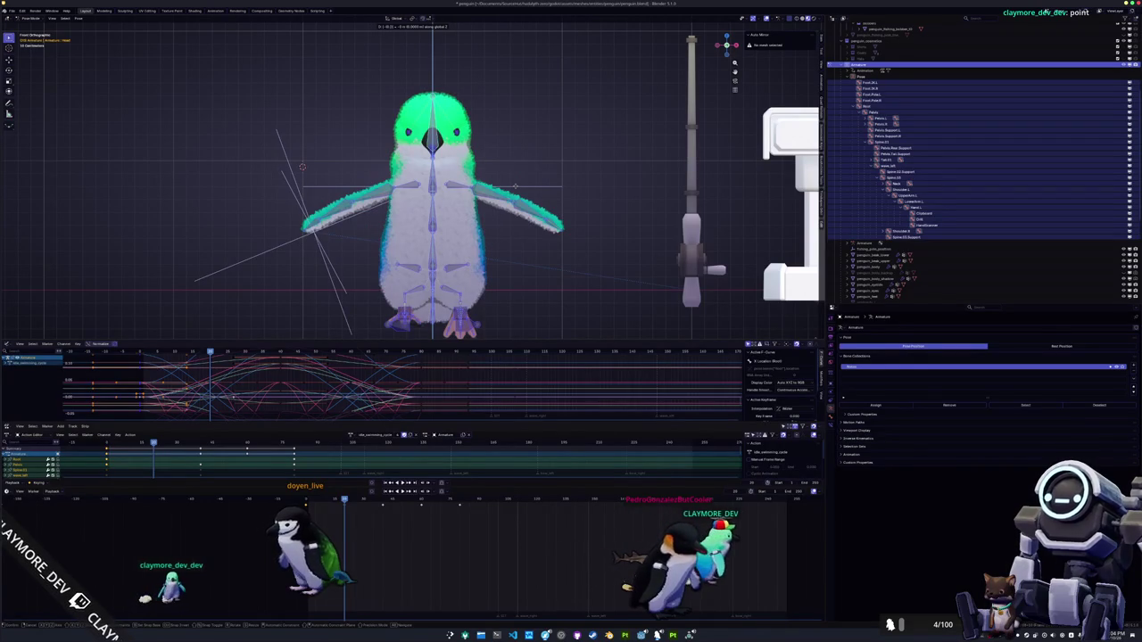
{"action": "type", "text": ".125"}
{"action": "key", "text": "Return"}
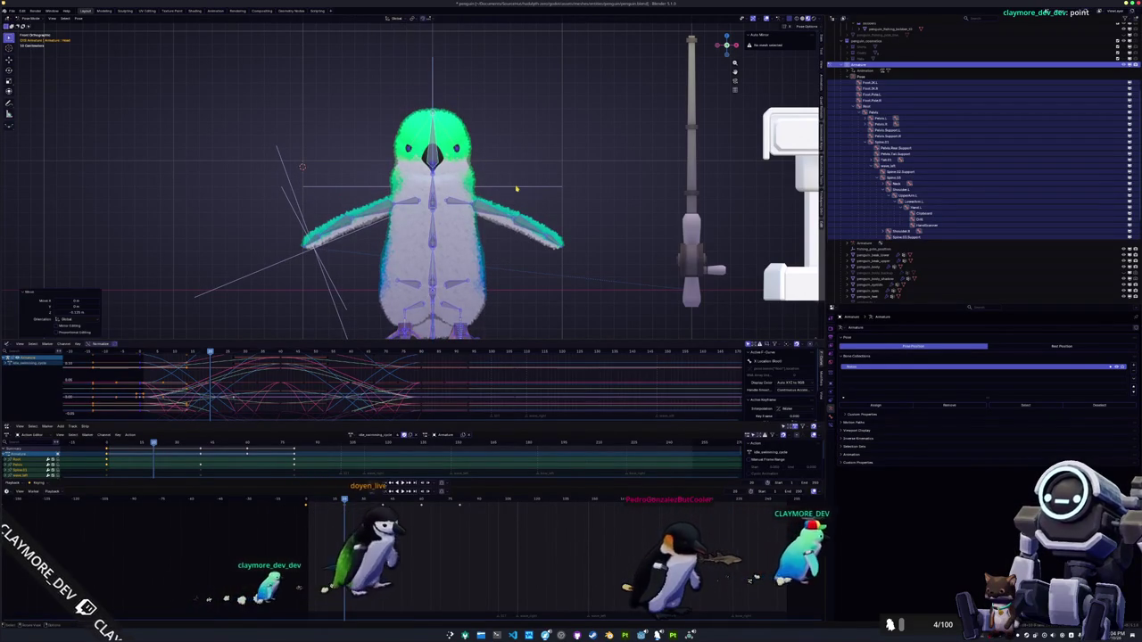
{"action": "key", "text": "shift+Left"}
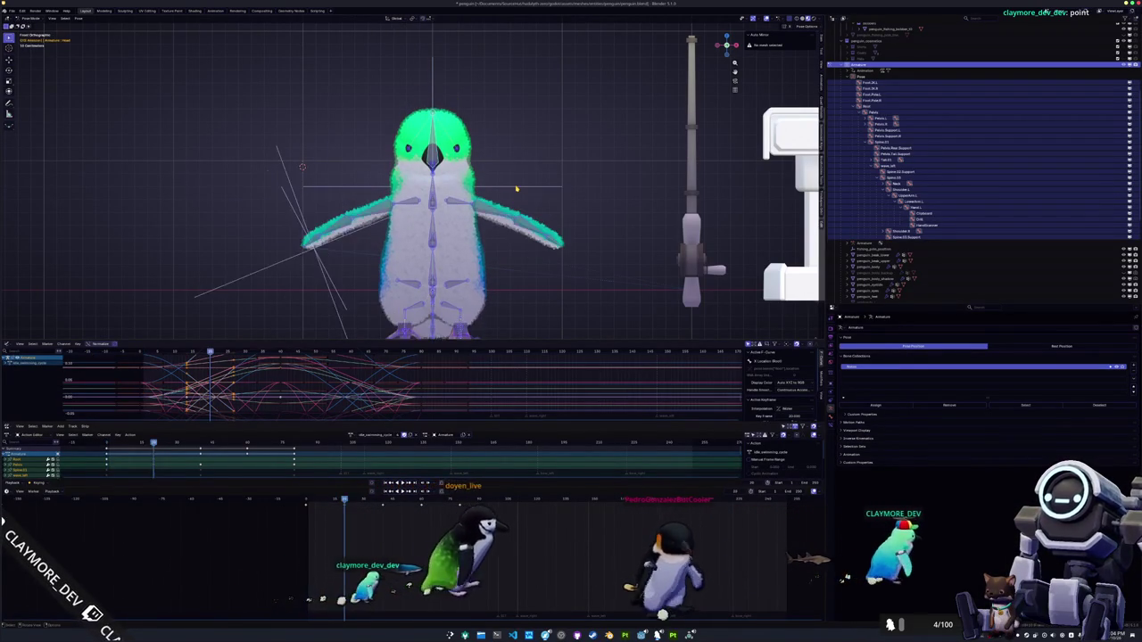
{"action": "key", "text": "space"}
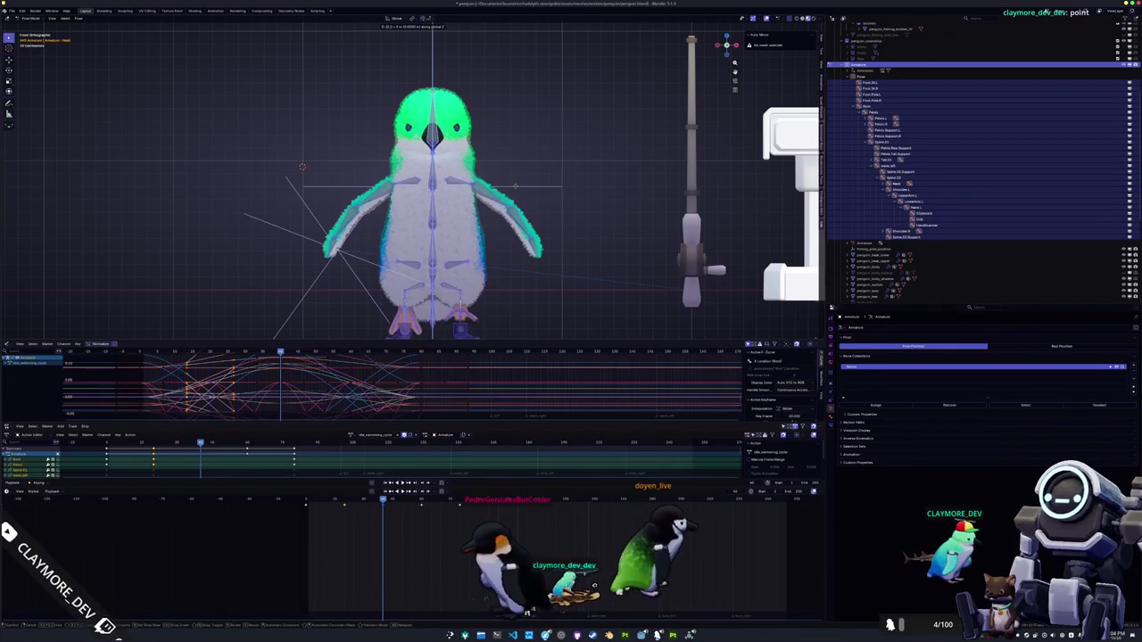
Lower the penguin by 0.125, raise it by 0.125, and keyframe the raised pose
{"action": "type", "text": "-.125"}
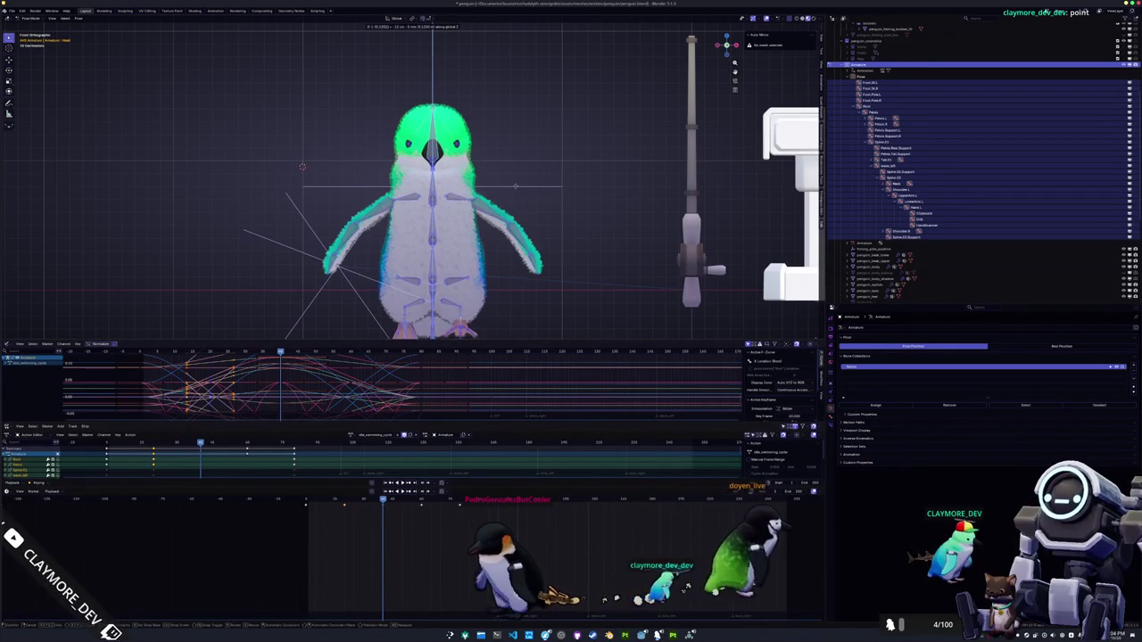
{"action": "key", "text": "Return"}
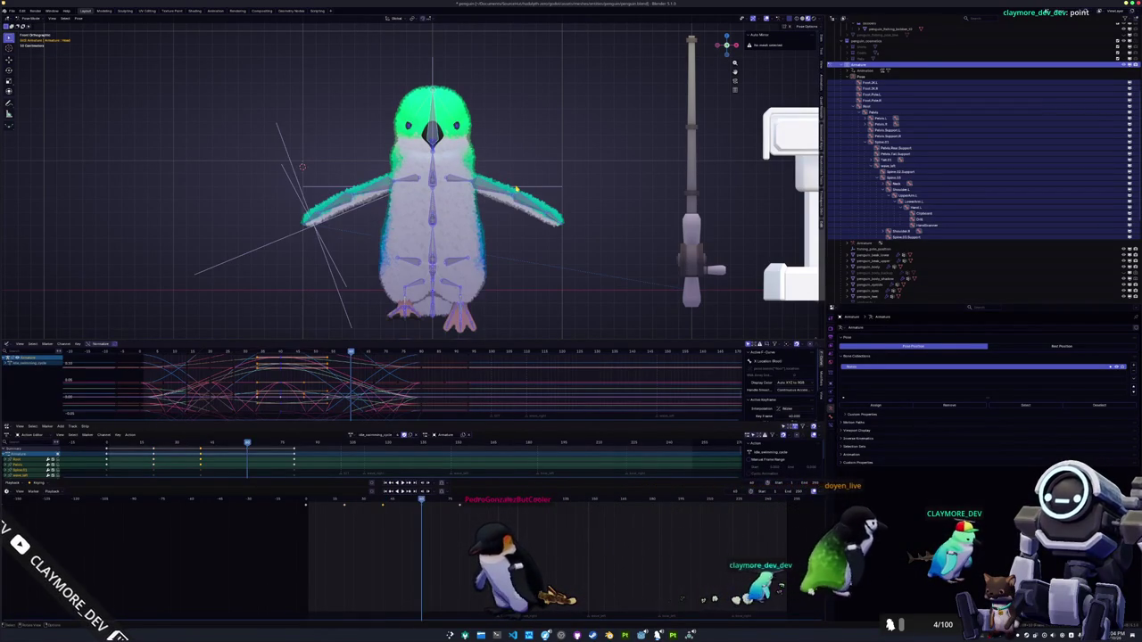
{"action": "type", "text": "gz"}
{"action": "type", "text": ".125"}
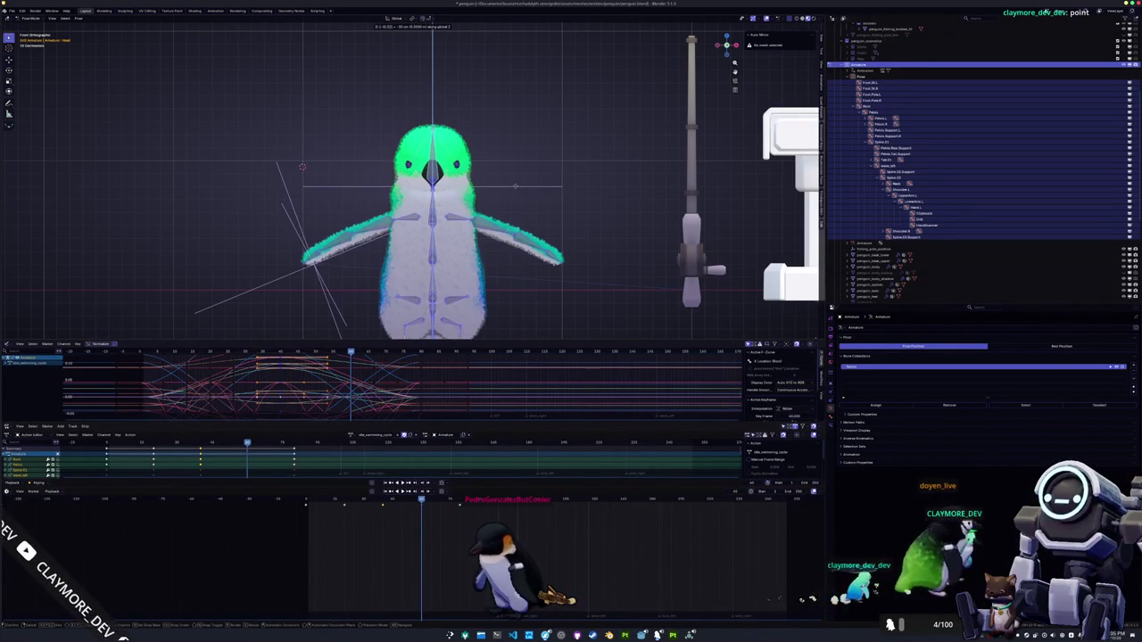
{"action": "key", "text": "Return"}
{"action": "key", "text": "ctrl+z"}
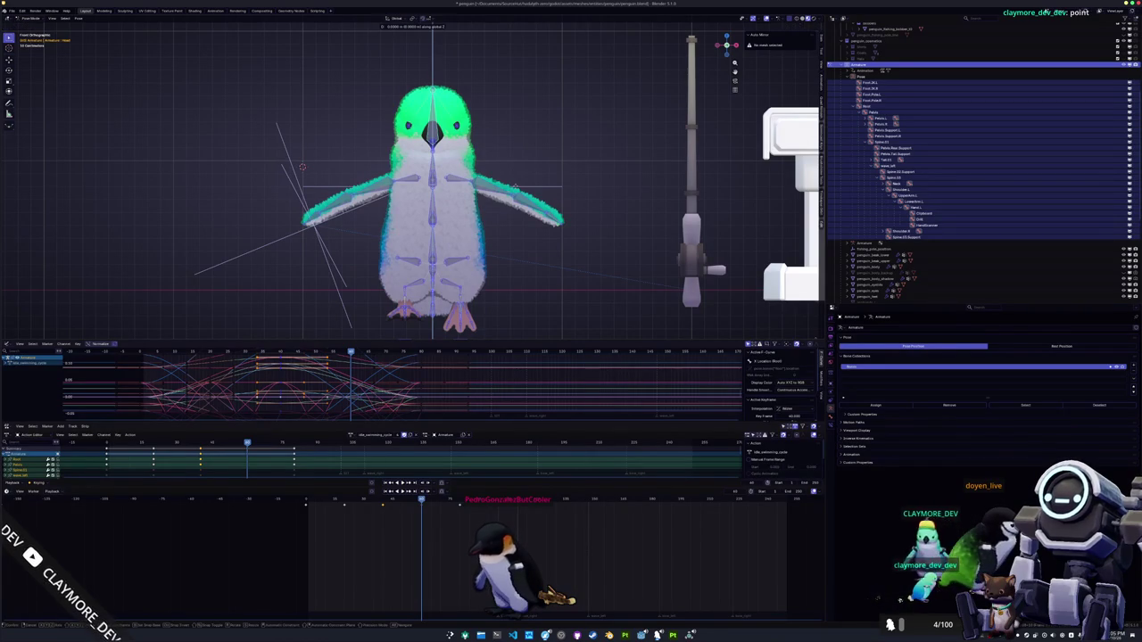
{"action": "type", "text": ".125"}
{"action": "key", "text": "Return"}
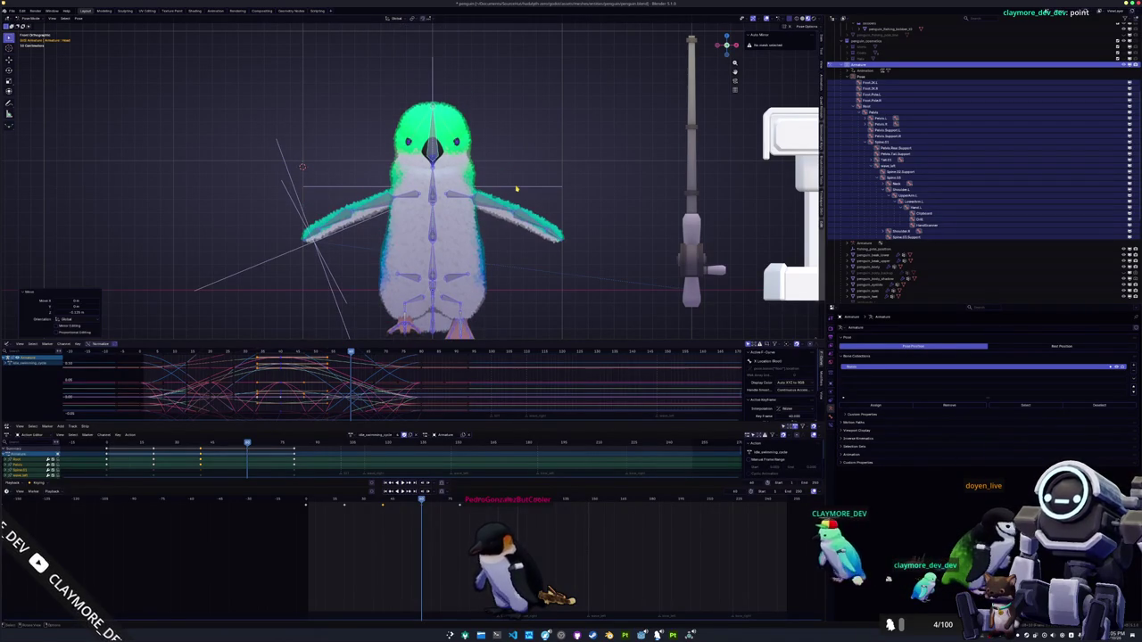
{"action": "key", "text": "i"}
At the next keyframe, move the rig -0.05 on Z, keyframe it, and play the cycle
{"action": "key", "text": "Up"}
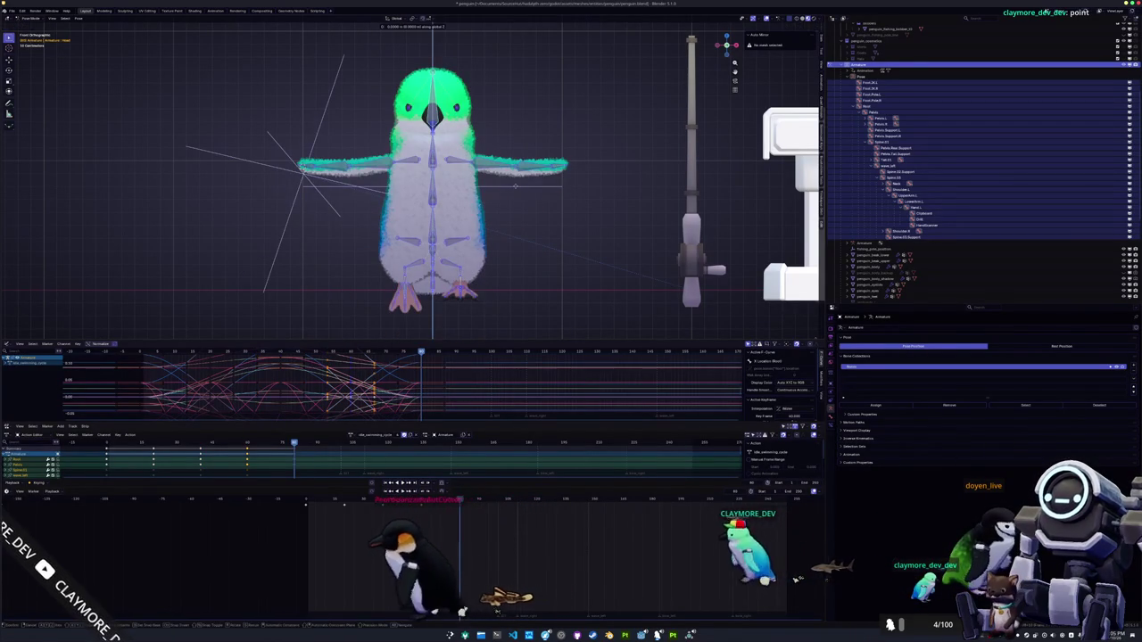
{"action": "type", "text": "gz-.05"}
{"action": "key", "text": "Return"}
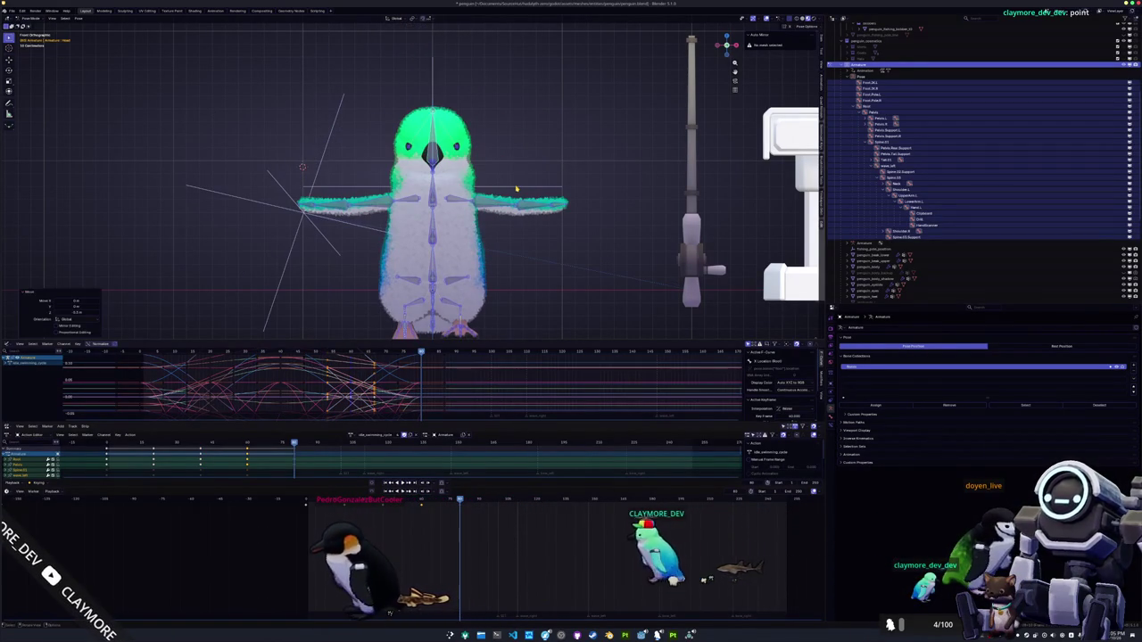
{"action": "key", "text": "i"}
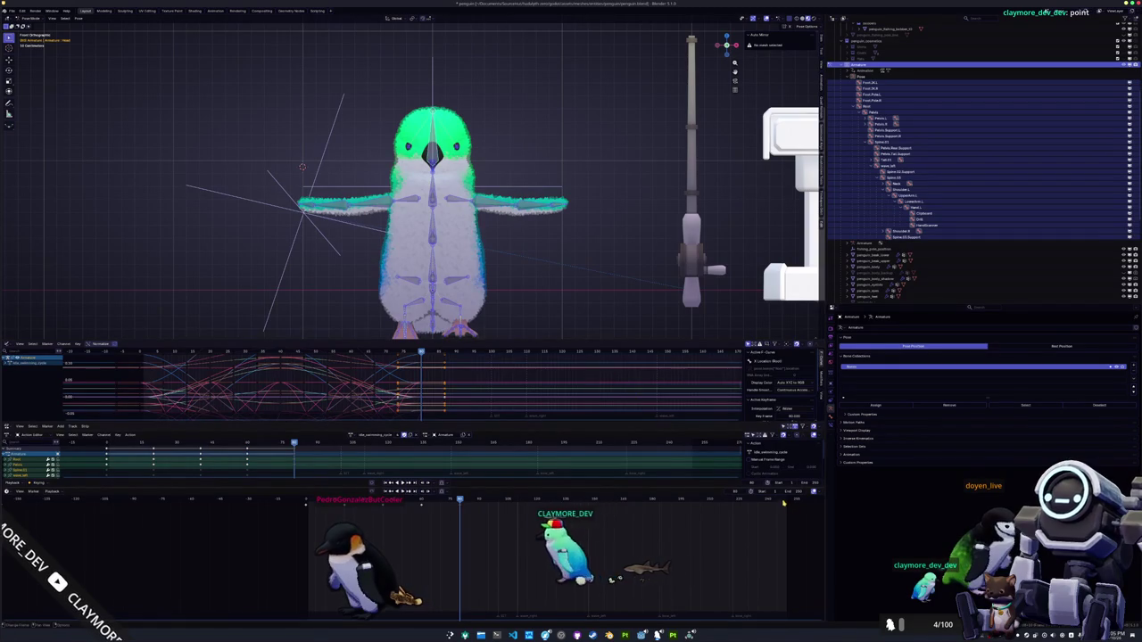
{"action": "key", "text": "space"}
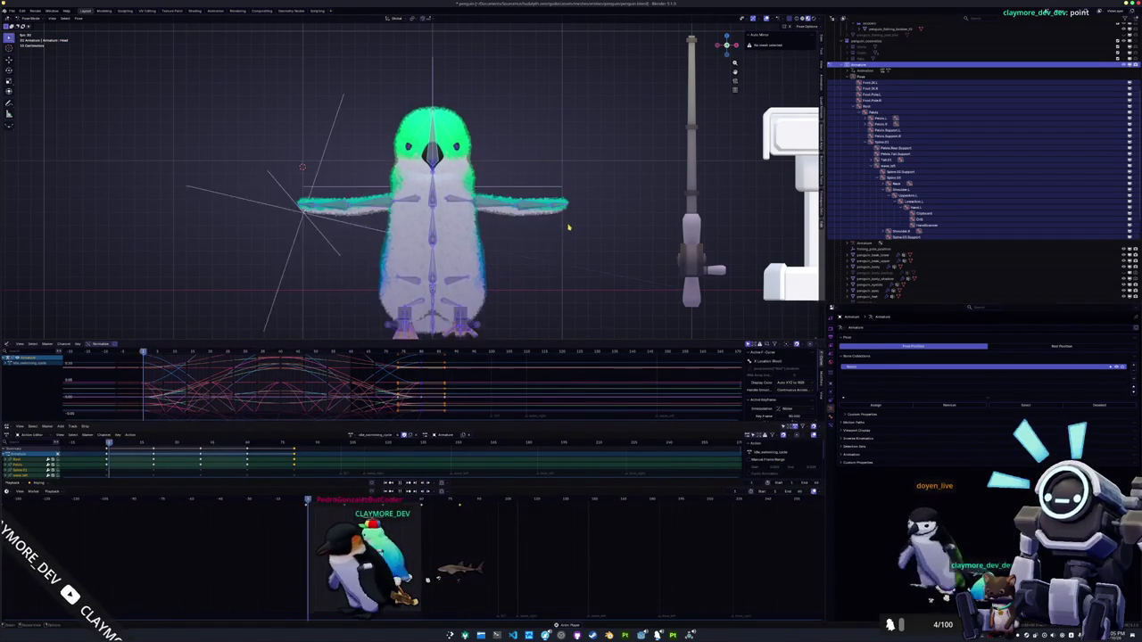
Review playback around frame 80 and paste the selected keyframes later in the cycle
{"action": "key", "text": "space"}
{"action": "key", "text": "space"}
{"action": "left_click", "coordinate": [464, 500]}
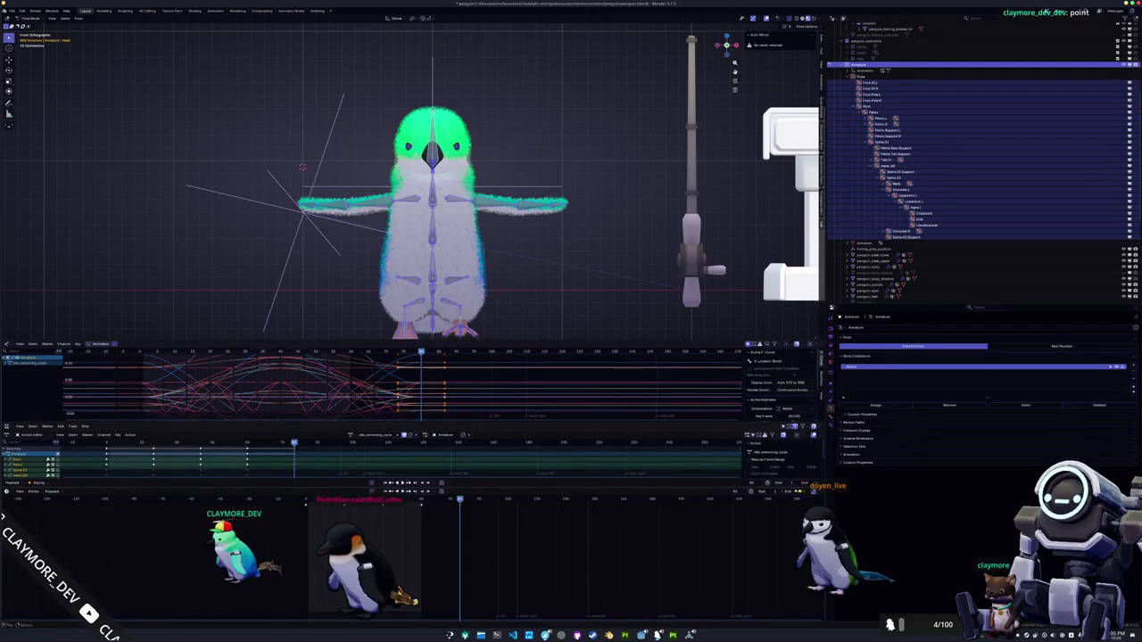
{"action": "key", "text": "space"}
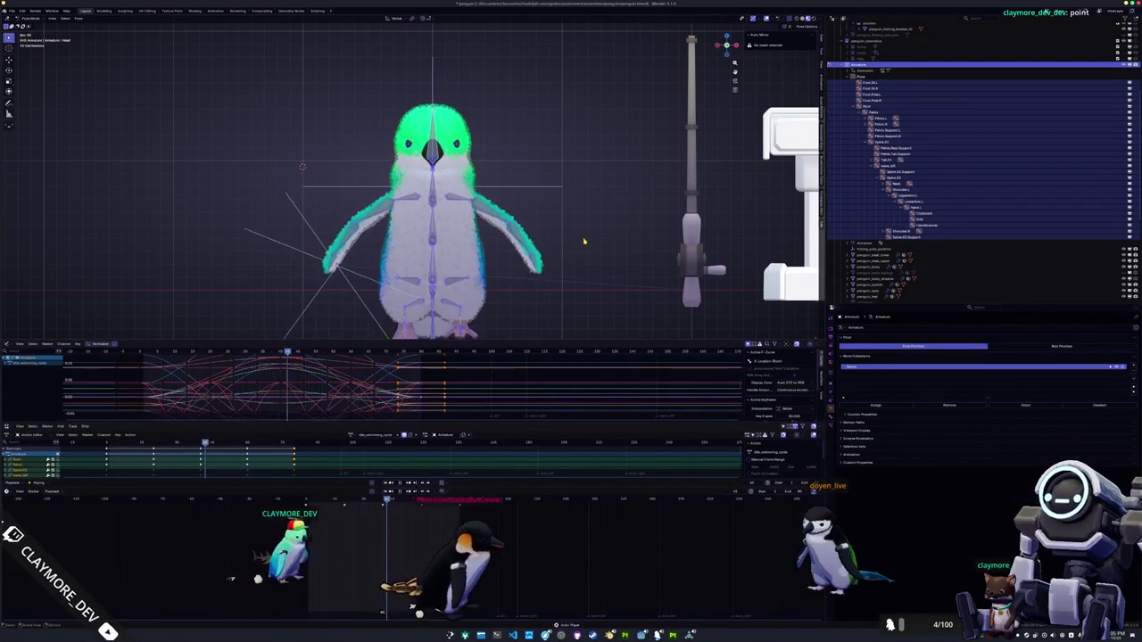
{"action": "key", "text": "space"}
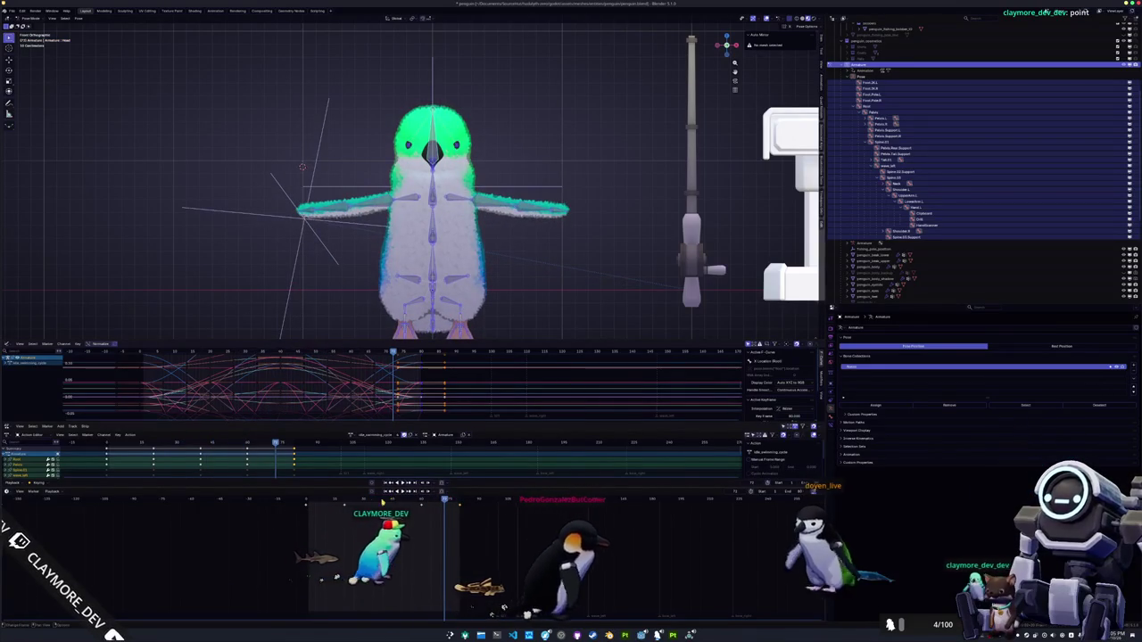
{"action": "key", "text": "Down"}
{"action": "key", "text": "Down"}
{"action": "key", "text": "Down"}
{"action": "key", "text": "Up"}
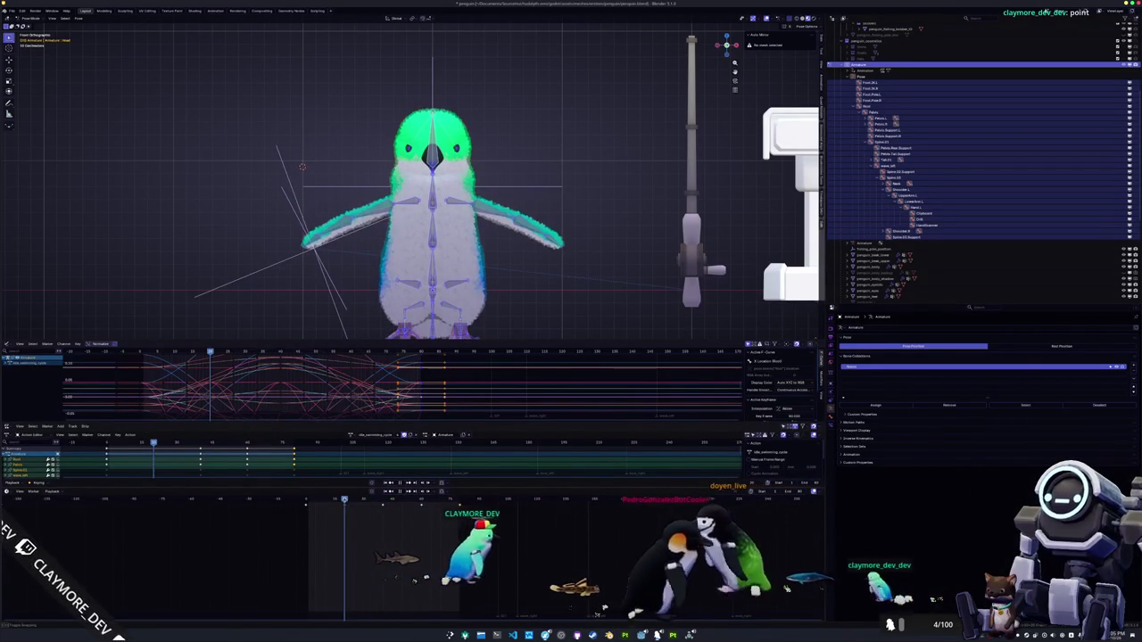
{"action": "key", "text": "Up"}
{"action": "key", "text": "Up"}
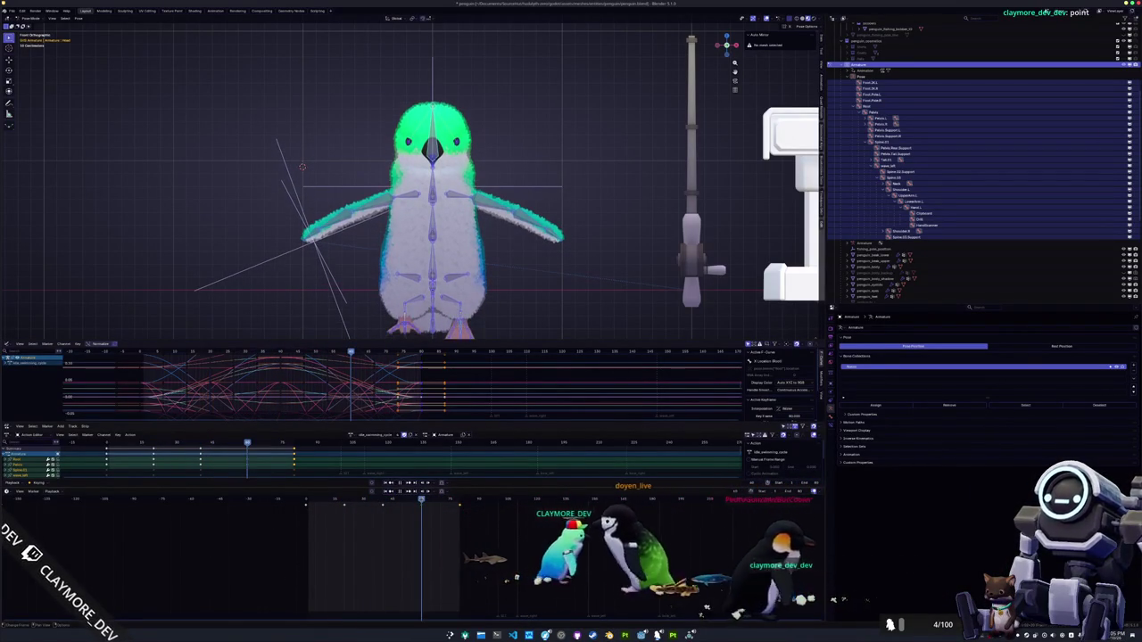
{"action": "left_click", "coordinate": [205, 384]}
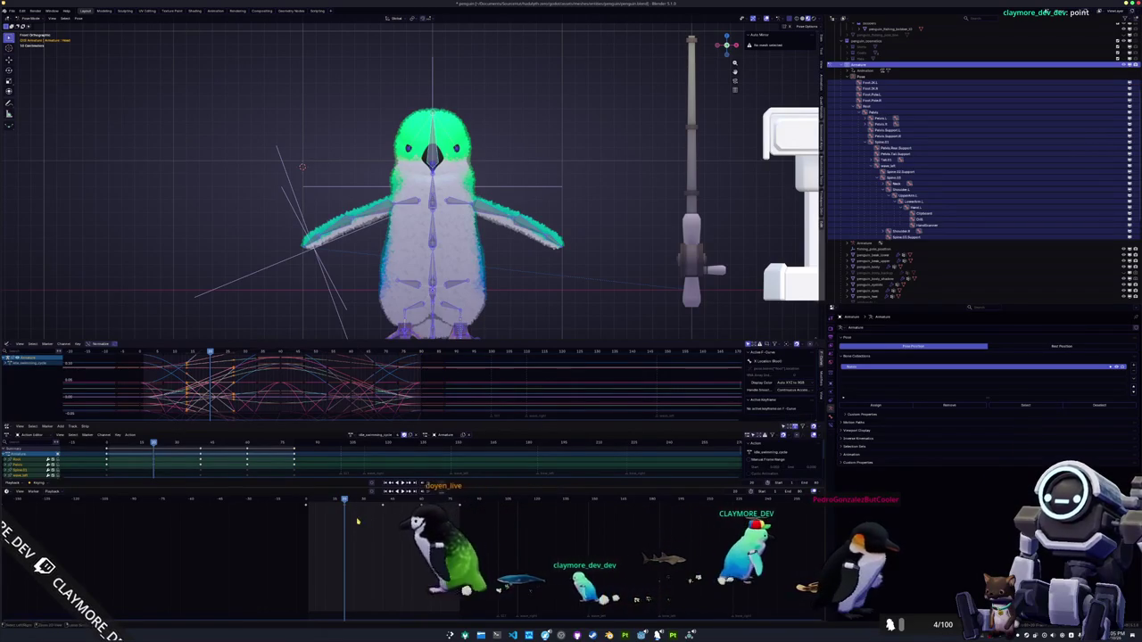
{"action": "key", "text": "ctrl+v"}
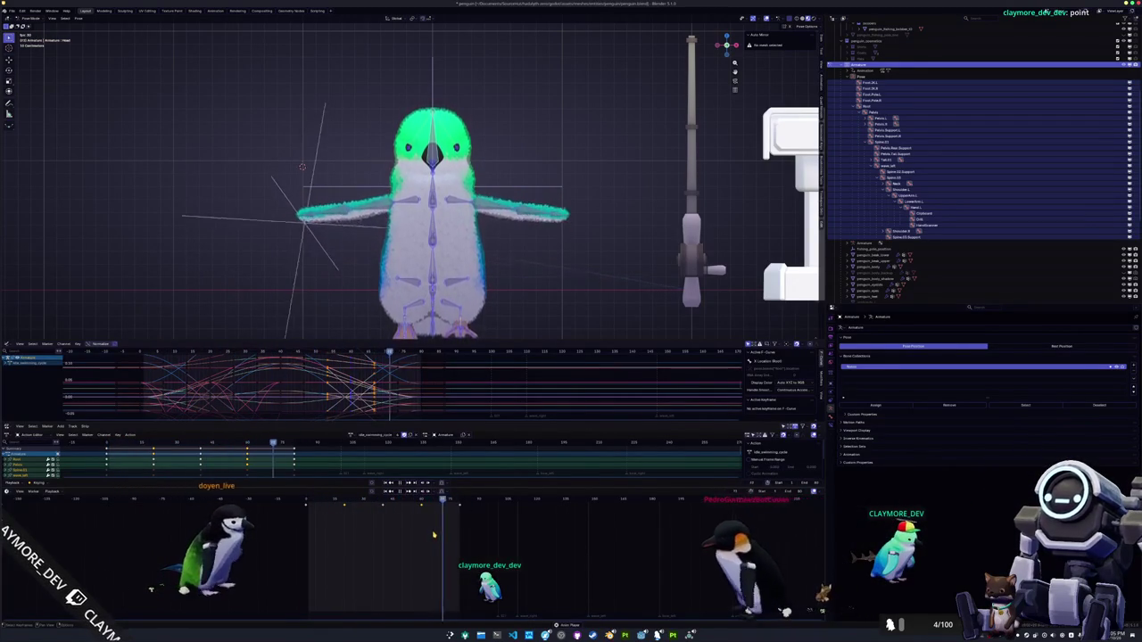
In front view, rotate the left wing bones around X and keyframe all bones
{"action": "scroll", "coordinate": [487, 229], "scroll_direction": "down", "scroll_amount": 1}
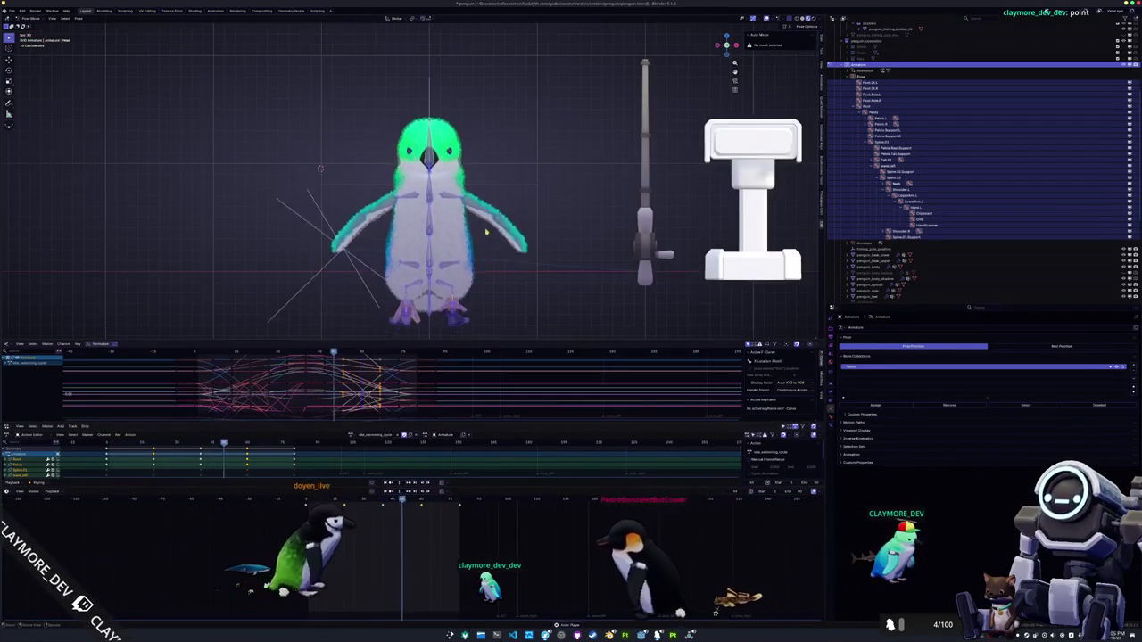
{"action": "left_click_drag", "start_coordinate": [486, 230], "coordinate": [478, 288]}
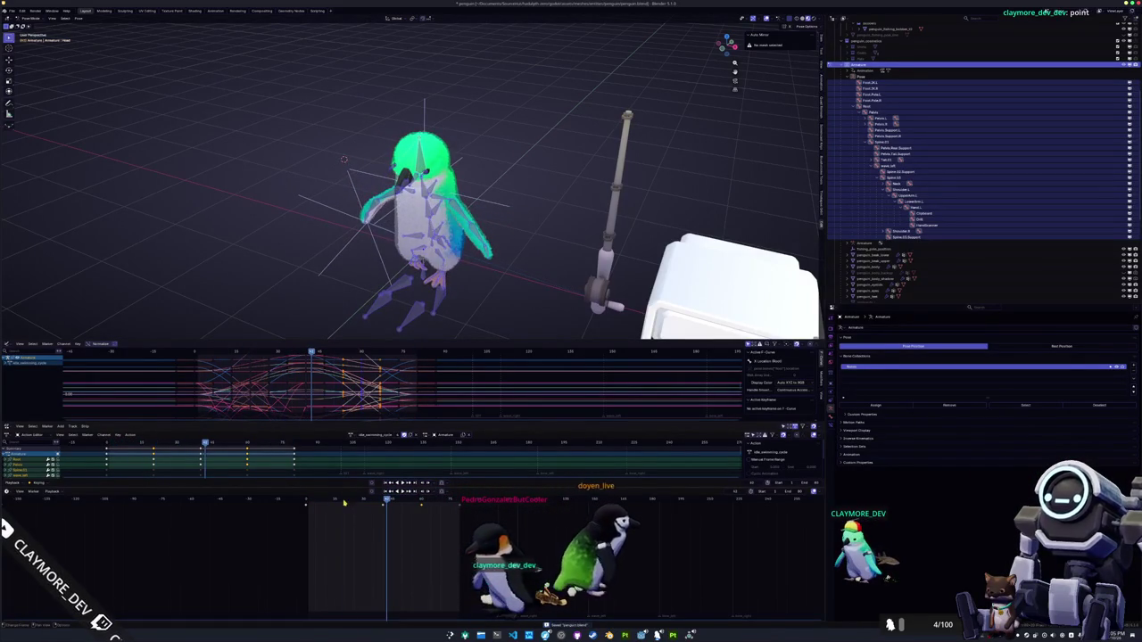
{"action": "key", "text": "KP_1"}
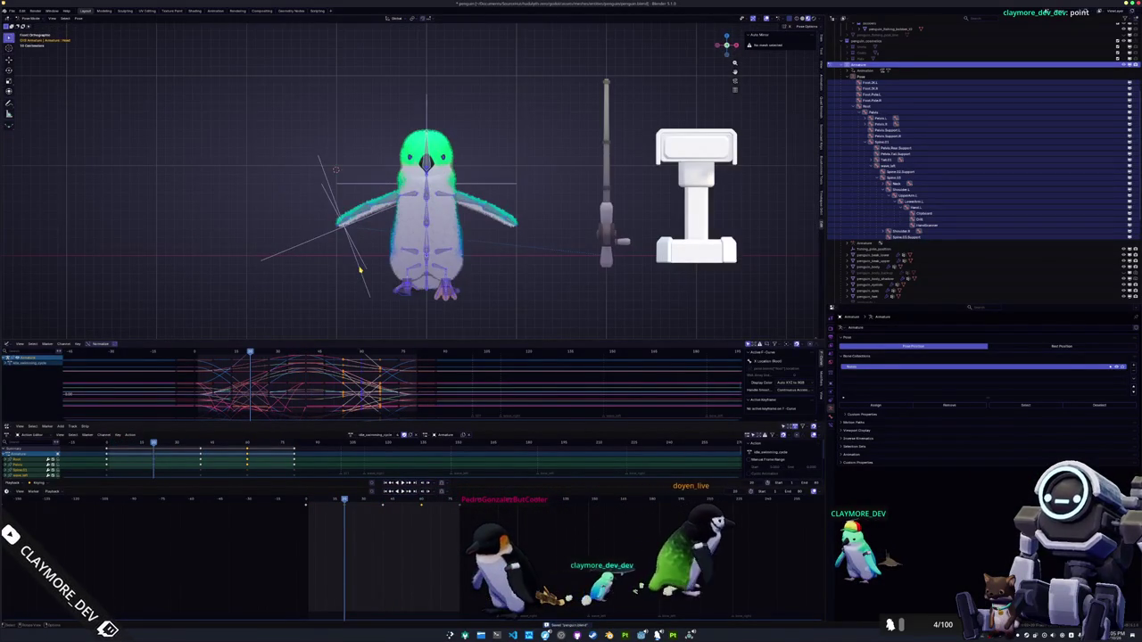
{"action": "scroll", "coordinate": [360, 269], "scroll_direction": "up", "scroll_amount": 2}
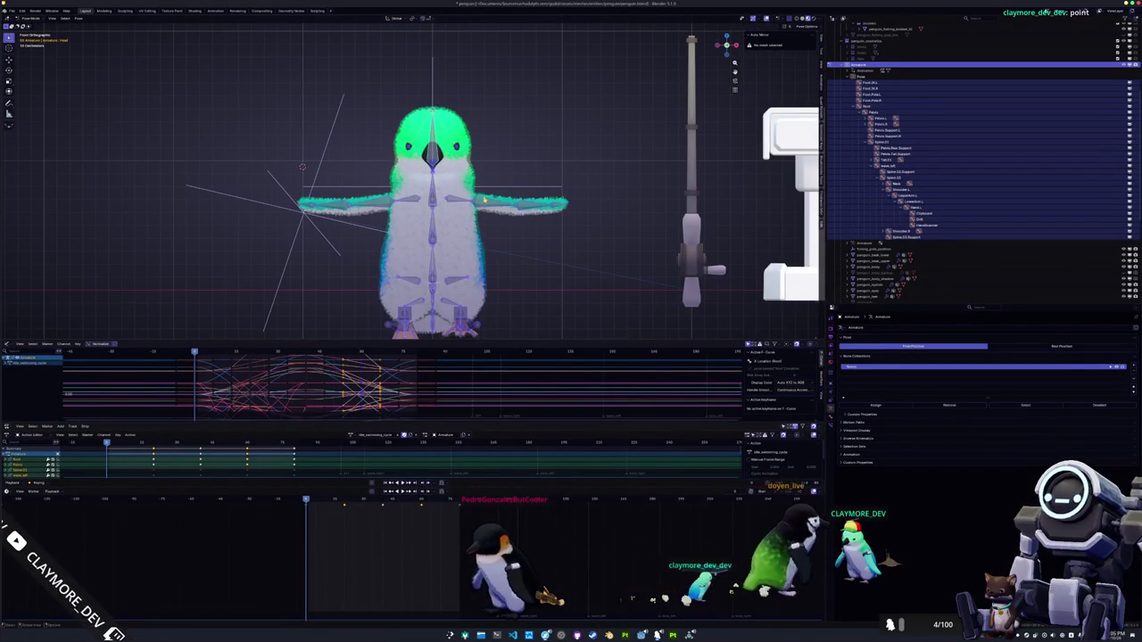
{"action": "left_click", "coordinate": [486, 194]}
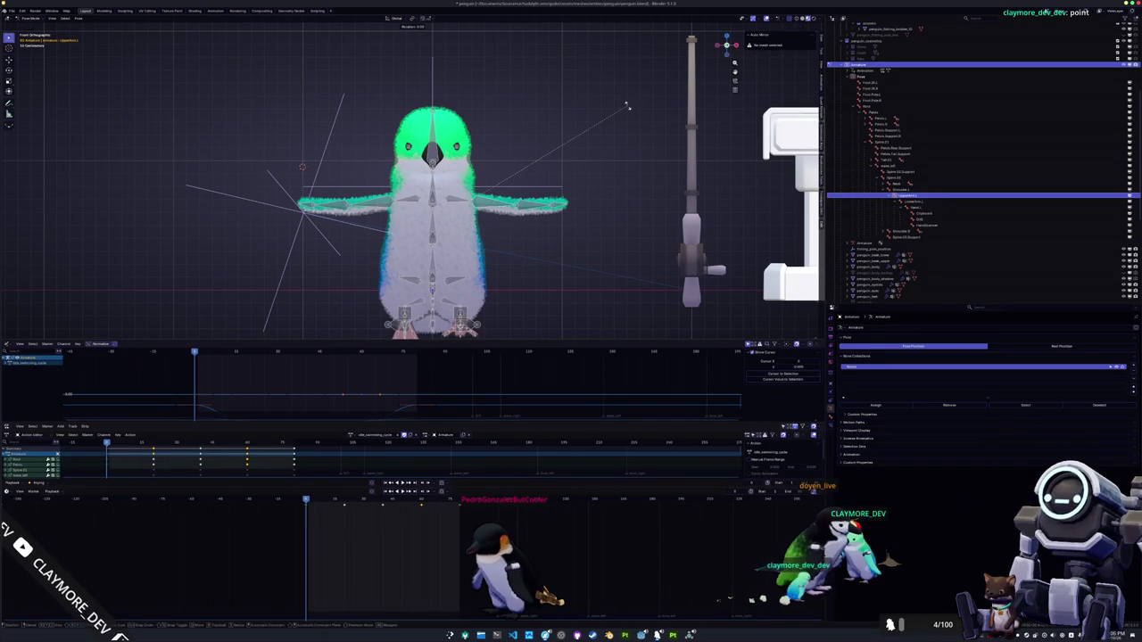
{"action": "left_click", "coordinate": [583, 209]}
{"action": "key", "text": "x"}
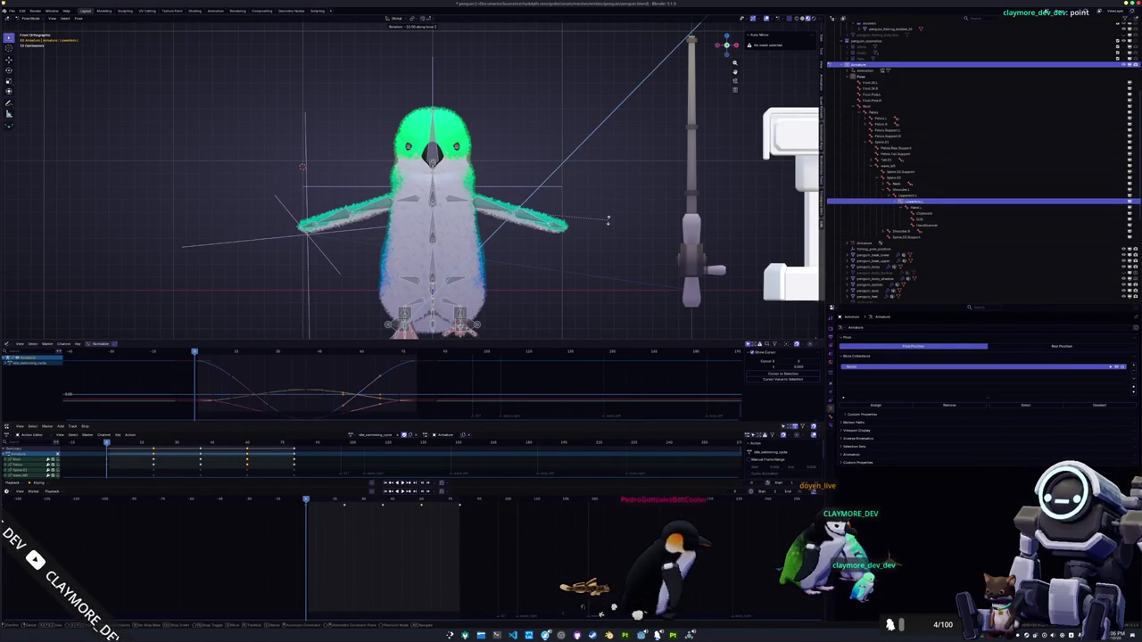
{"action": "left_click", "coordinate": [605, 227]}
{"action": "key", "text": "a"}
{"action": "key", "text": "i"}
Paste the wing and foot pose onto a frame near the end of the cycle
{"action": "left_click", "coordinate": [344, 503]}
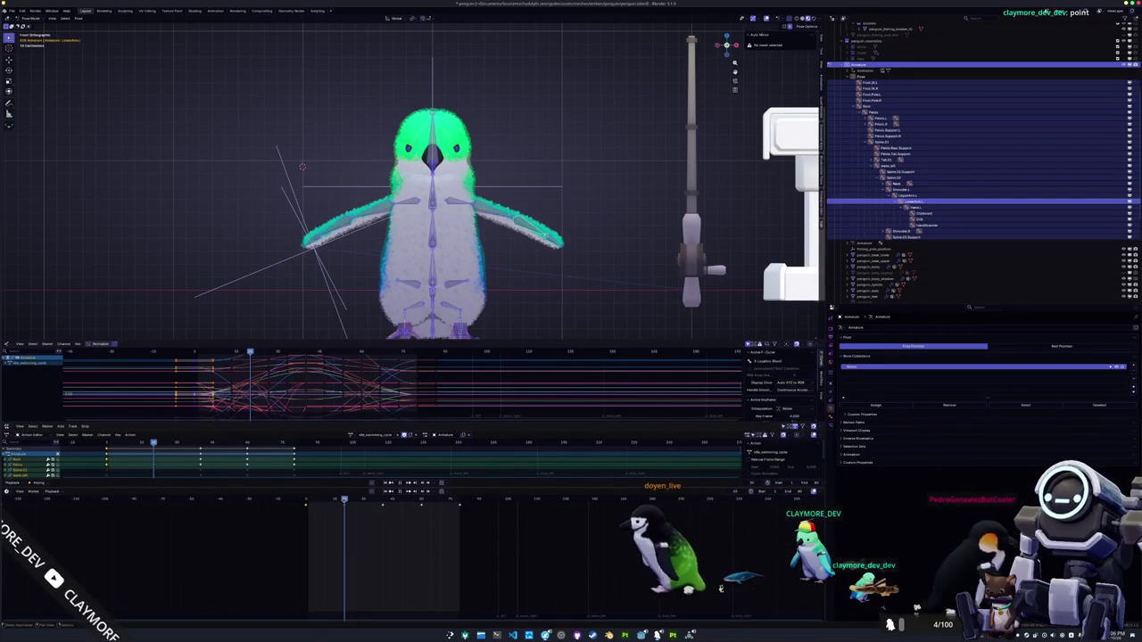
{"action": "left_click", "coordinate": [306, 503]}
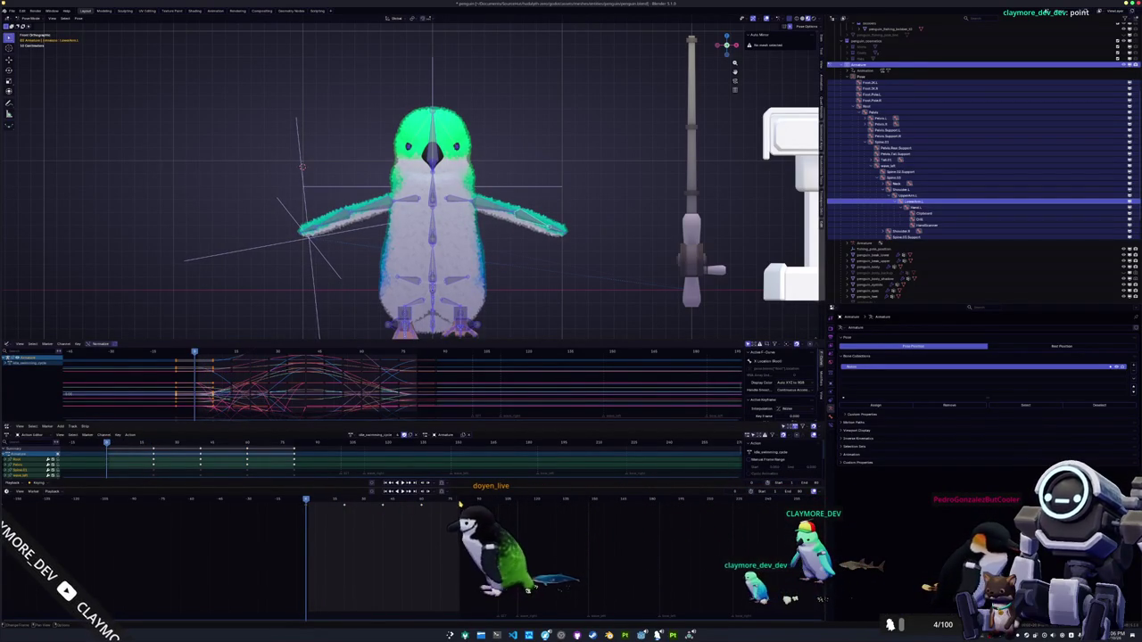
{"action": "left_click", "coordinate": [459, 503]}
{"action": "key", "text": "ctrl+v"}
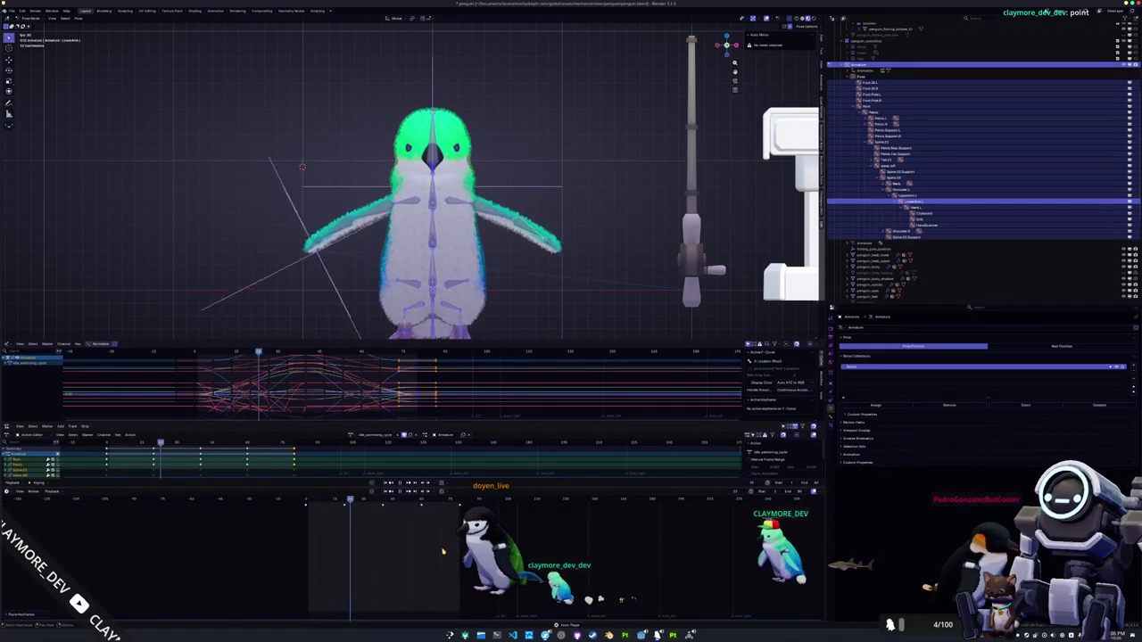
{"action": "left_click_drag", "start_coordinate": [464, 295], "coordinate": [489, 280]}
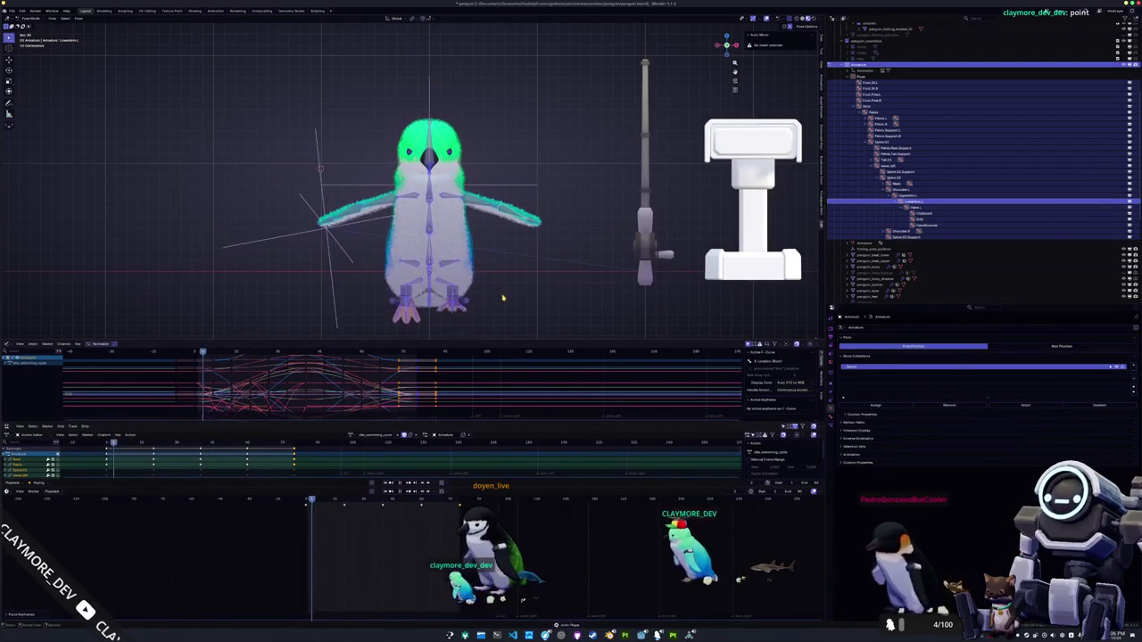
Paste the copied pose onto the penguin rig and view the looping cycle from the front
{"action": "left_click_drag", "start_coordinate": [512, 301], "coordinate": [476, 304]}
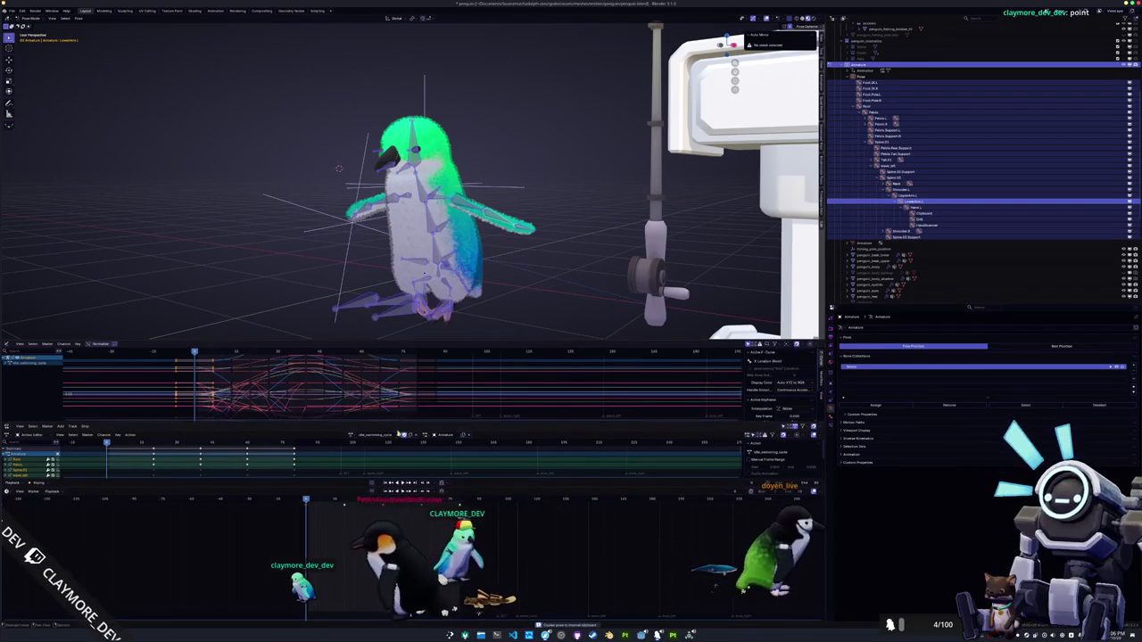
{"action": "key", "text": "ctrl+v"}
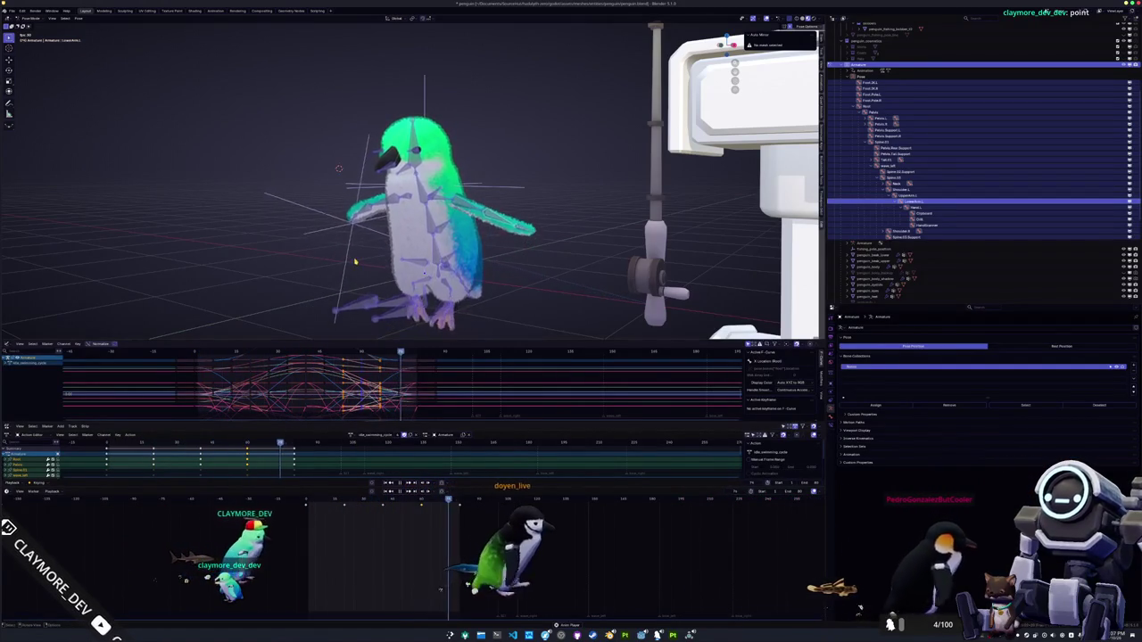
{"action": "key", "text": "KP_1"}
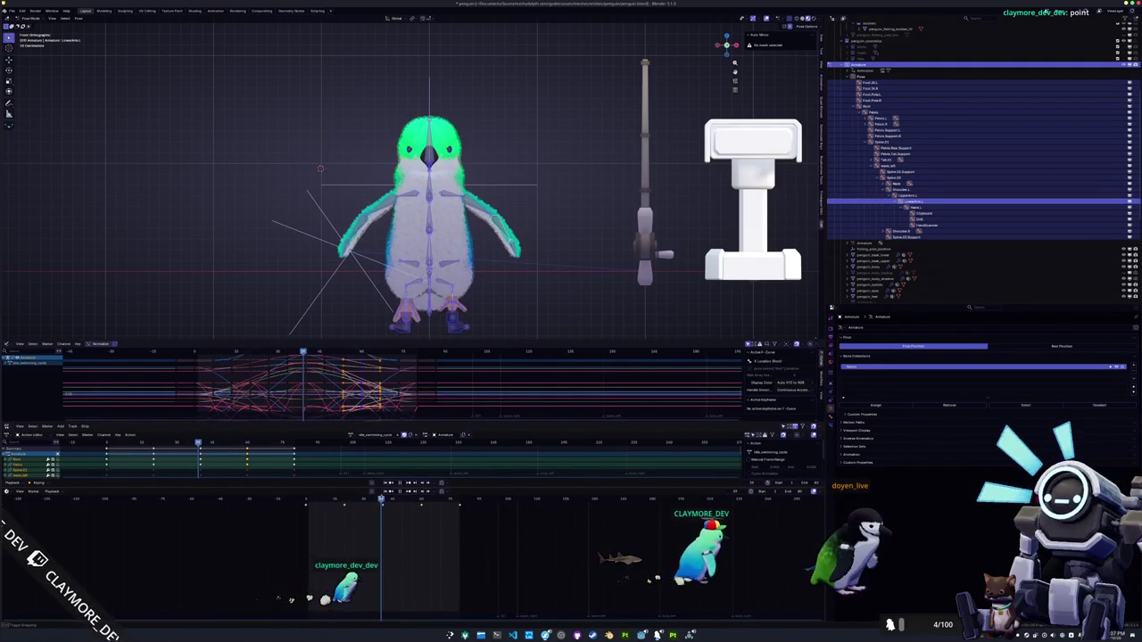
Rotate the LowerArm.L wing bone and its parent bone to a new flap angle
{"action": "left_click", "coordinate": [911, 201]}
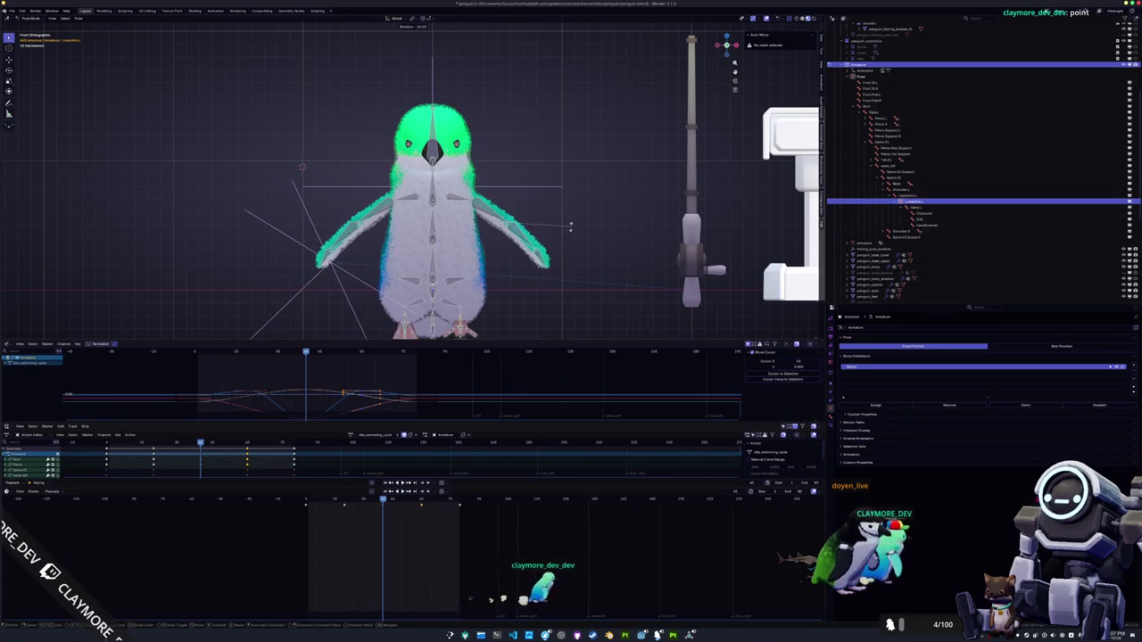
{"action": "key", "text": "Return"}
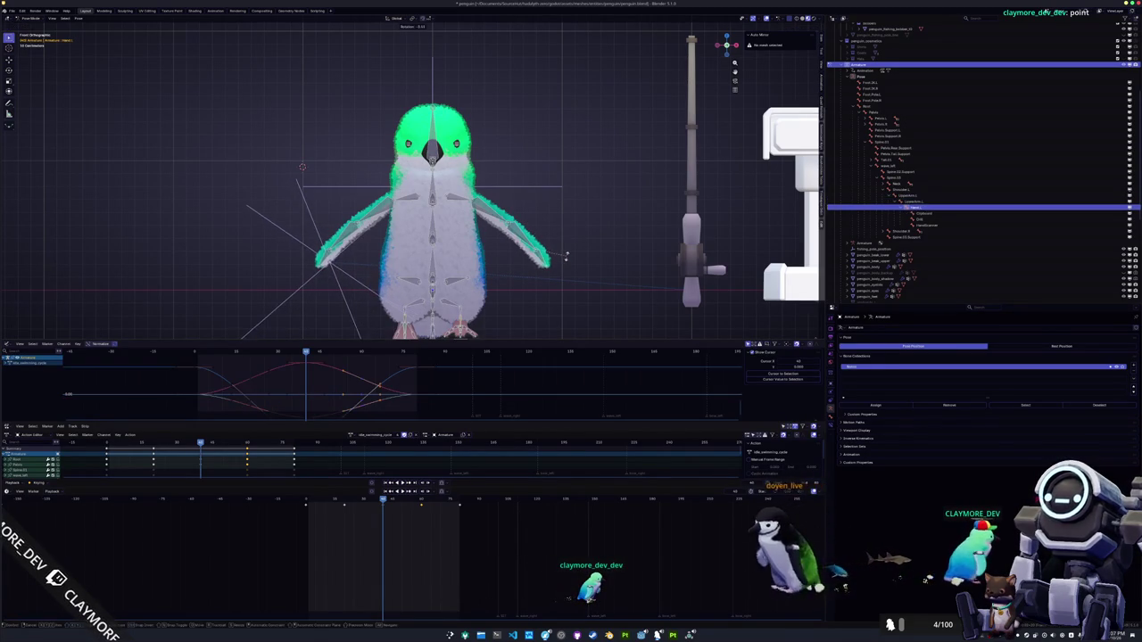
{"action": "key", "text": "r"}
{"action": "key", "text": "Return"}
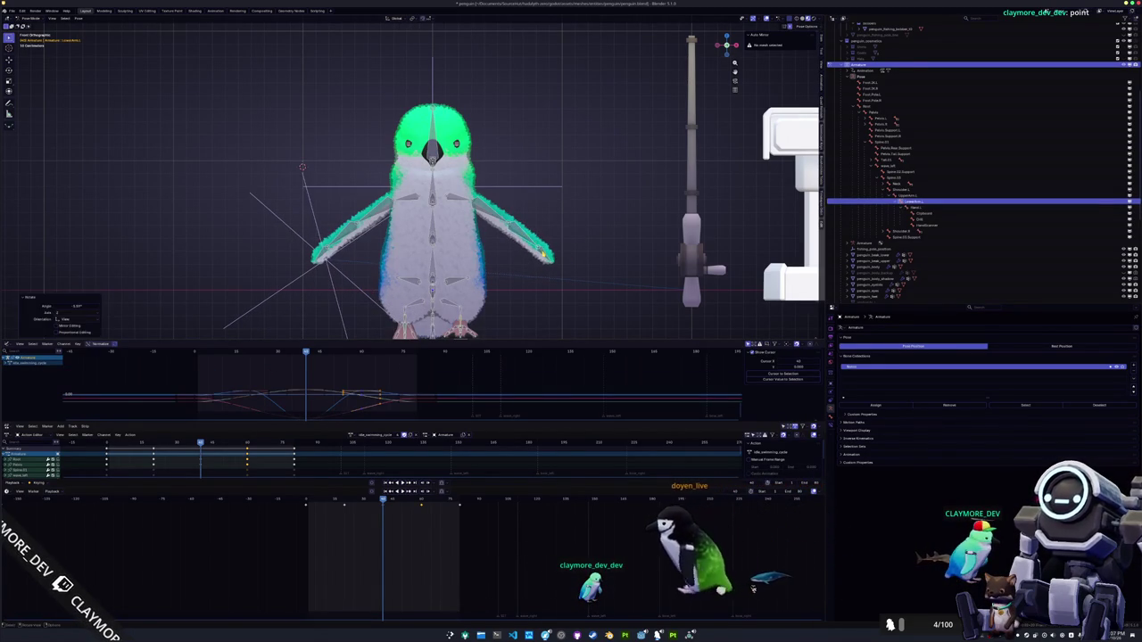
{"action": "key", "text": "bracketright"}
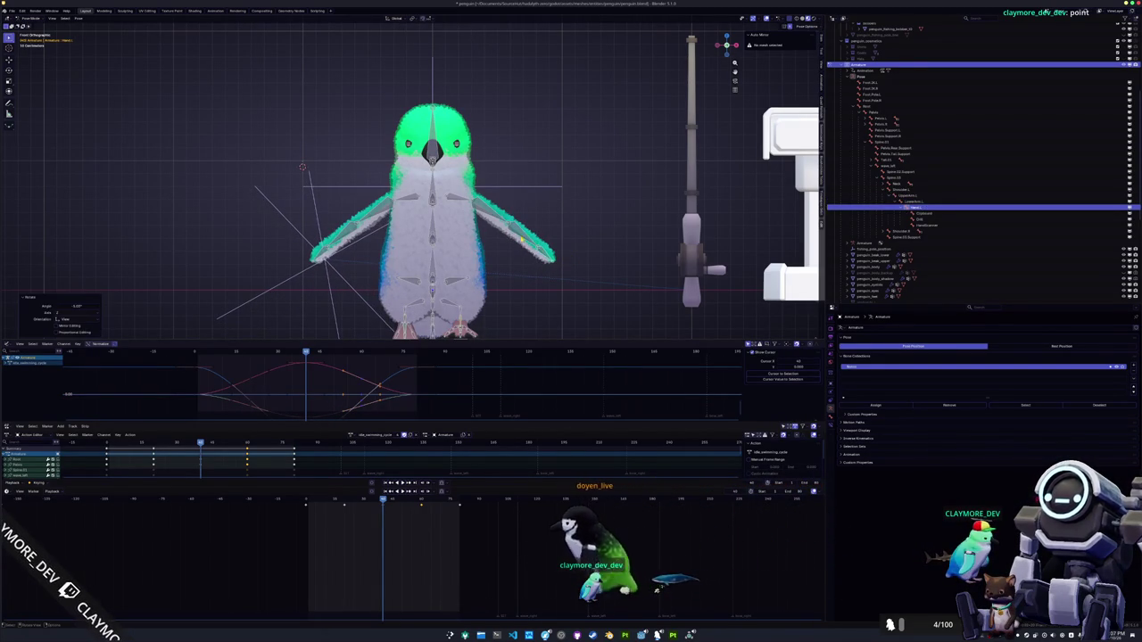
{"action": "key", "text": "bracketleft"}
{"action": "key", "text": "r"}
{"action": "key", "text": "Return"}
Select all bones and replay the swim cycle from its first frame
{"action": "key", "text": "a"}
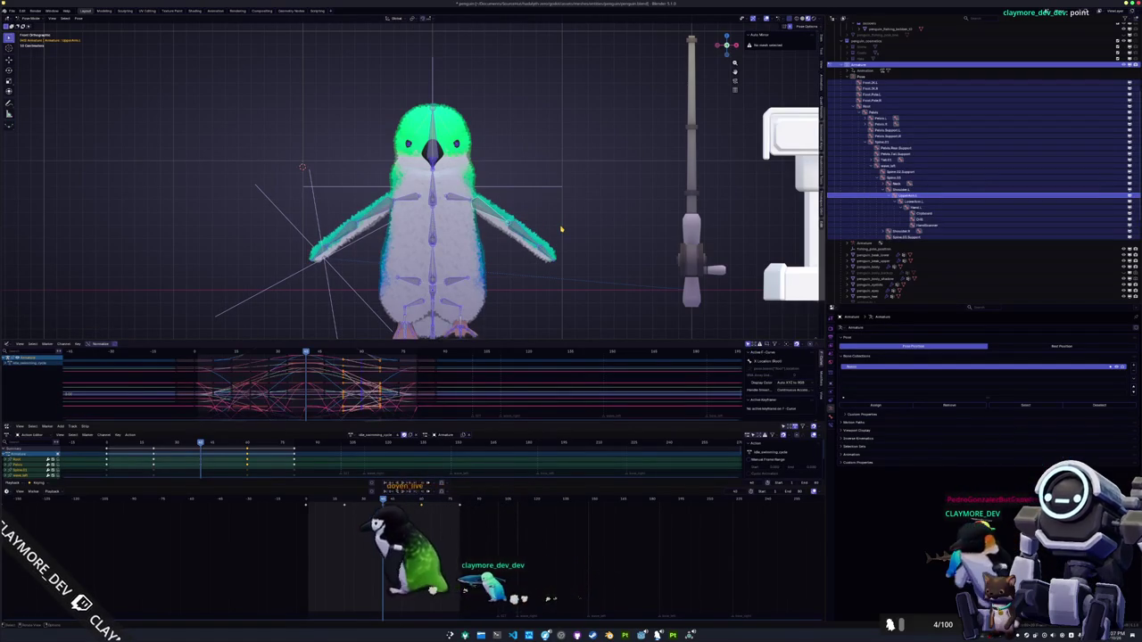
{"action": "key", "text": "shift+Left"}
{"action": "key", "text": "space"}
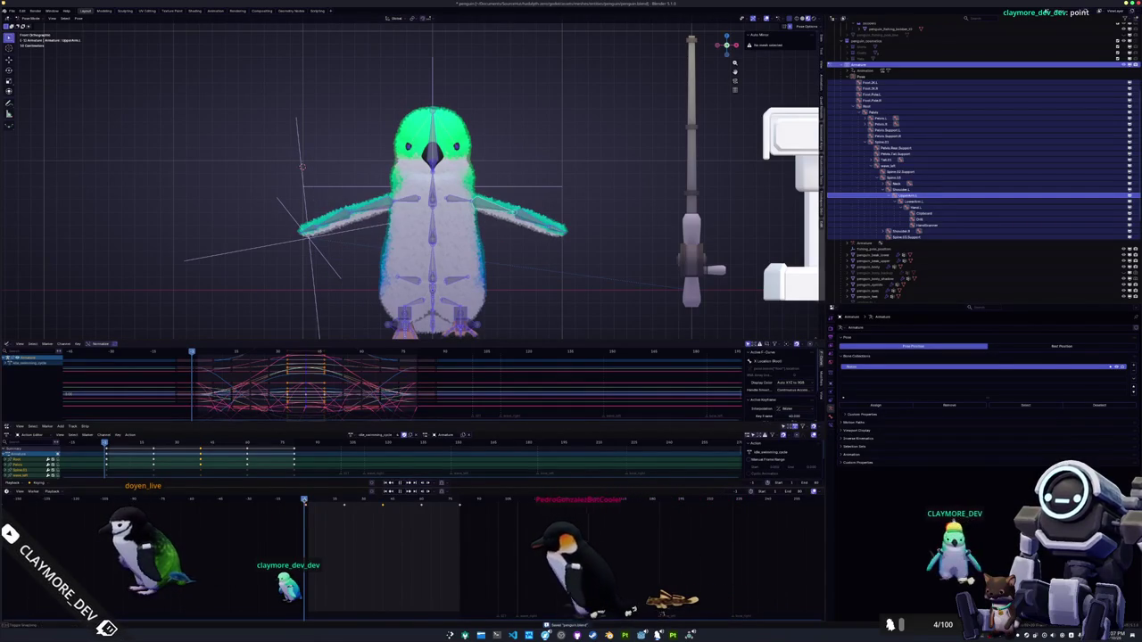
Switch the active action to walking_swimming_cycle
{"action": "left_click", "coordinate": [351, 435]}
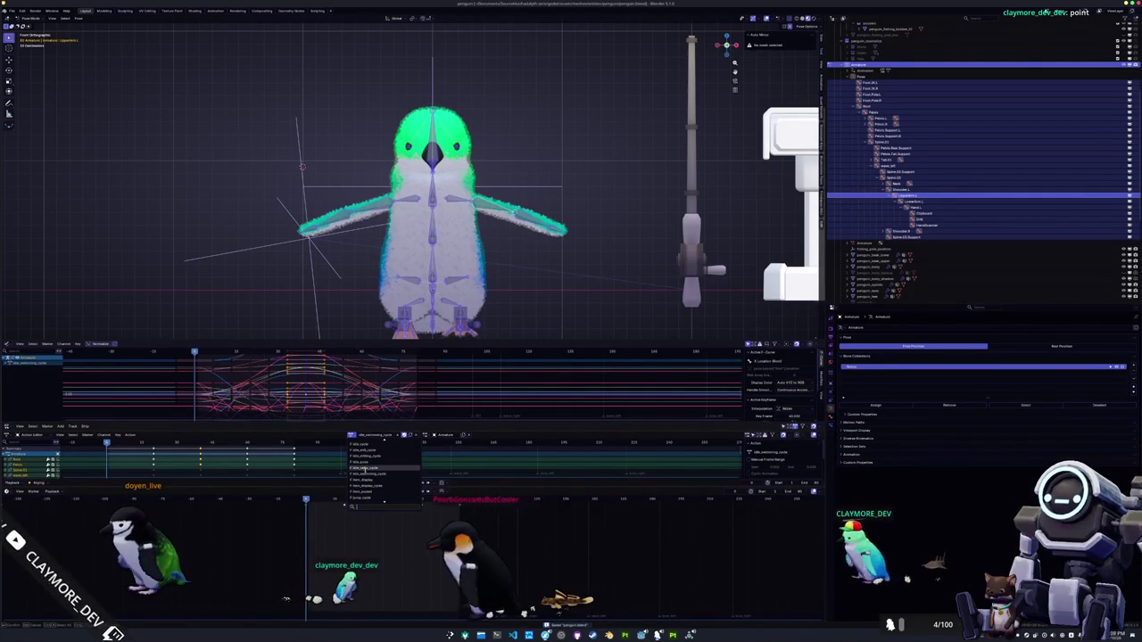
{"action": "type", "text": "swimming"}
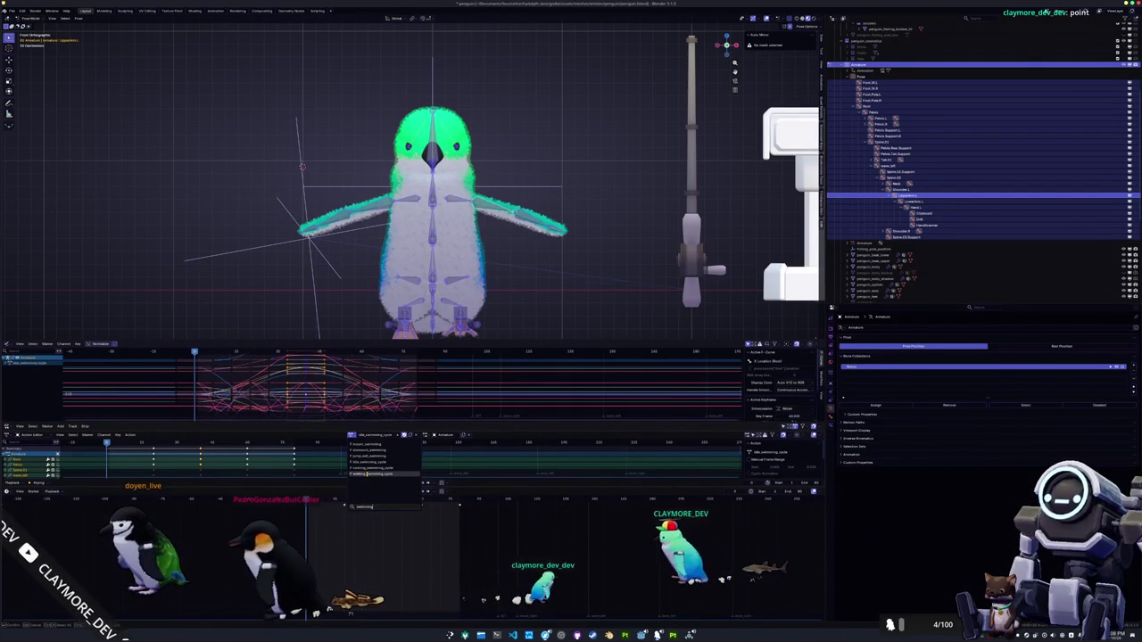
{"action": "key", "text": "Return"}
From a side view, reselect the armature and return it to Pose Mode
{"action": "left_click_drag", "start_coordinate": [502, 290], "coordinate": [339, 401]}
{"action": "key", "text": "KP_3"}
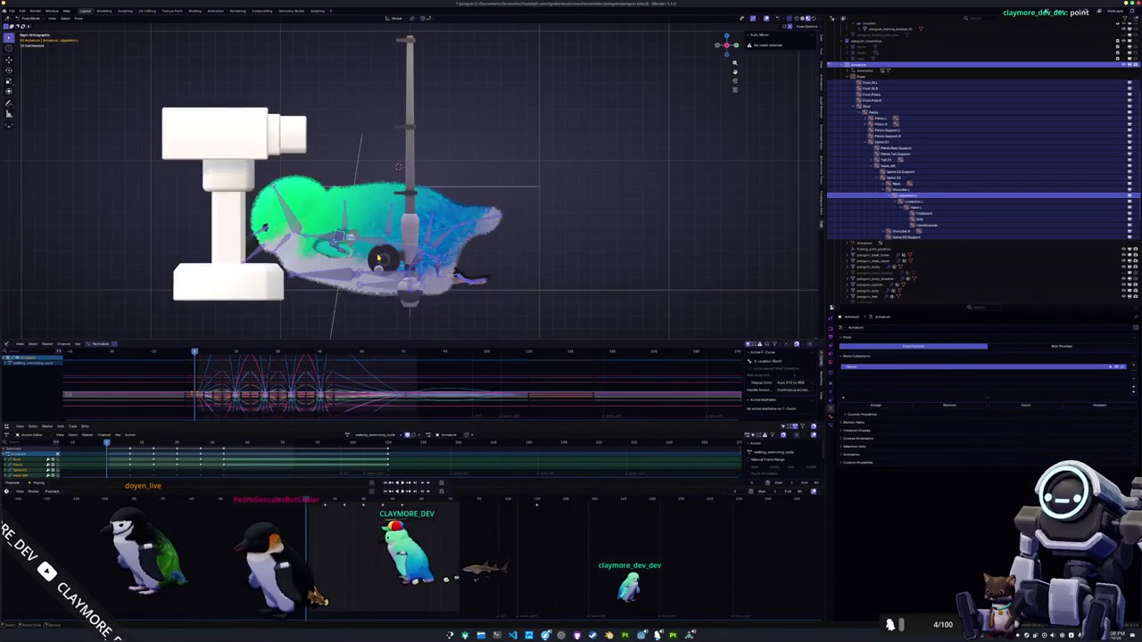
{"action": "key", "text": "ctrl+Tab"}
{"action": "left_click", "coordinate": [412, 206]}
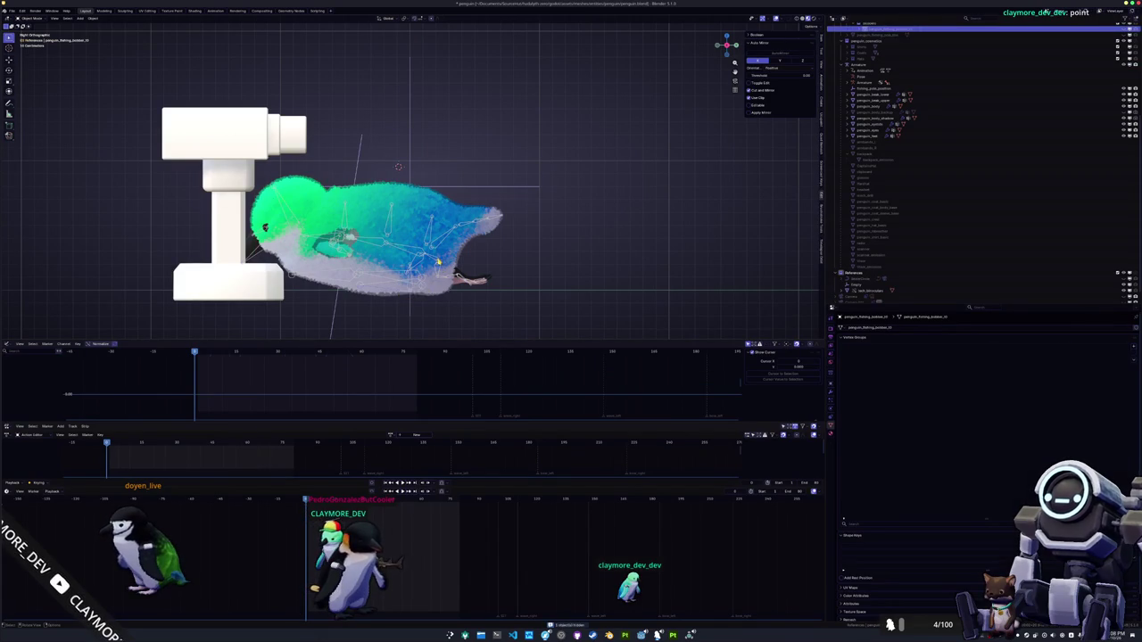
{"action": "left_click", "coordinate": [438, 262]}
{"action": "key", "text": "ctrl+Tab"}
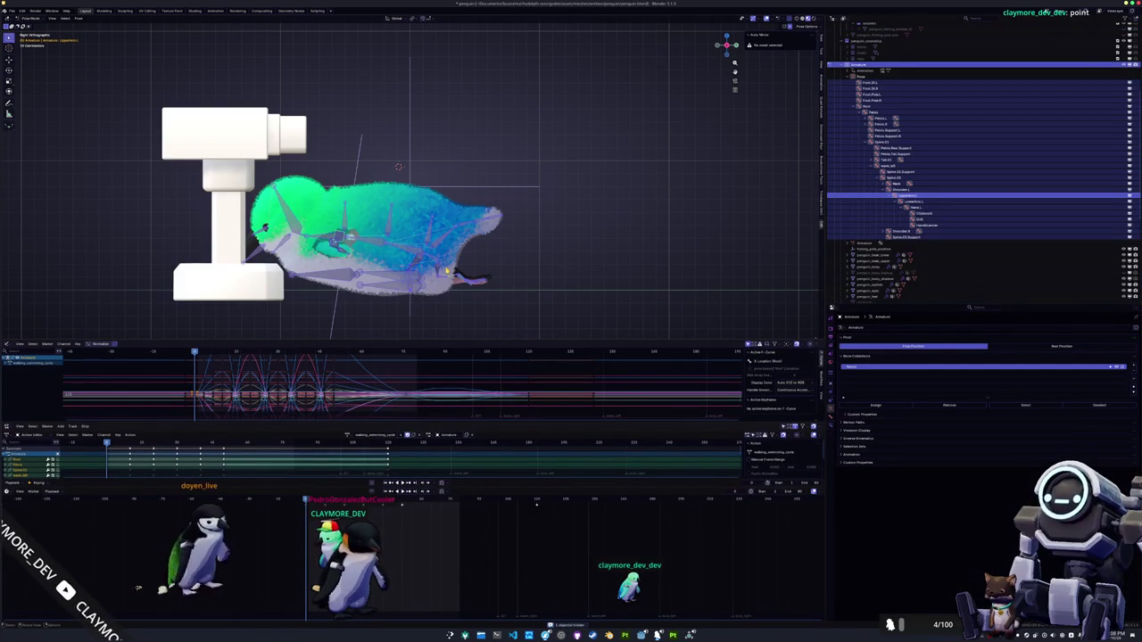
Move the penguin's body up and forward, checking it in perspective and front views
{"action": "key", "text": "g"}
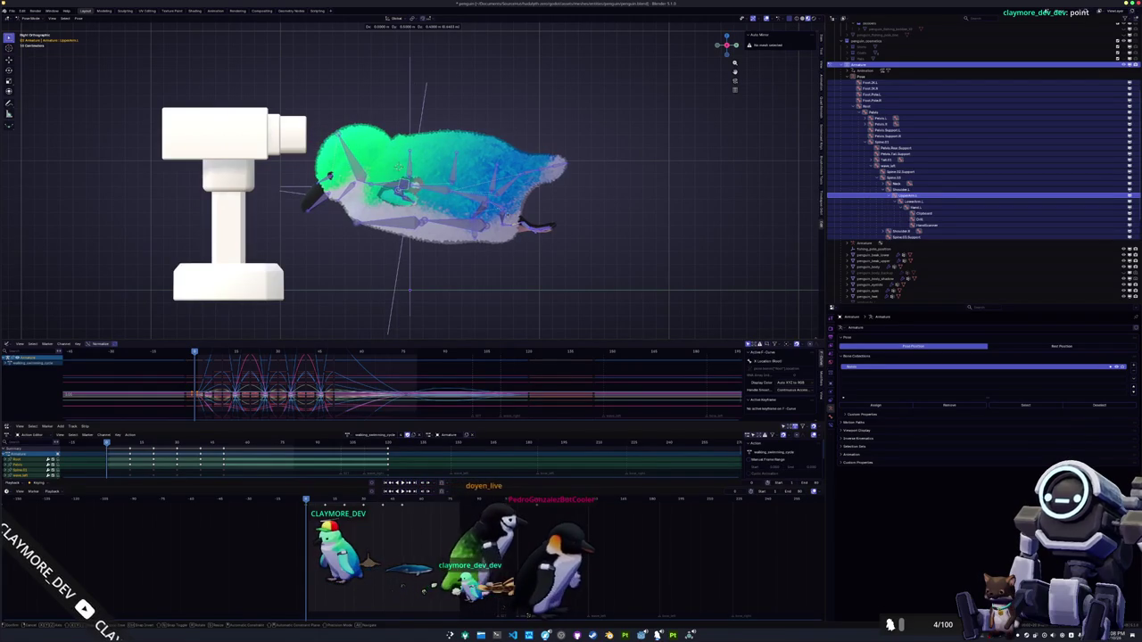
{"action": "key", "text": "Escape"}
{"action": "key", "text": "g"}
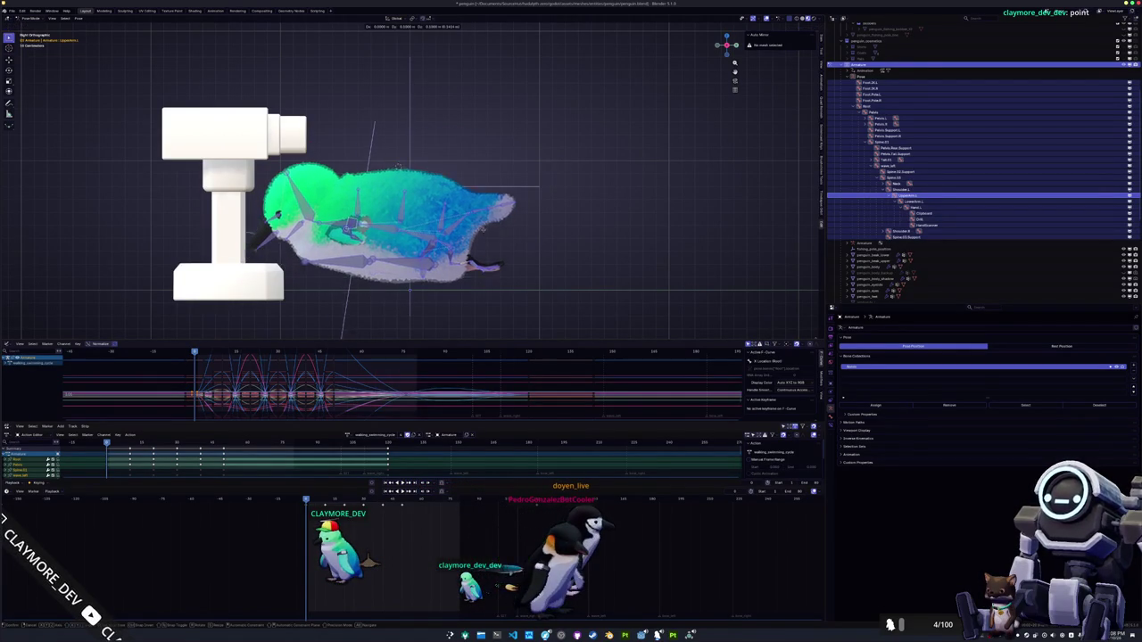
{"action": "key", "text": "Return"}
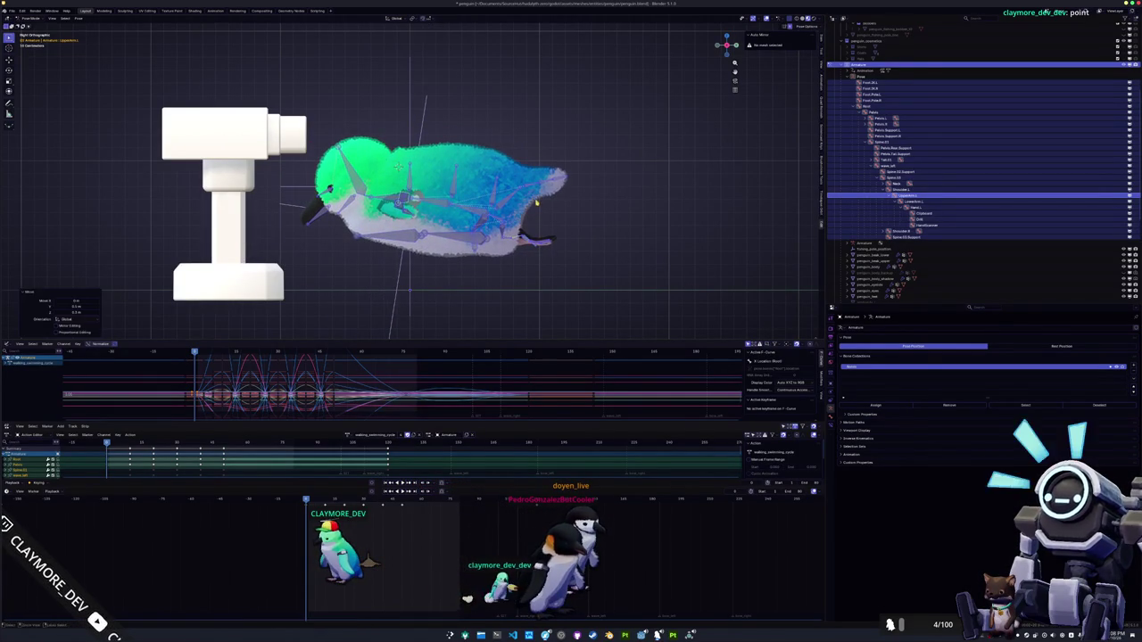
{"action": "mouse_move", "coordinate": [581, 215]}
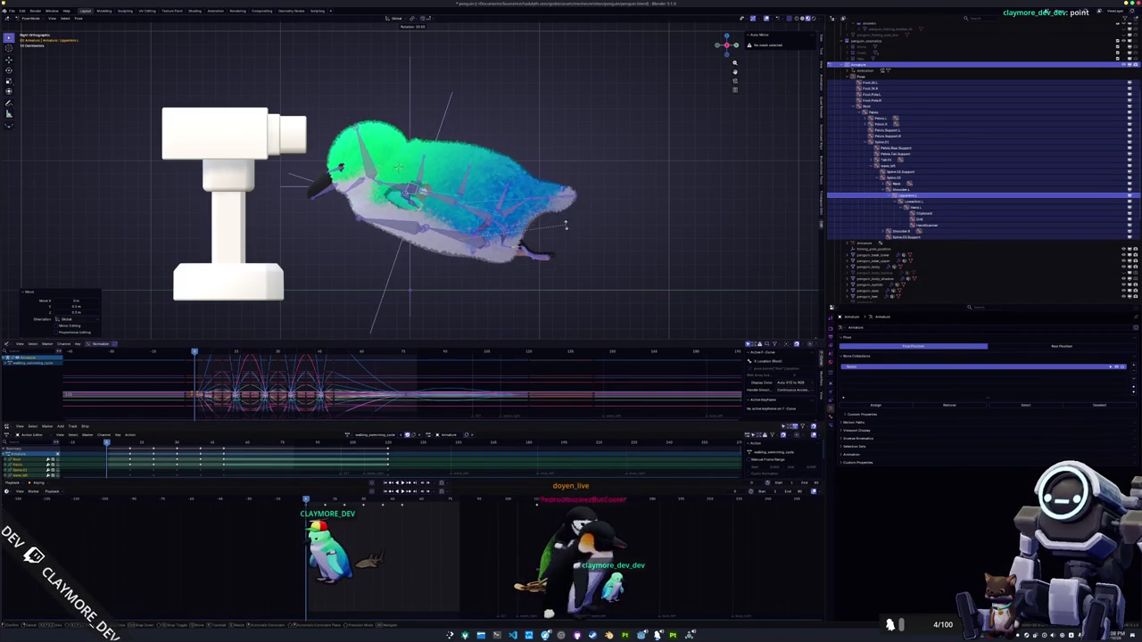
{"action": "left_click_drag", "start_coordinate": [567, 233], "coordinate": [428, 265]}
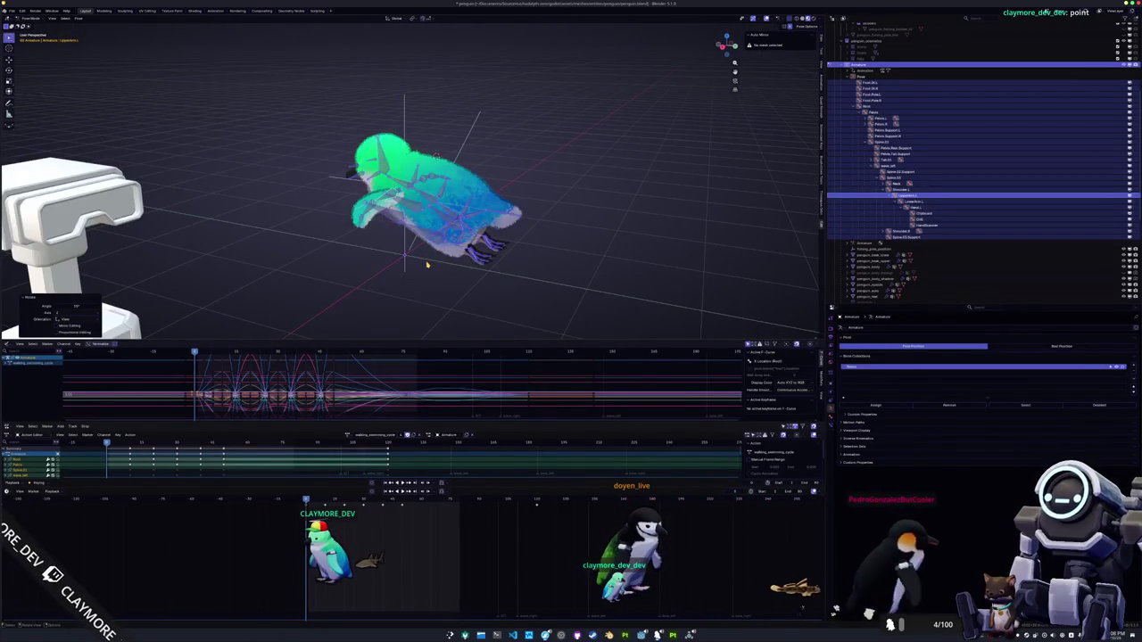
{"action": "key", "text": "KP_1"}
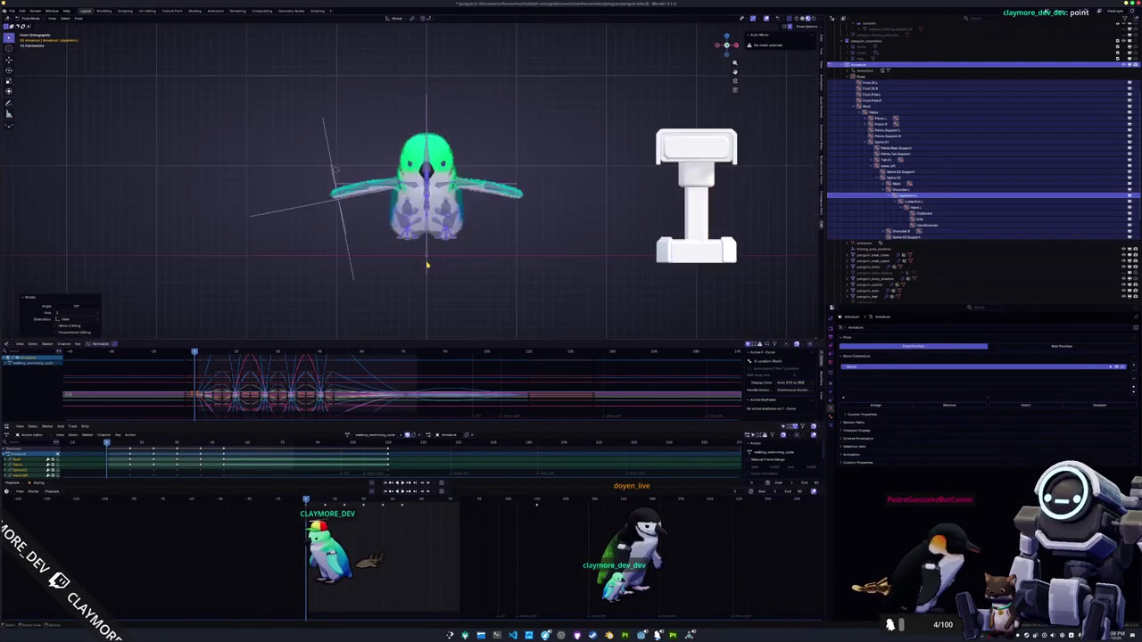
In a zoomed right side view, move the rig higher into a nose-up position
{"action": "key", "text": "KP_3"}
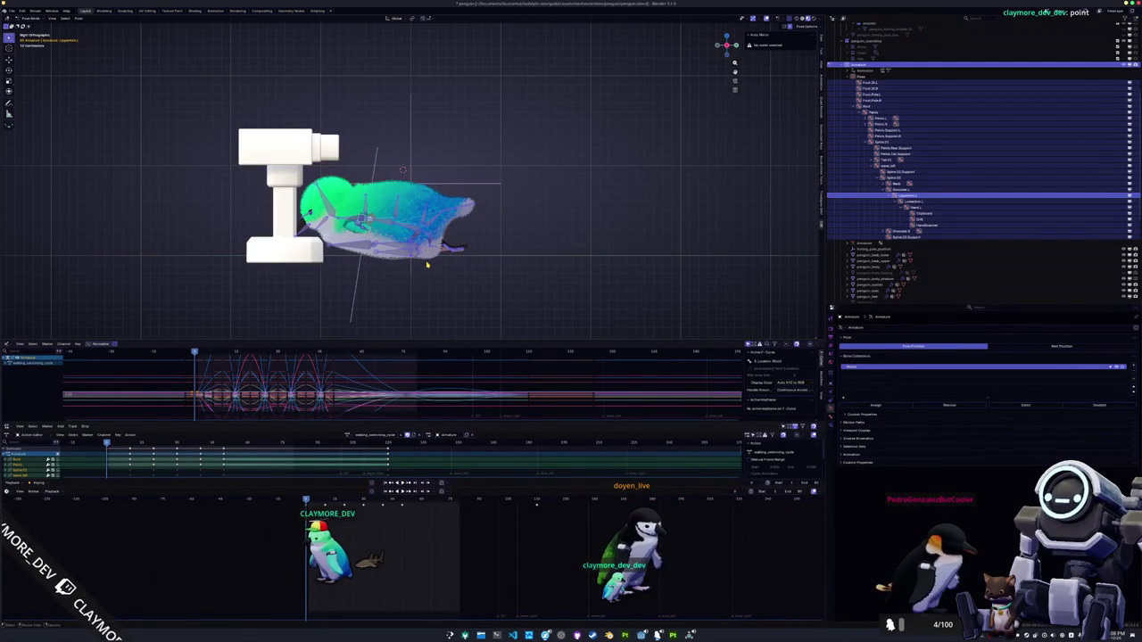
{"action": "scroll", "coordinate": [427, 264], "scroll_direction": "up", "scroll_amount": 1}
{"action": "key", "text": "g"}
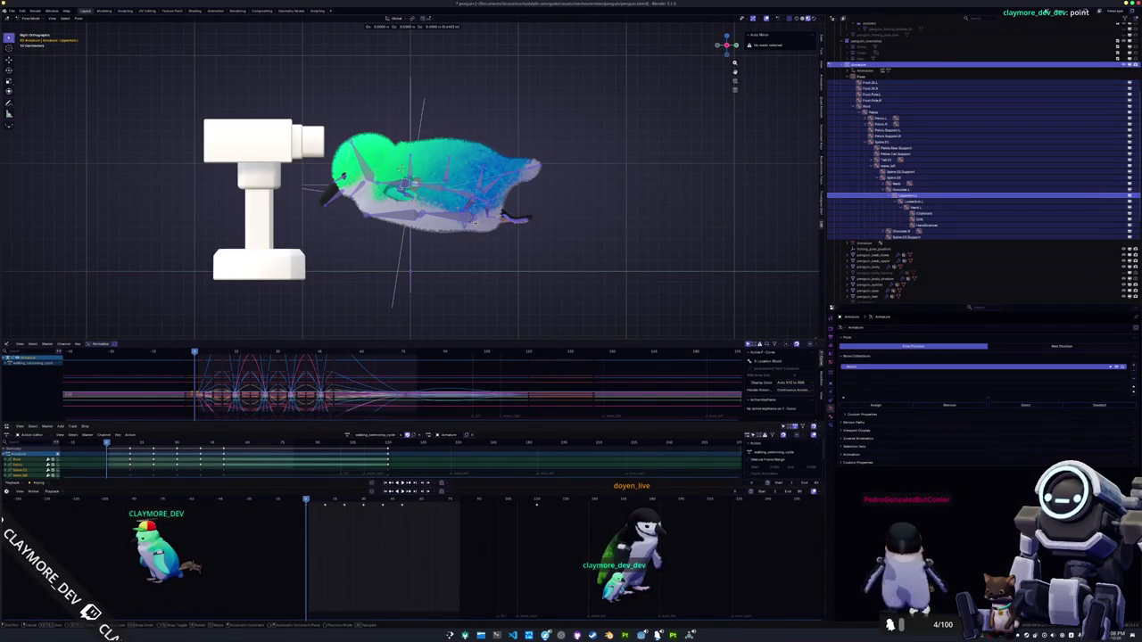
{"action": "key", "text": "g"}
{"action": "left_click", "coordinate": [478, 225]}
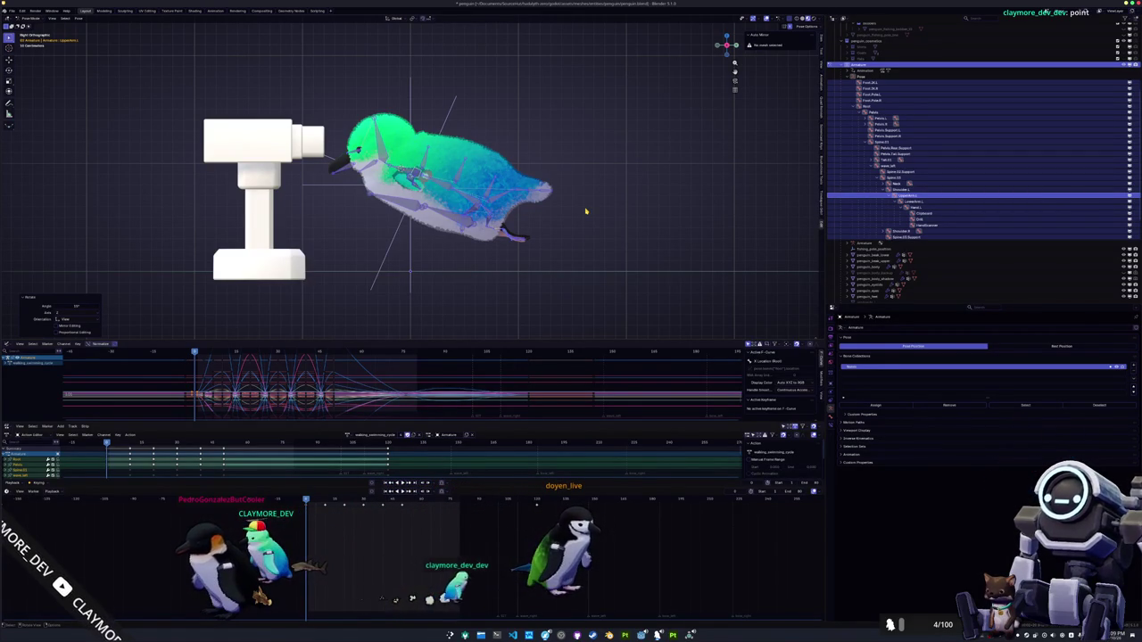
Key the current pose, then rotate the body 20 degrees at the next keyframe
{"action": "key", "text": "i"}
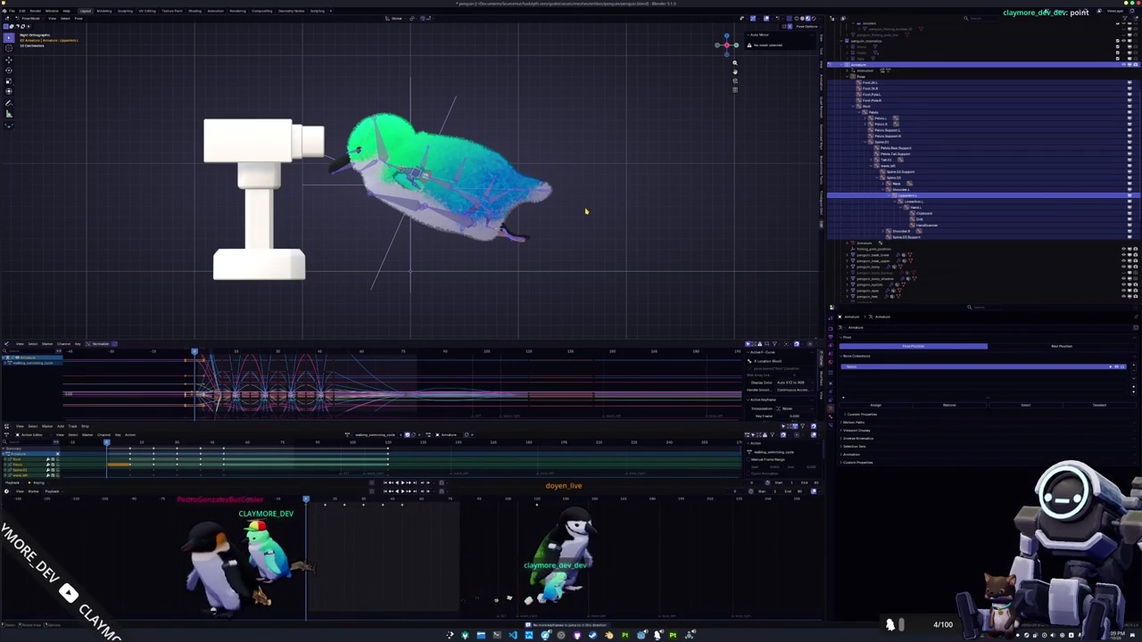
{"action": "key", "text": "Up"}
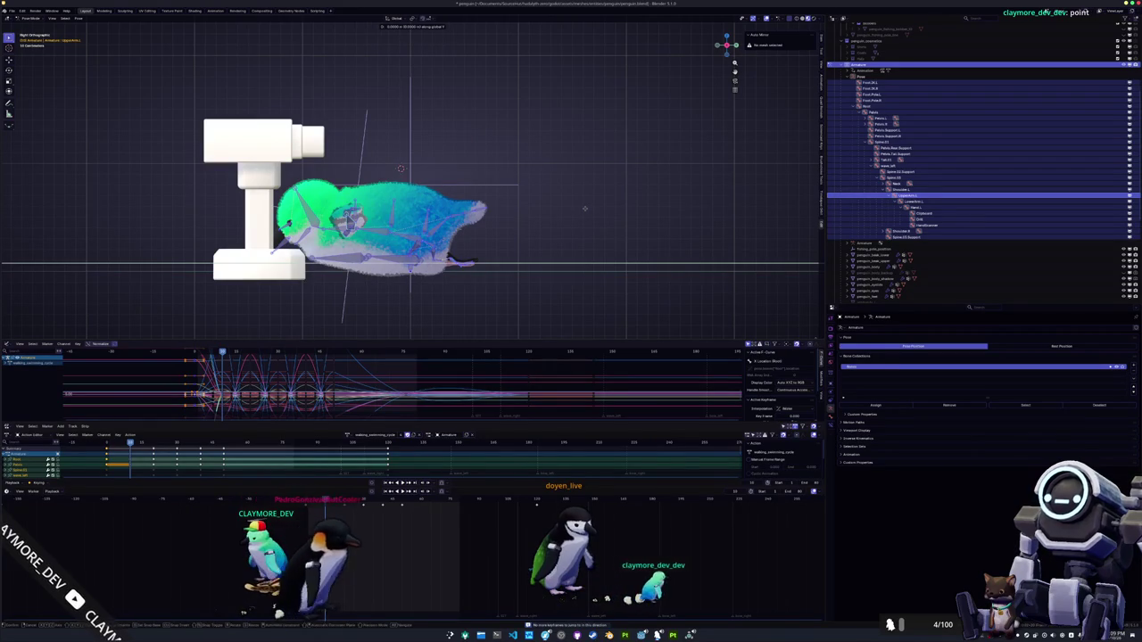
{"action": "key", "text": "Return"}
{"action": "type", "text": "g"}
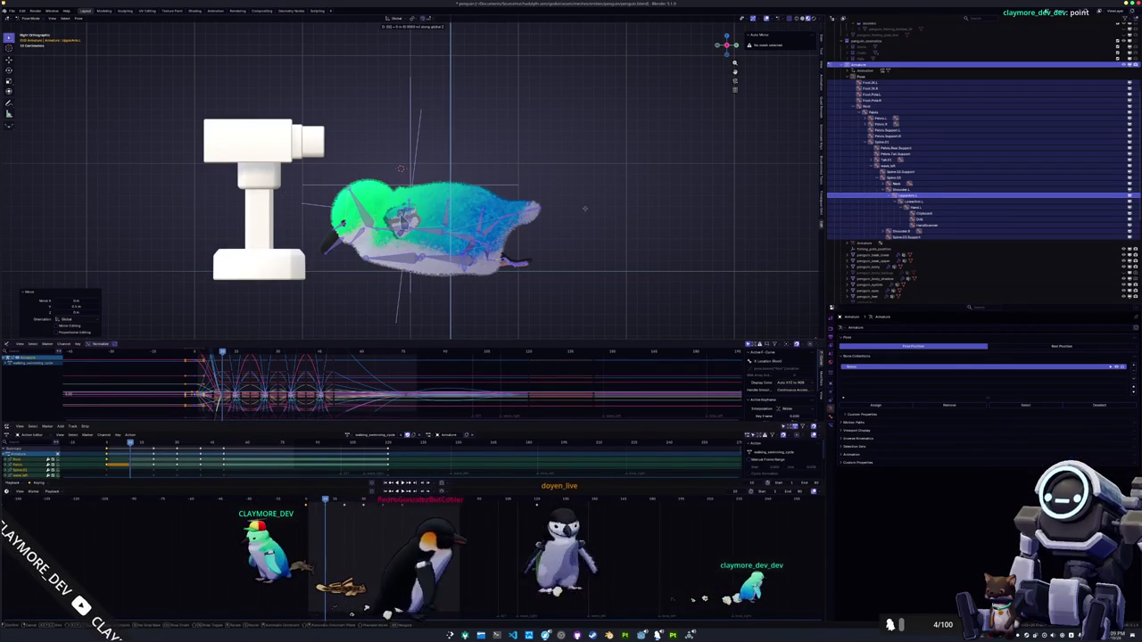
{"action": "type", "text": ".4"}
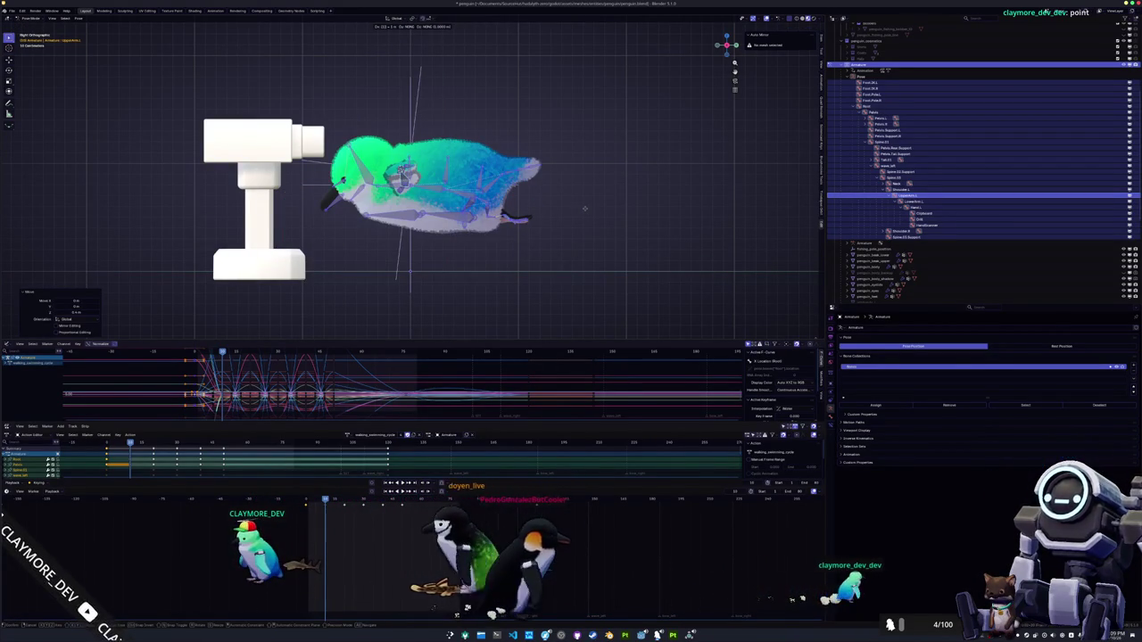
{"action": "type", "text": "z15"}
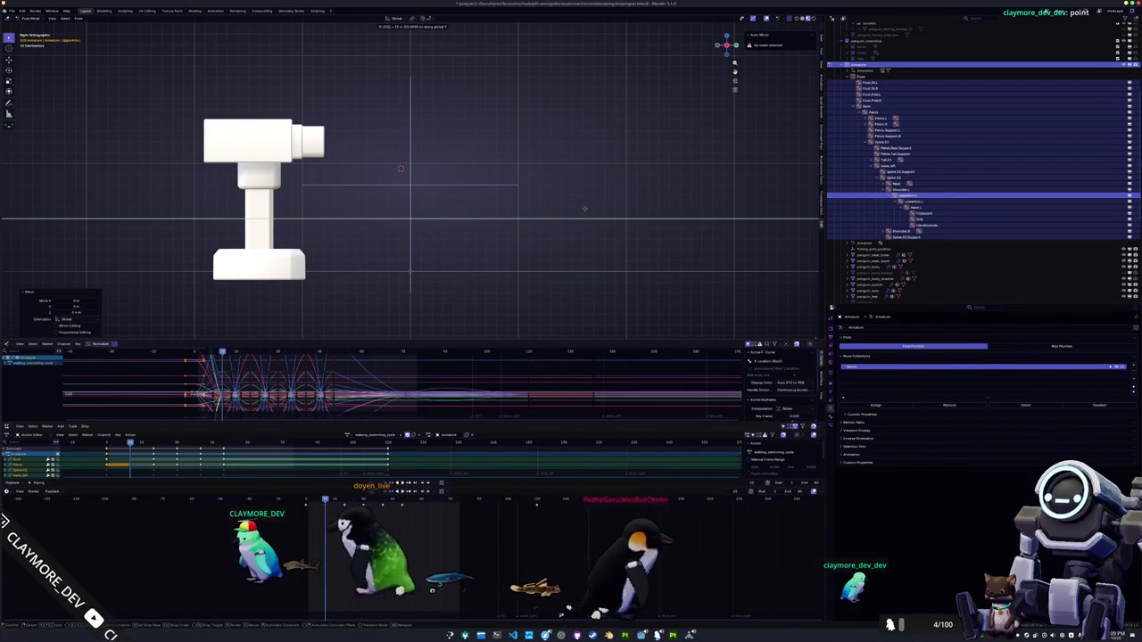
{"action": "key", "text": "Escape"}
{"action": "type", "text": "r"}
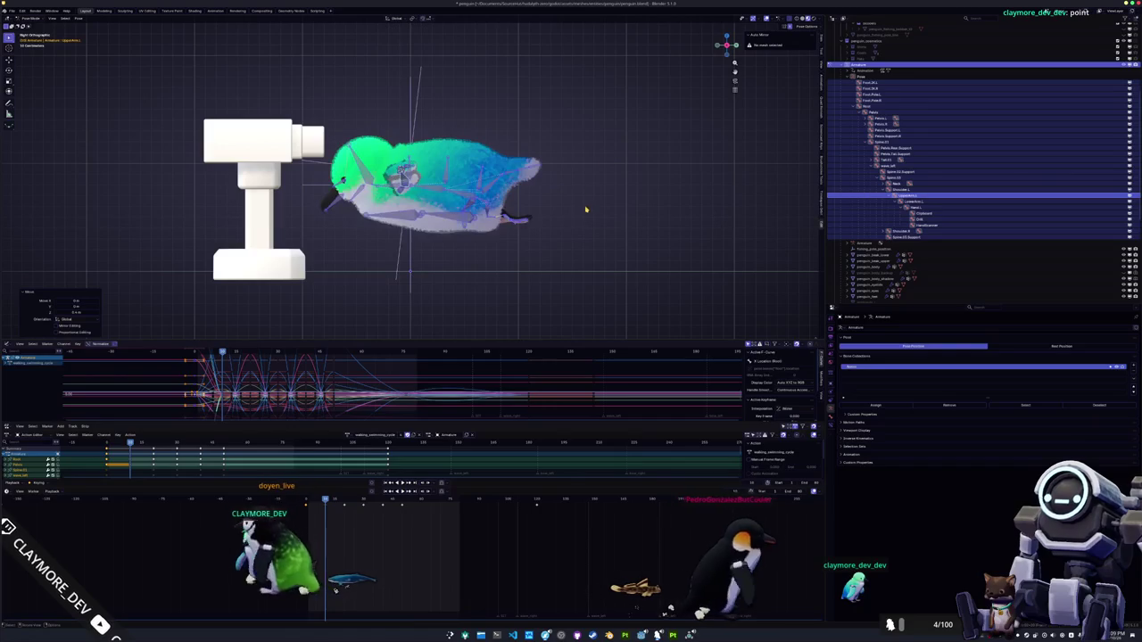
{"action": "type", "text": "20"}
{"action": "key", "text": "Return"}
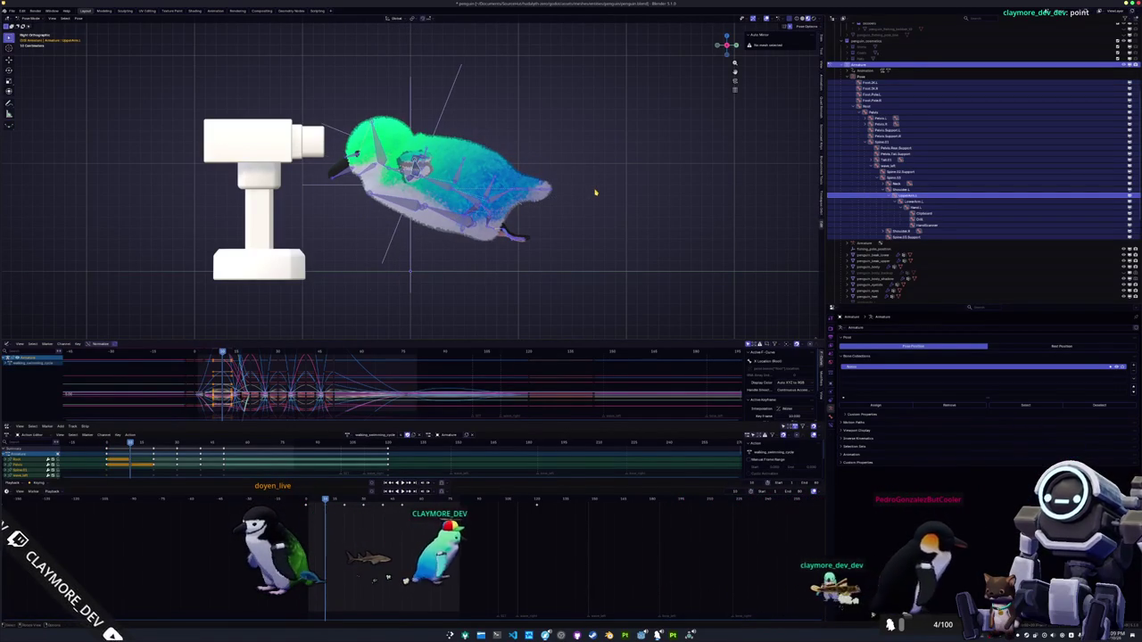
At the following keyframe, raise the body 0.5 on Z, tilt it, and key it
{"action": "key", "text": "Up"}
{"action": "key", "text": "g"}
{"action": "key", "text": "z"}
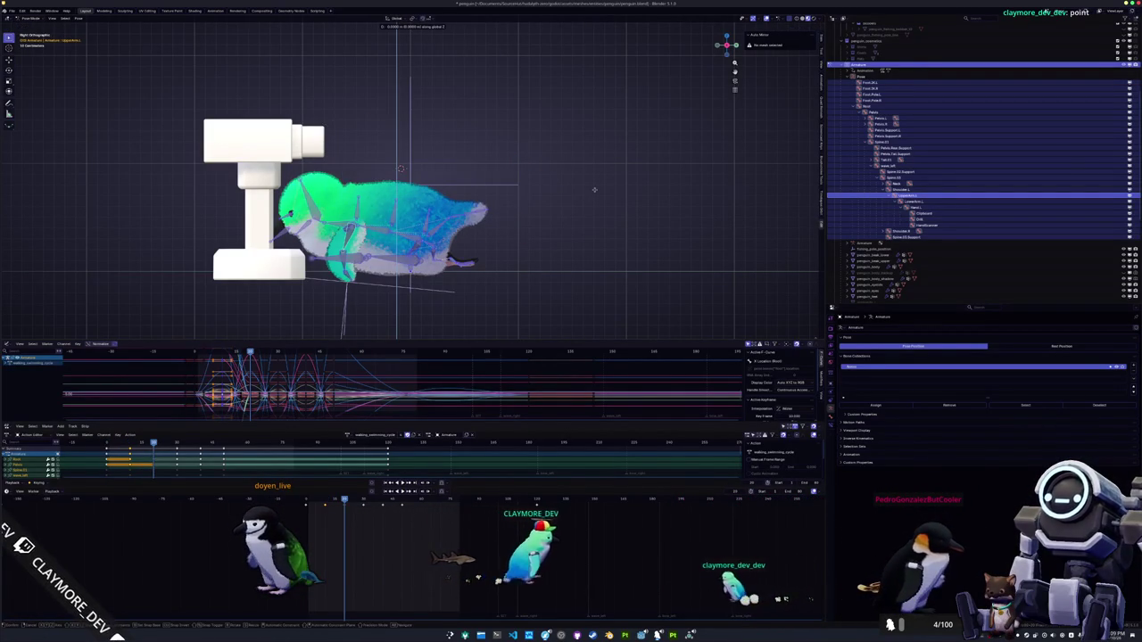
{"action": "type", "text": "0.5"}
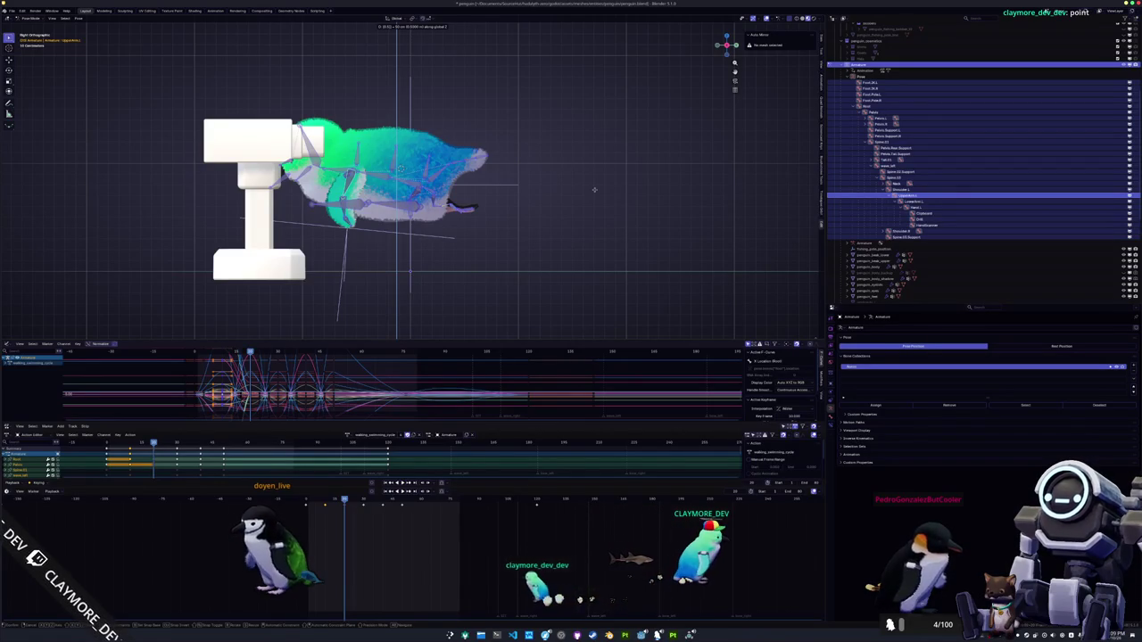
{"action": "key", "text": "Return"}
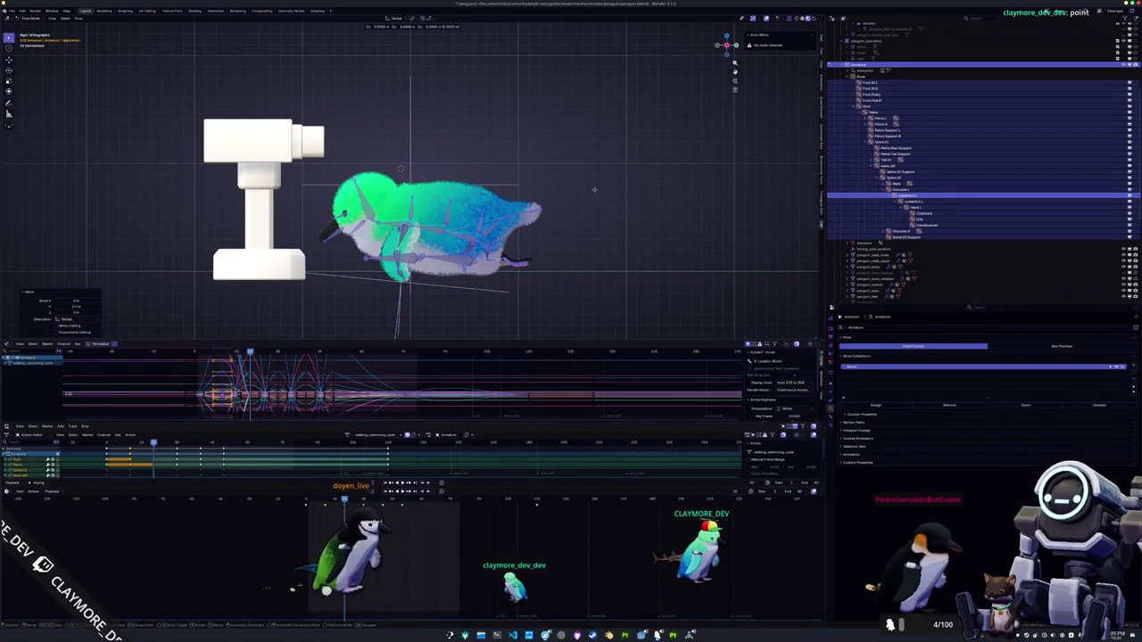
{"action": "key", "text": "shift+r"}
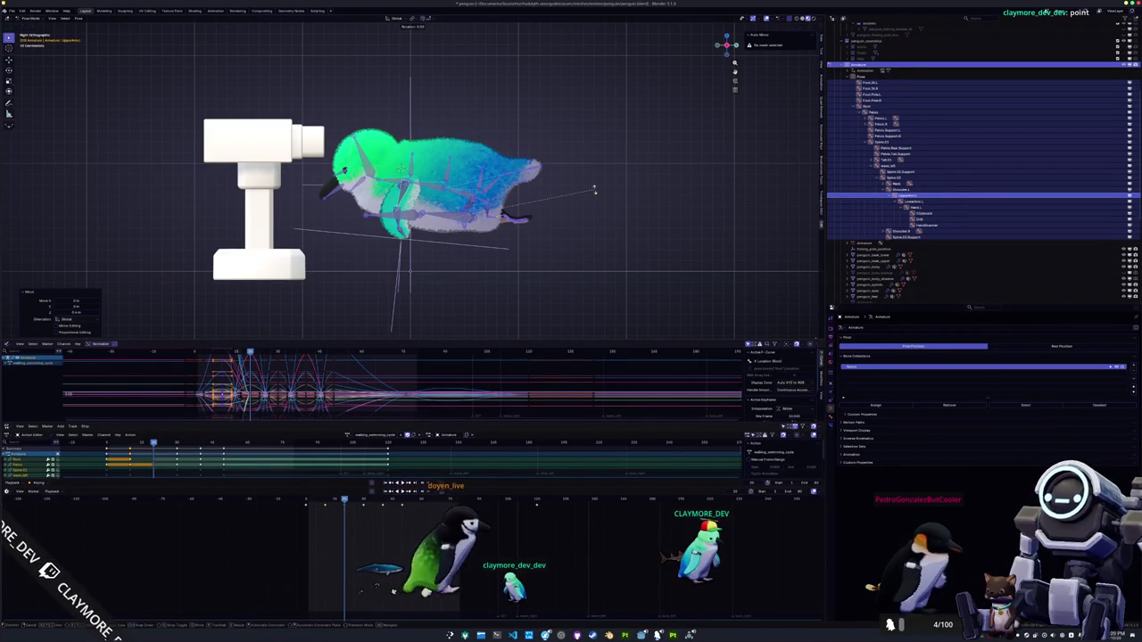
{"action": "key", "text": "r"}
{"action": "key", "text": "Return"}
{"action": "key", "text": "i"}
At the next keyframe, move the body up by 0.45 and key the adjusted pose
{"action": "key", "text": "Up"}
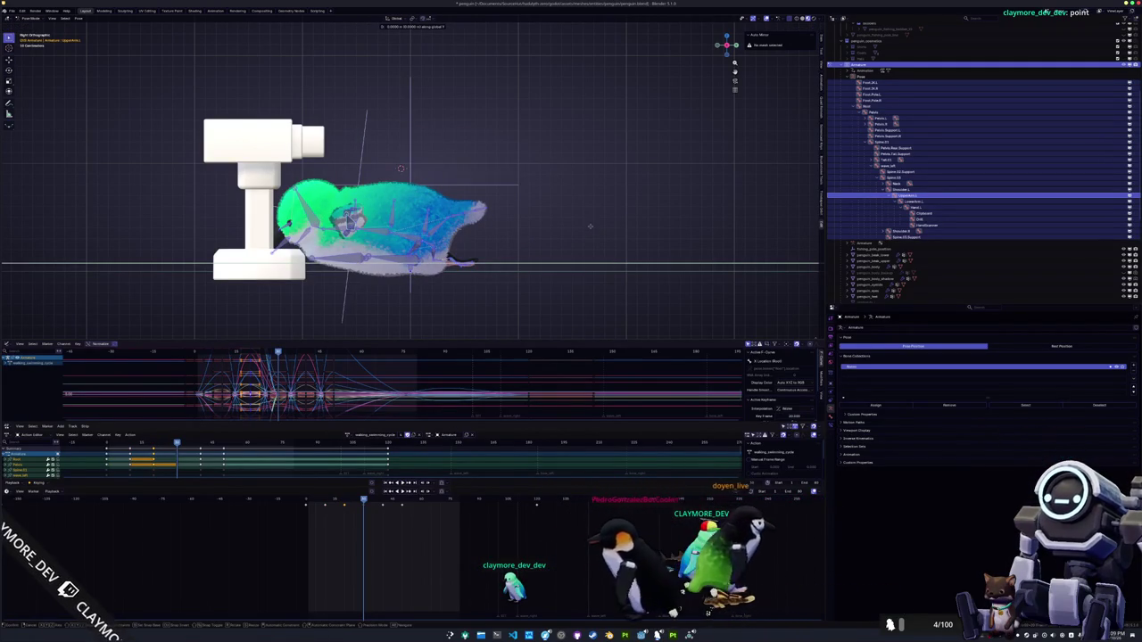
{"action": "key", "text": "Return"}
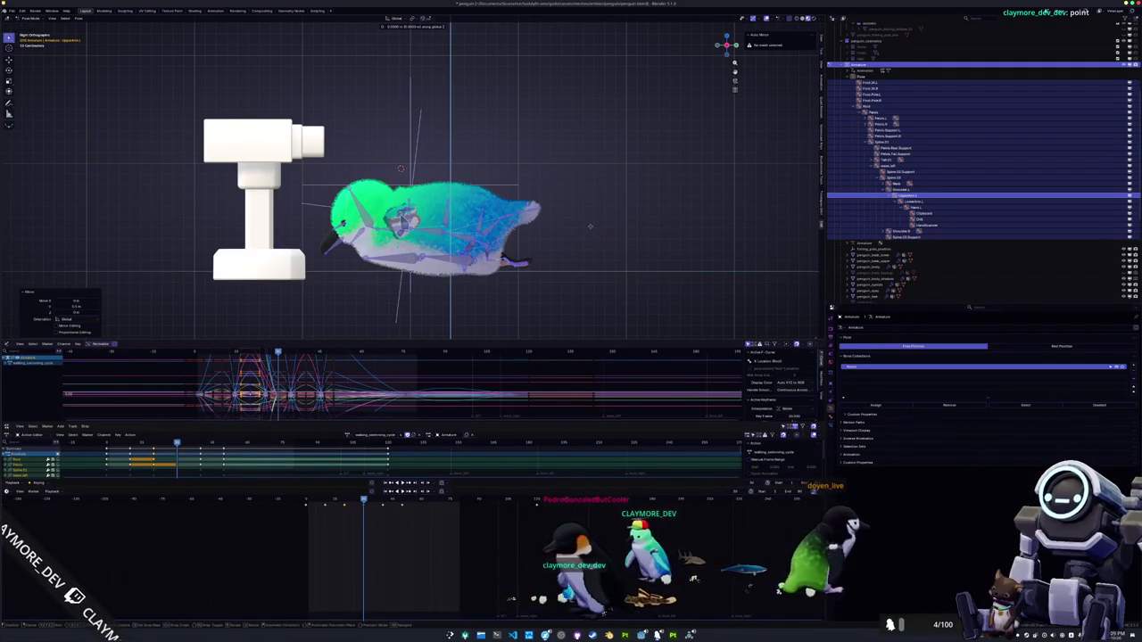
{"action": "type", "text": "-.45"}
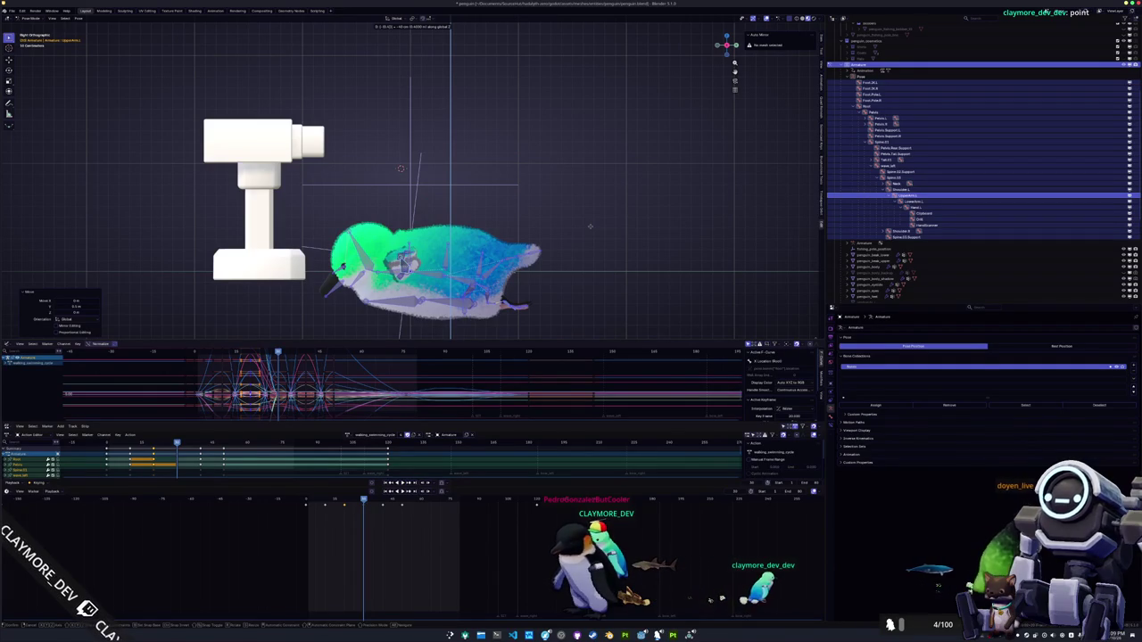
{"action": "key", "text": "minus"}
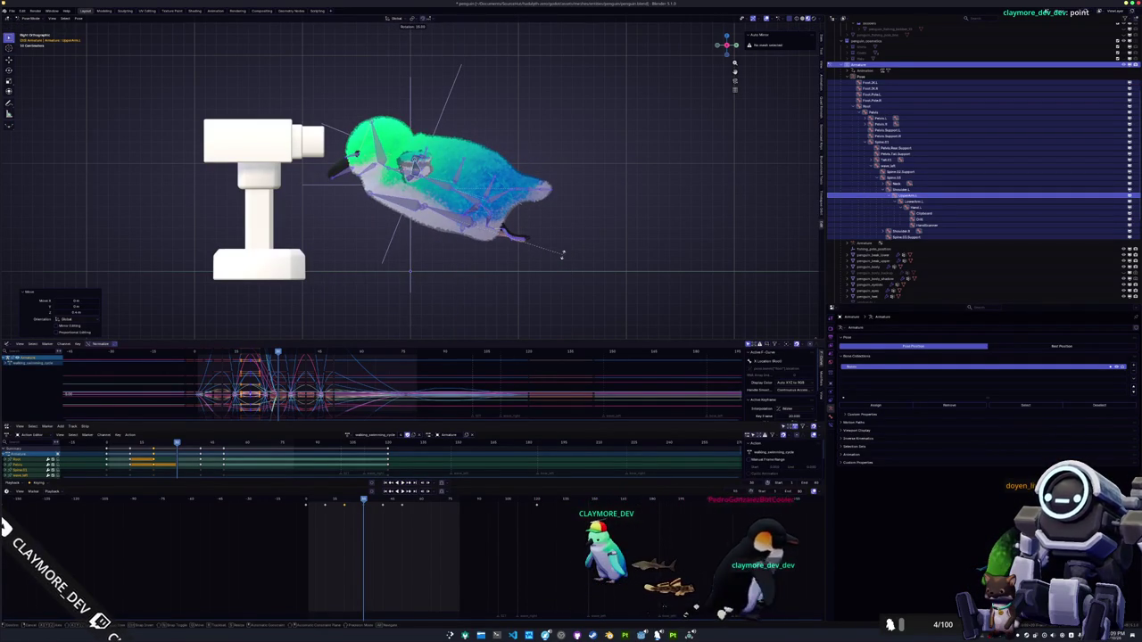
{"action": "left_click", "coordinate": [562, 255]}
{"action": "mouse_move", "coordinate": [541, 260]}
{"action": "left_mouse_down"}
{"action": "mouse_move", "coordinate": [375, 267]}
{"action": "mouse_move", "coordinate": [494, 276]}
{"action": "left_mouse_up"}
{"action": "key", "text": "i"}
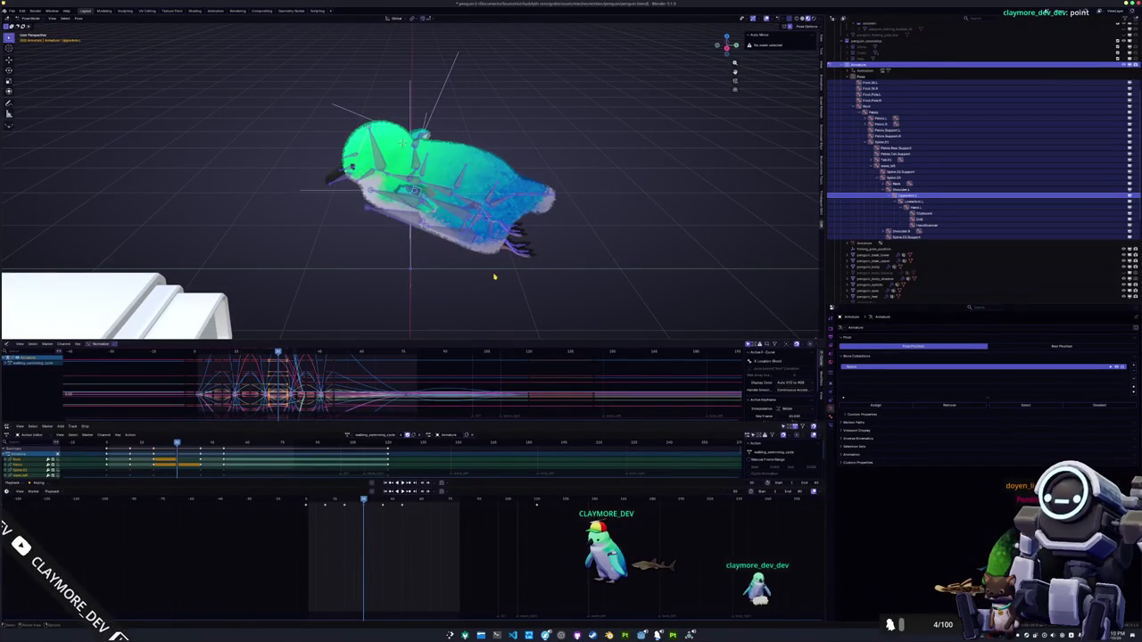
Scrub through the cycle, paste the flipped pose at a keyframe, and play the animation
{"action": "left_click", "coordinate": [384, 501]}
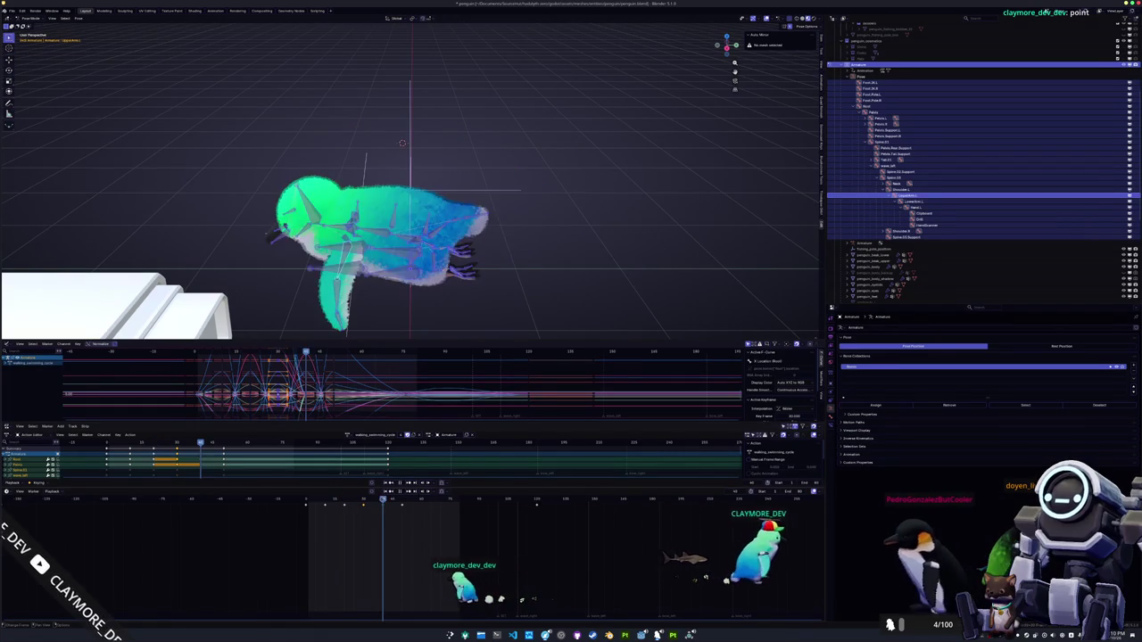
{"action": "left_click", "coordinate": [342, 502]}
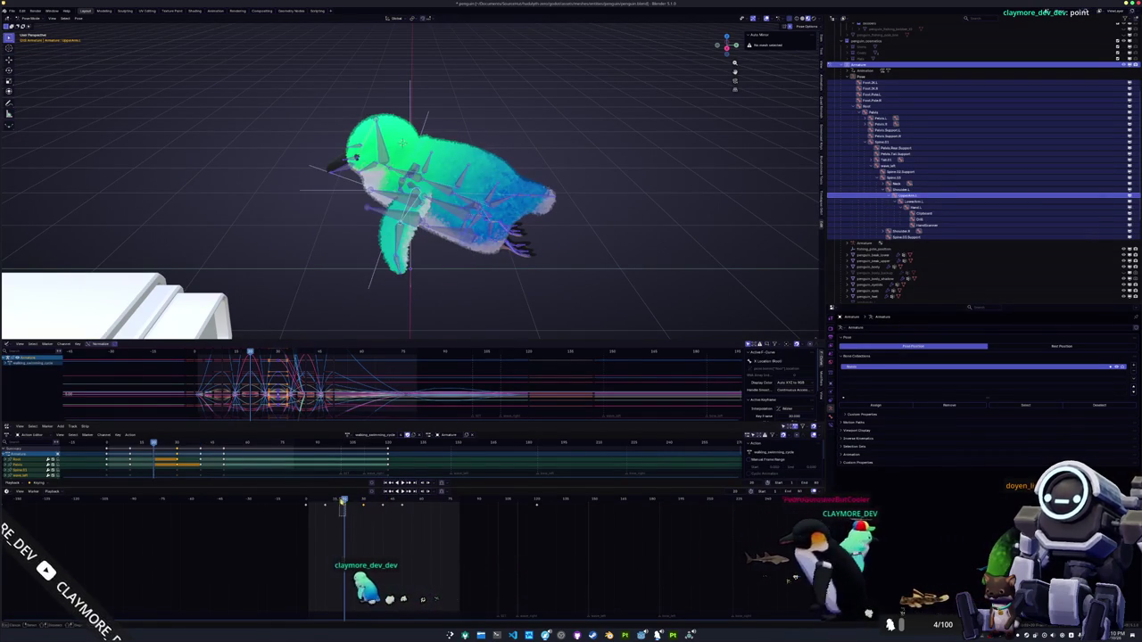
{"action": "left_click", "coordinate": [383, 523]}
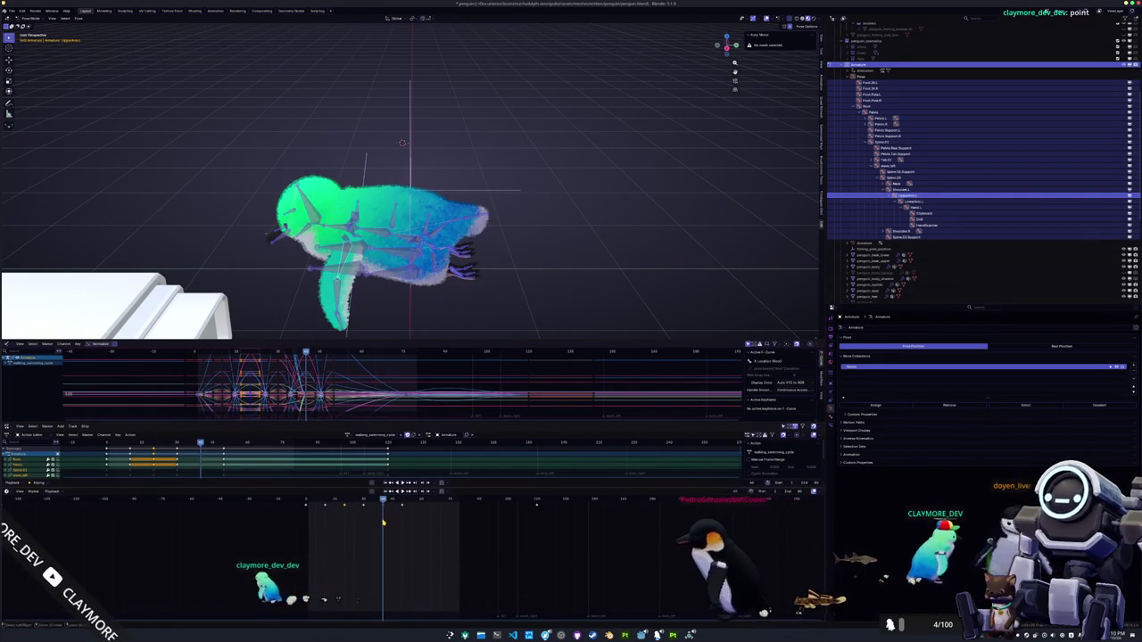
{"action": "left_click_drag", "start_coordinate": [384, 523], "coordinate": [398, 504]}
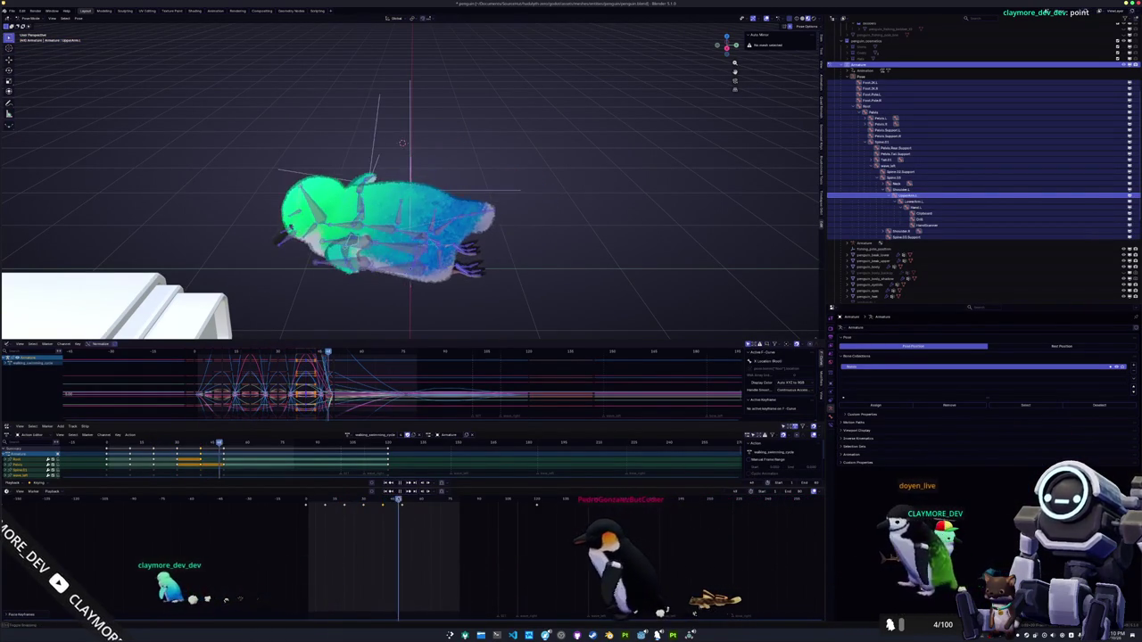
{"action": "left_click", "coordinate": [367, 502]}
{"action": "key", "text": "Left"}
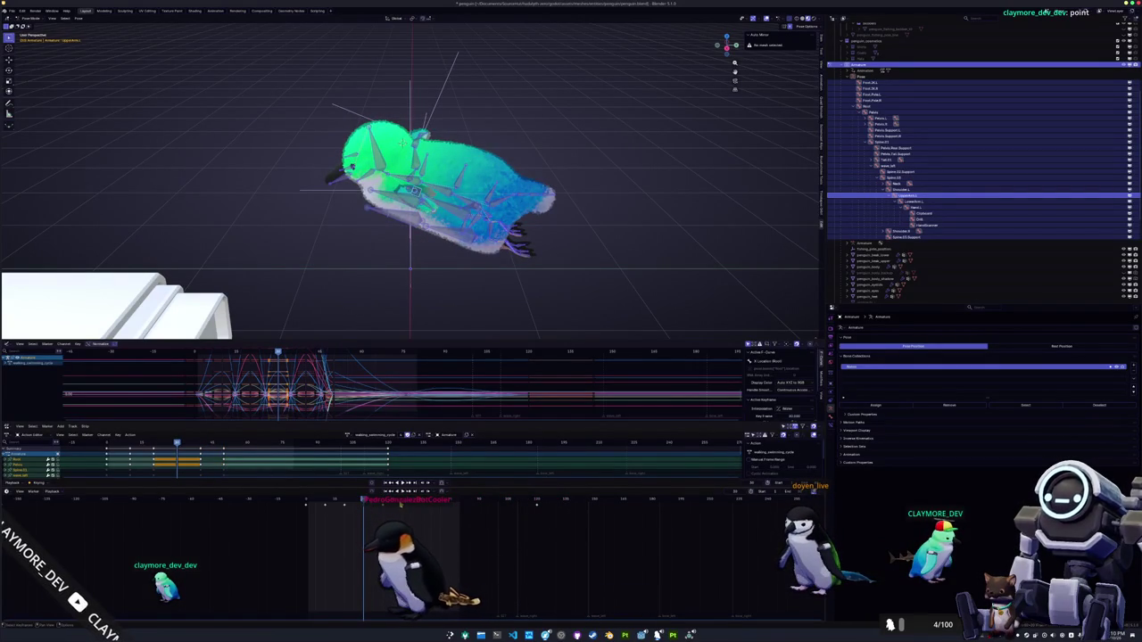
{"action": "key", "text": "Up"}
{"action": "key", "text": "ctrl+shift+v"}
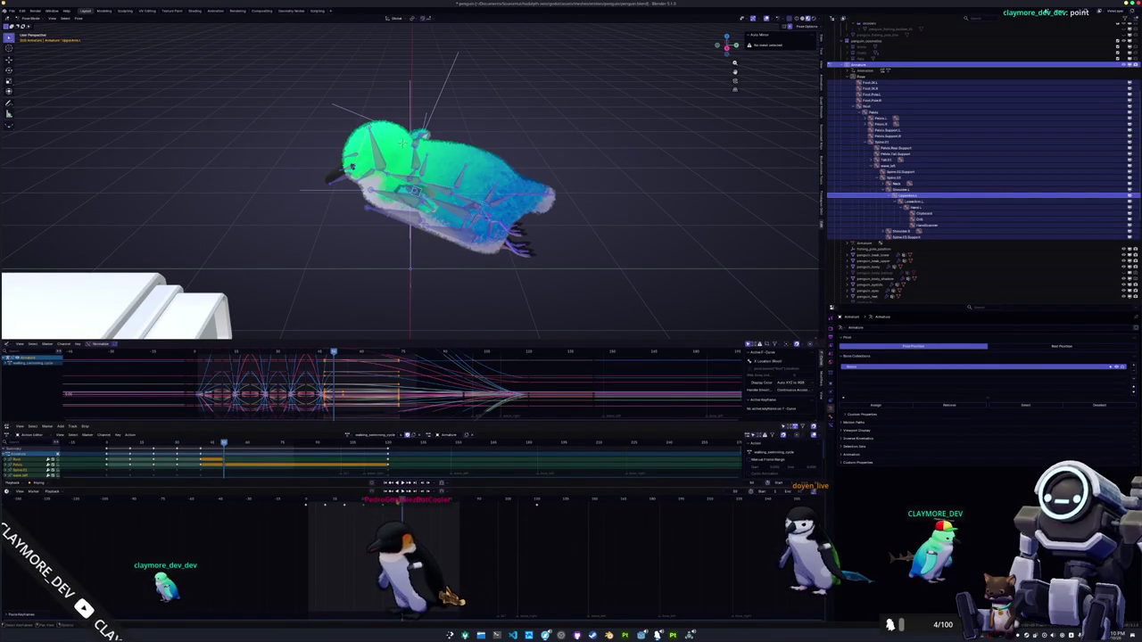
{"action": "key", "text": "space"}
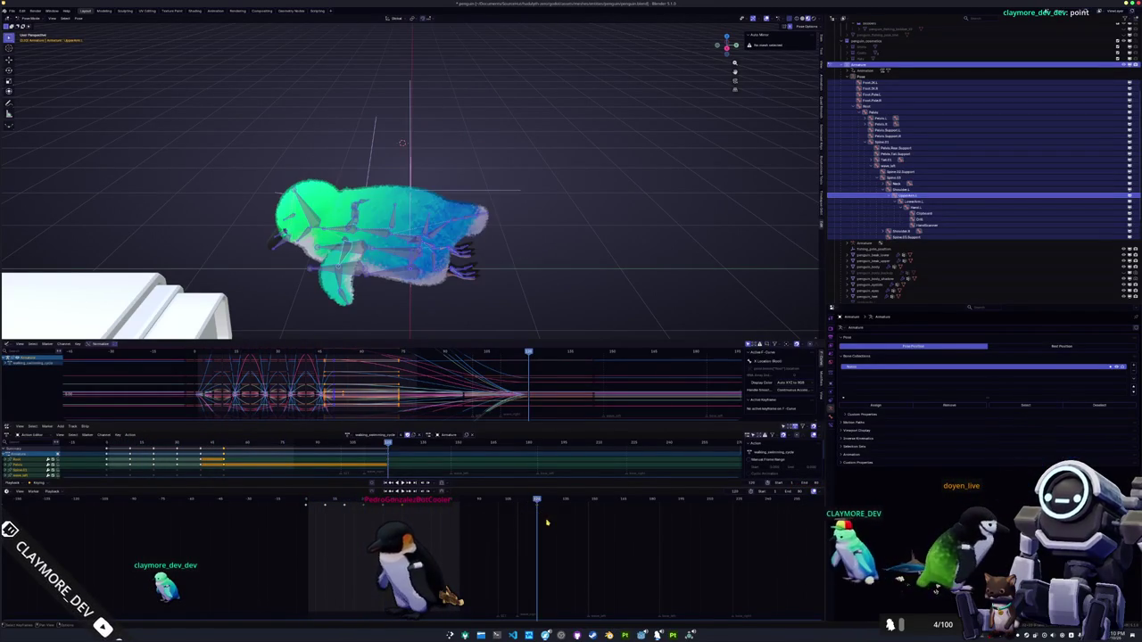
{"action": "key", "text": "bracketleft"}
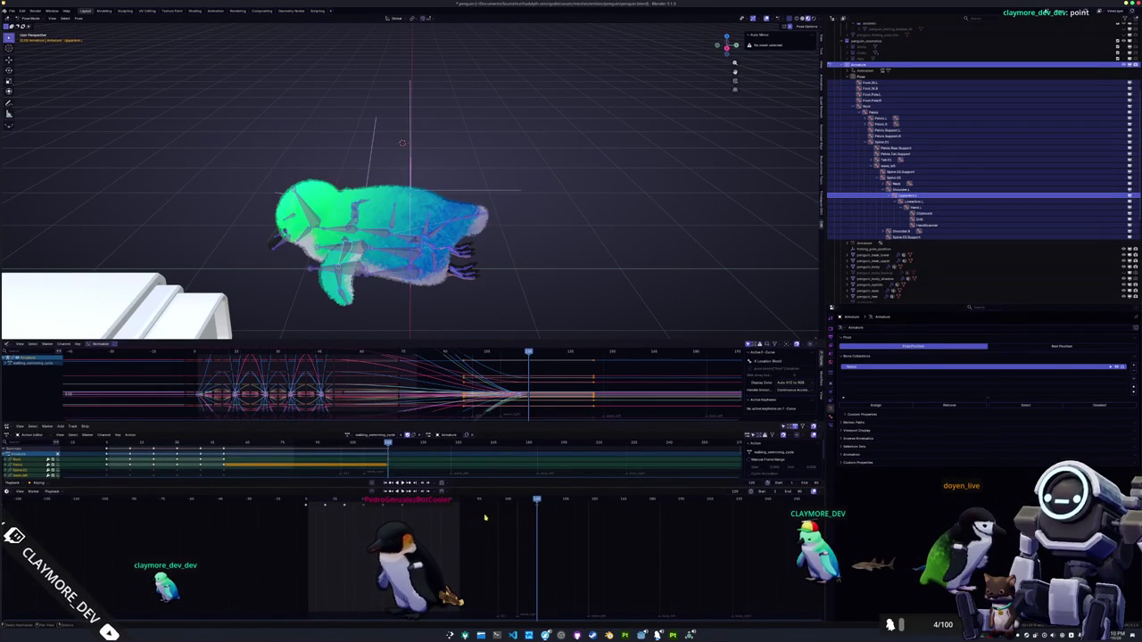
{"action": "left_click_drag", "start_coordinate": [498, 339], "coordinate": [496, 268]}
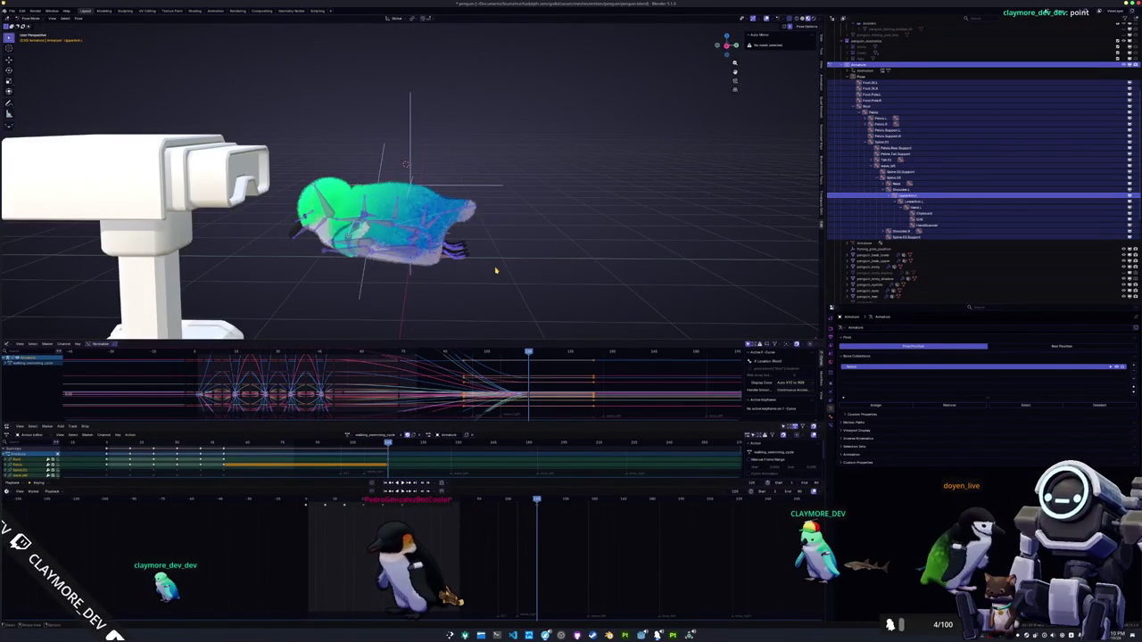
Scale the selected keyframes to respread them along the timeline, then play the cycle back
{"action": "key", "text": "KP_3"}
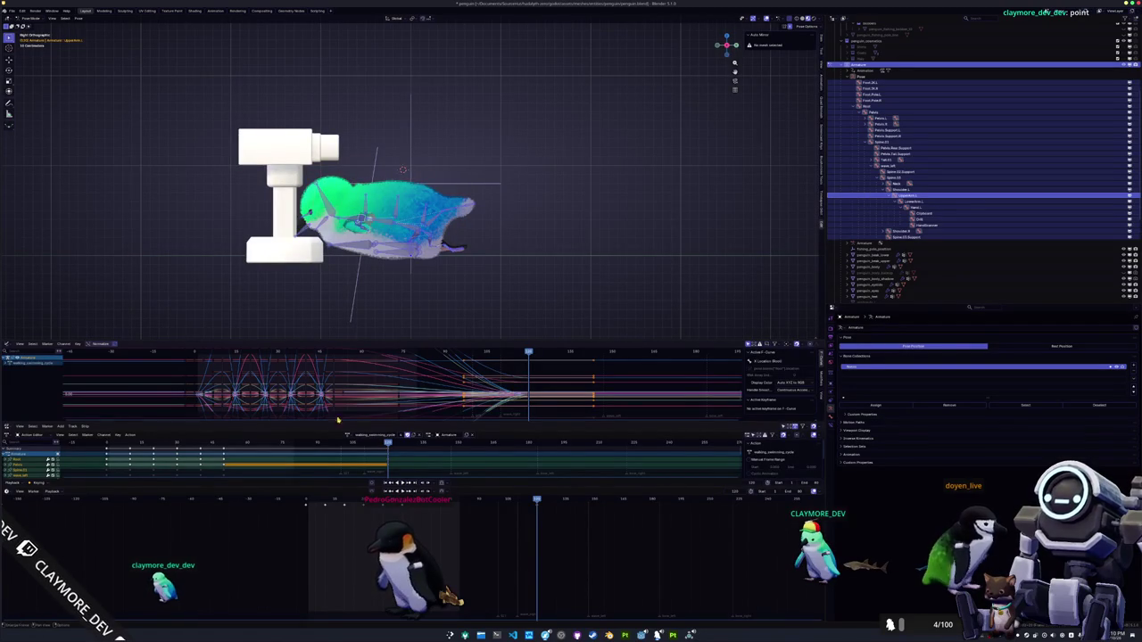
{"action": "key", "text": "shift+Left"}
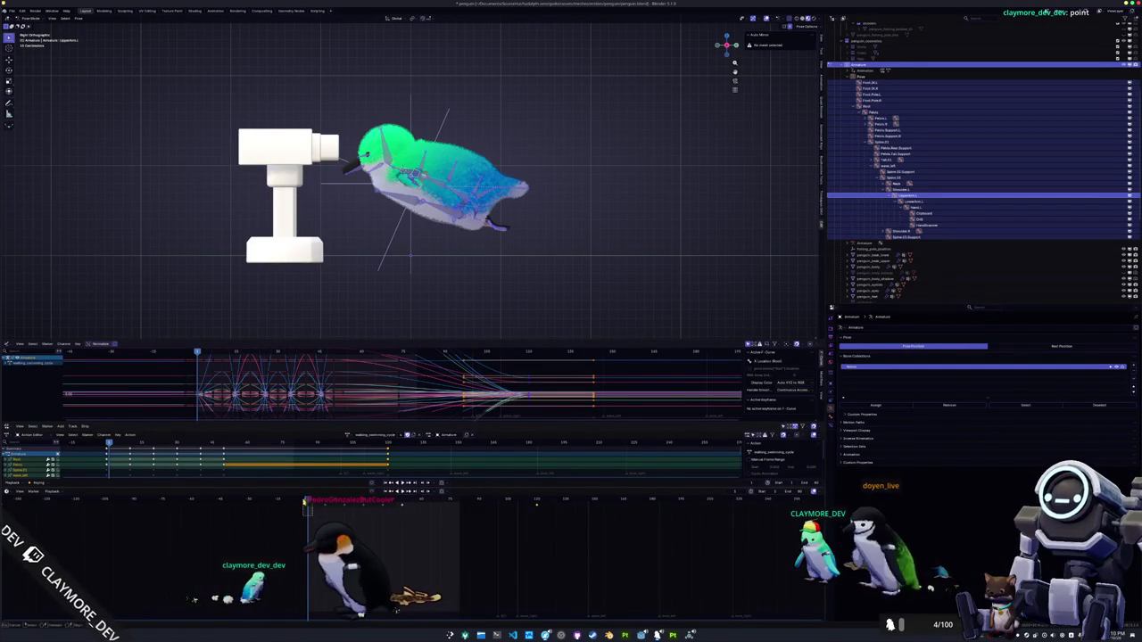
{"action": "left_click", "coordinate": [537, 502]}
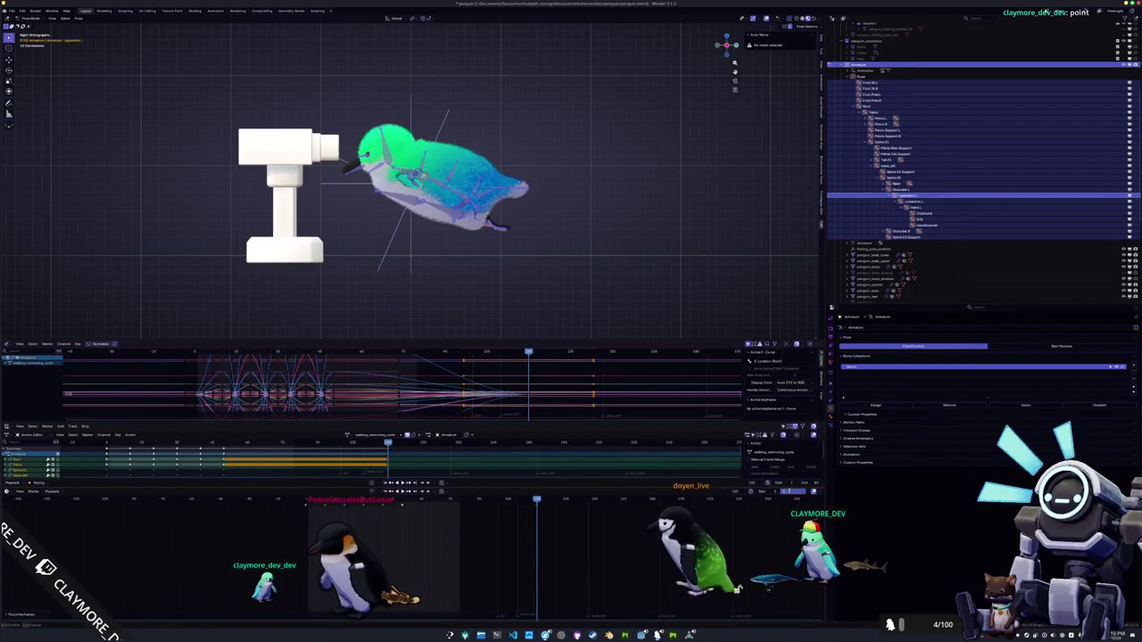
{"action": "left_click_drag", "start_coordinate": [651, 311], "coordinate": [576, 249]}
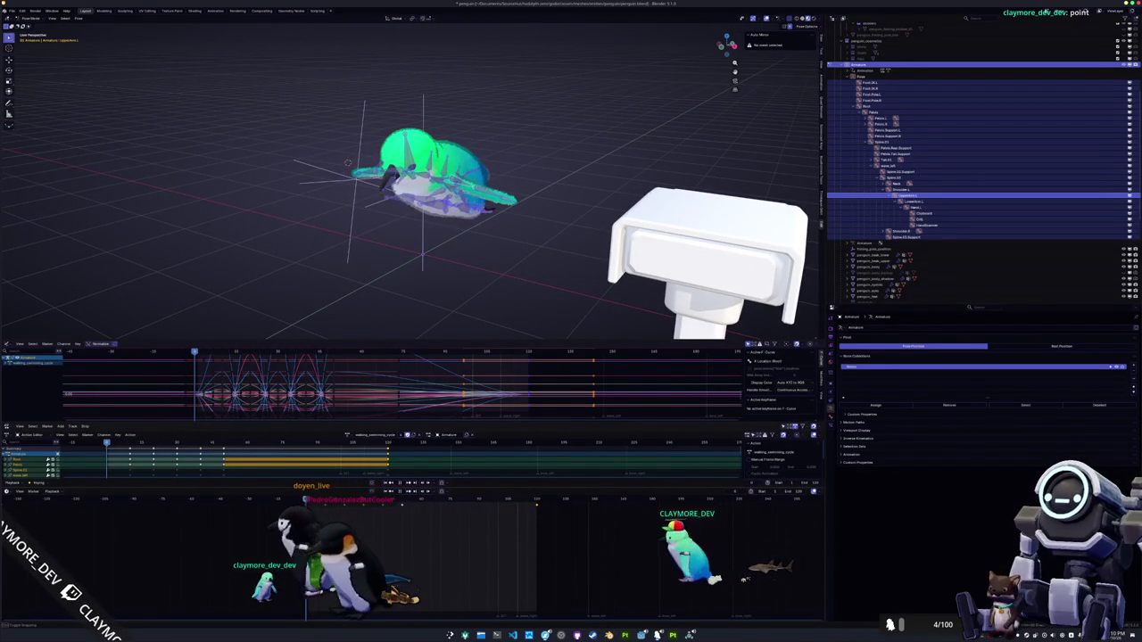
{"action": "key", "text": "s"}
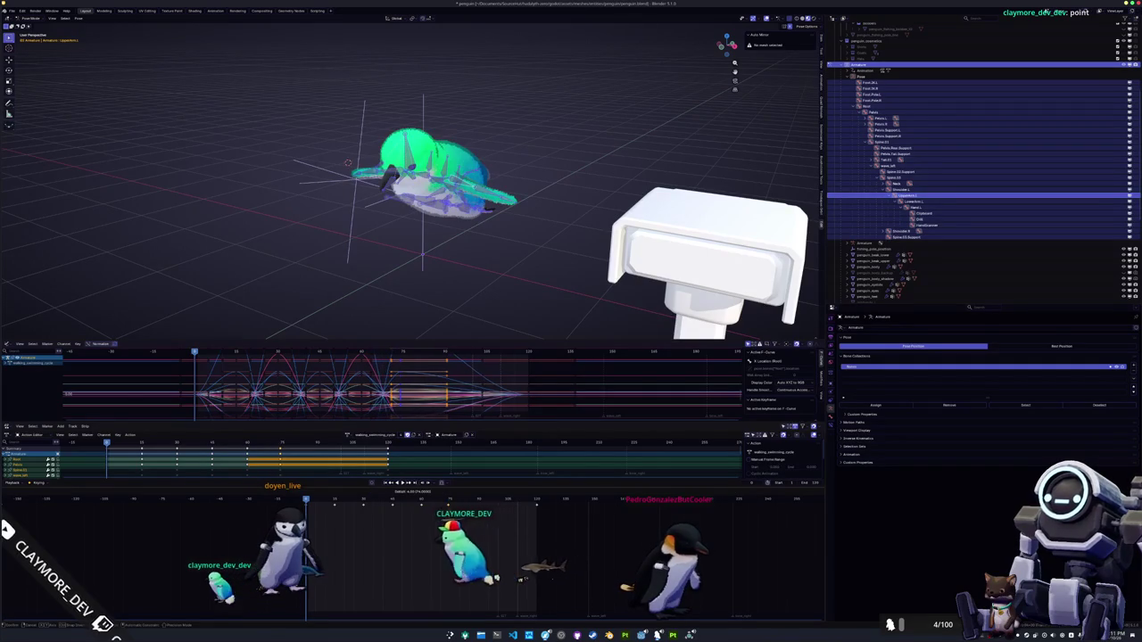
{"action": "key", "text": "space"}
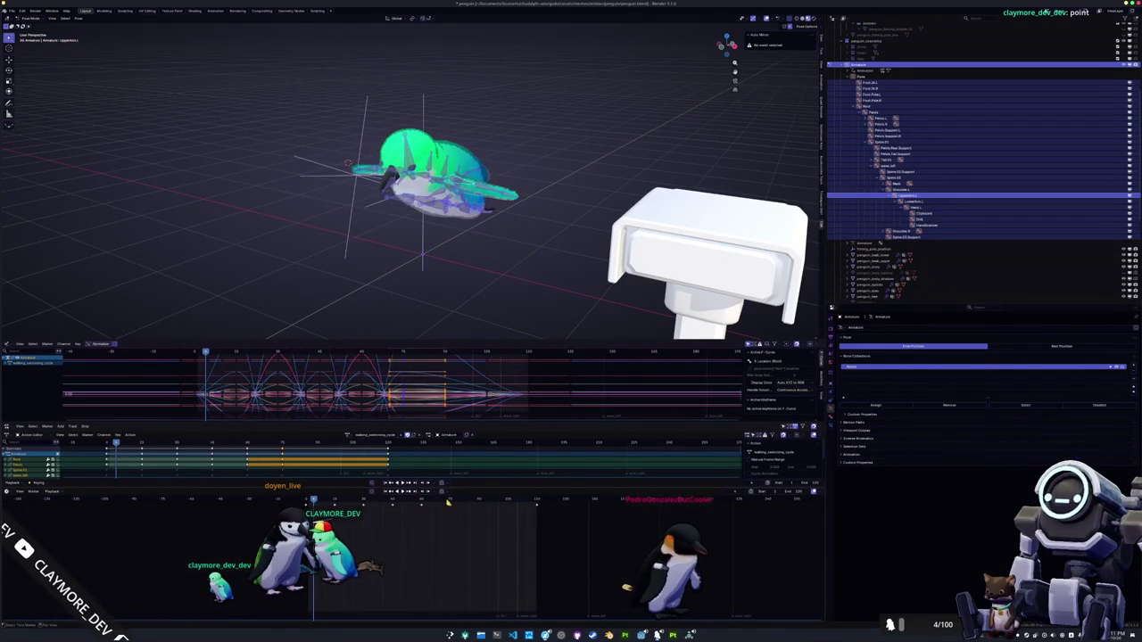
{"action": "left_click", "coordinate": [448, 502]}
{"action": "key", "text": "KP_1"}
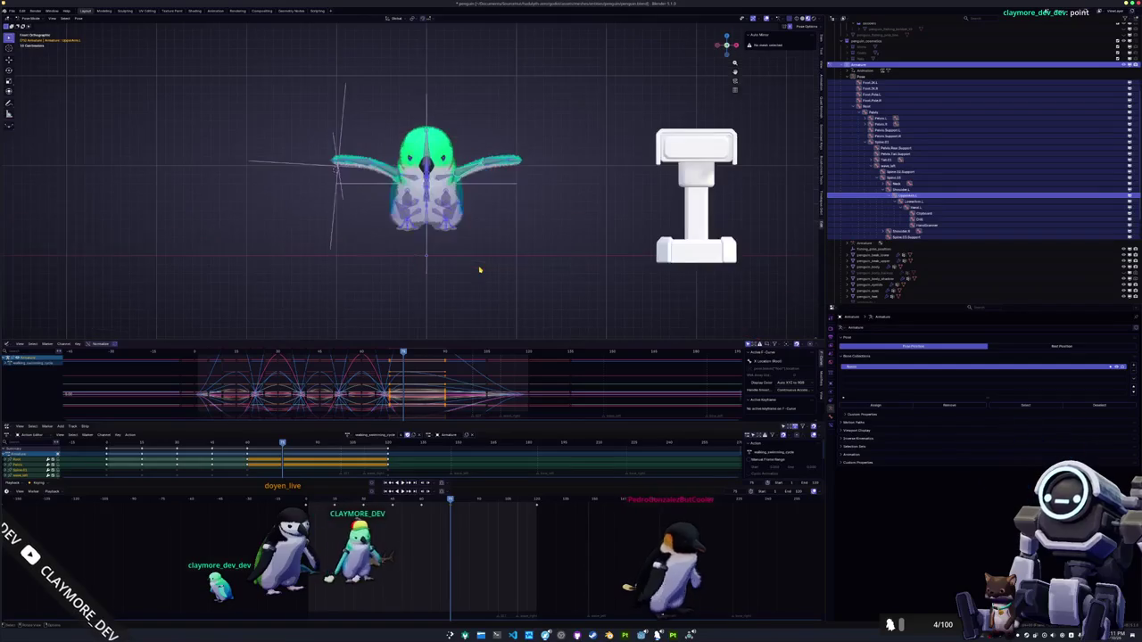
Rotate a single left wing bone to a new angle in front view
{"action": "scroll", "coordinate": [479, 269], "scroll_direction": "up", "scroll_amount": 2}
{"action": "left_click", "coordinate": [562, 159]}
{"action": "key", "text": "r"}
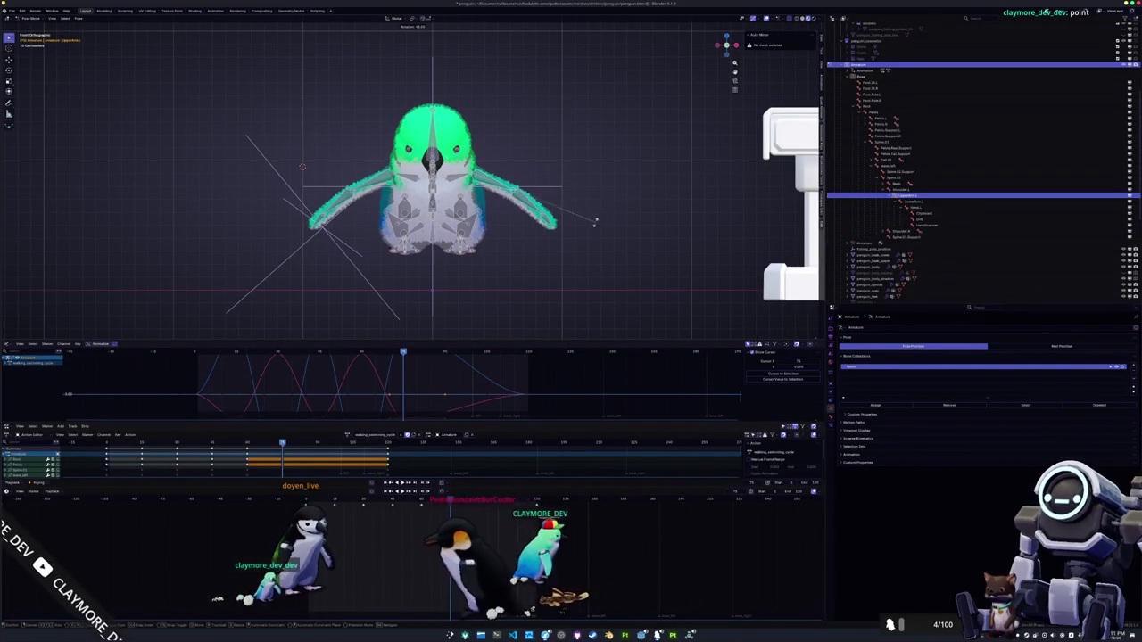
{"action": "left_click", "coordinate": [542, 207]}
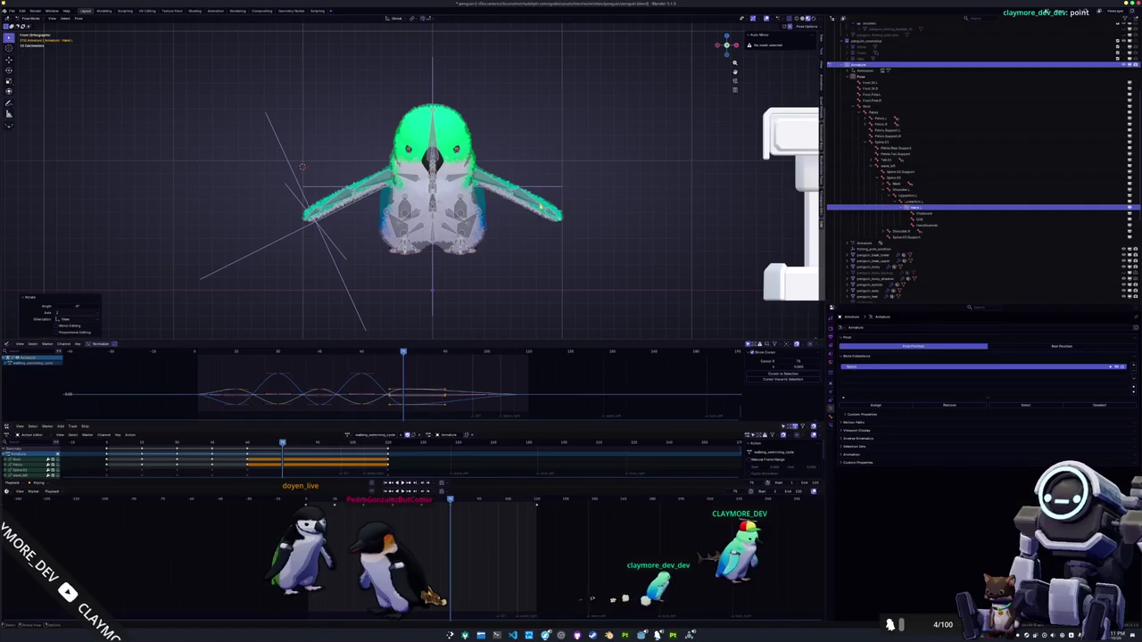
Select the LowerArm.L bone and paste the flipped wing pose at two earlier keyframes
{"action": "left_click", "coordinate": [491, 183]}
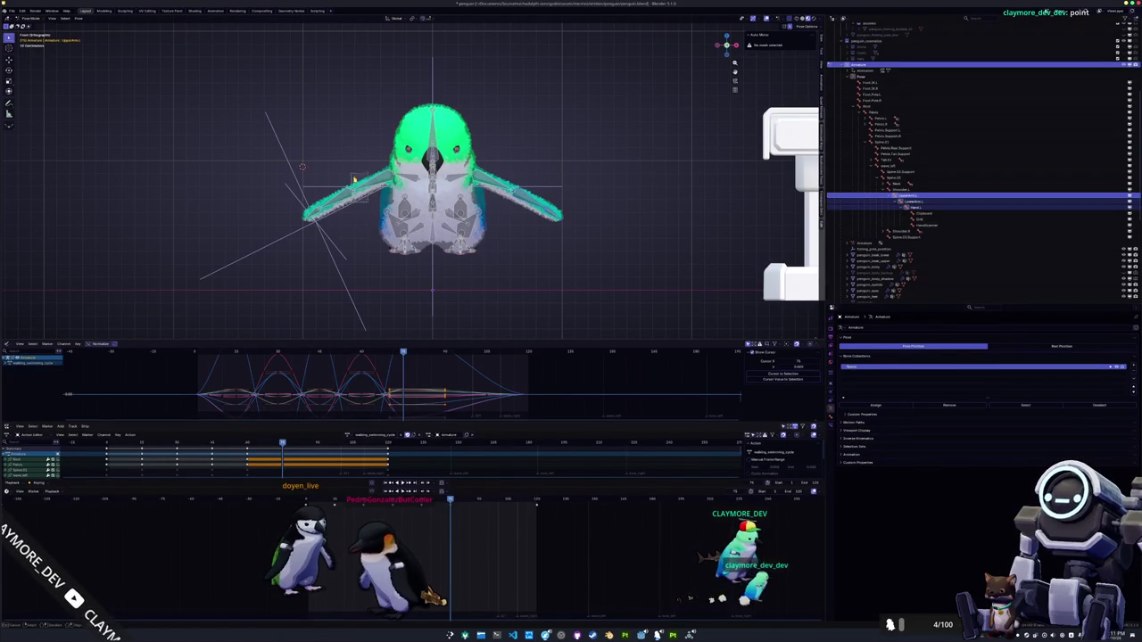
{"action": "left_click", "coordinate": [323, 232]}
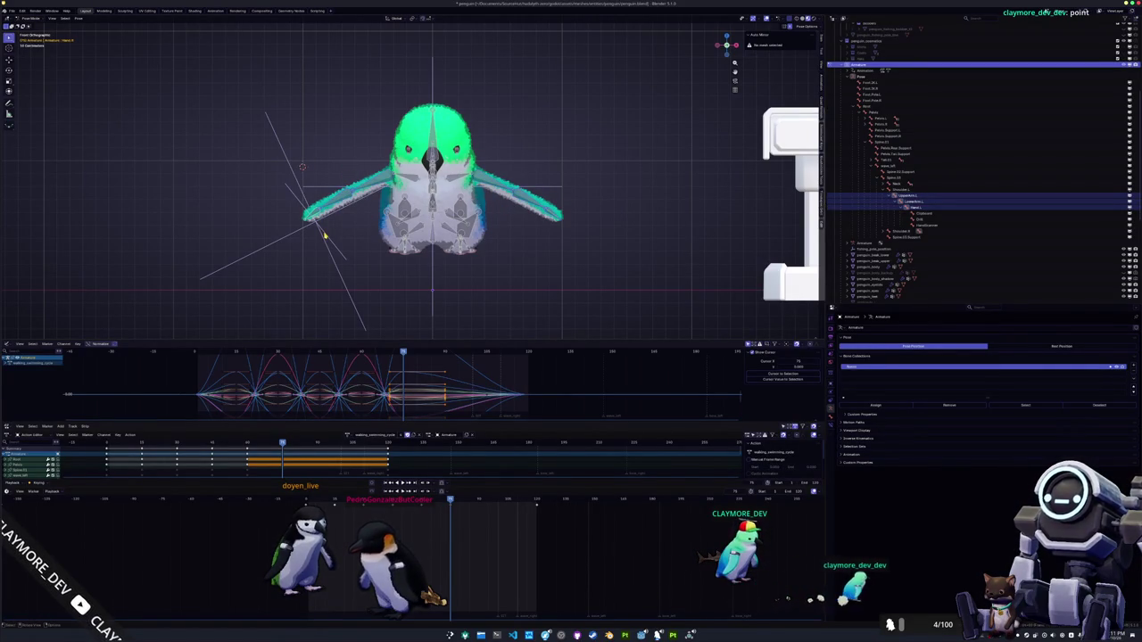
{"action": "left_click", "coordinate": [325, 234]}
{"action": "key", "text": "Down"}
{"action": "key", "text": "Down"}
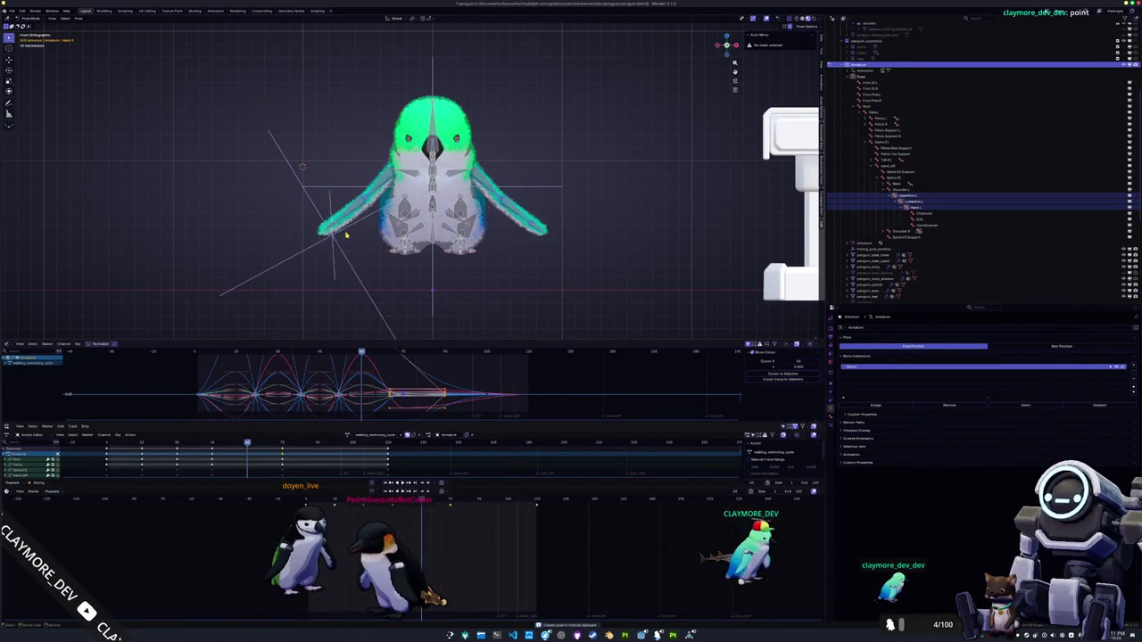
{"action": "key", "text": "ctrl+shift+v"}
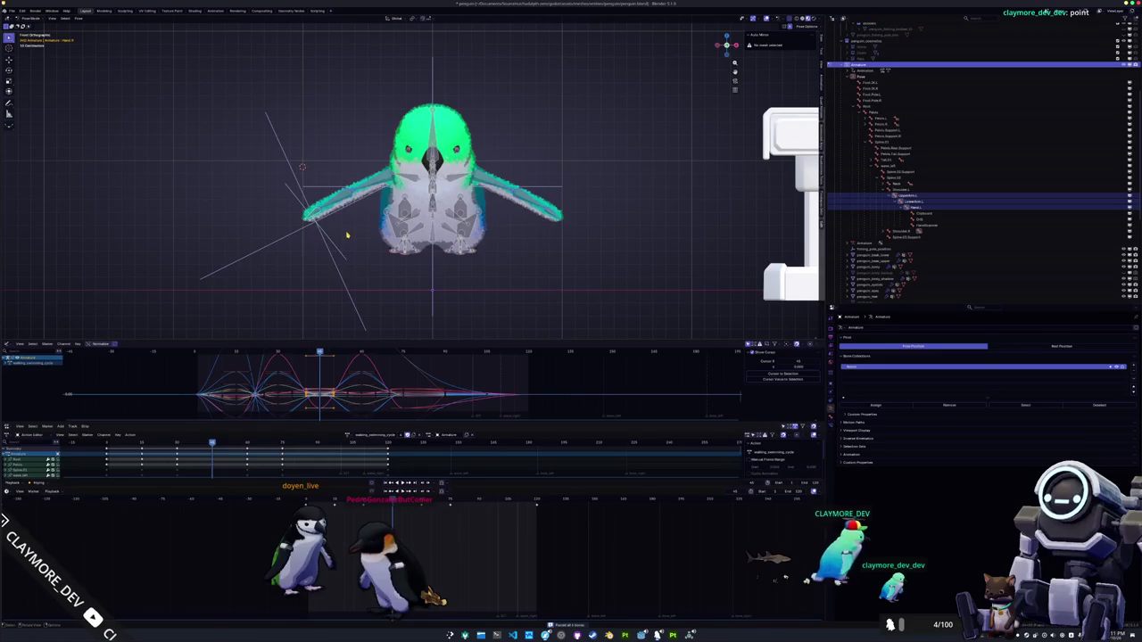
{"action": "key", "text": "Down"}
{"action": "key", "text": "Down"}
{"action": "key", "text": "ctrl+shift+v"}
{"action": "key", "text": "Down"}
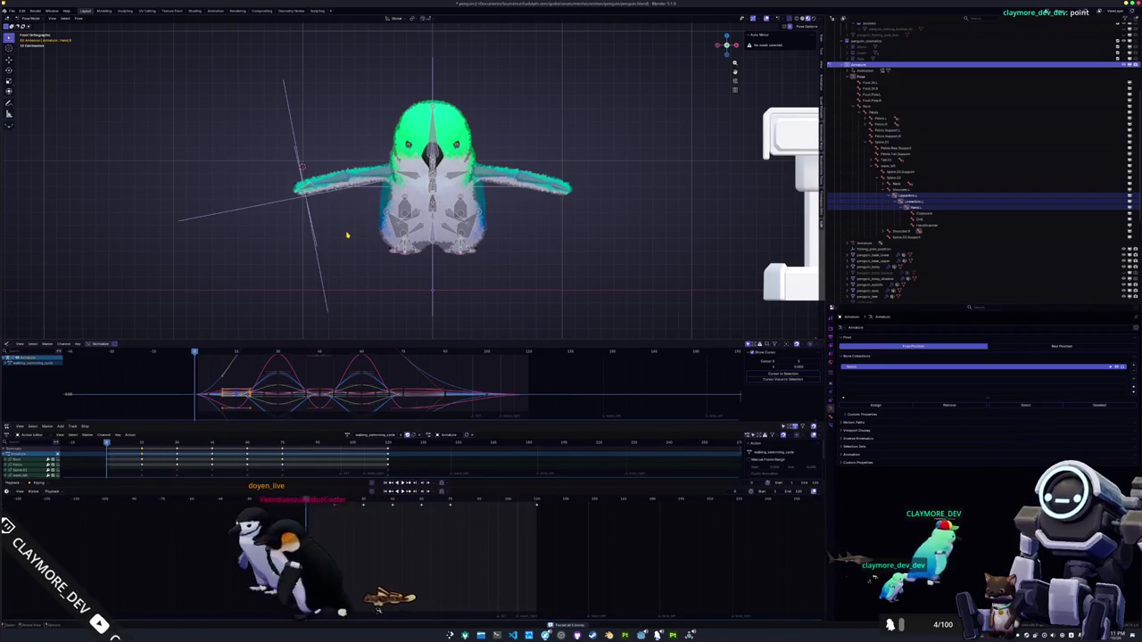
{"action": "key", "text": "Up"}
{"action": "key", "text": "Up"}
{"action": "key", "text": "Up"}
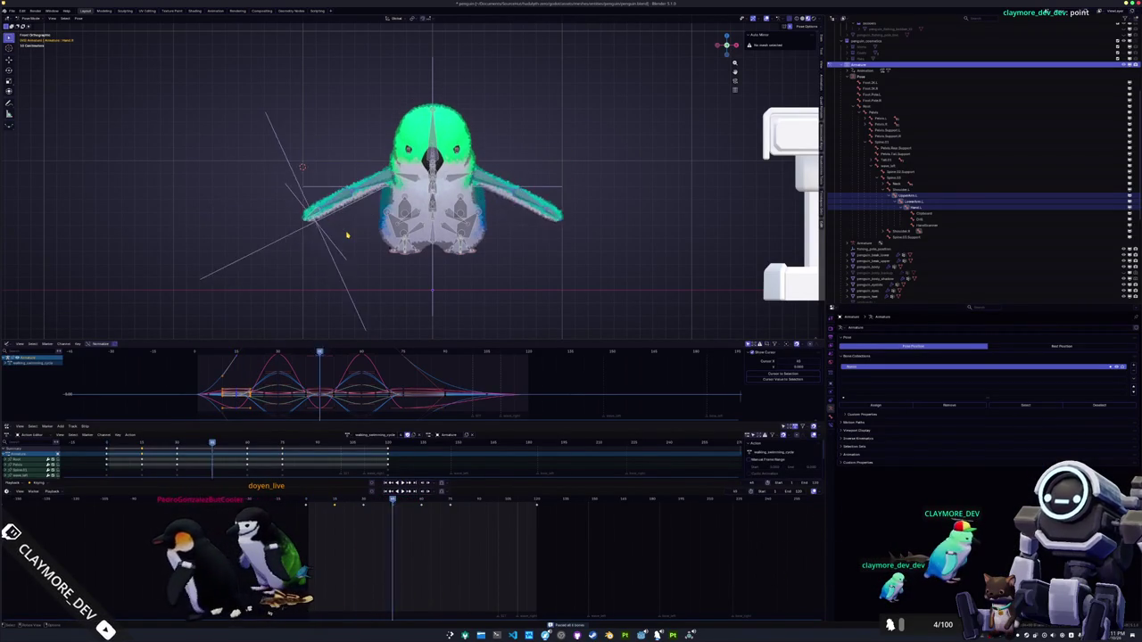
{"action": "key", "text": "shift+Left"}
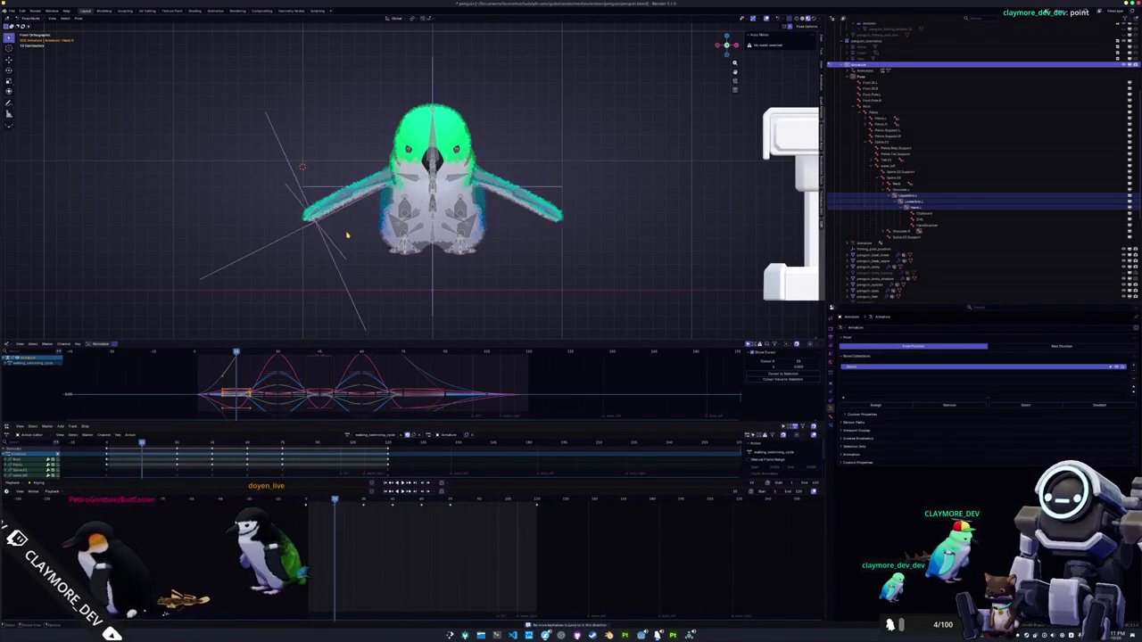
Rotate UpperArm.L so the wings droop, then turn a wing bone 20 degrees on local Z
{"action": "left_click", "coordinate": [506, 176]}
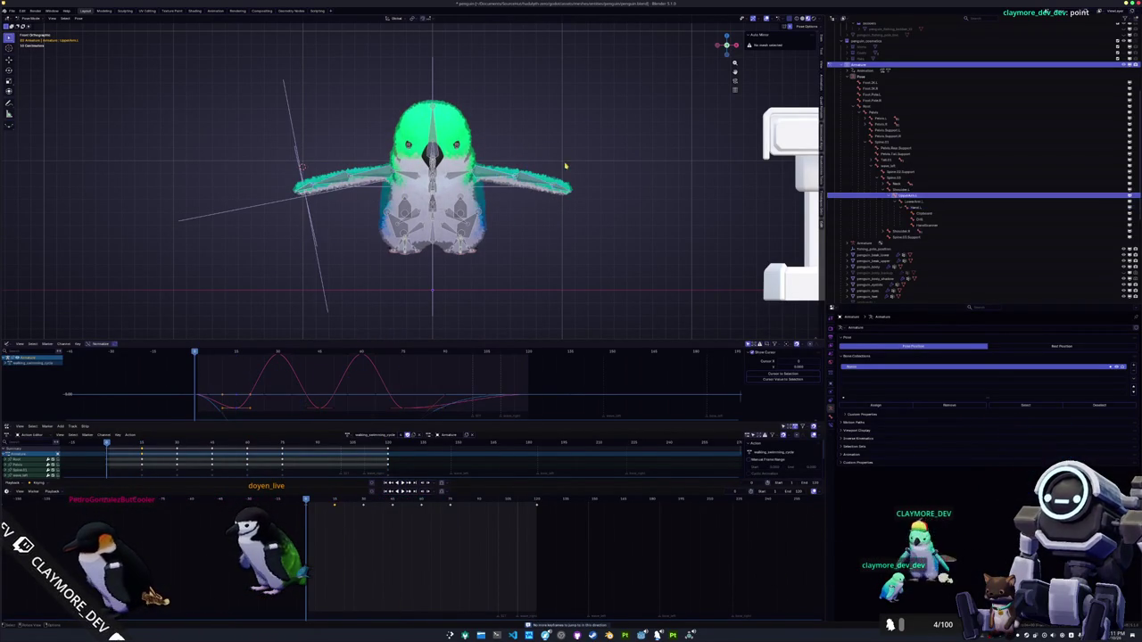
{"action": "key", "text": "r"}
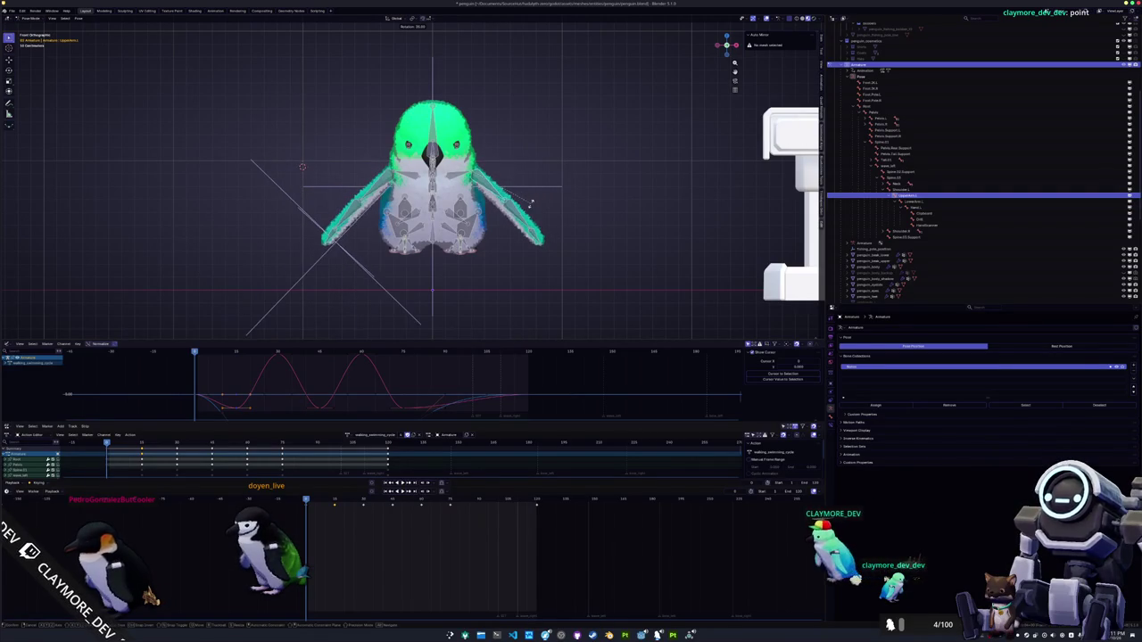
{"action": "left_click", "coordinate": [533, 202]}
{"action": "mouse_move", "coordinate": [533, 201]}
{"action": "left_mouse_down"}
{"action": "mouse_move", "coordinate": [548, 234]}
{"action": "mouse_move", "coordinate": [571, 178]}
{"action": "mouse_move", "coordinate": [546, 157]}
{"action": "mouse_move", "coordinate": [318, 125]}
{"action": "mouse_move", "coordinate": [302, 201]}
{"action": "mouse_move", "coordinate": [326, 174]}
{"action": "left_mouse_up"}
{"action": "key", "text": "r"}
{"action": "key", "text": "z"}
{"action": "key", "text": "z"}
{"action": "left_click", "coordinate": [591, 140]}
{"action": "key", "text": "shift+bracketright"}
{"action": "key", "text": "shift+bracketright"}
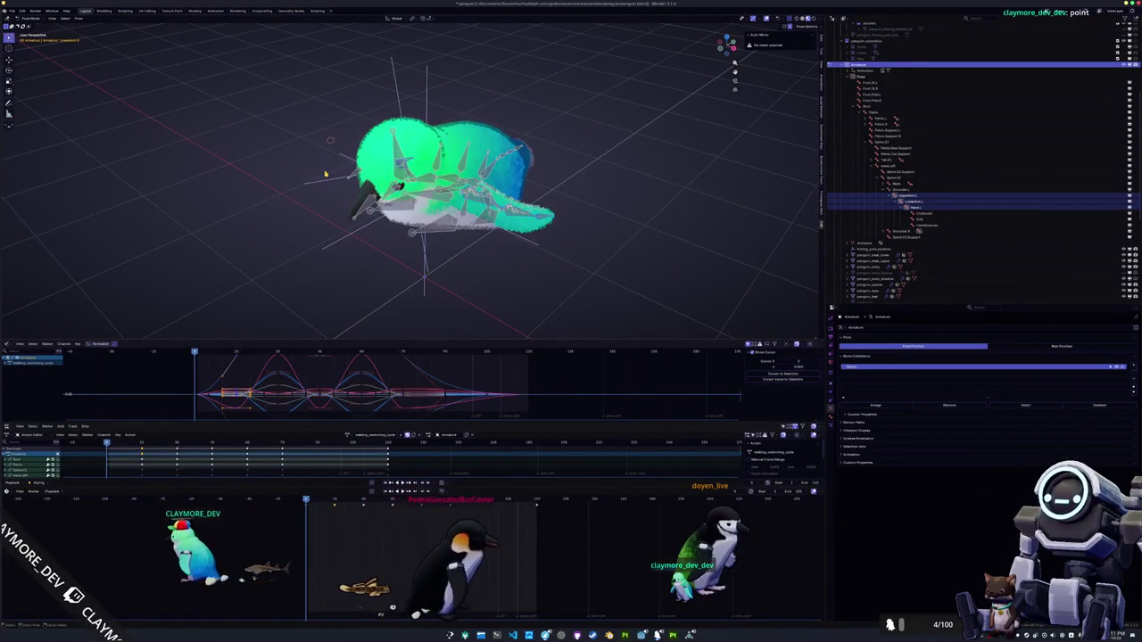
Advance to the third keyframe and view the penguin in Front Orthographic
{"action": "key", "text": "Up"}
{"action": "key", "text": "Up"}
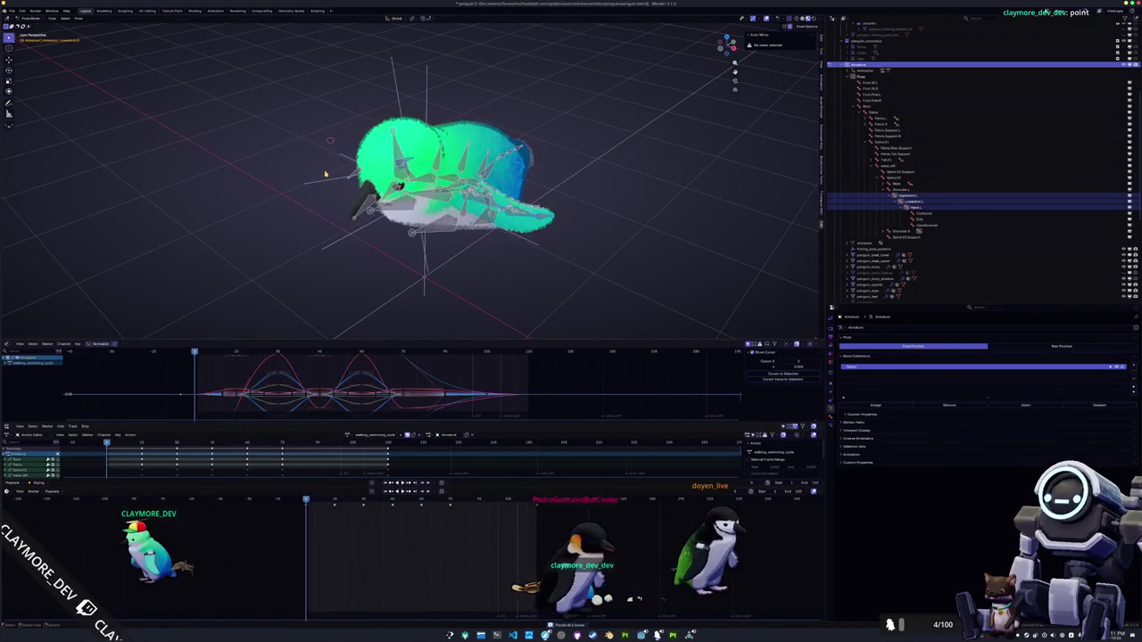
{"action": "key", "text": "KP_1"}
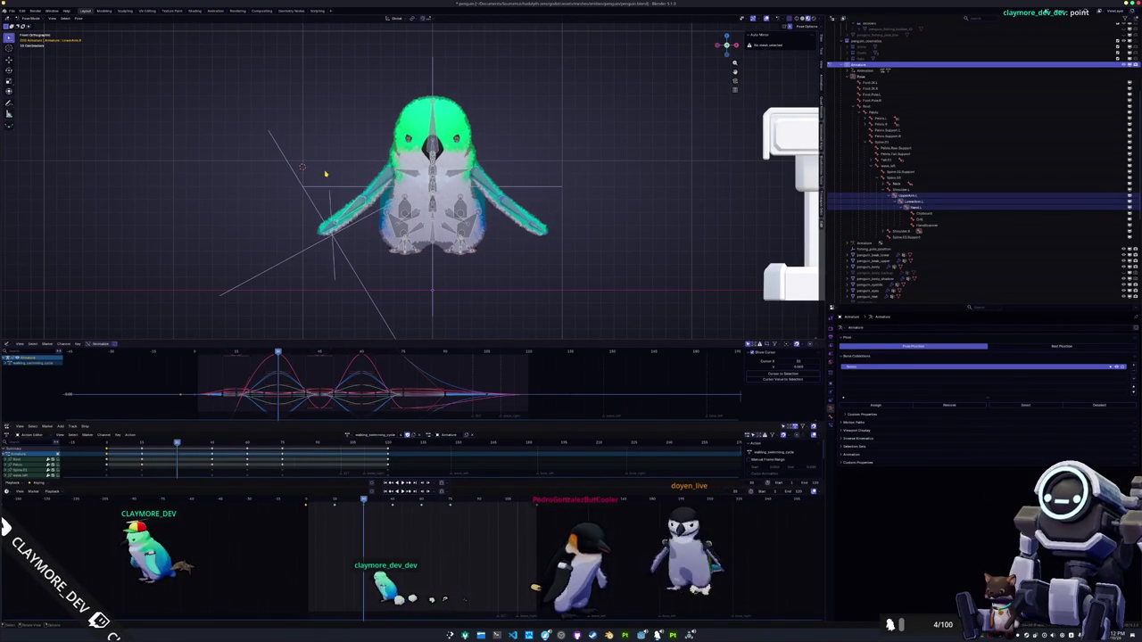
Re-rotate the left wing's LowerArm.L and Hand bones, checking them in front orthographic view
{"action": "left_click", "coordinate": [911, 201]}
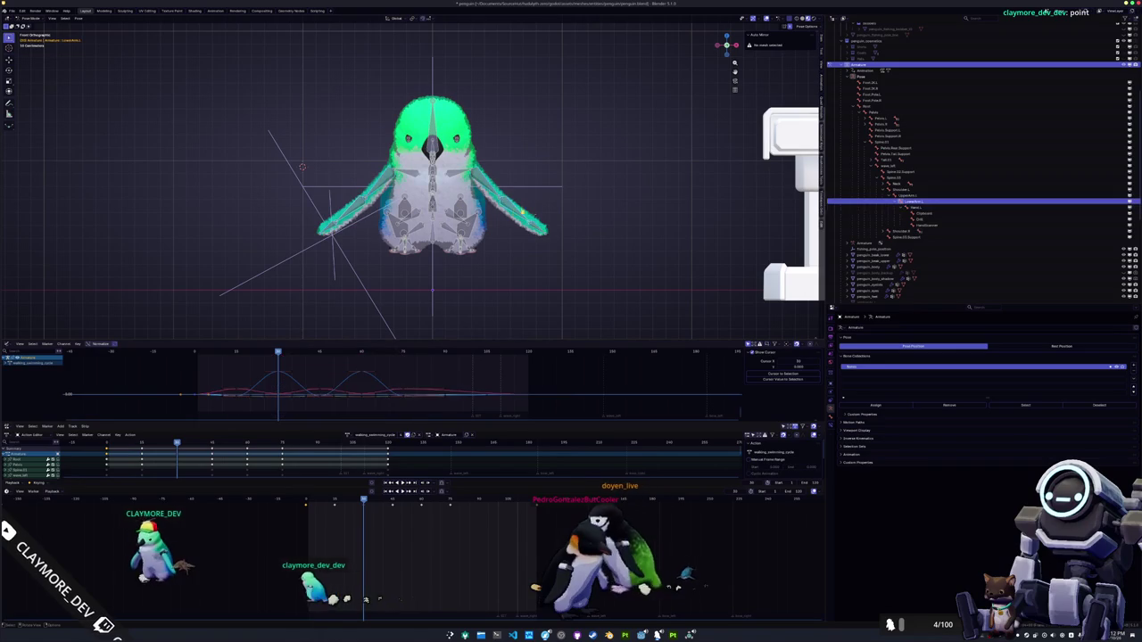
{"action": "left_click", "coordinate": [573, 217]}
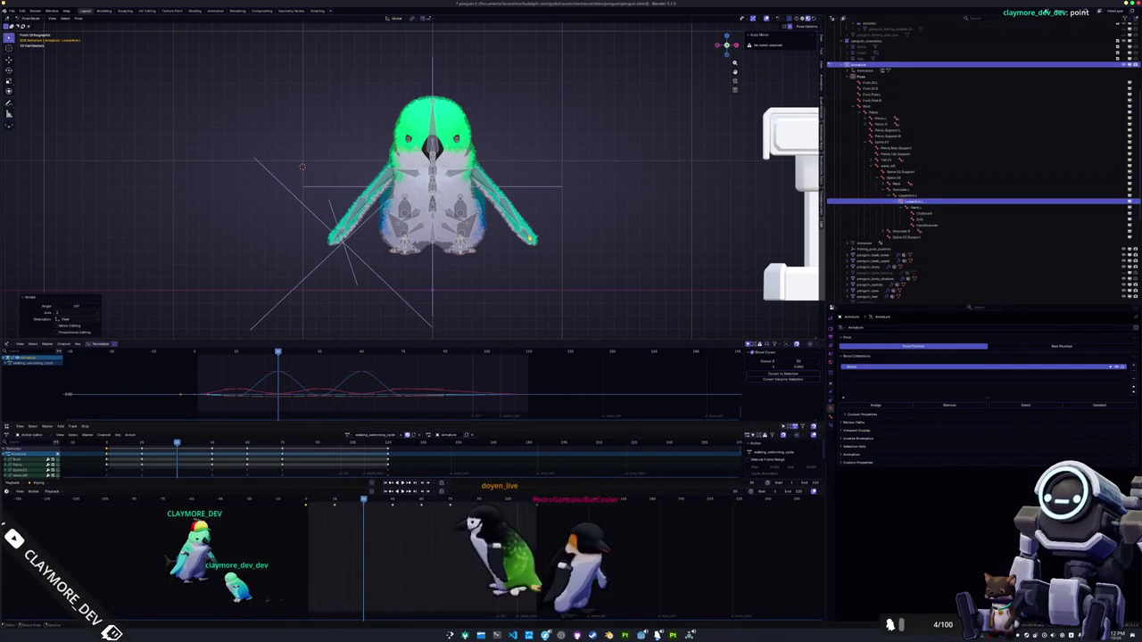
{"action": "left_click", "coordinate": [533, 239]}
{"action": "key", "text": "r"}
{"action": "left_click", "coordinate": [548, 254]}
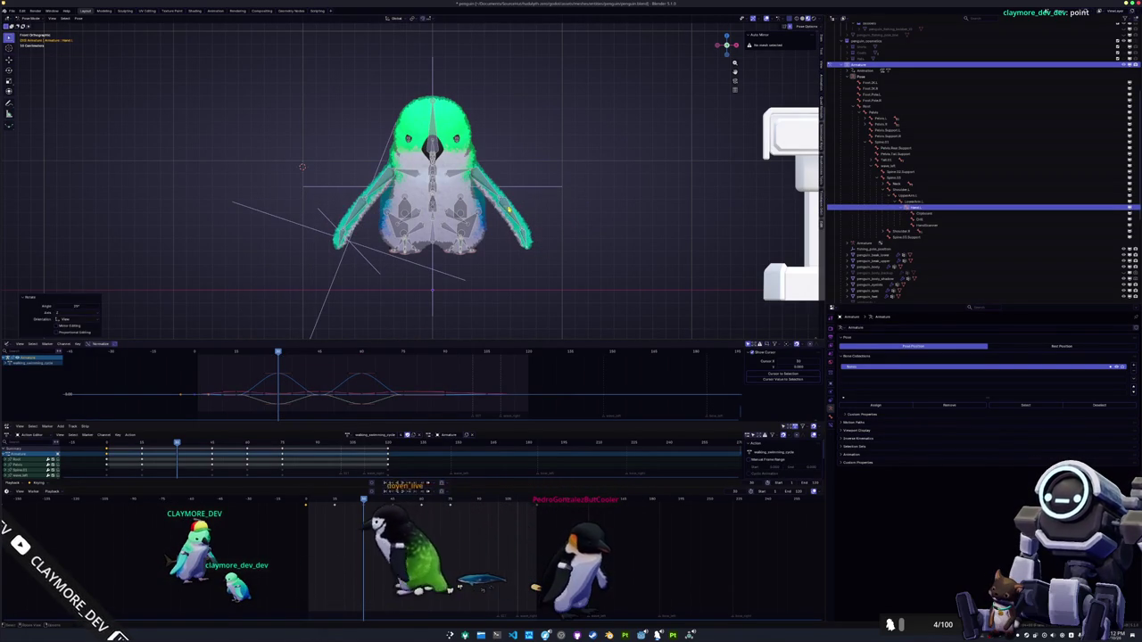
{"action": "left_click", "coordinate": [540, 230]}
{"action": "key", "text": "r"}
{"action": "left_click", "coordinate": [536, 222]}
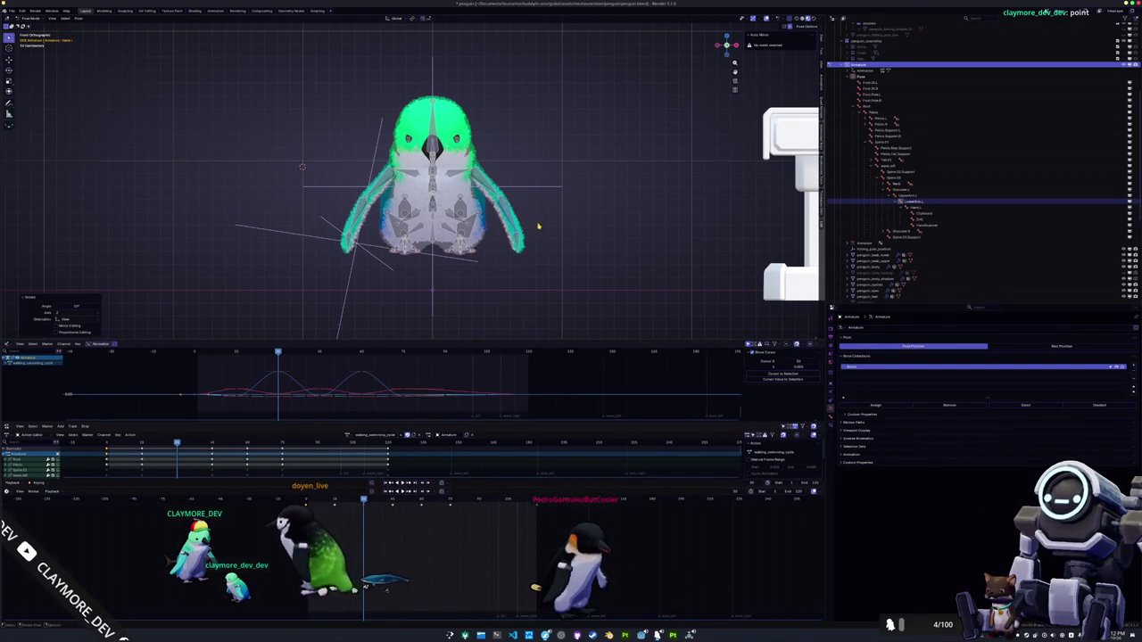
{"action": "mouse_move", "coordinate": [536, 223]}
{"action": "left_mouse_down"}
{"action": "mouse_move", "coordinate": [517, 230]}
{"action": "mouse_move", "coordinate": [536, 235]}
{"action": "left_mouse_up"}
{"action": "key", "text": "KP_5"}
{"action": "key", "text": "KP_1"}
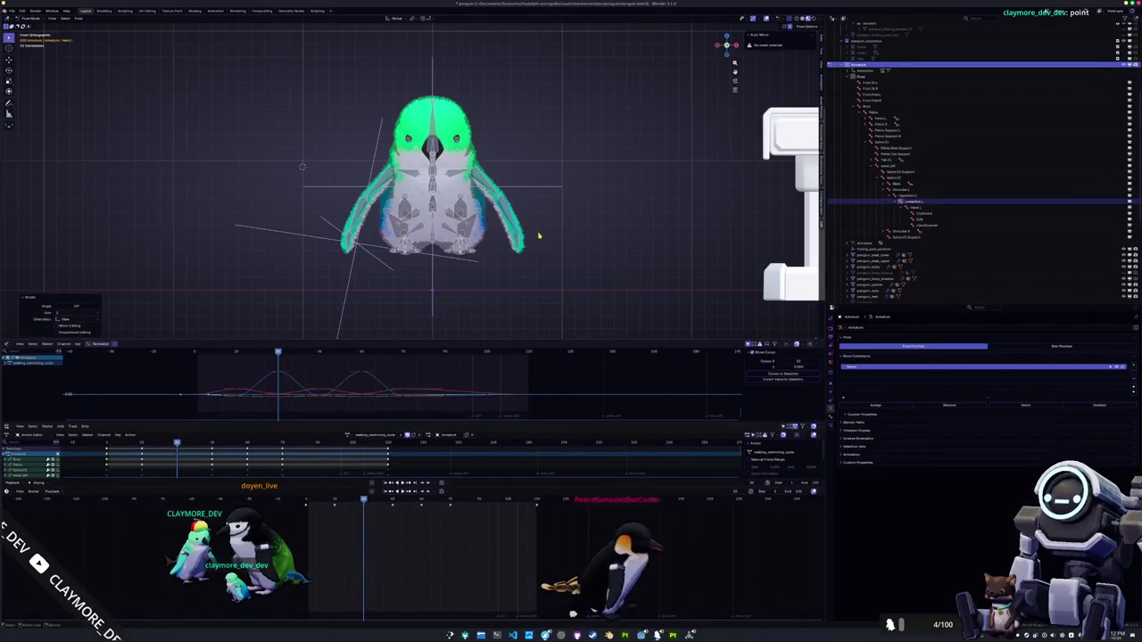
Select the wing chain with its child bones, then select all bones and view in perspective
{"action": "left_click", "coordinate": [490, 192]}
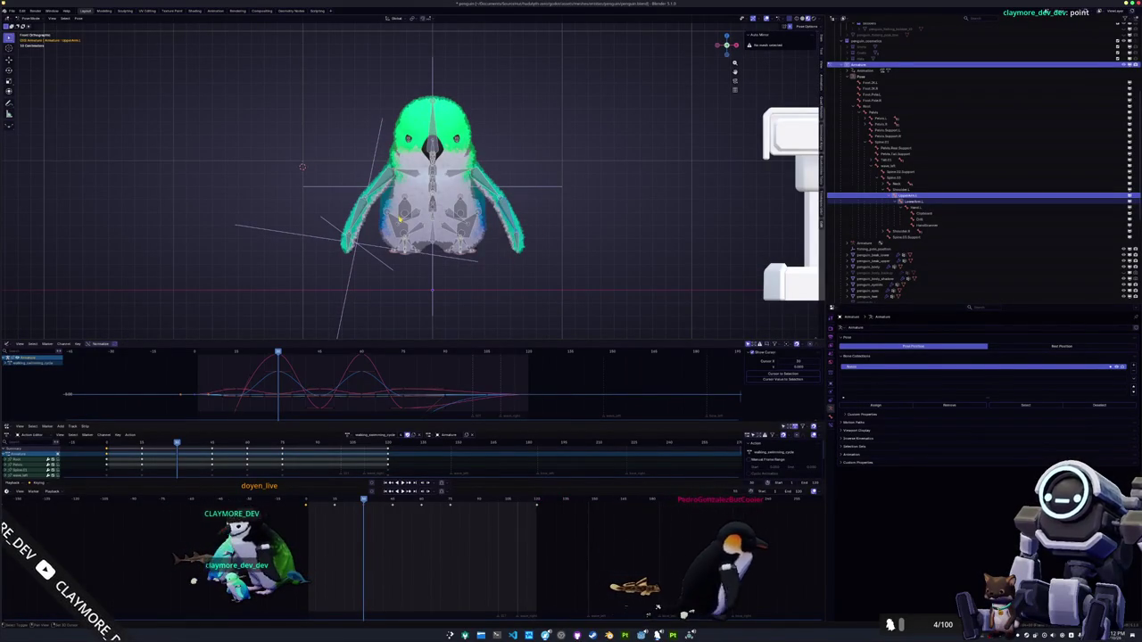
{"action": "left_click", "coordinate": [347, 176], "text": "shift"}
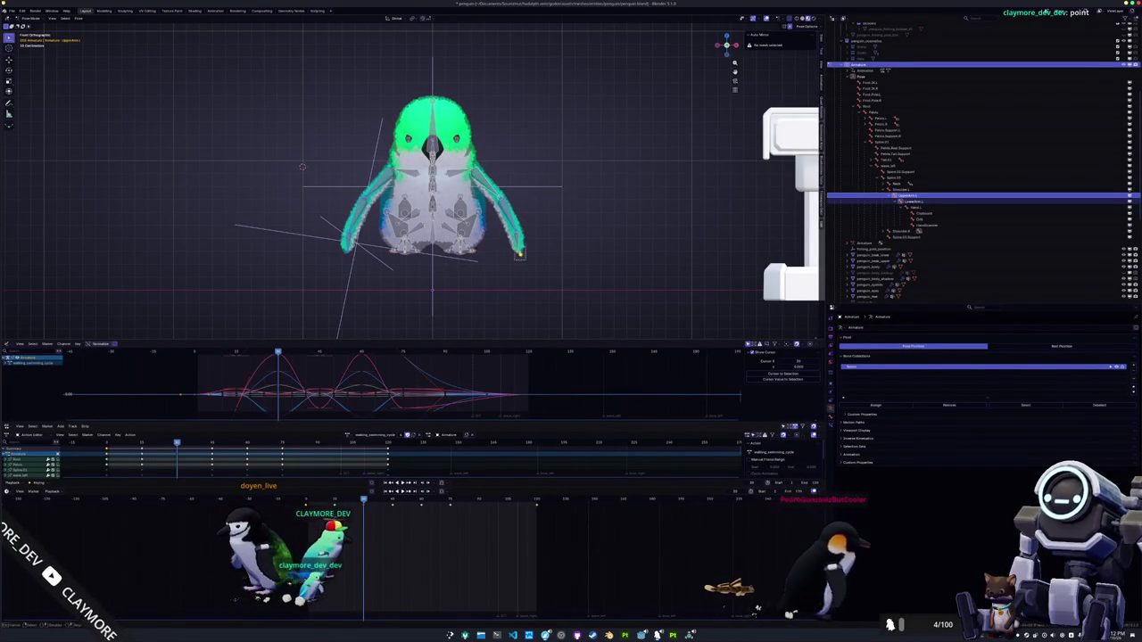
{"action": "key", "text": "l"}
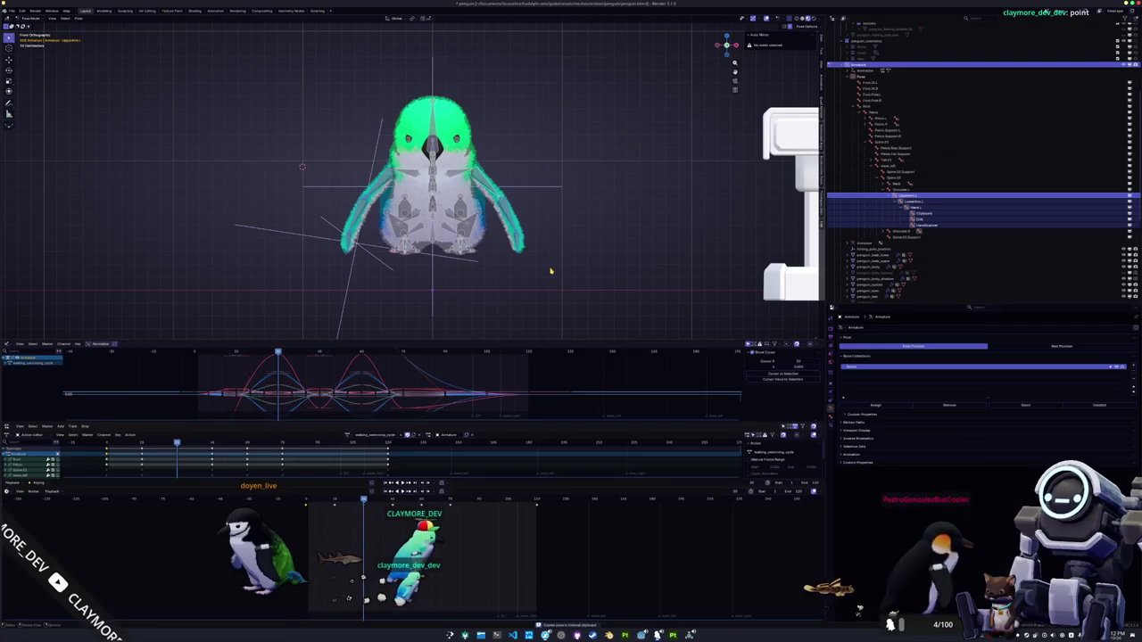
{"action": "key", "text": "Down"}
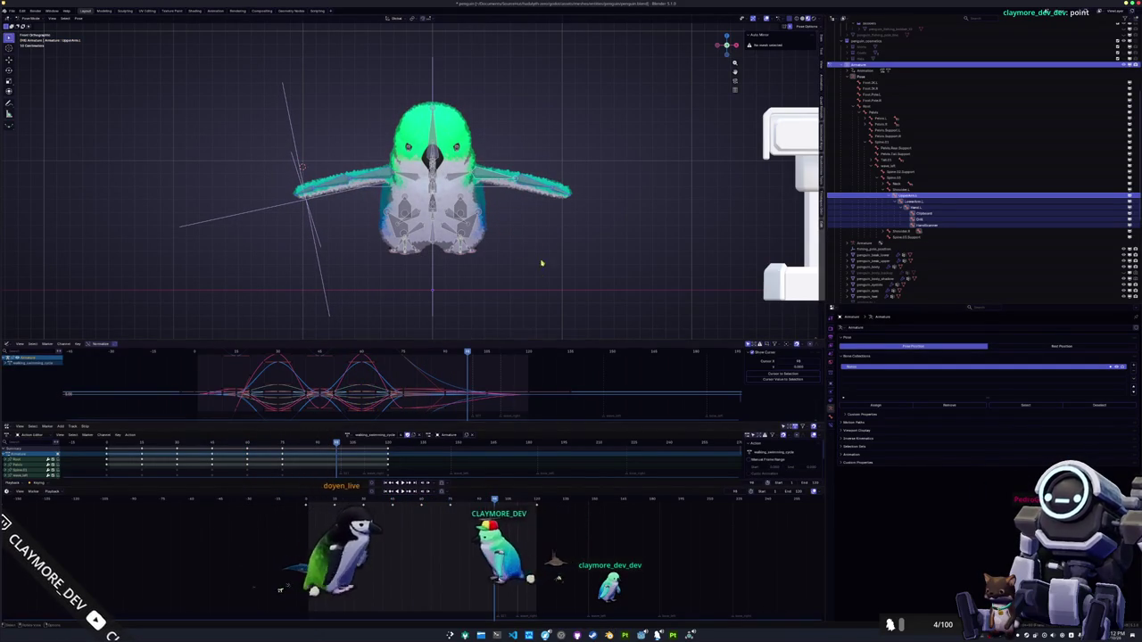
{"action": "key", "text": "a"}
{"action": "left_click_drag", "start_coordinate": [429, 196], "coordinate": [375, 178]}
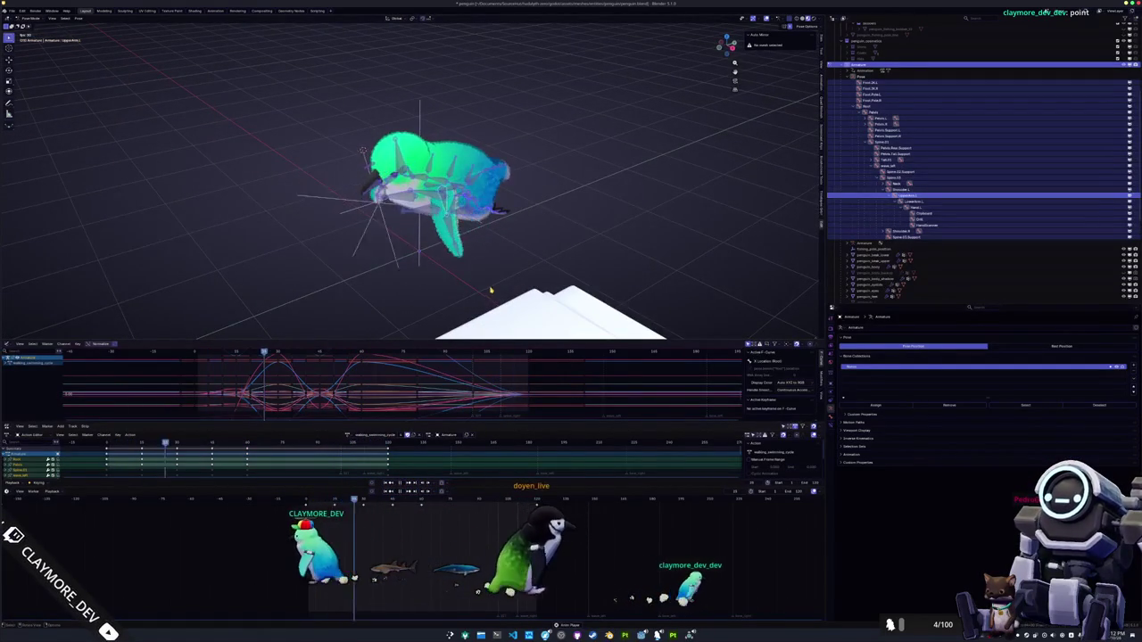
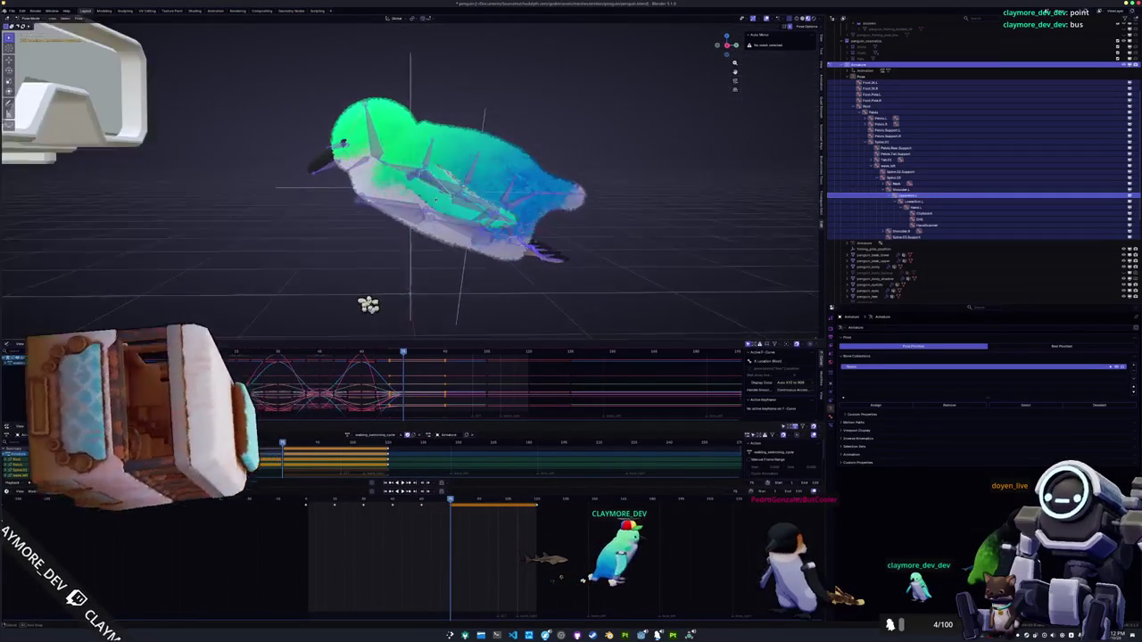
Zoom in and out on the penguin, then clear the bone selection
{"action": "scroll", "coordinate": [447, 279], "scroll_direction": "up", "scroll_amount": 3}
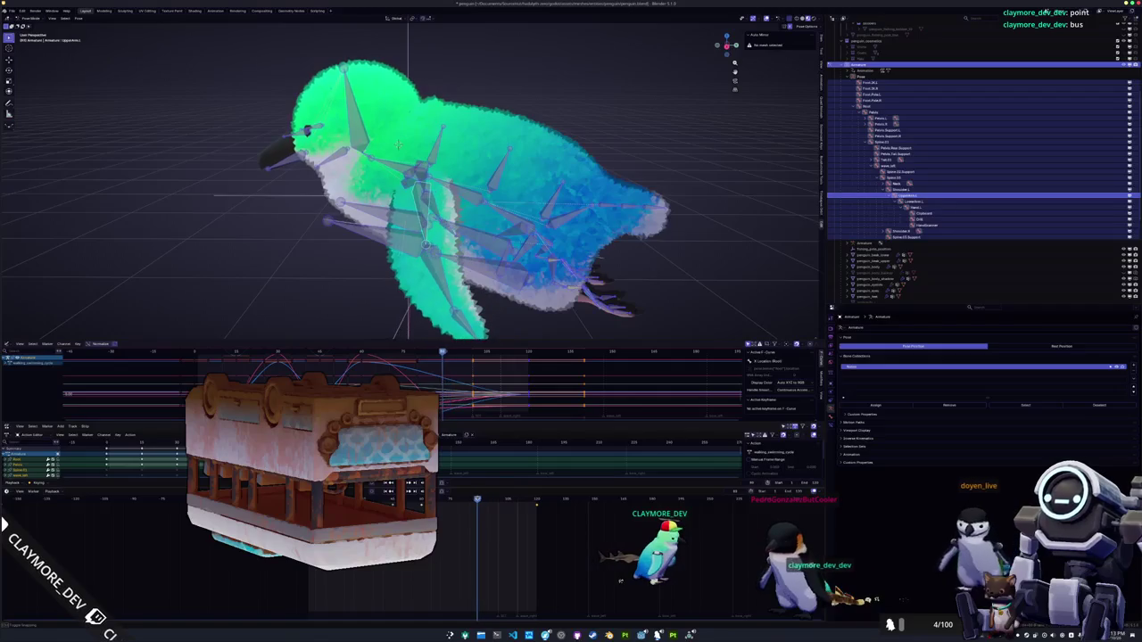
{"action": "scroll", "coordinate": [505, 267], "scroll_direction": "down", "scroll_amount": 2}
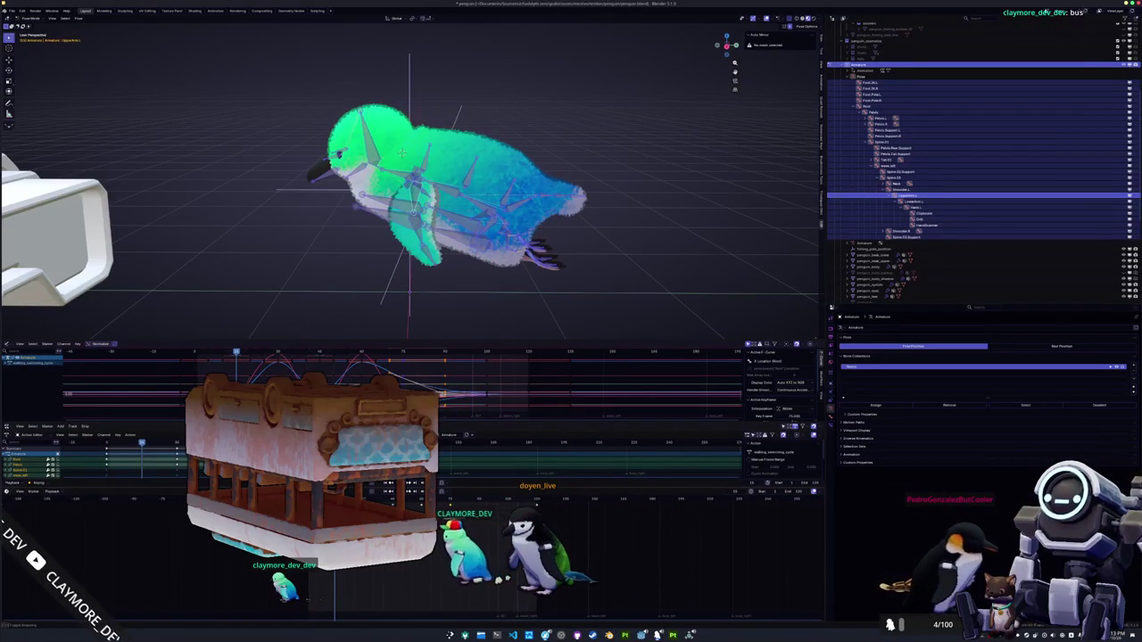
{"action": "left_click", "coordinate": [451, 283]}
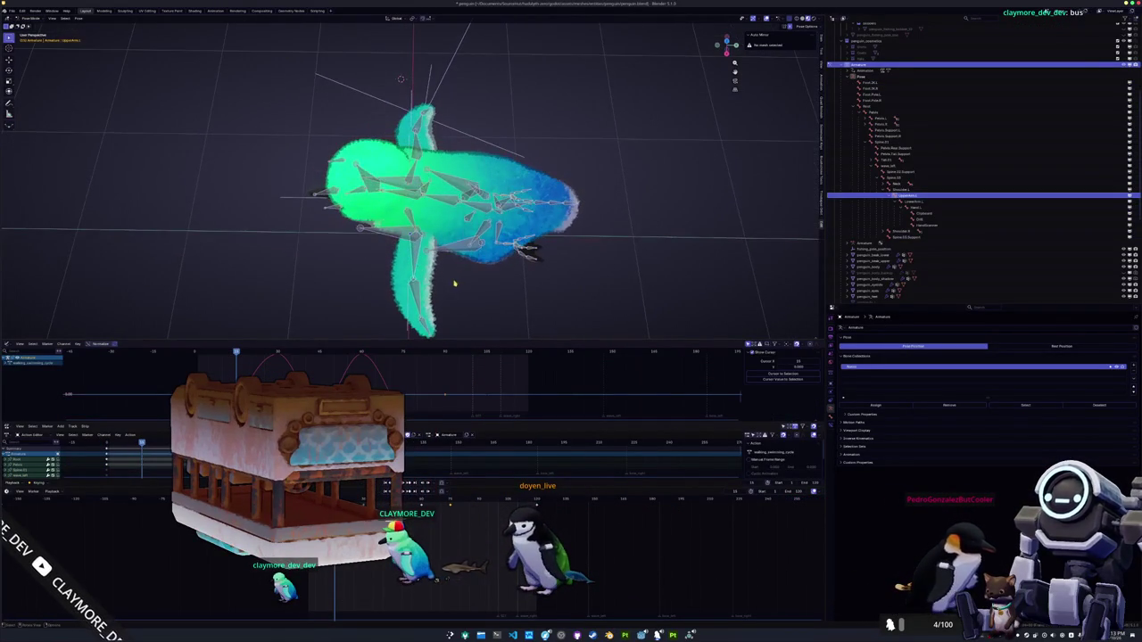
Try a Z-axis rotation of the bones while stepping frames, then cancel it and deselect all
{"action": "key", "text": "r"}
{"action": "key", "text": "z"}
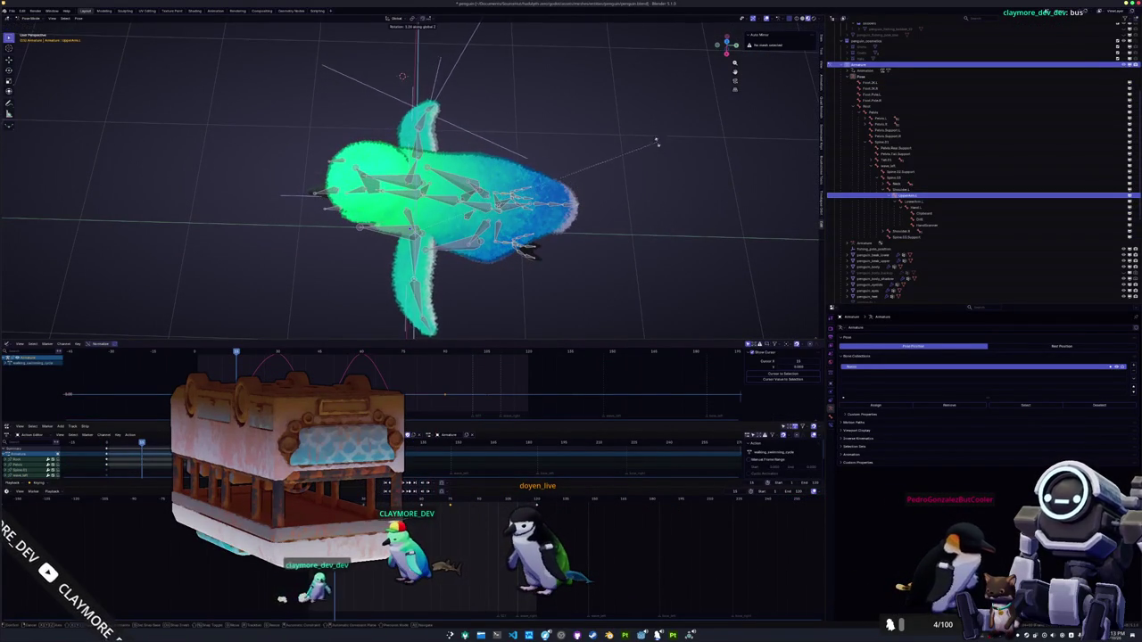
{"action": "left_click", "coordinate": [639, 119]}
{"action": "key", "text": "a"}
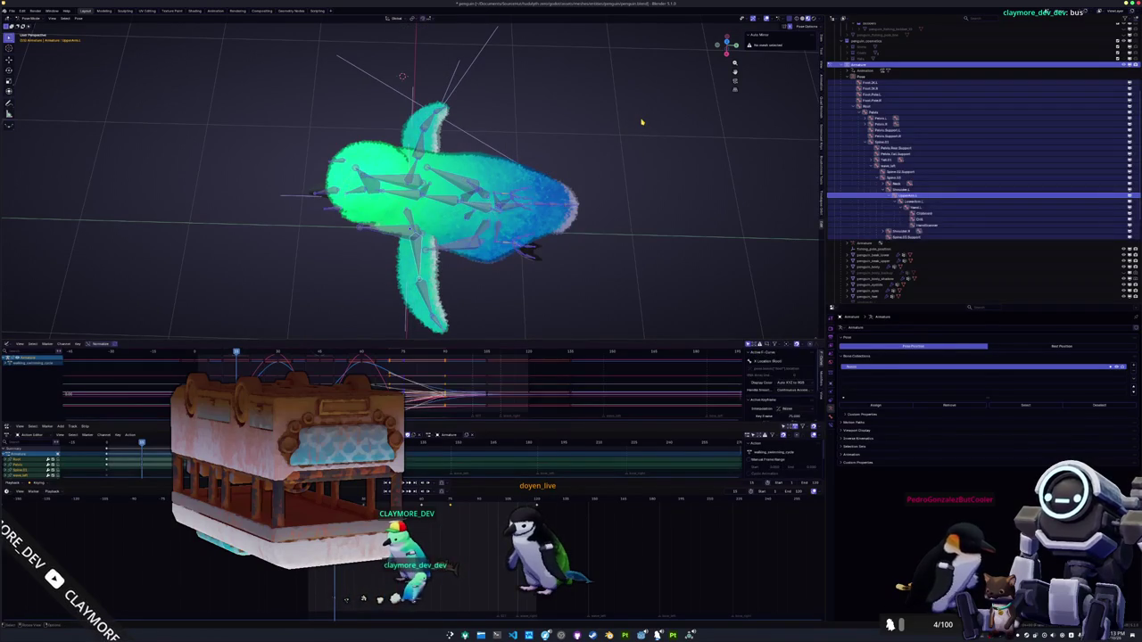
{"action": "key", "text": "shift+Left"}
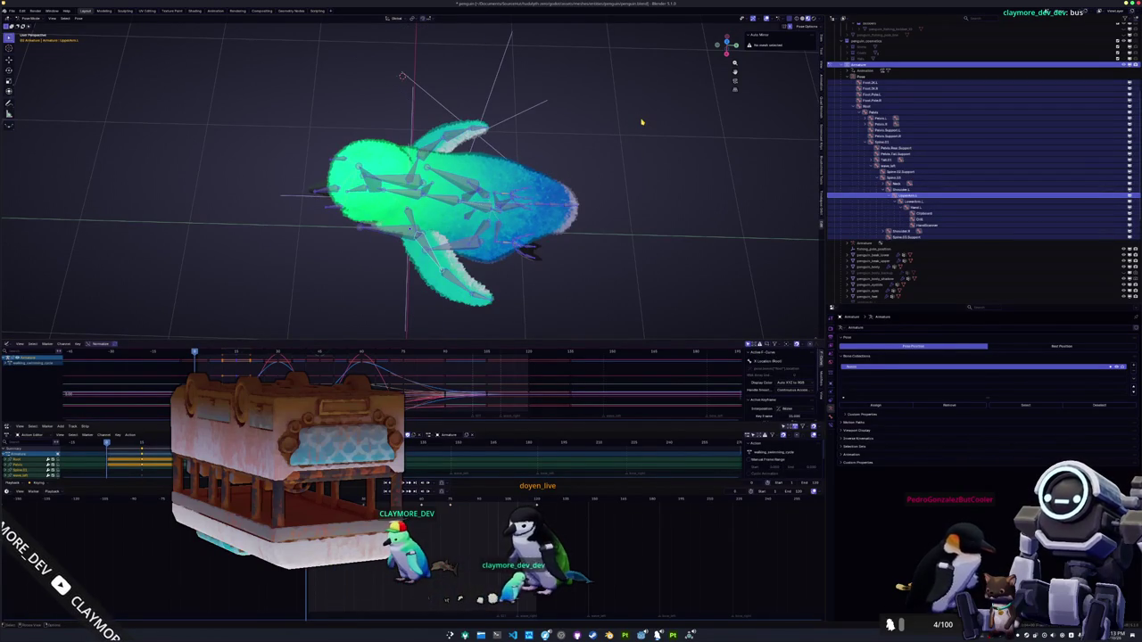
{"action": "key", "text": "Up"}
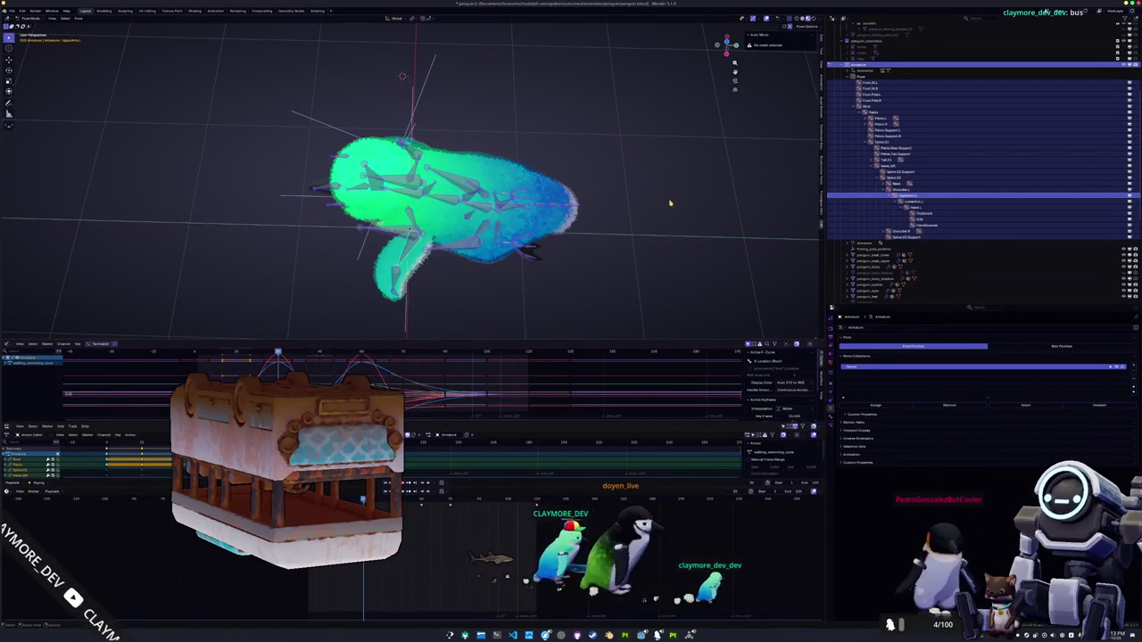
{"action": "key", "text": "Escape"}
{"action": "key", "text": "alt+a"}
Orbit around the penguin from several angles and reselect all the rig's bones
{"action": "key", "text": "KP_6"}
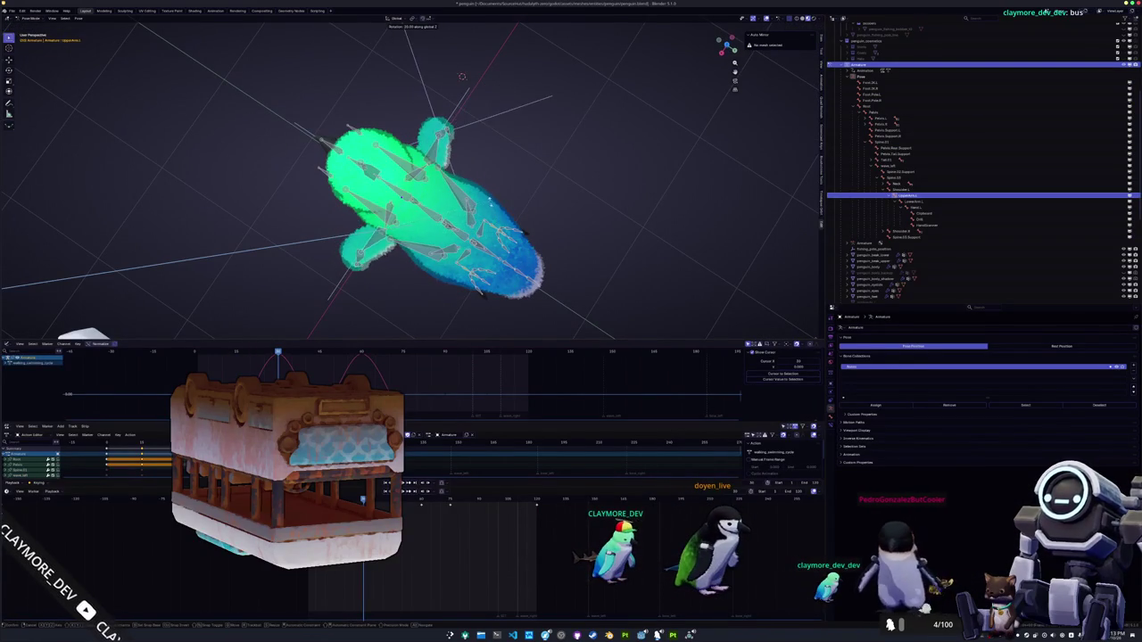
{"action": "key", "text": "Return"}
{"action": "key", "text": "KP_8"}
{"action": "key", "text": "KP_8"}
{"action": "key", "text": "KP_8"}
{"action": "key", "text": "KP_2"}
{"action": "key", "text": "KP_2"}
{"action": "key", "text": "KP_2"}
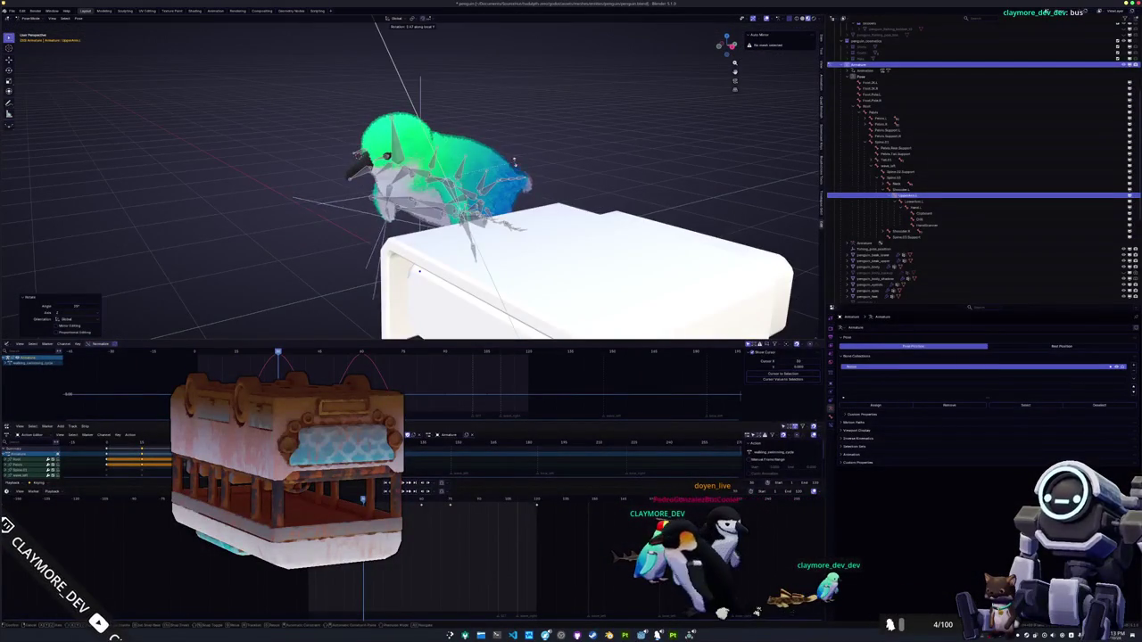
{"action": "key", "text": "KP_2"}
{"action": "key", "text": "KP_2"}
{"action": "key", "text": "KP_2"}
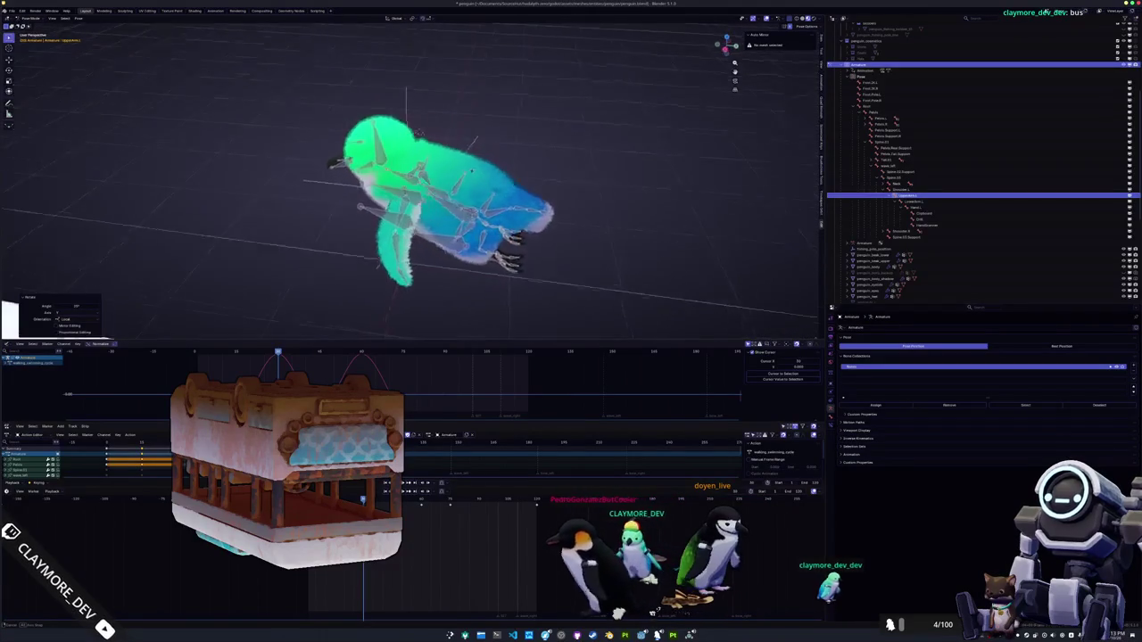
{"action": "key", "text": "a"}
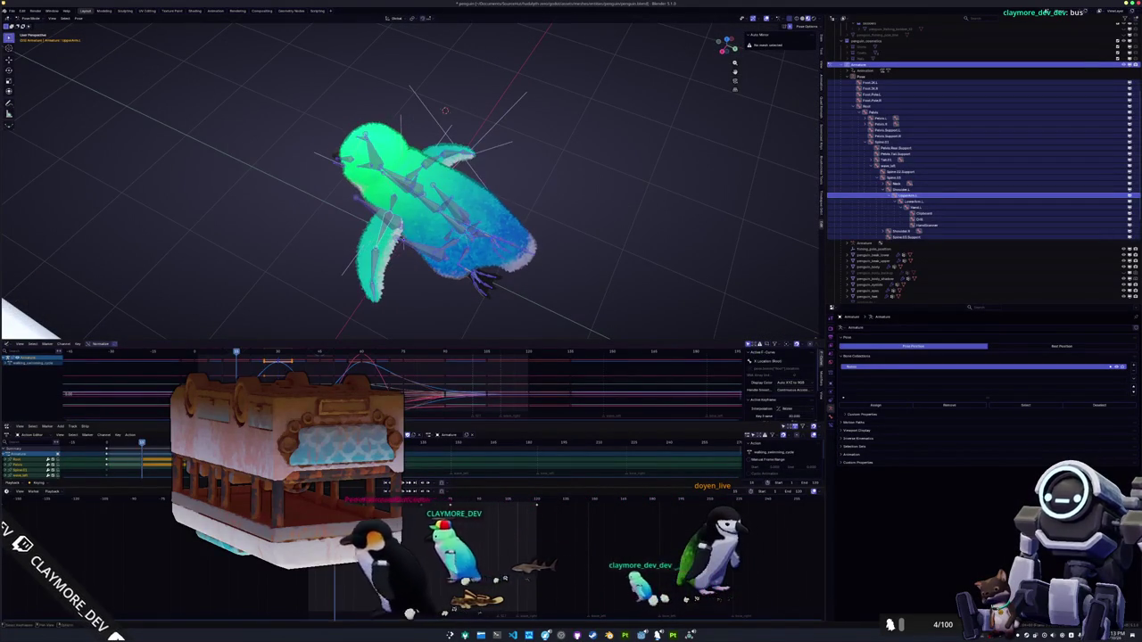
{"action": "key", "text": "KP_8"}
{"action": "key", "text": "KP_8"}
{"action": "key", "text": "KP_8"}
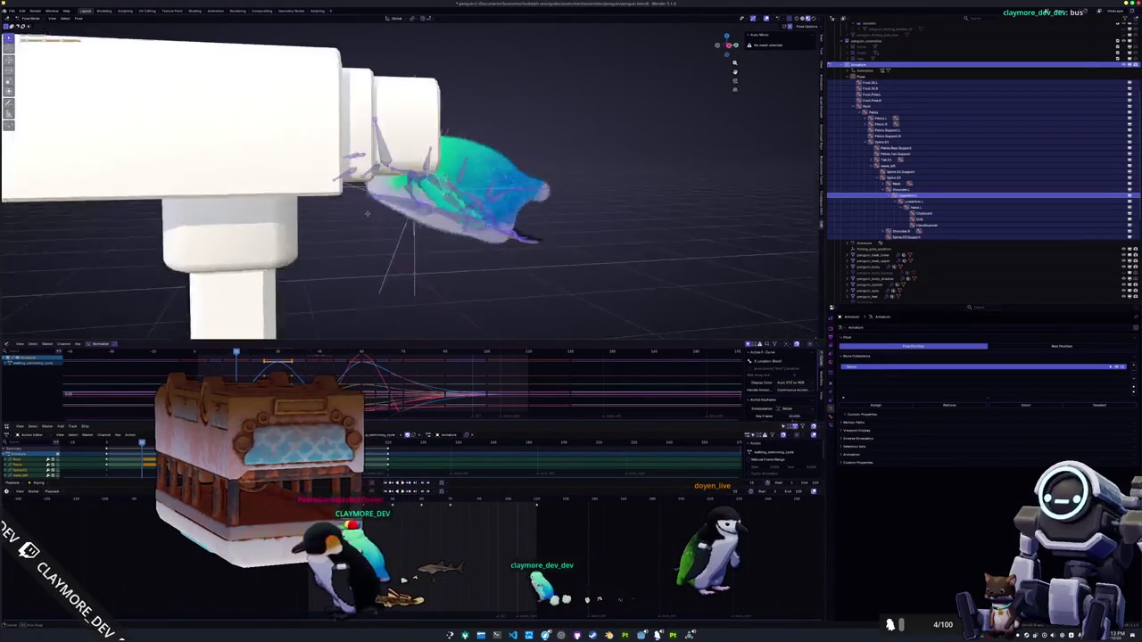
{"action": "key", "text": "KP_8"}
{"action": "key", "text": "KP_8"}
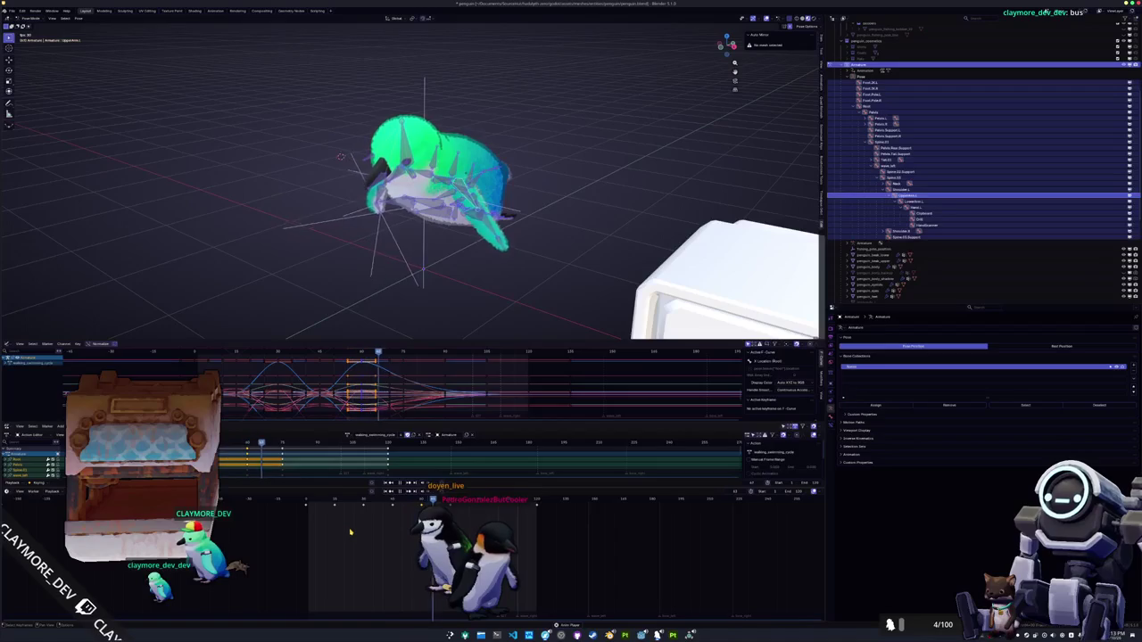
Orbit the penguin through front, right and front-top views
{"action": "mouse_move", "coordinate": [451, 338]}
{"action": "left_mouse_down"}
{"action": "mouse_move", "coordinate": [393, 296]}
{"action": "mouse_move", "coordinate": [425, 306]}
{"action": "mouse_move", "coordinate": [420, 273]}
{"action": "left_mouse_up"}
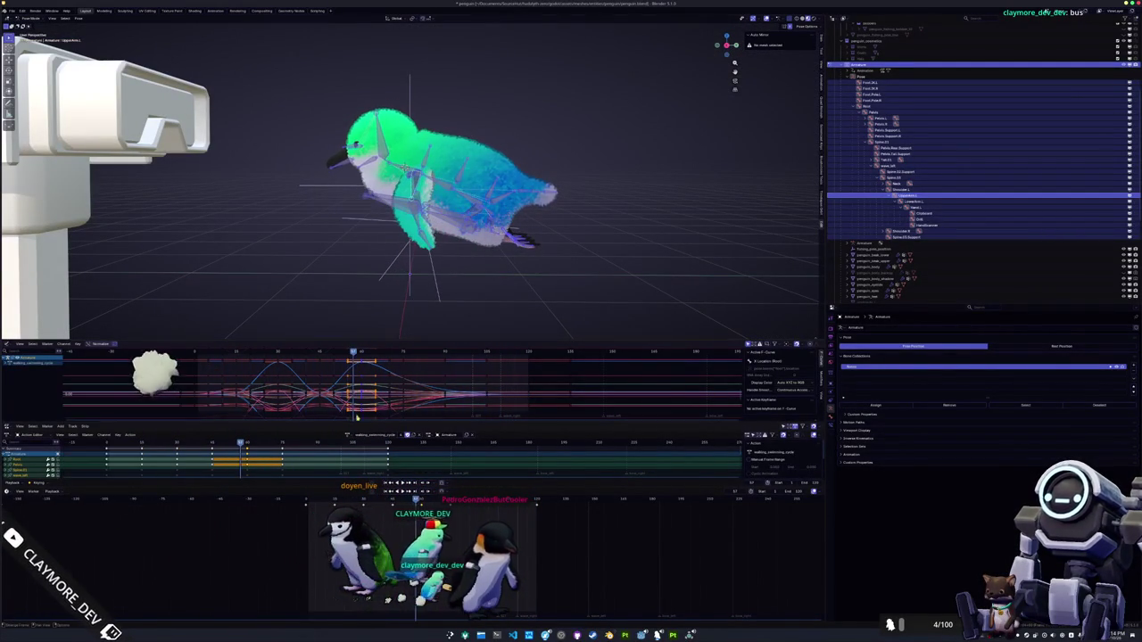
{"action": "key", "text": "KP_1"}
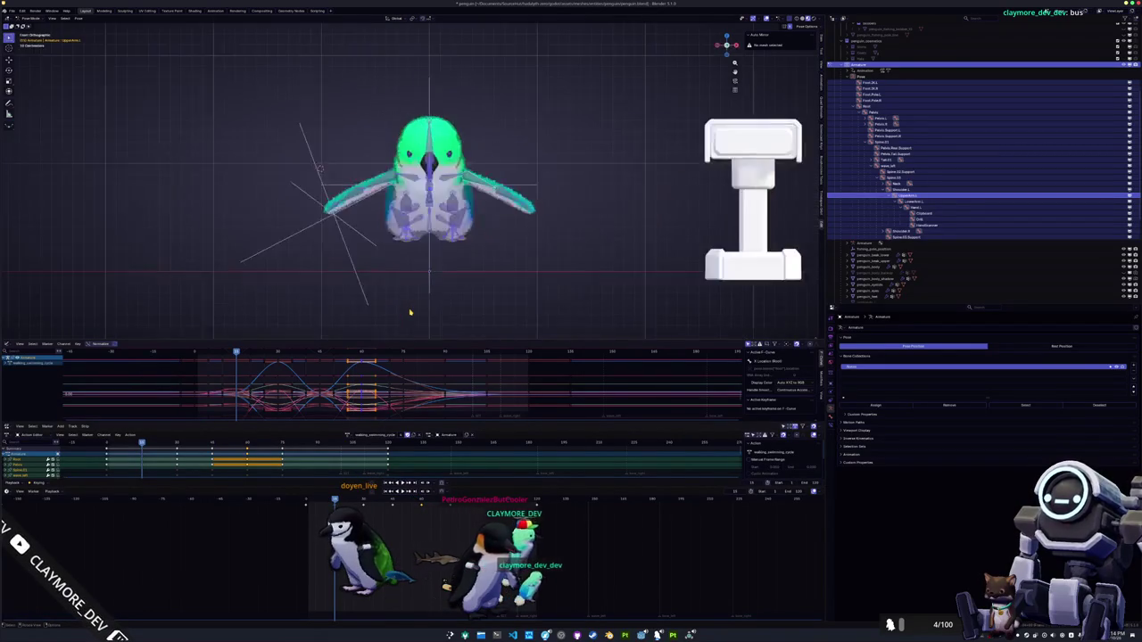
{"action": "key", "text": "KP_3"}
{"action": "key", "text": "KP_4"}
{"action": "key", "text": "KP_4"}
{"action": "key", "text": "KP_4"}
{"action": "key", "text": "KP_8"}
{"action": "key", "text": "KP_8"}
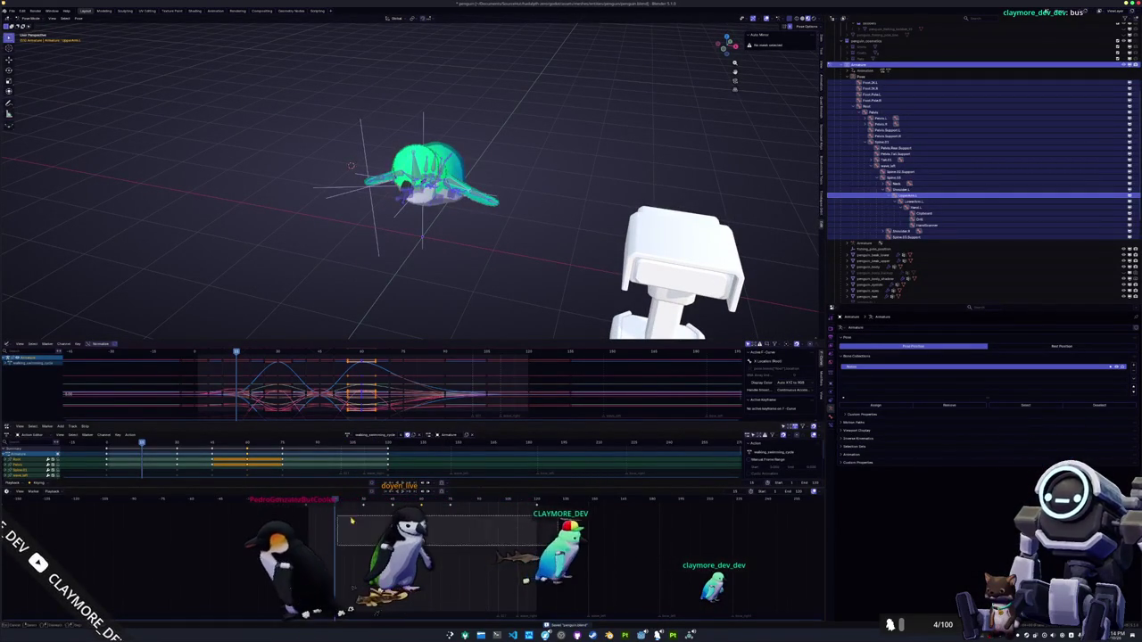
Make running_swimming_cycle the active action and delete its old keyframes
{"action": "key", "text": "a"}
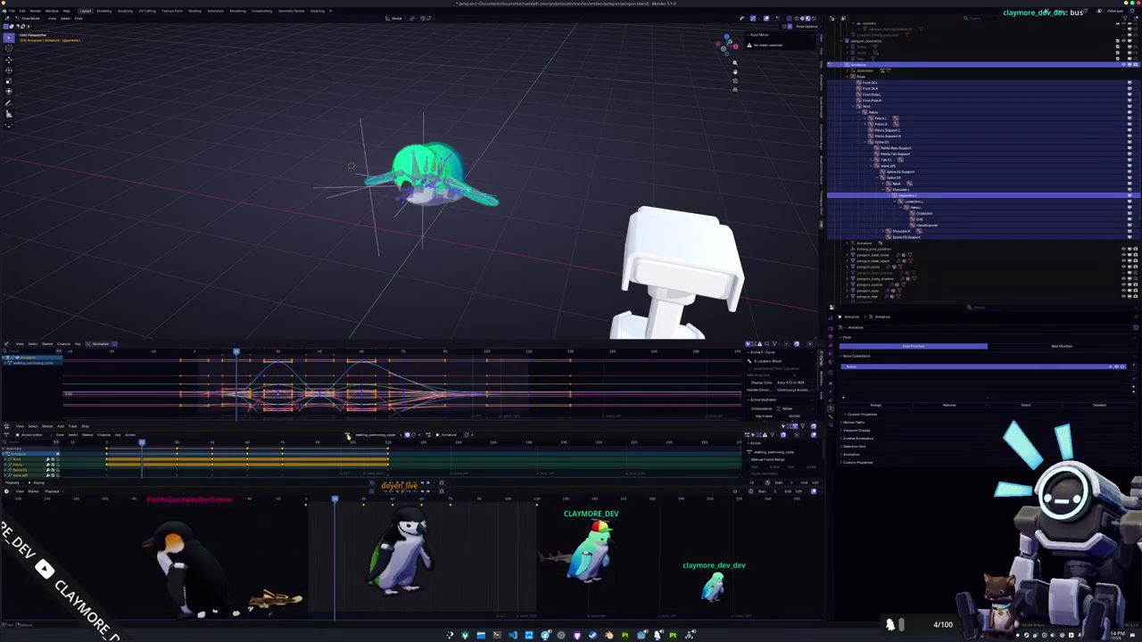
{"action": "left_click", "coordinate": [348, 436]}
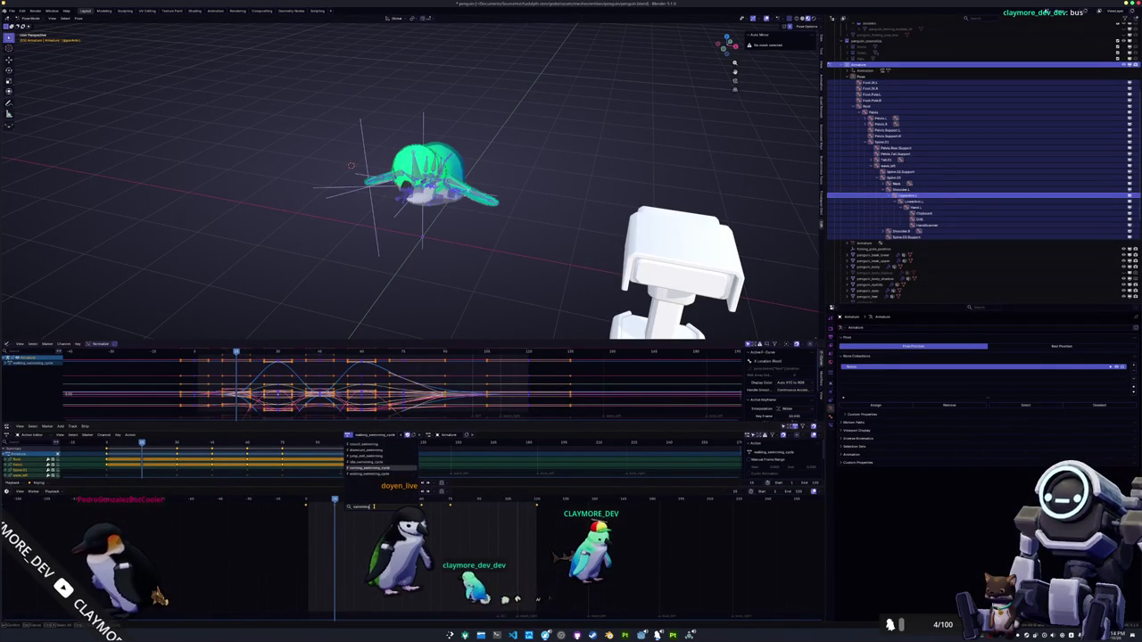
{"action": "key", "text": "Return"}
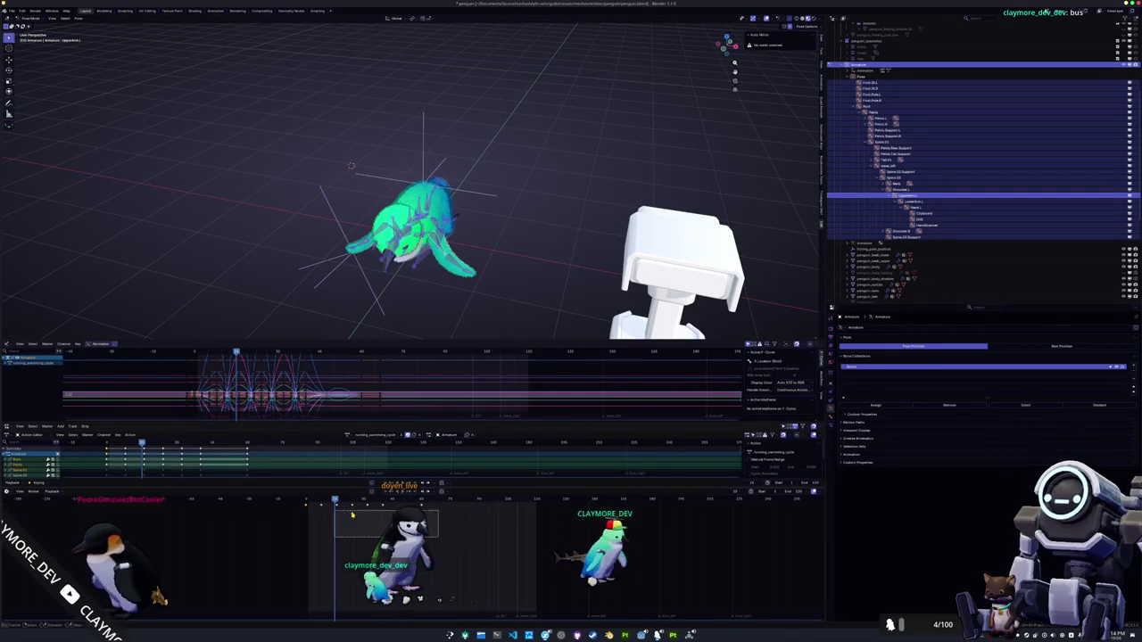
{"action": "left_click_drag", "start_coordinate": [287, 501], "coordinate": [339, 532]}
{"action": "key", "text": "Delete"}
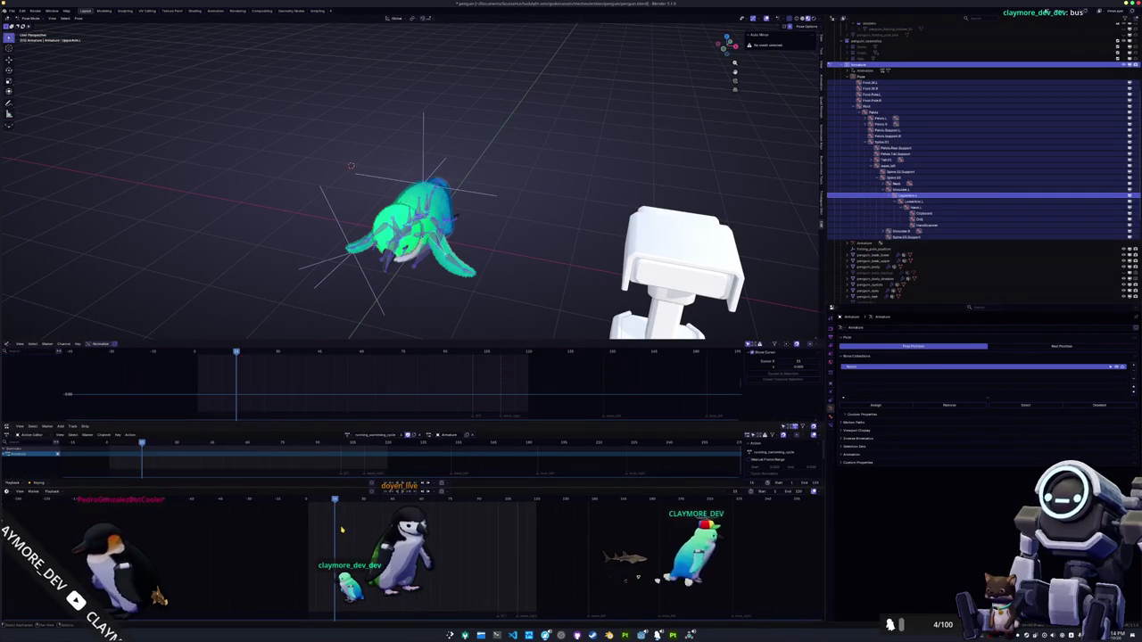
{"action": "key", "text": "ctrl+v"}
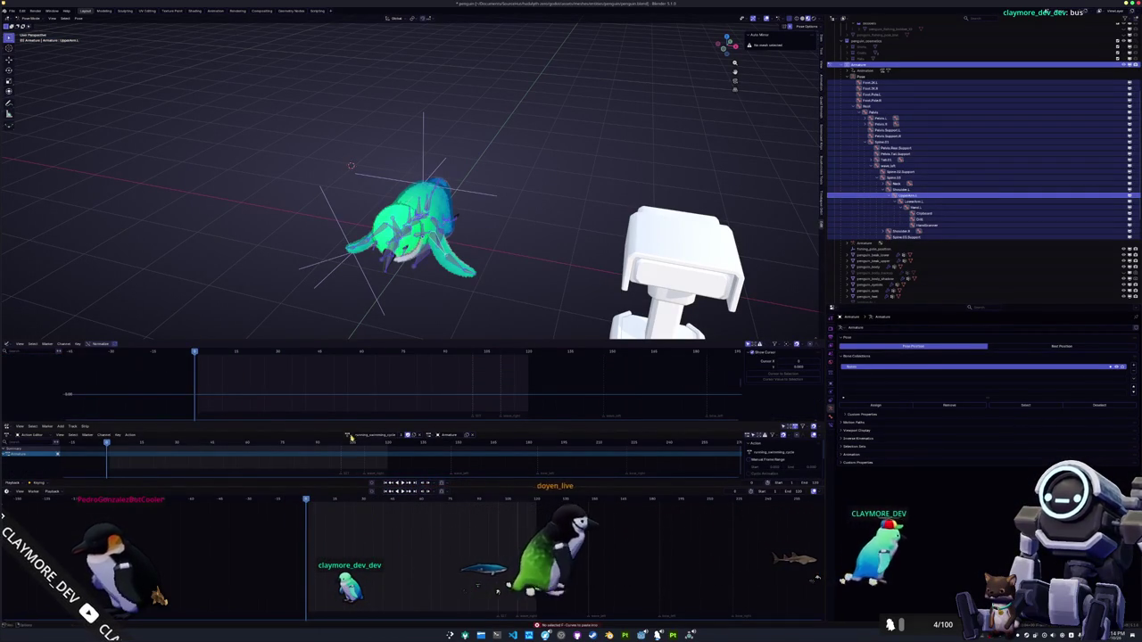
Search 'swimming' and reassign walking_swimming_cycle as the active action
{"action": "left_click", "coordinate": [348, 434]}
{"action": "type", "text": "swimming"}
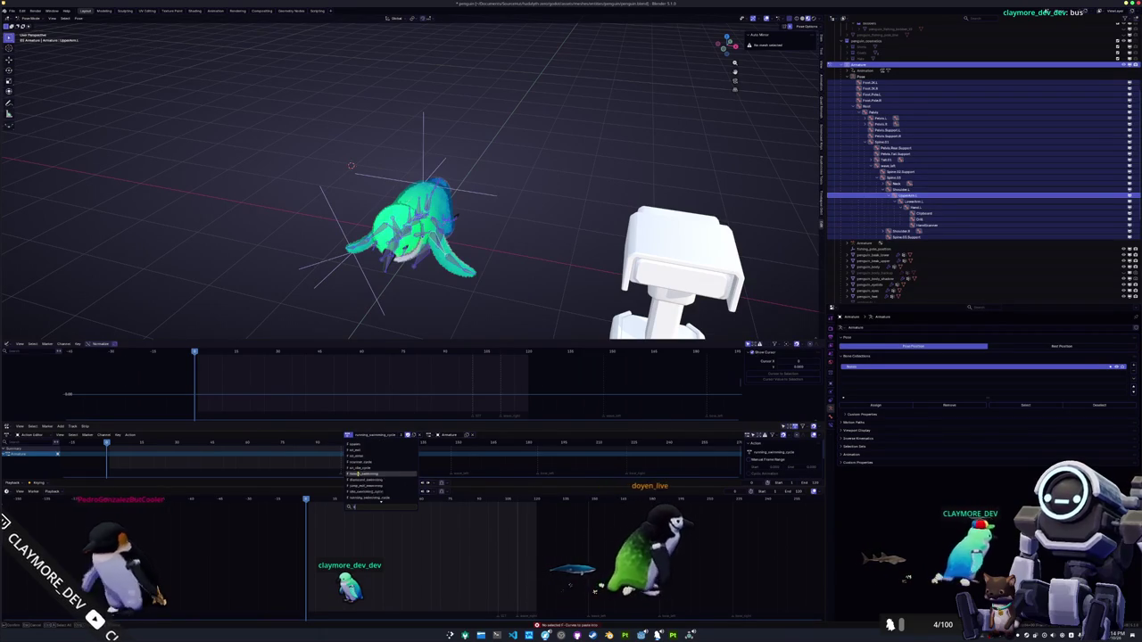
{"action": "left_click", "coordinate": [358, 474]}
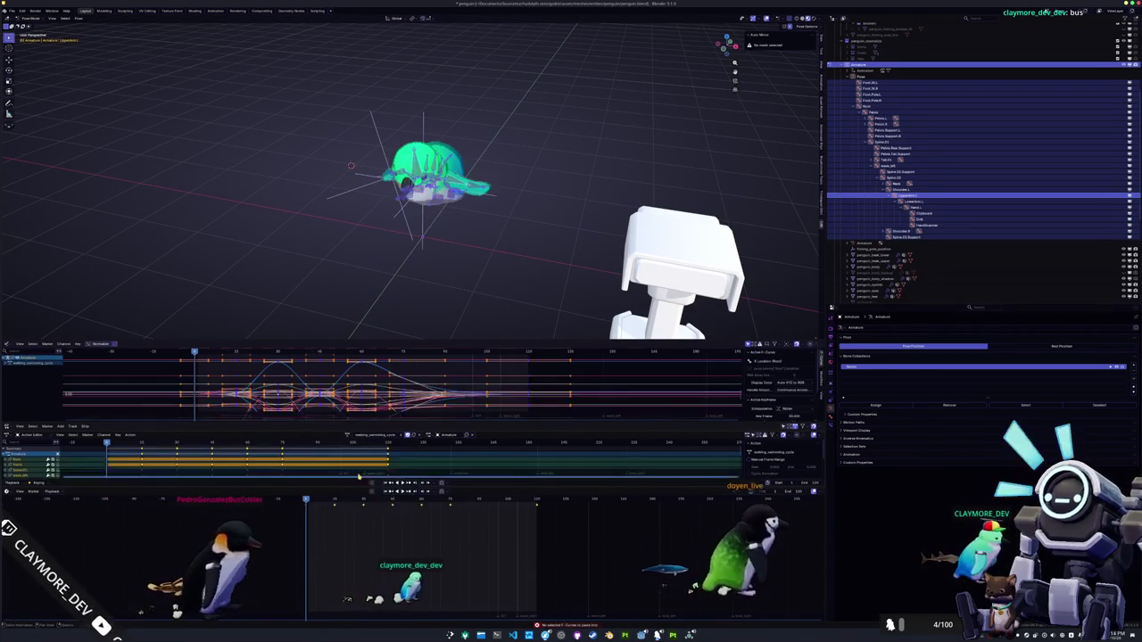
Paste the walking cycle's selected keyframes into running_swimming_cycle
{"action": "left_click_drag", "start_coordinate": [311, 506], "coordinate": [302, 504]}
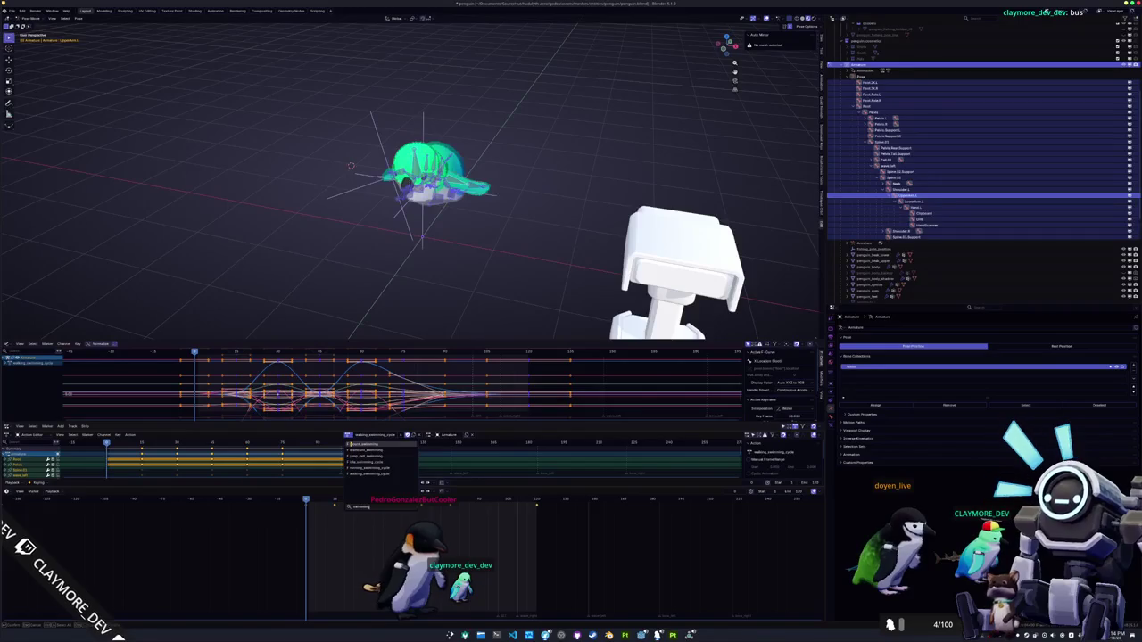
{"action": "left_click", "coordinate": [366, 468]}
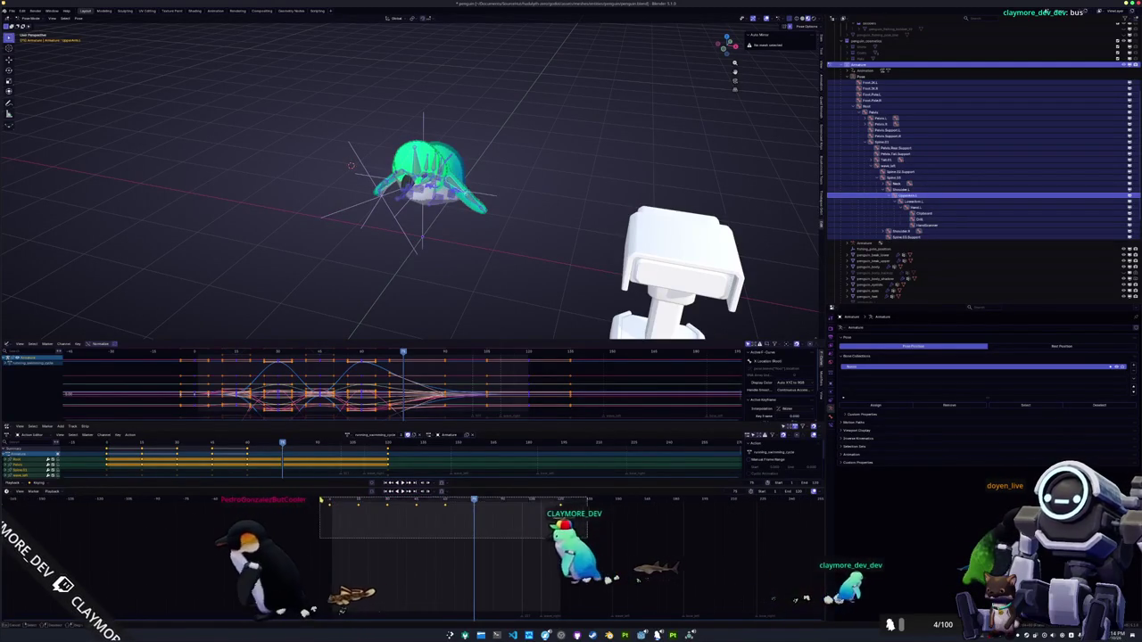
{"action": "key", "text": "ctrl+z"}
{"action": "key", "text": "ctrl+z"}
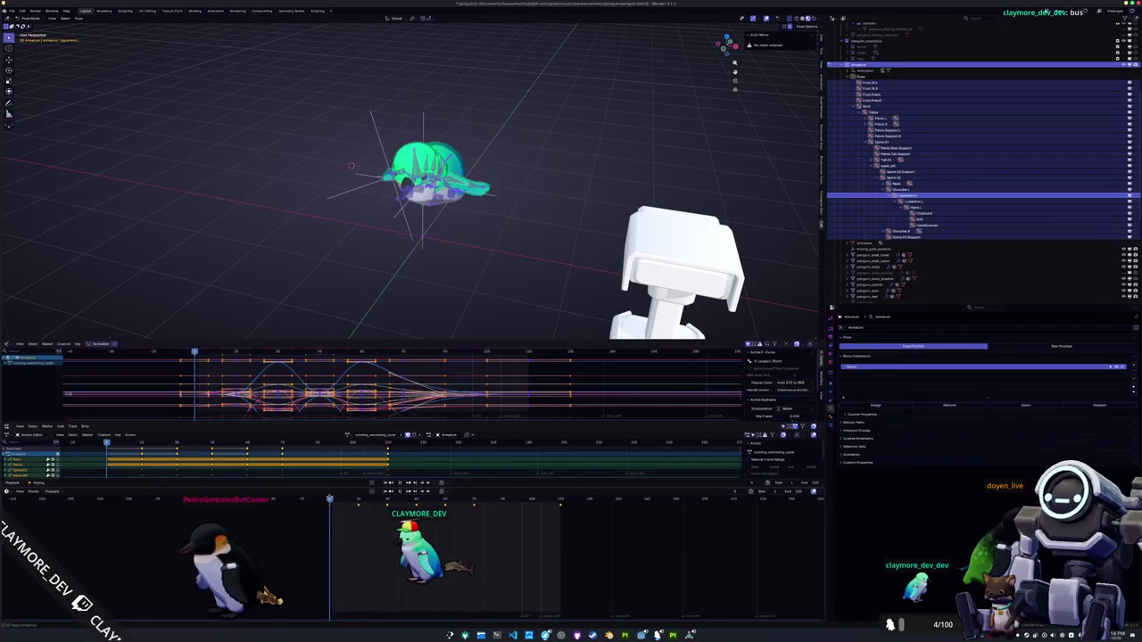
Compress the keyframes' timing, play the animation back, then undo the scaling
{"action": "key", "text": "ctrl+z"}
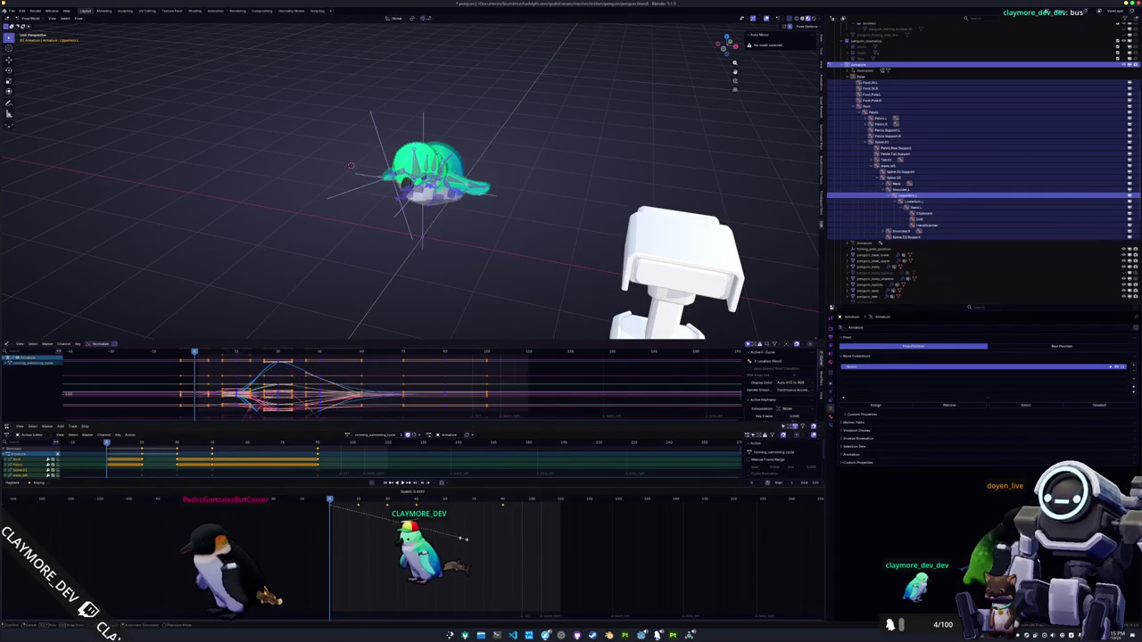
{"action": "key", "text": "ctrl+z"}
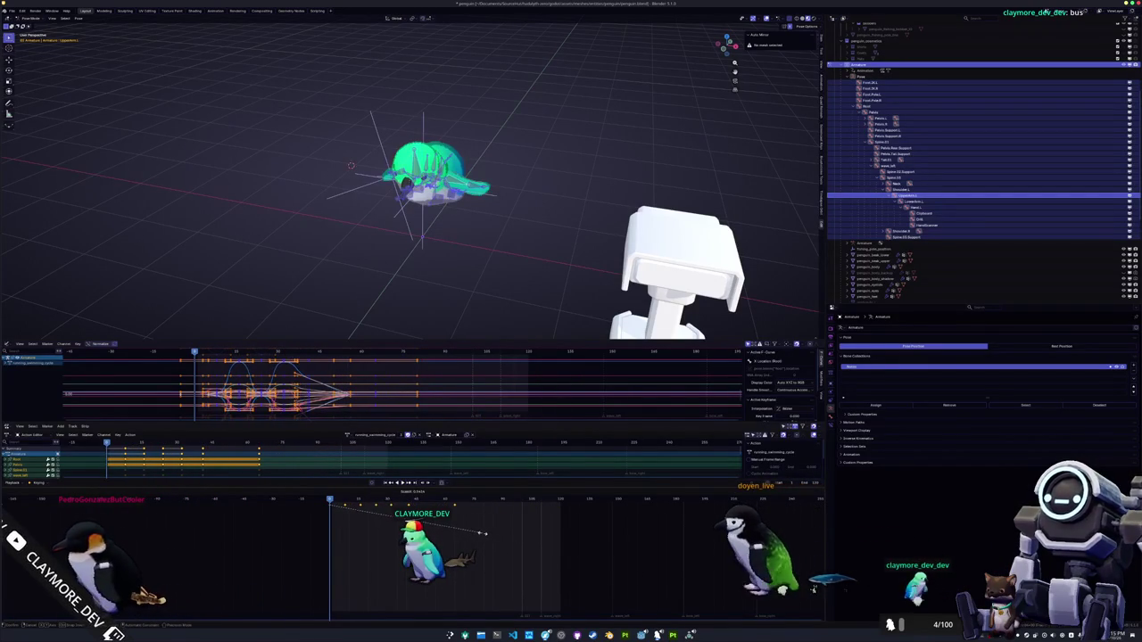
{"action": "left_click", "coordinate": [483, 535]}
{"action": "key", "text": "space"}
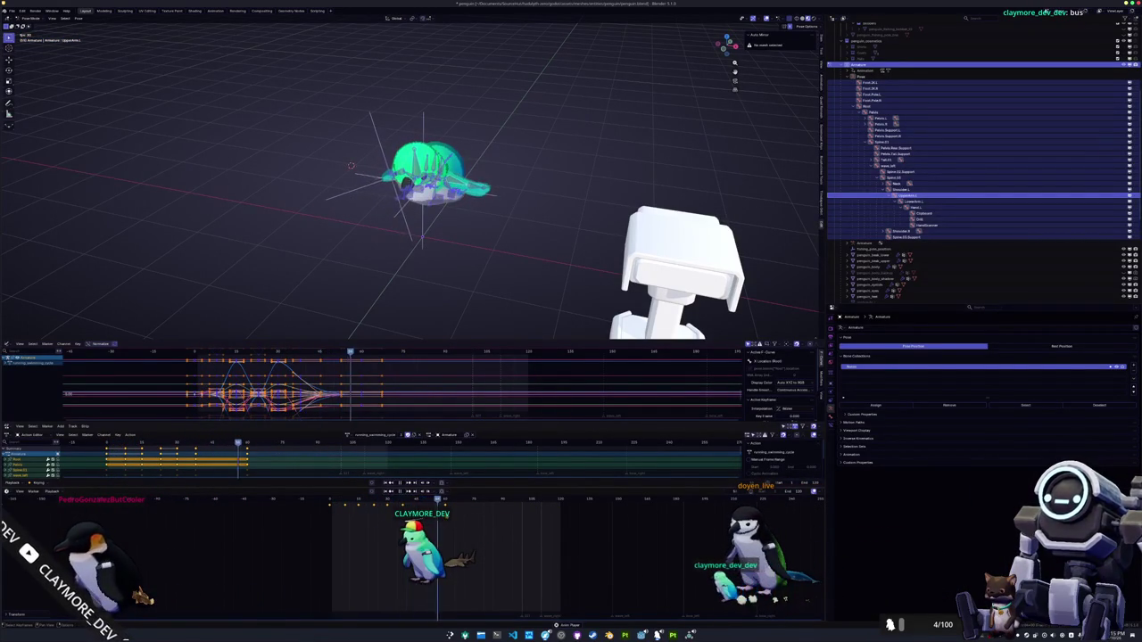
{"action": "key", "text": "ctrl+z"}
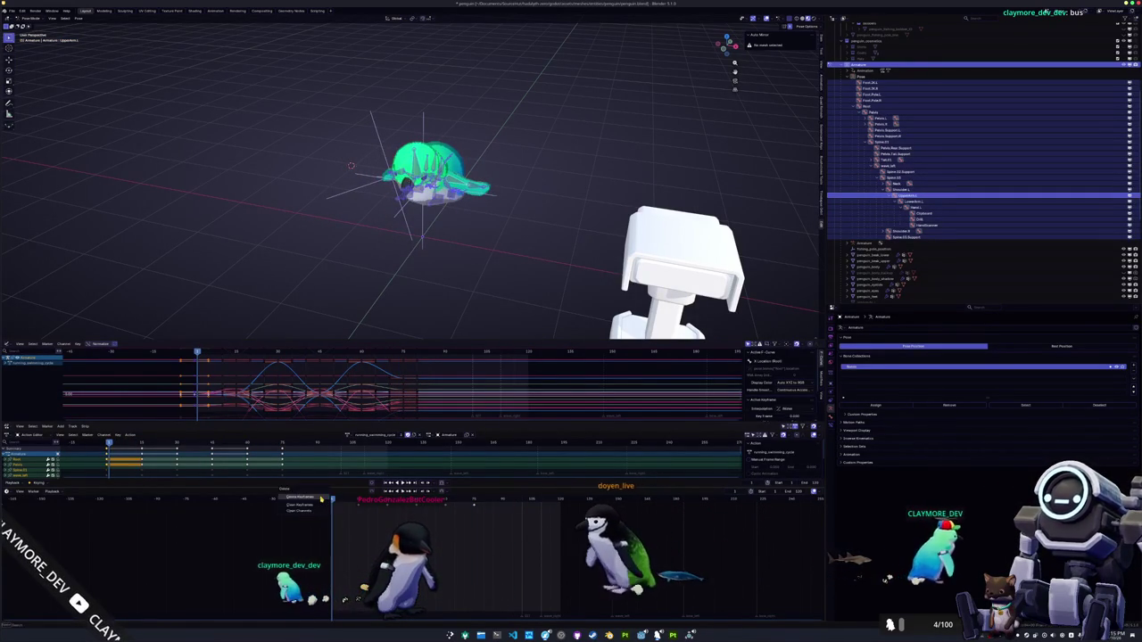
Shift all of the action's keyframes to earlier frames
{"action": "key", "text": "a"}
{"action": "key", "text": "g"}
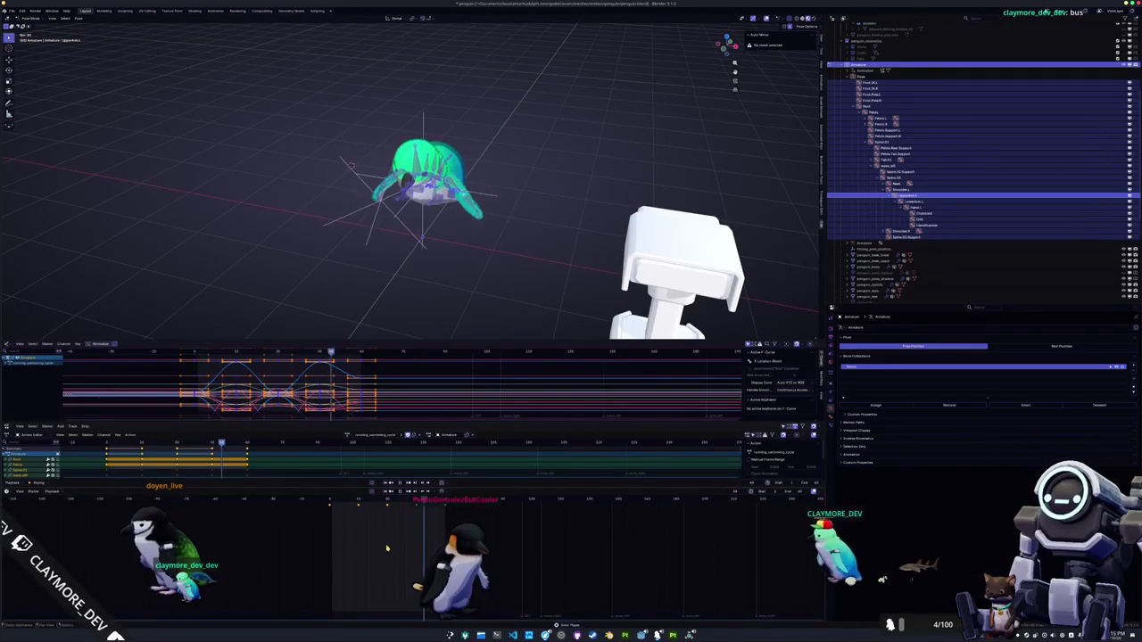
{"action": "left_click", "coordinate": [331, 516]}
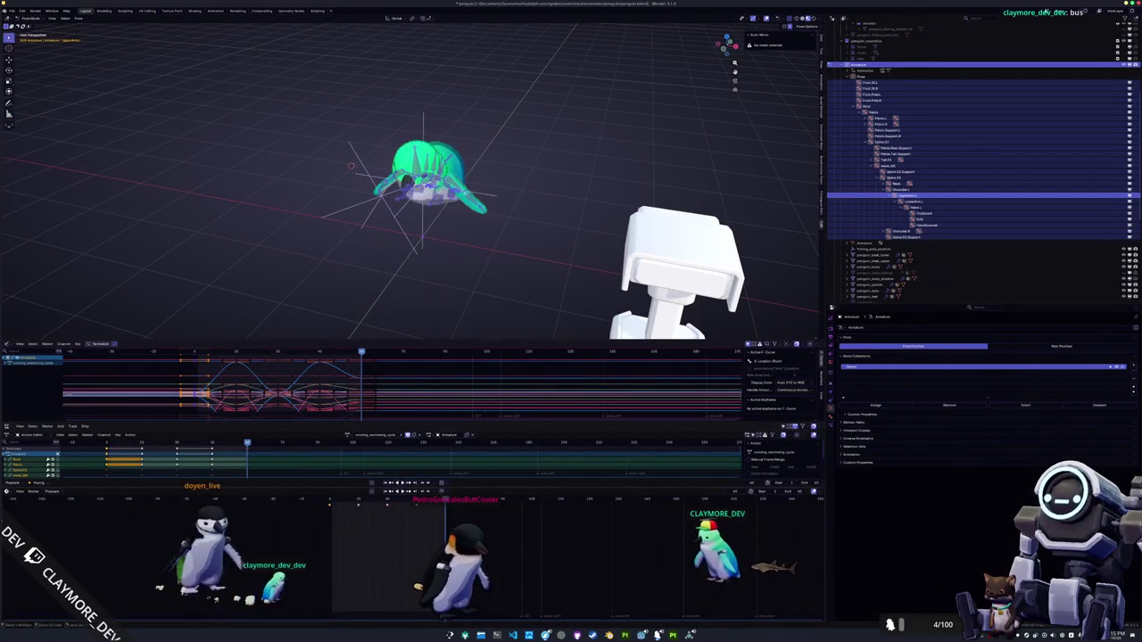
Step back a few frames and orbit to check the penguin's pose at an earlier frame
{"action": "key", "text": "Right"}
{"action": "key", "text": "Right"}
{"action": "key", "text": "Right"}
{"action": "key", "text": "Left"}
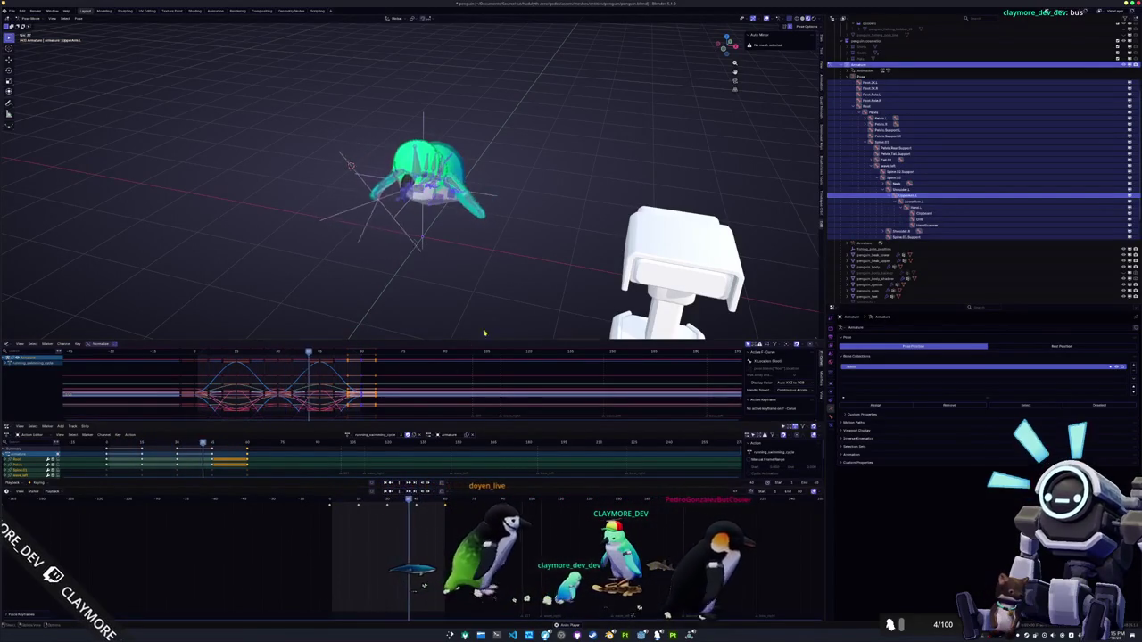
{"action": "key", "text": "Left"}
{"action": "left_click_drag", "start_coordinate": [510, 270], "coordinate": [486, 276]}
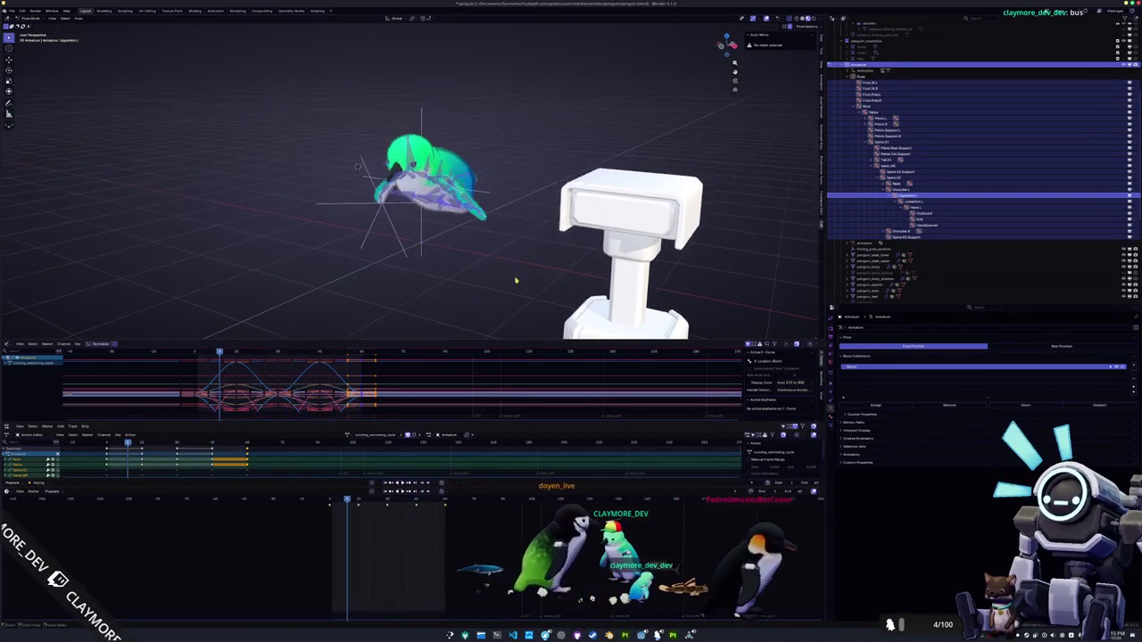
{"action": "left_click", "coordinate": [330, 500]}
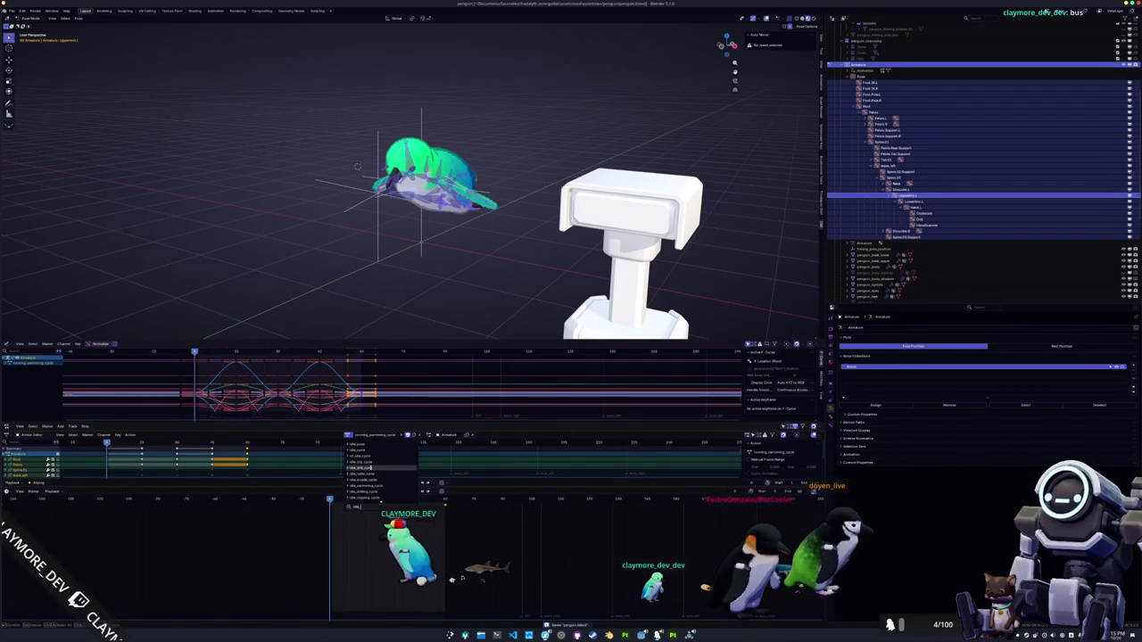
Assign the idle_pose action to the penguin rig and return it to pose editing
{"action": "key", "text": "Return"}
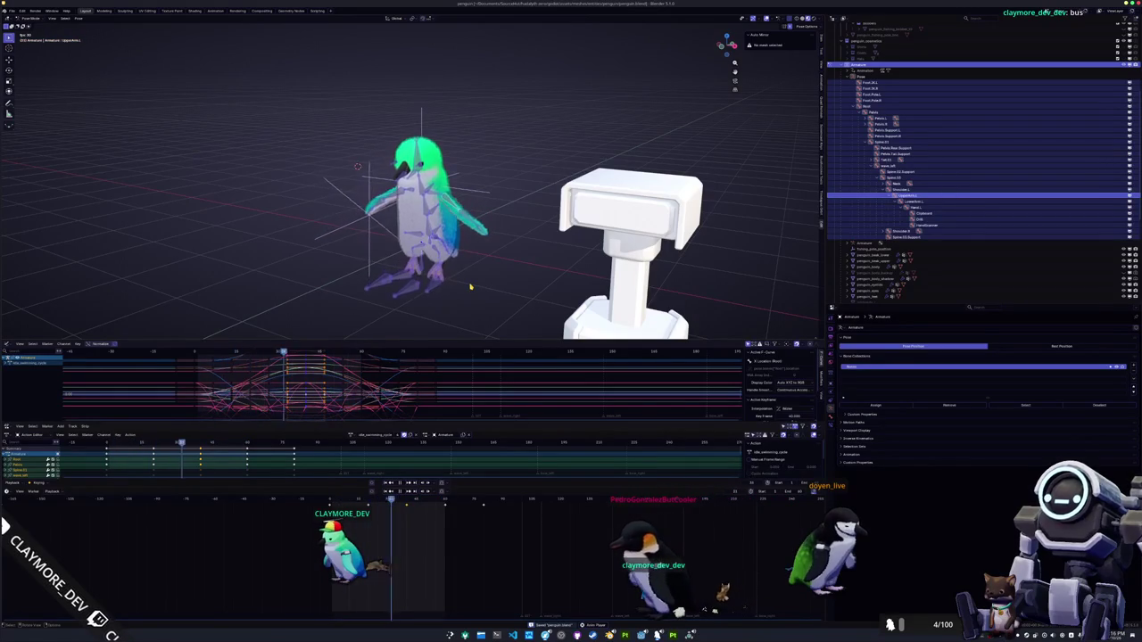
{"action": "scroll", "coordinate": [470, 286], "scroll_direction": "down", "scroll_amount": 2}
{"action": "key", "text": "ctrl+Tab"}
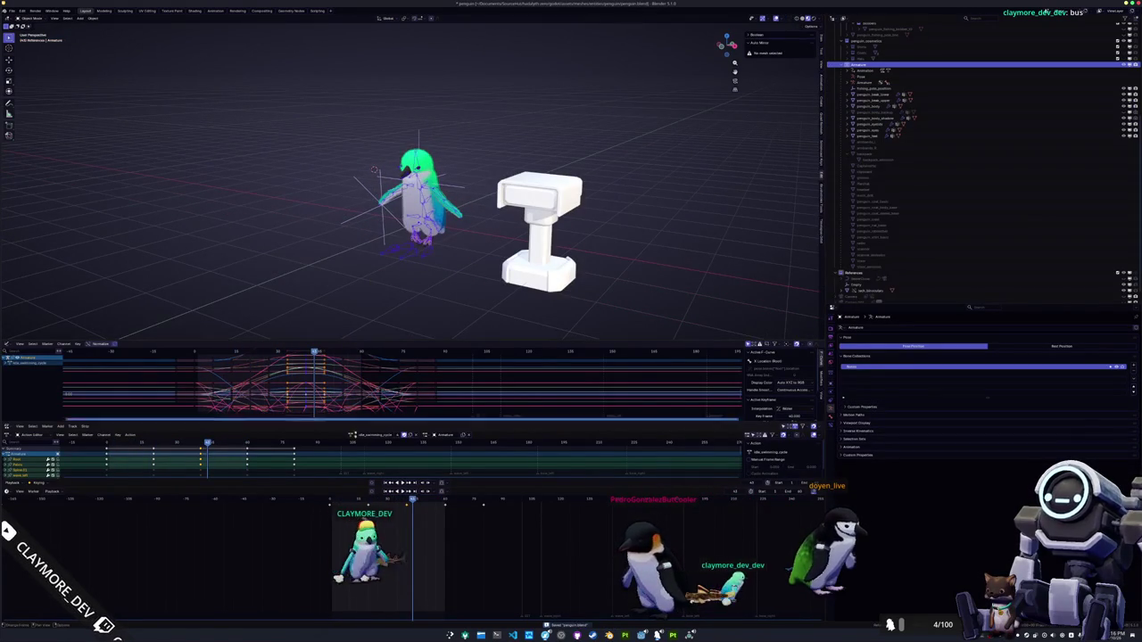
{"action": "left_click", "coordinate": [351, 435]}
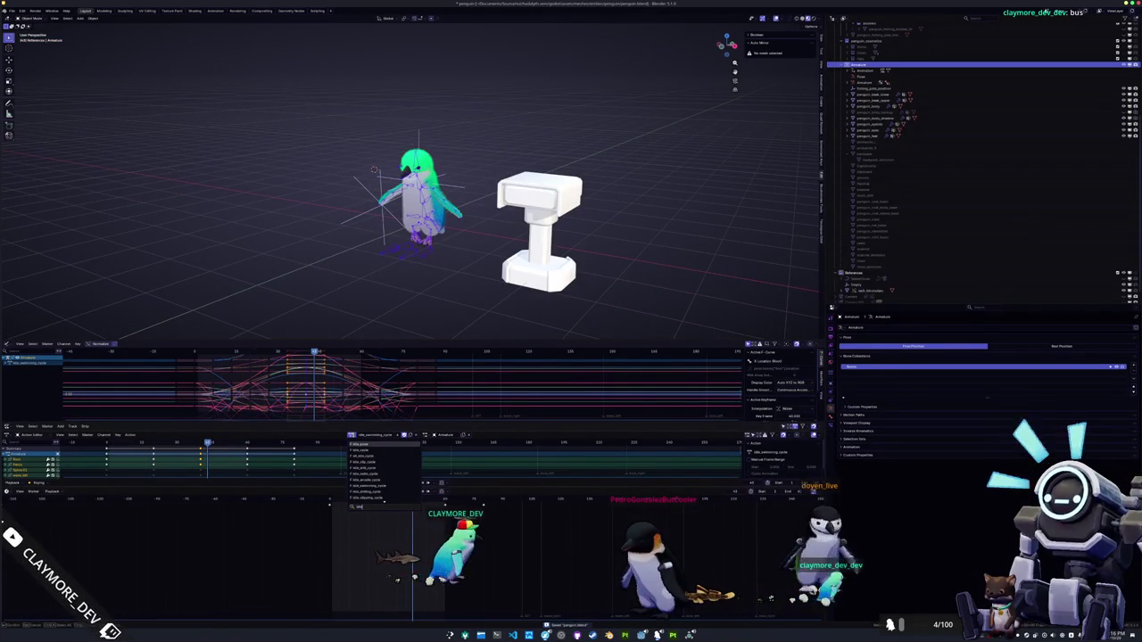
{"action": "left_click", "coordinate": [366, 468]}
{"action": "key", "text": "ctrl+Tab"}
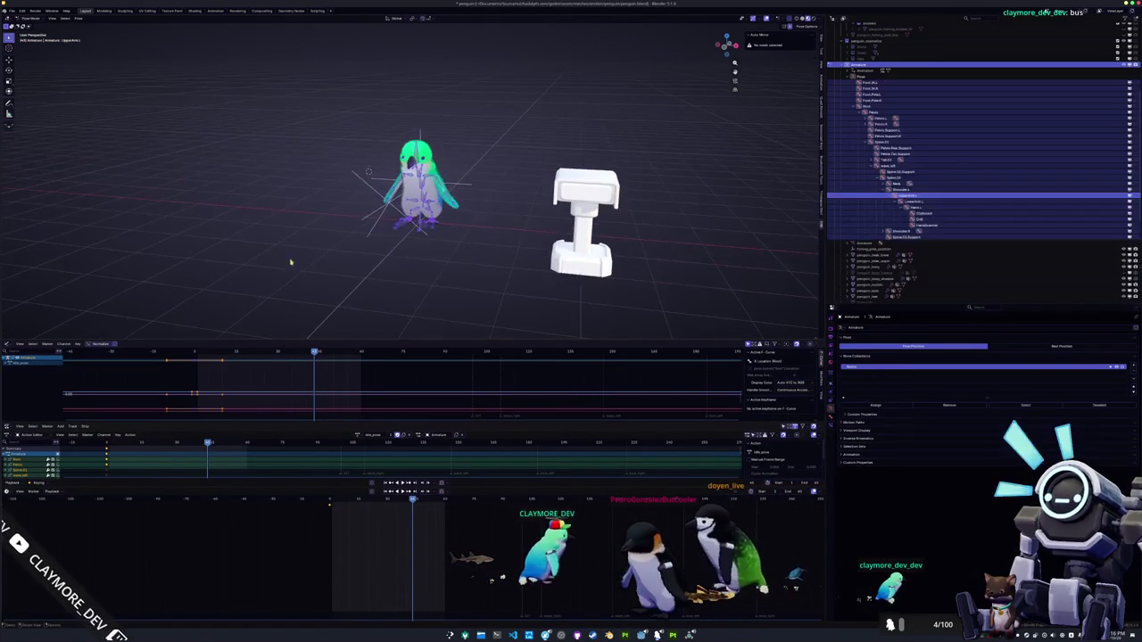
Switch to Object Mode and box-select the whole penguin rig and its meshes
{"action": "left_click_drag", "start_coordinate": [467, 239], "coordinate": [447, 211]}
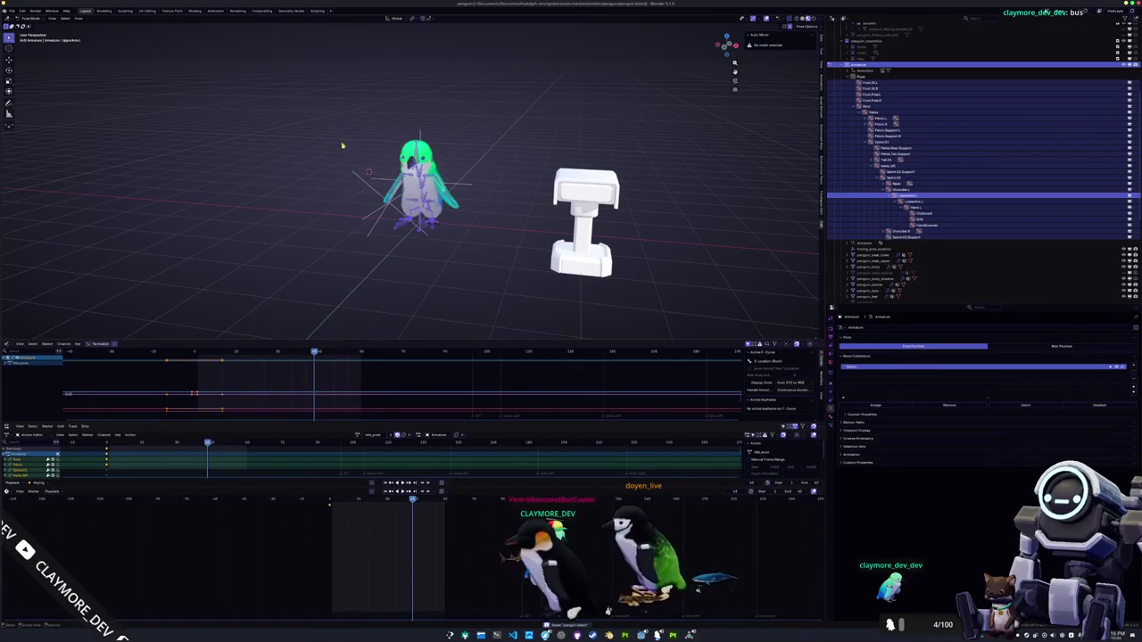
{"action": "left_click_drag", "start_coordinate": [479, 285], "coordinate": [312, 92]}
{"action": "scroll", "coordinate": [445, 226], "scroll_direction": "up", "scroll_amount": 2}
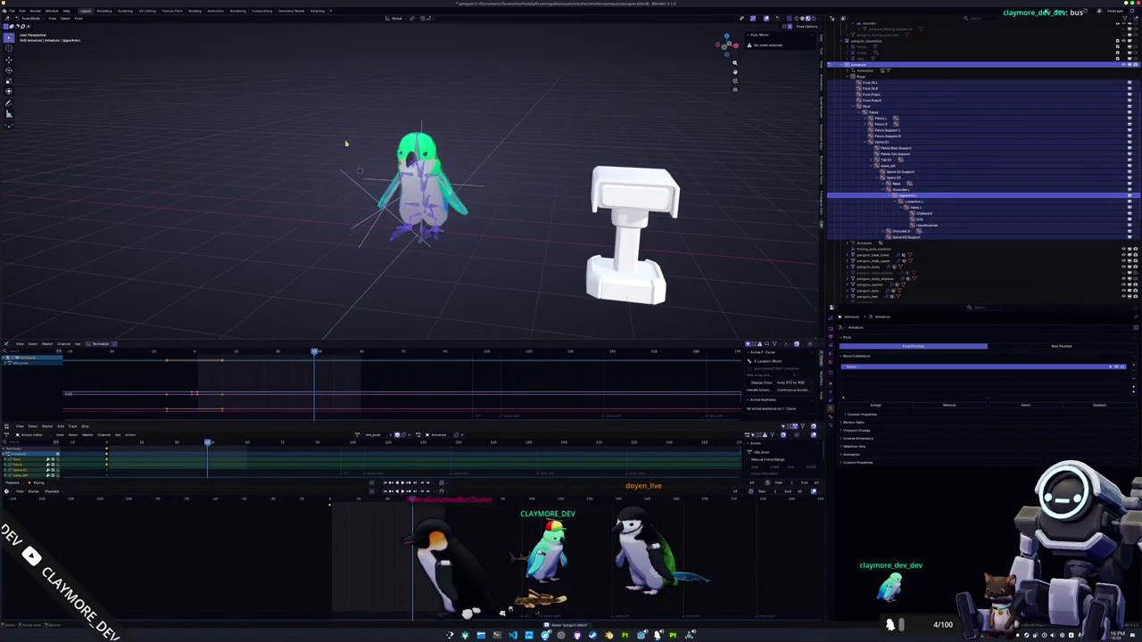
{"action": "key", "text": "ctrl+Tab"}
{"action": "left_click_drag", "start_coordinate": [523, 290], "coordinate": [279, 72]}
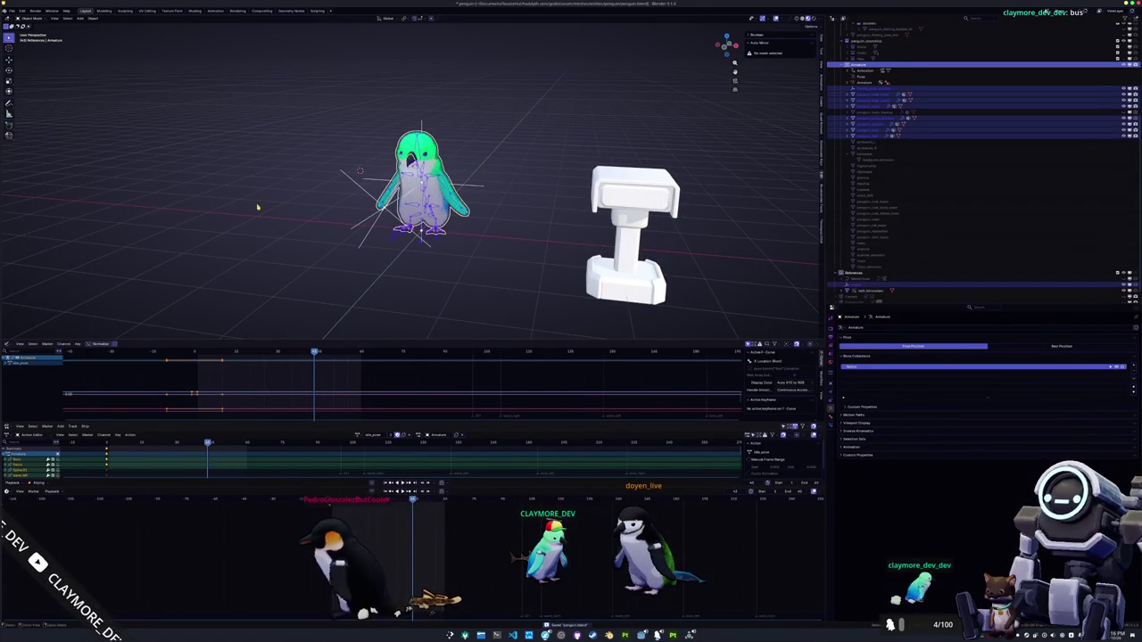
Zoom and orbit to a near-front view of the penguin, then bring up the terminal
{"action": "mouse_move", "coordinate": [259, 200]}
{"action": "left_mouse_down"}
{"action": "mouse_move", "coordinate": [357, 202]}
{"action": "mouse_move", "coordinate": [303, 205]}
{"action": "left_mouse_up"}
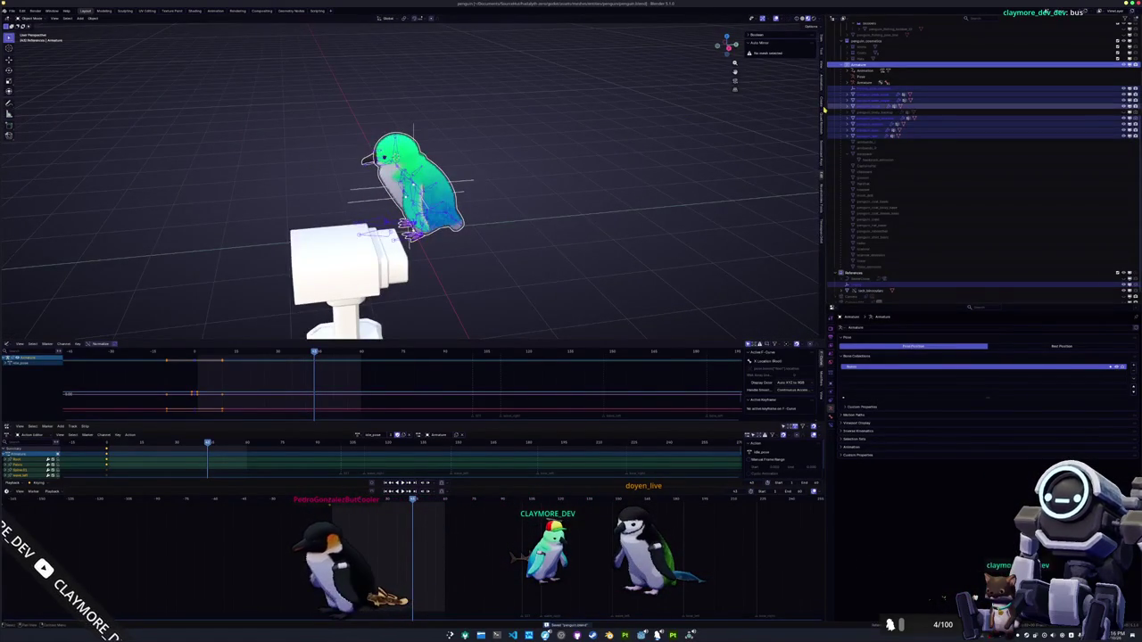
{"action": "scroll", "coordinate": [883, 116], "scroll_direction": "up", "scroll_amount": 5}
{"action": "scroll", "coordinate": [914, 132], "scroll_direction": "up", "scroll_amount": 2}
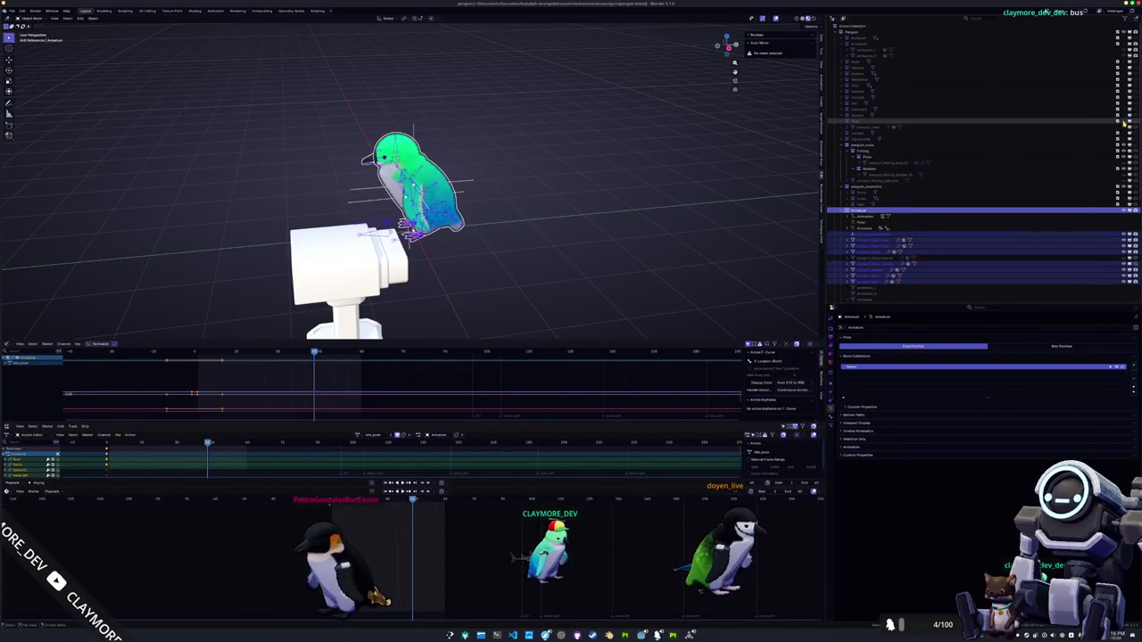
{"action": "left_click_drag", "start_coordinate": [562, 143], "coordinate": [402, 134]}
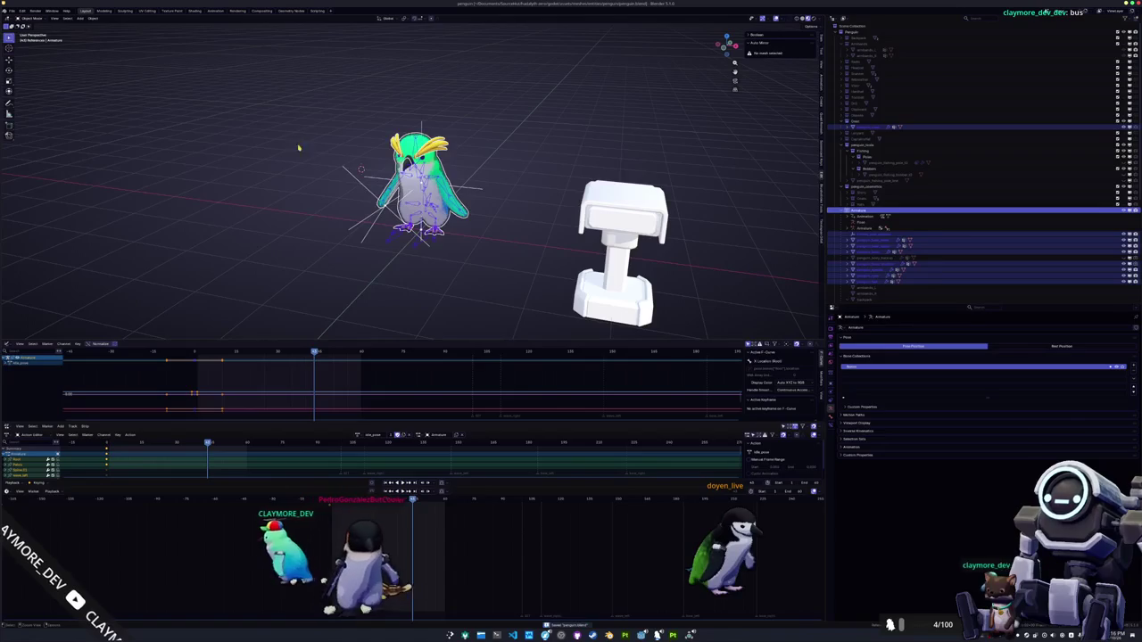
{"action": "key", "text": "ctrl+alt+t"}
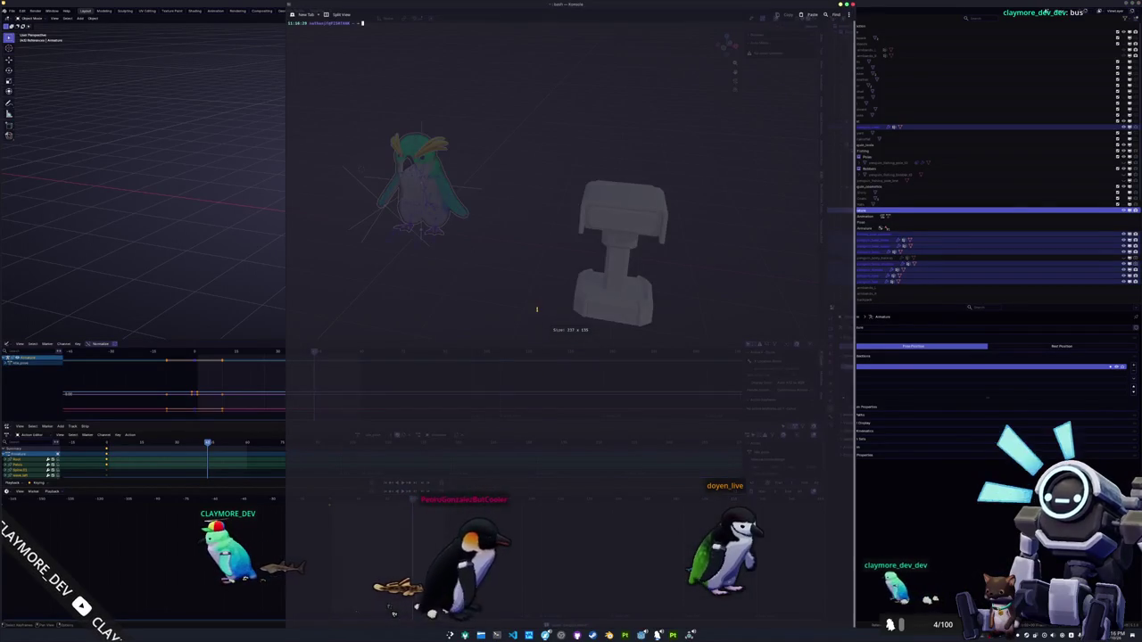
cd into the project repo, run git status, and stage everything with git add *
{"action": "type", "text": "cd Bu"}
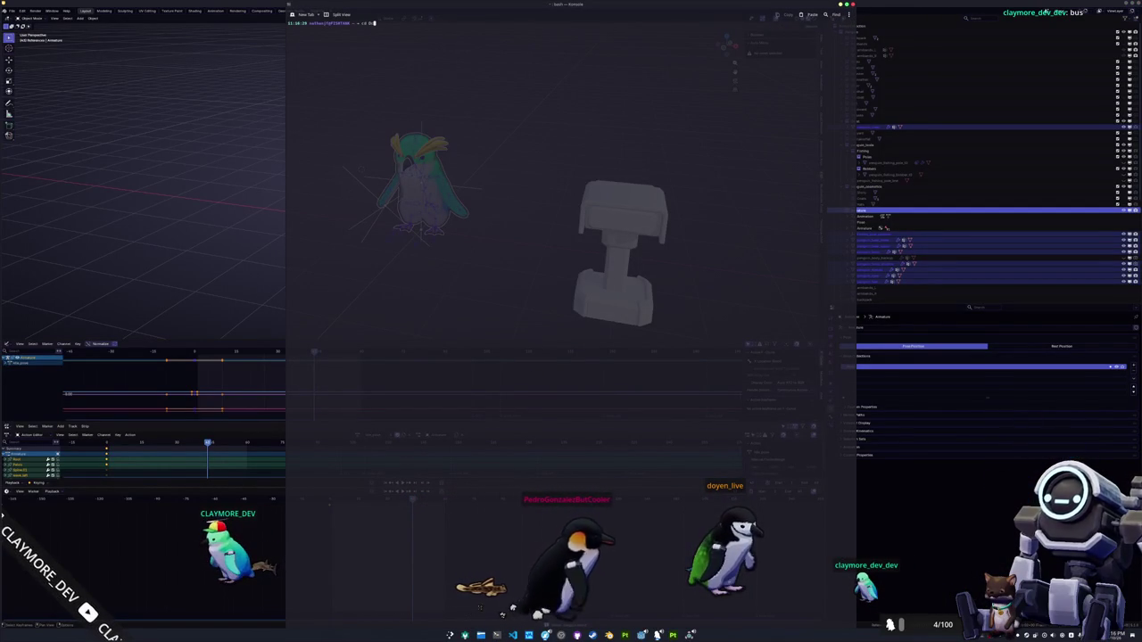
{"action": "key", "text": "Tab"}
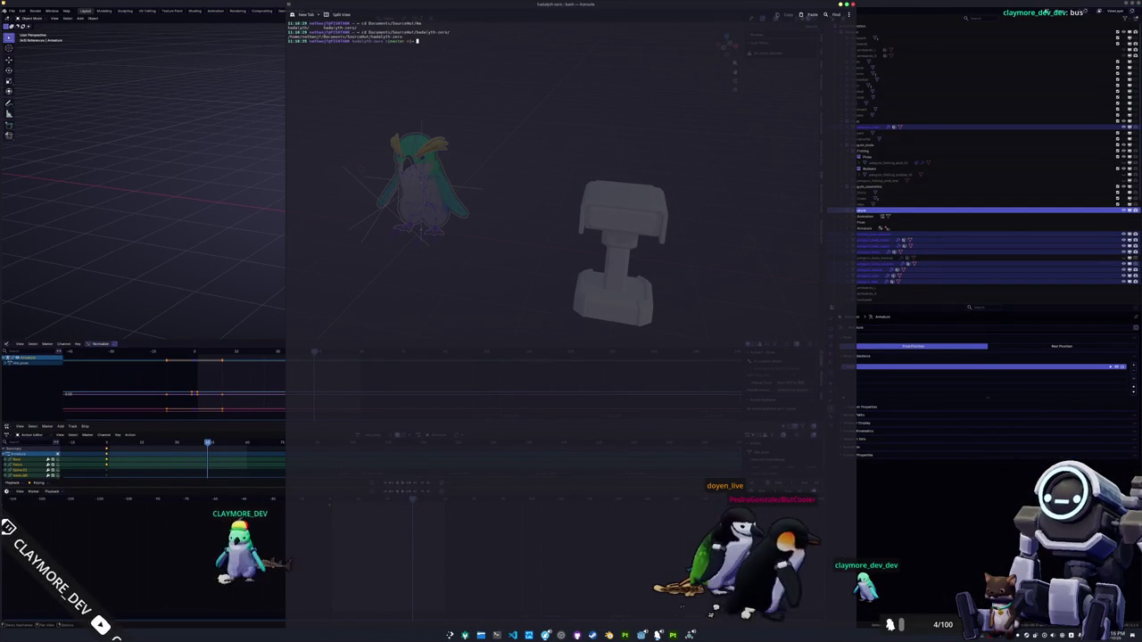
{"action": "type", "text": "git status"}
{"action": "key", "text": "Return"}
{"action": "type", "text": "git add"}
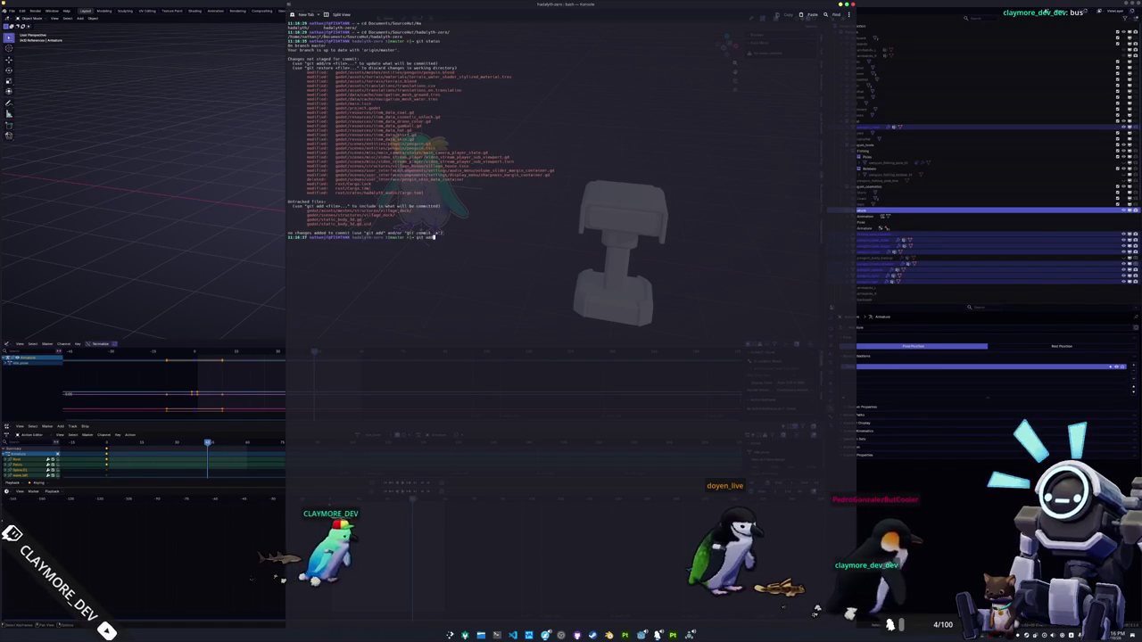
{"action": "type", "text": " *"}
{"action": "key", "text": "Return"}
Commit the staged changes with a message and hide the terminal
{"action": "type", "text": "git commit -m \"Static body repeating input into a viewp"}
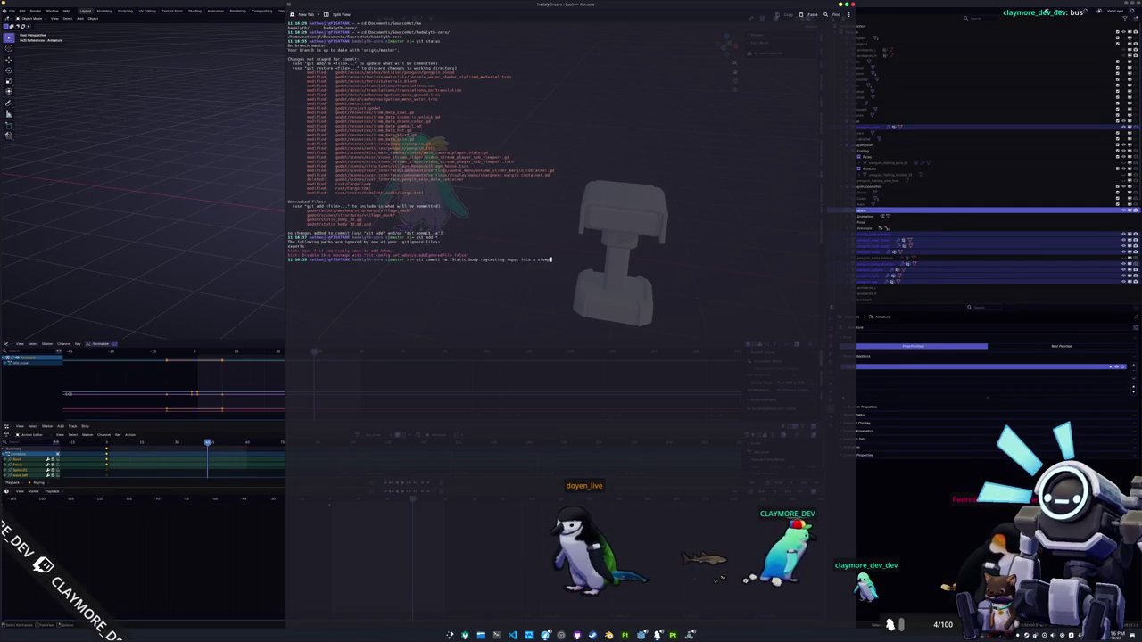
{"action": "type", "text": "\""}
{"action": "key", "text": "Return"}
{"action": "type", "text": "git push"}
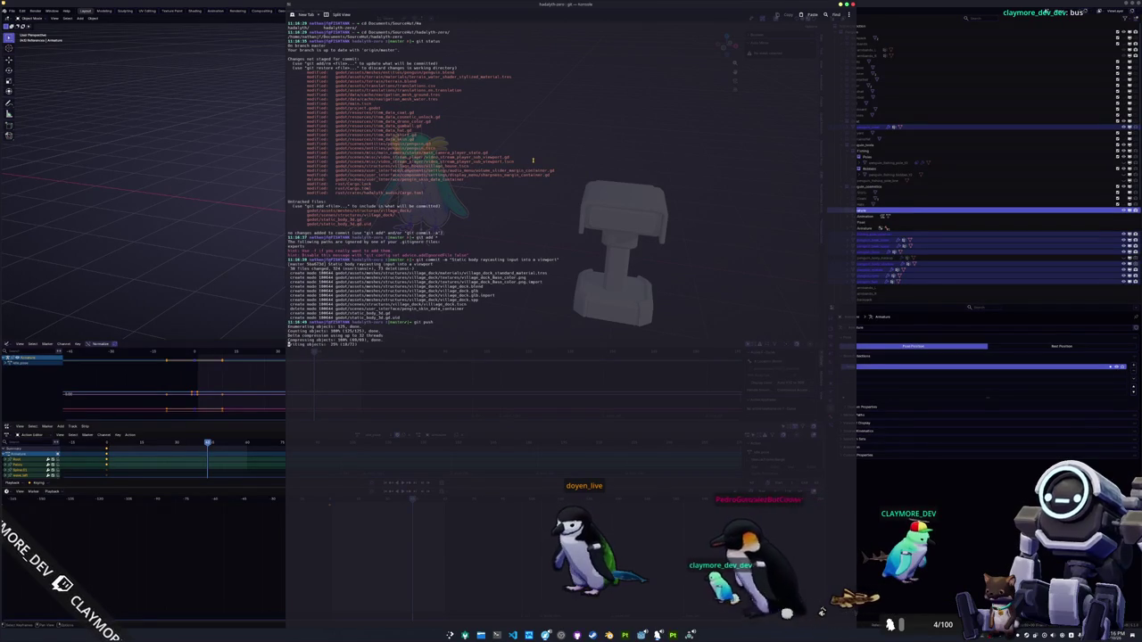
{"action": "key", "text": "alt+Tab"}
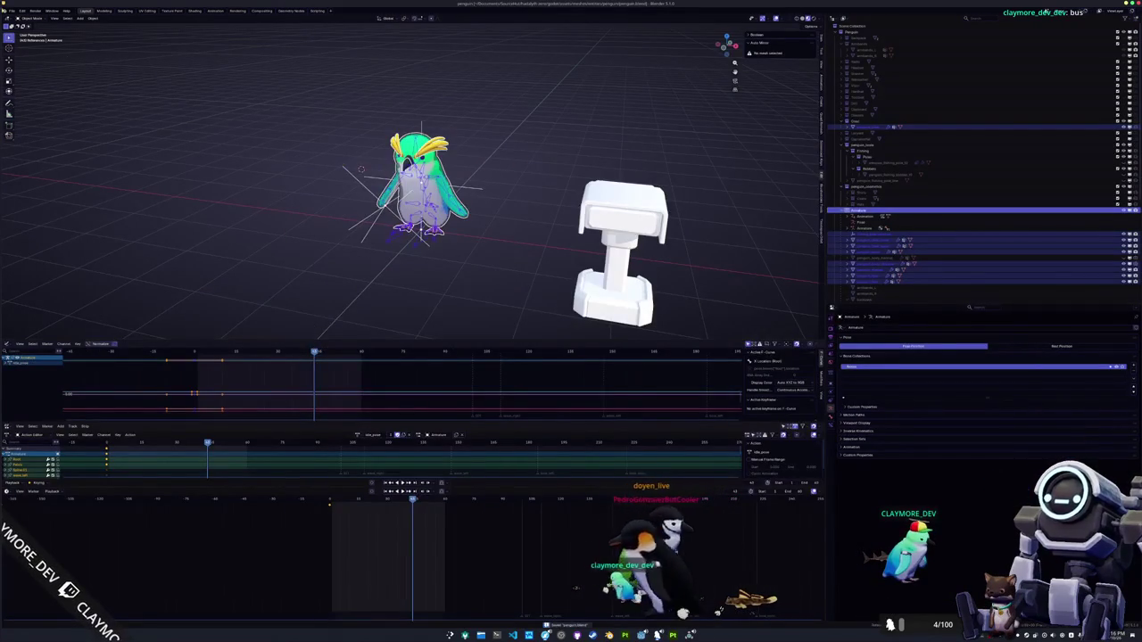
Open the glTF 2.0 export dialog and enable the animation Action Filter
{"action": "left_click", "coordinate": [11, 11]}
{"action": "mouse_move", "coordinate": [27, 108]}
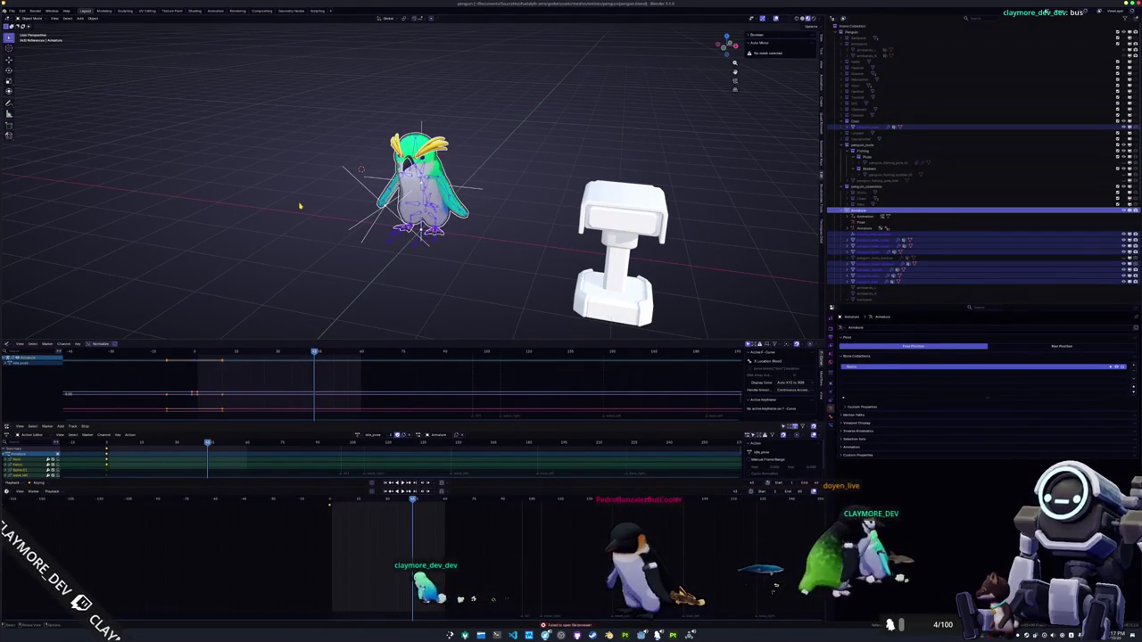
{"action": "left_click", "coordinate": [11, 10]}
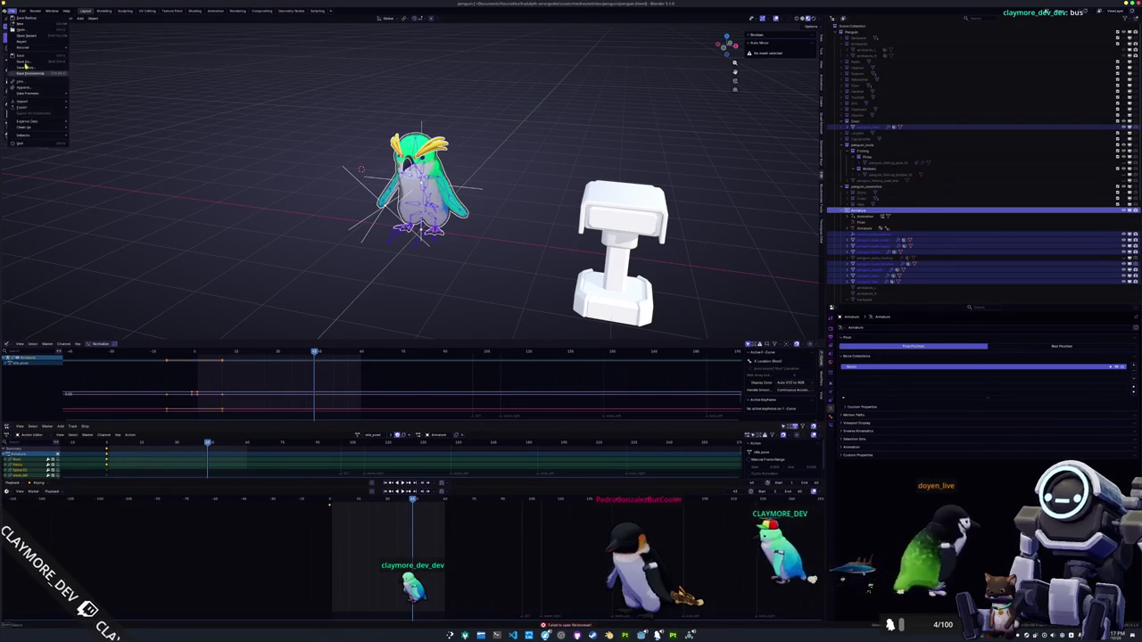
{"action": "mouse_move", "coordinate": [36, 108]}
{"action": "left_click", "coordinate": [106, 162]}
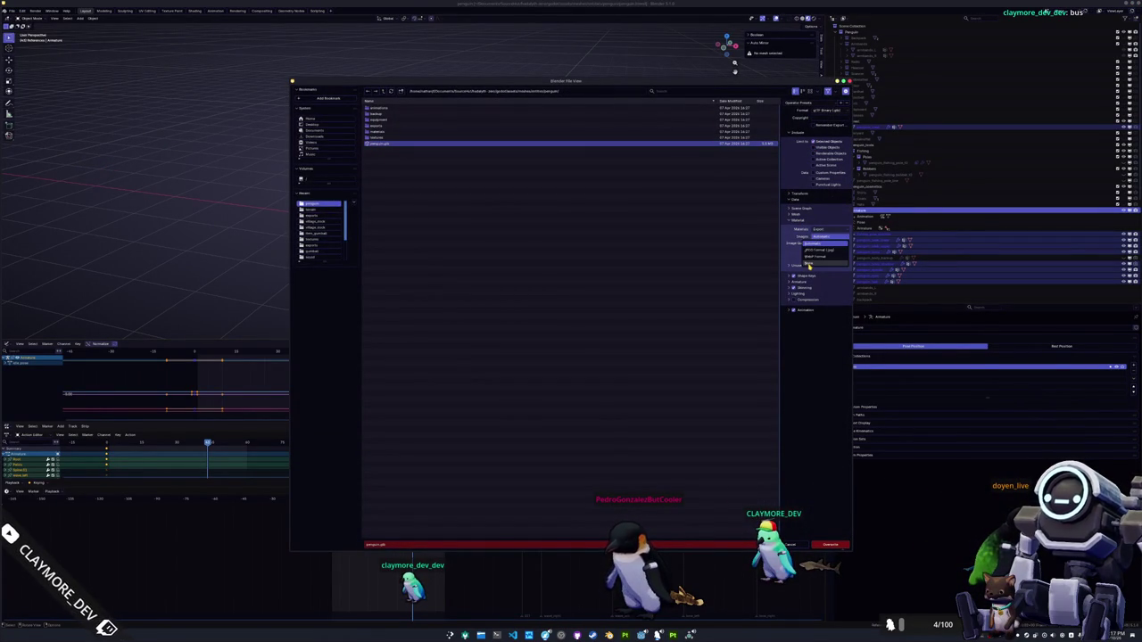
{"action": "left_click", "coordinate": [806, 304]}
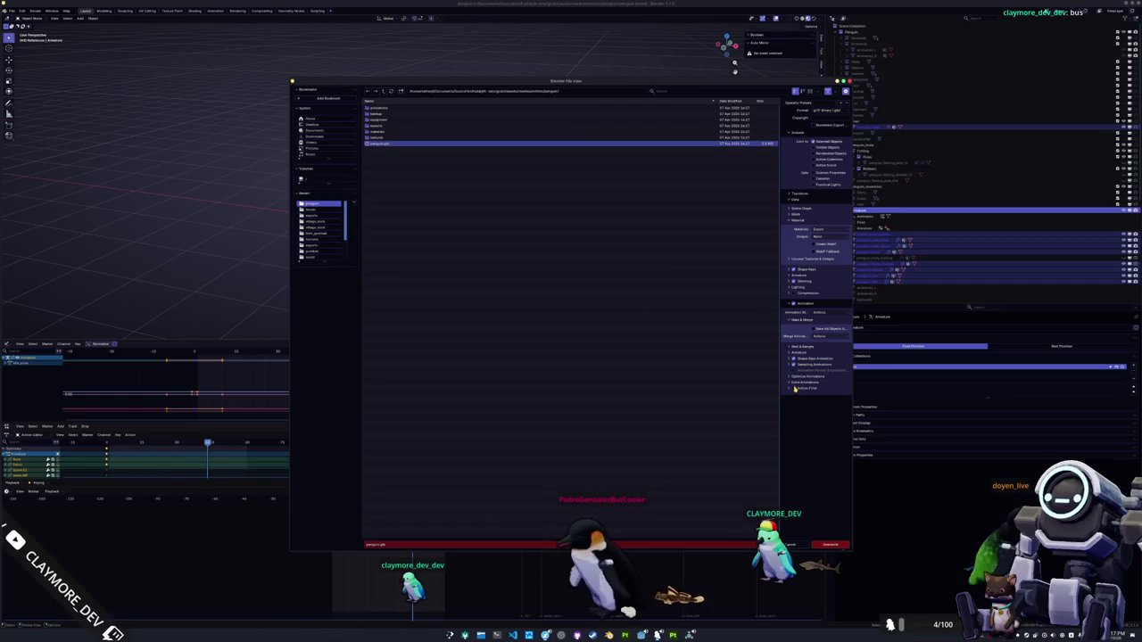
{"action": "left_click", "coordinate": [790, 389]}
Widen the export options panel, review the Action Filter list, and close the export window
{"action": "left_click_drag", "start_coordinate": [780, 393], "coordinate": [614, 410]}
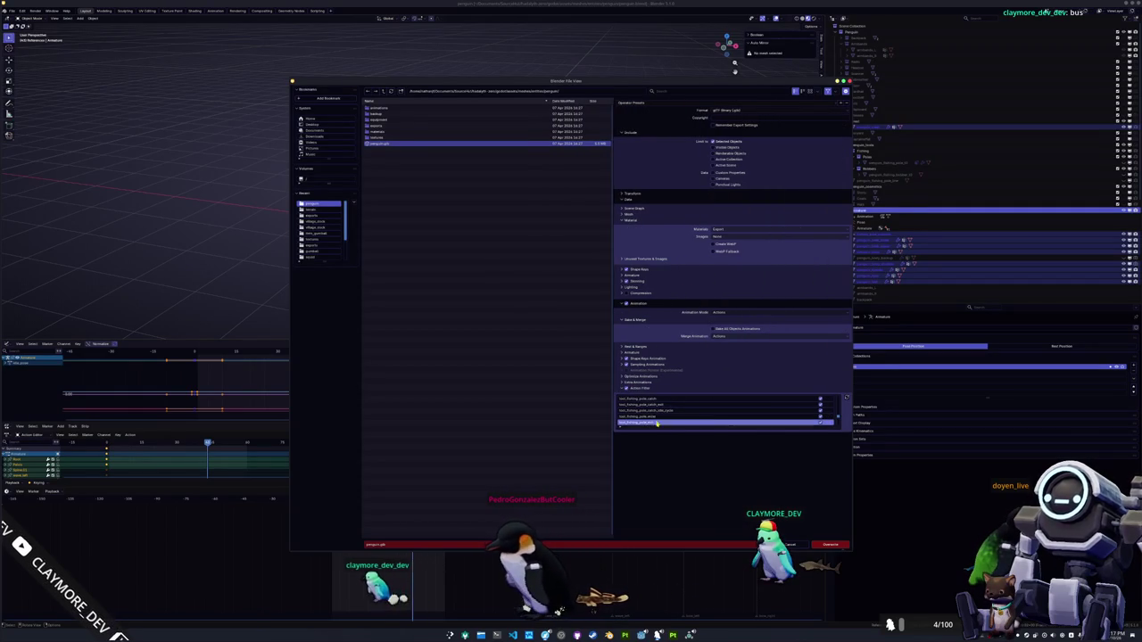
{"action": "left_click_drag", "start_coordinate": [731, 431], "coordinate": [729, 519]}
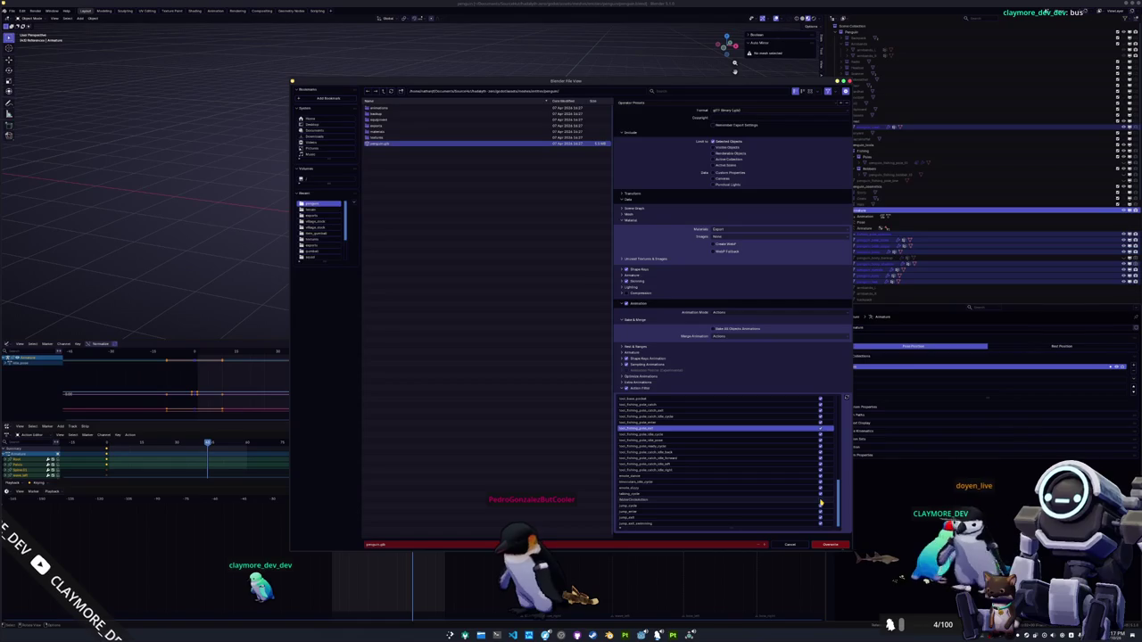
{"action": "scroll", "coordinate": [779, 510], "scroll_direction": "up", "scroll_amount": 5}
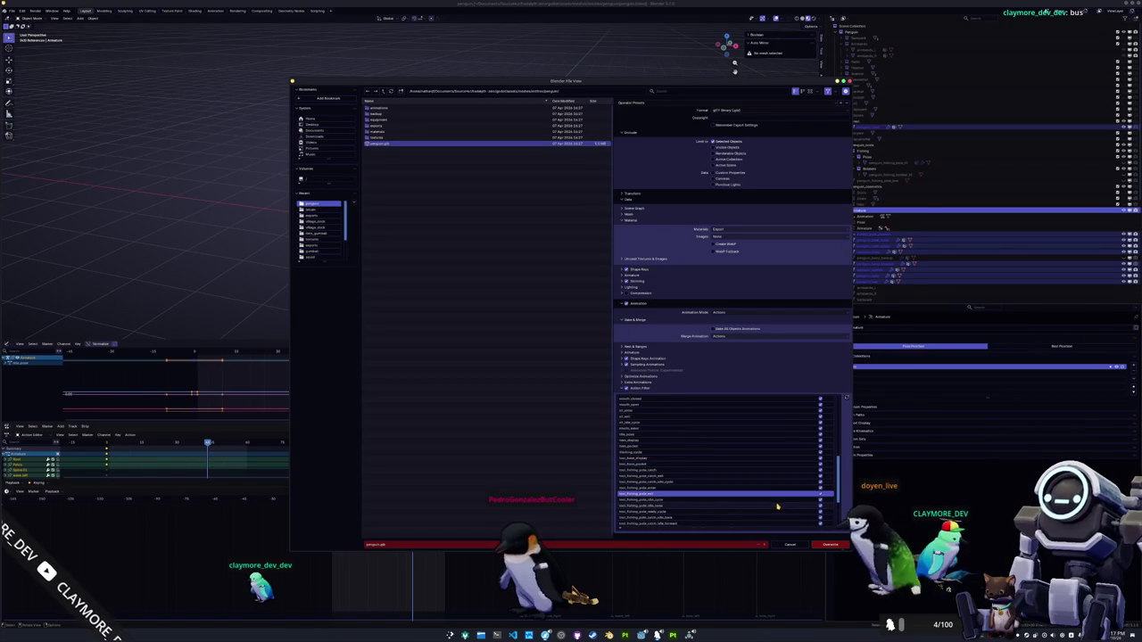
{"action": "scroll", "coordinate": [776, 505], "scroll_direction": "up", "scroll_amount": 5}
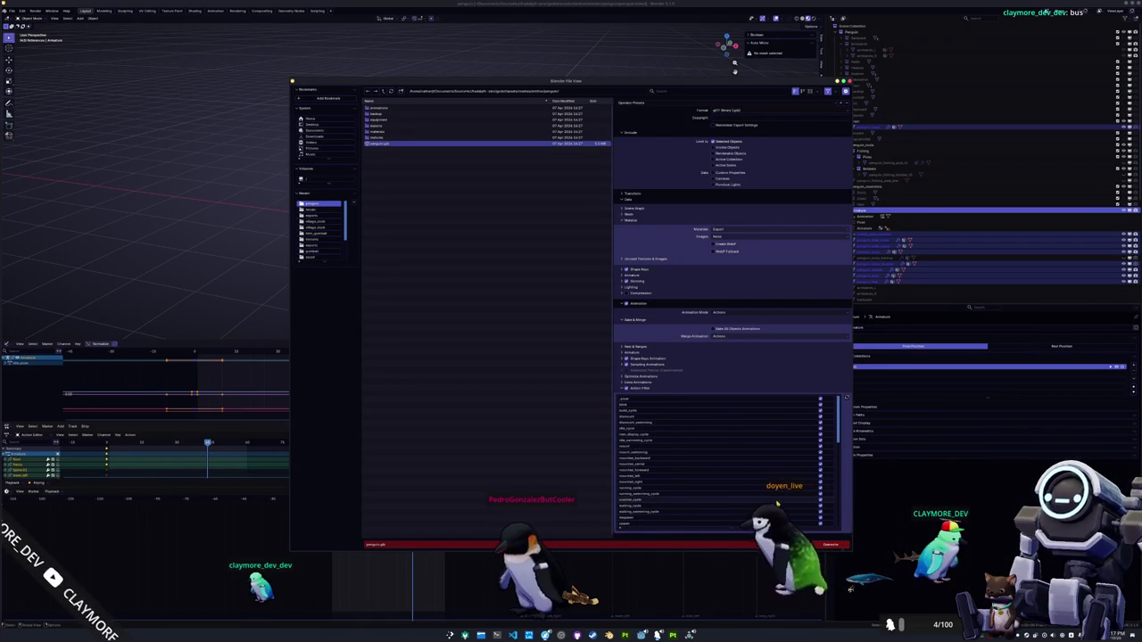
{"action": "scroll", "coordinate": [776, 513], "scroll_direction": "down", "scroll_amount": 10}
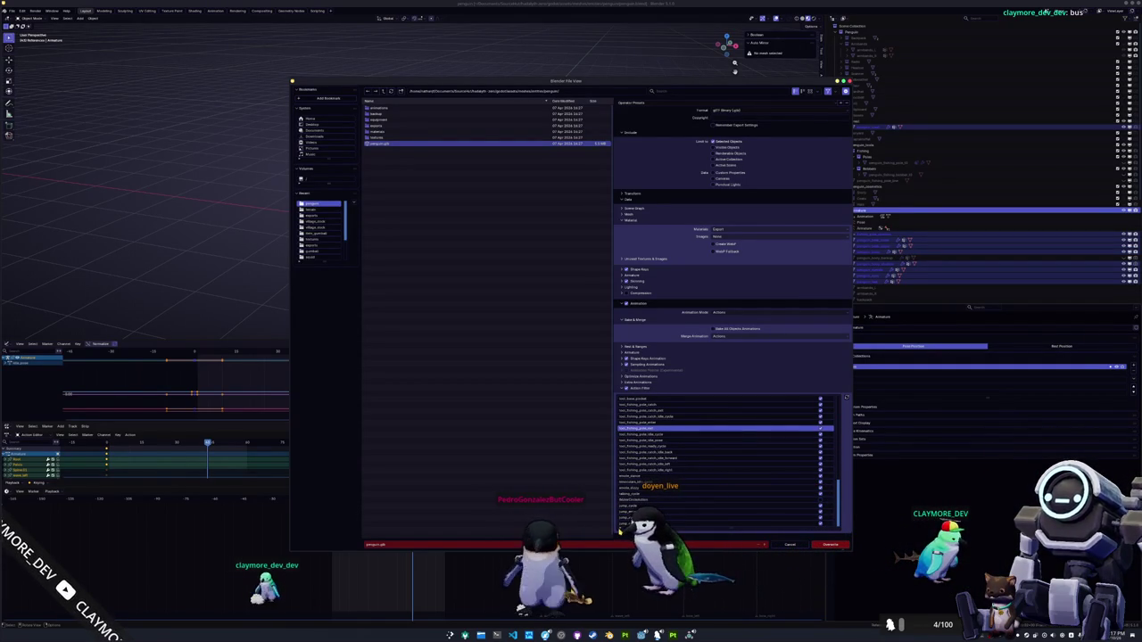
{"action": "key", "text": "Return"}
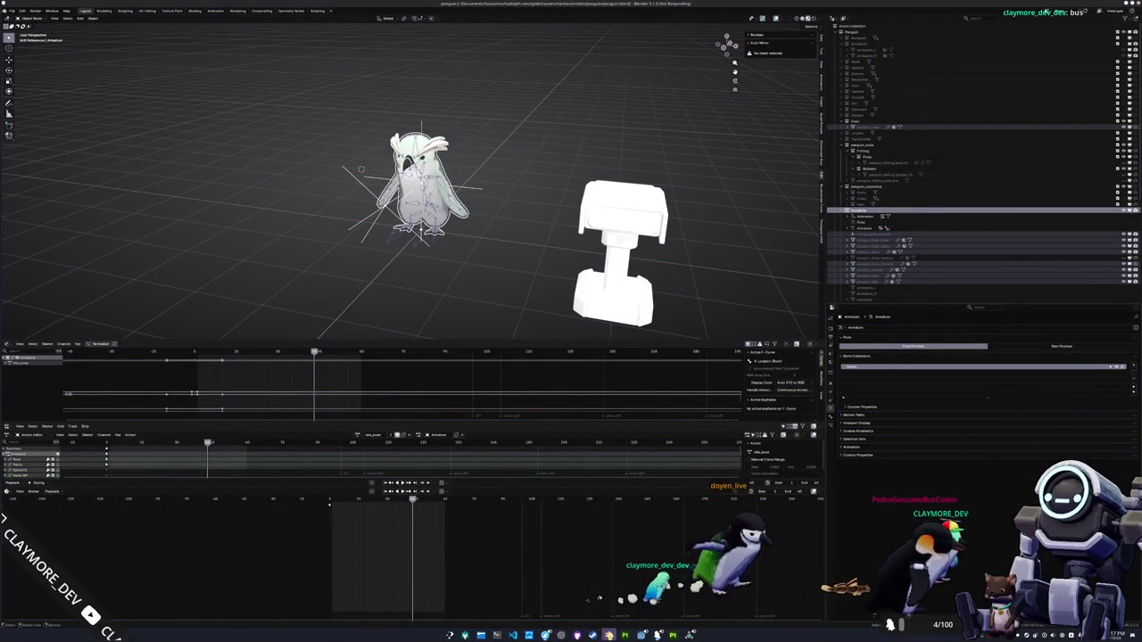
{"action": "key", "text": "alt+Tab"}
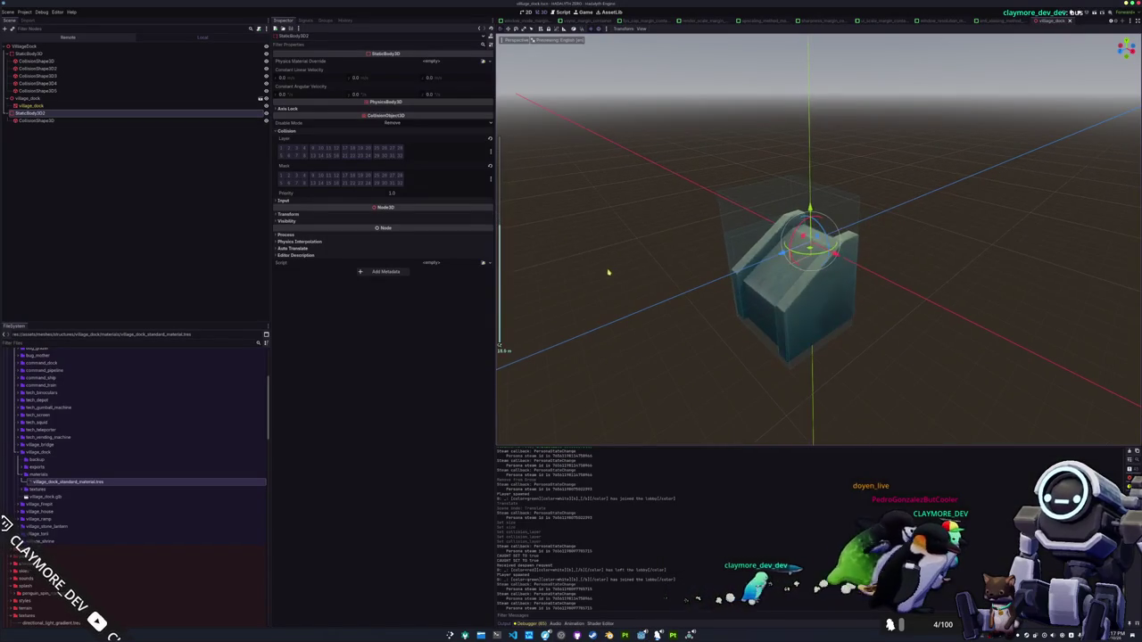
Quick-open the main.tscn island scene by searching 'main'
{"action": "key", "text": "shift+alt+o"}
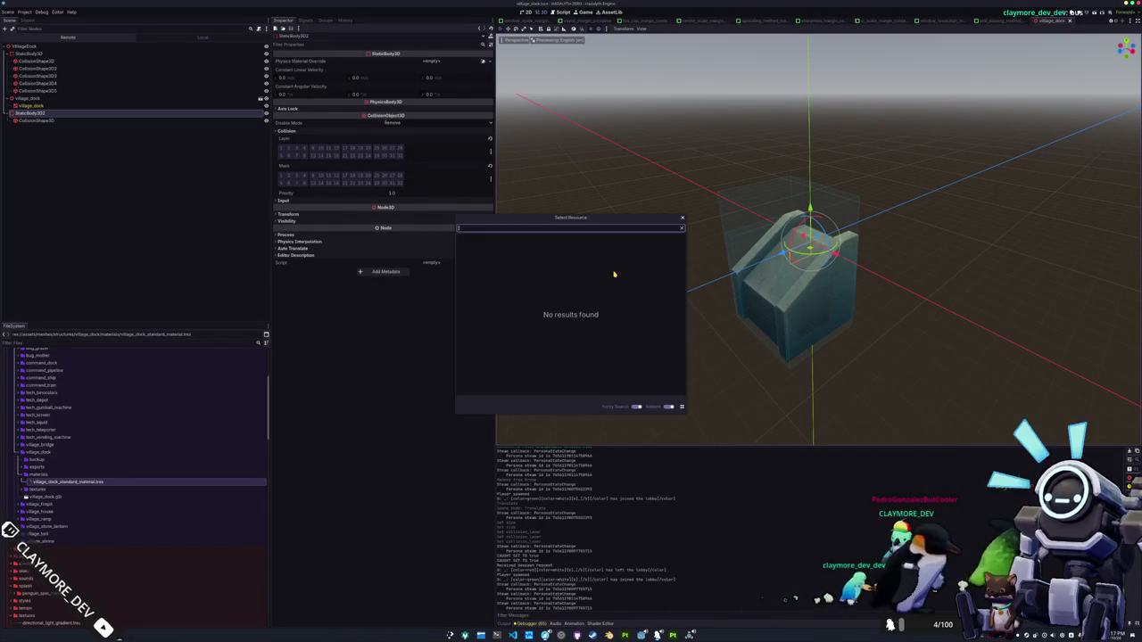
{"action": "type", "text": "main"}
{"action": "key", "text": "Return"}
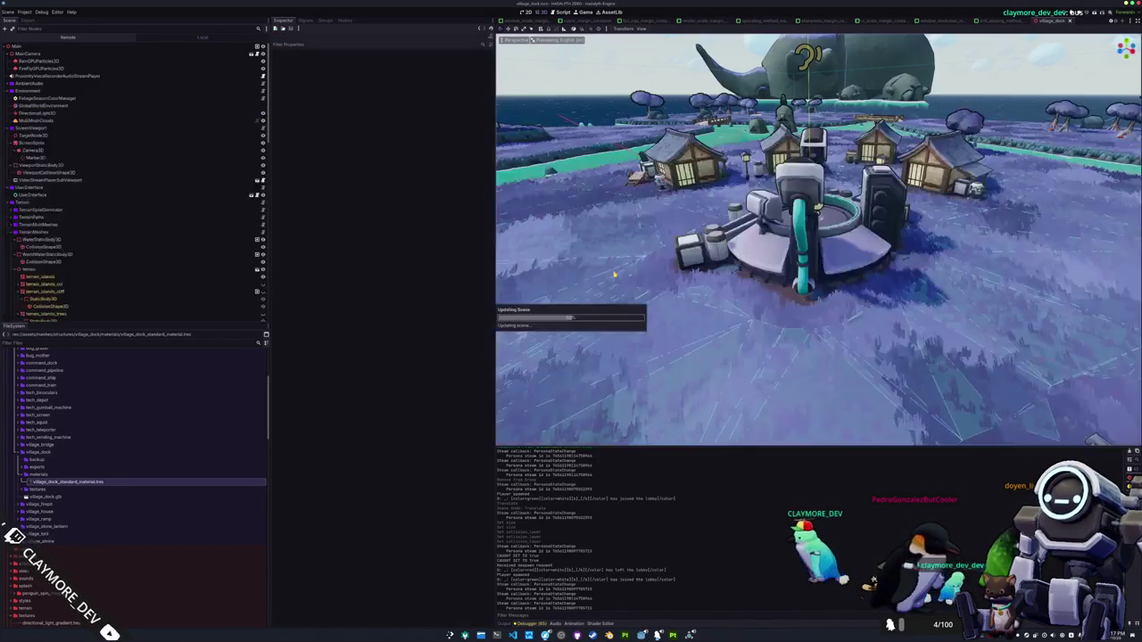
Tilt the view in perspective over the river bridge and bake the ground navigation mesh
{"action": "scroll", "coordinate": [687, 283], "scroll_direction": "up", "scroll_amount": 5}
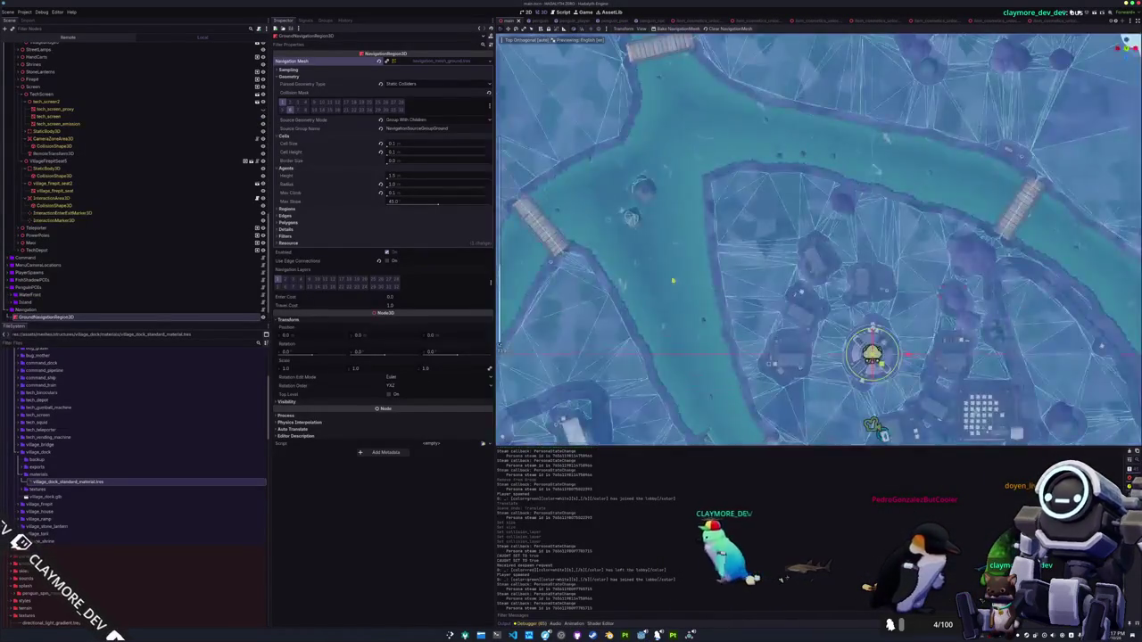
{"action": "left_click_drag", "start_coordinate": [687, 284], "coordinate": [499, 344]}
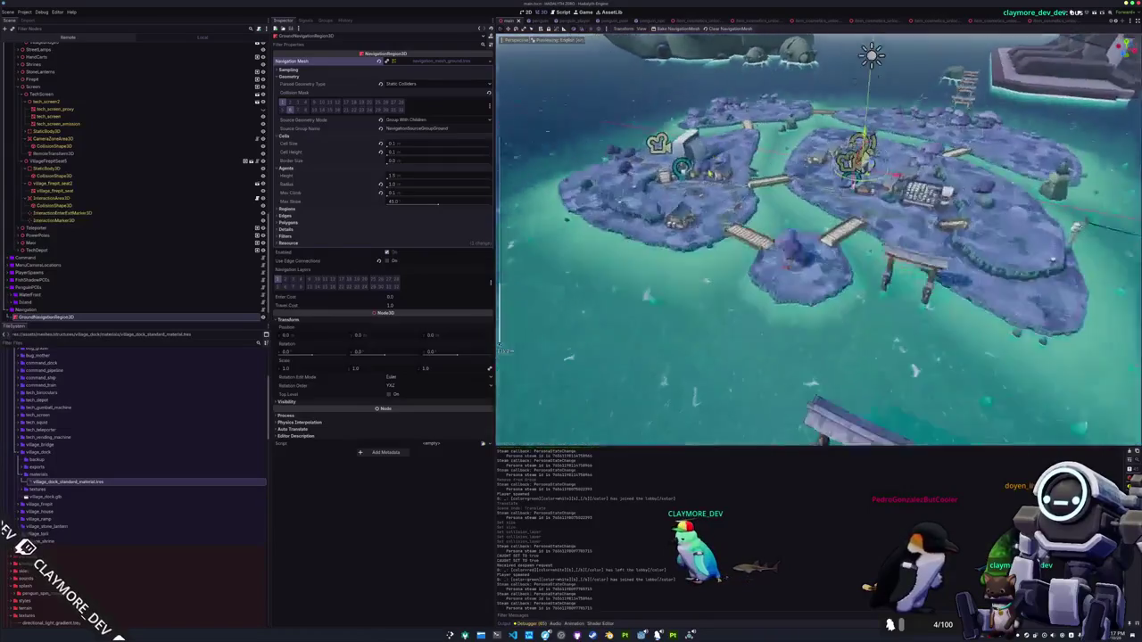
{"action": "scroll", "coordinate": [500, 344], "scroll_direction": "up", "scroll_amount": 10}
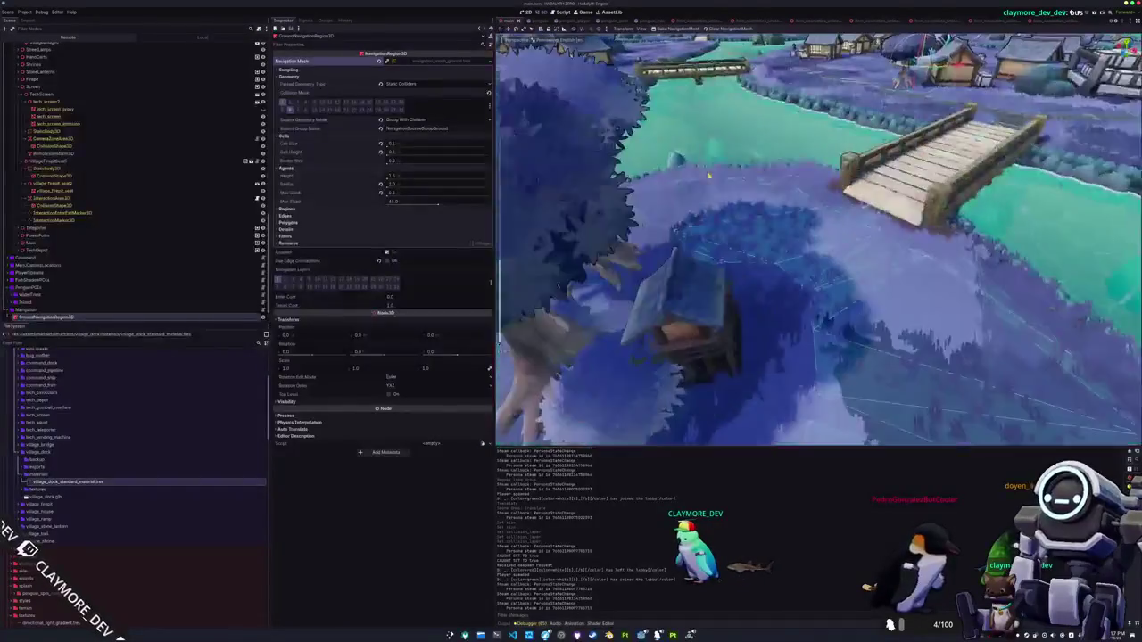
{"action": "scroll", "coordinate": [763, 170], "scroll_direction": "down", "scroll_amount": 5}
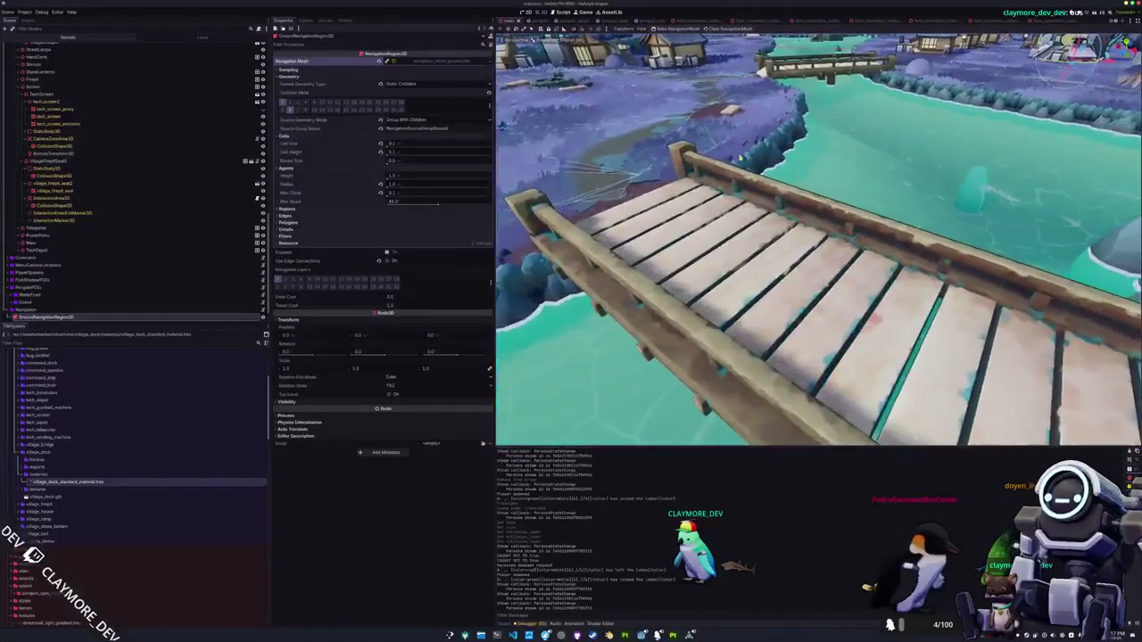
{"action": "scroll", "coordinate": [224, 275], "scroll_direction": "down", "scroll_amount": 1}
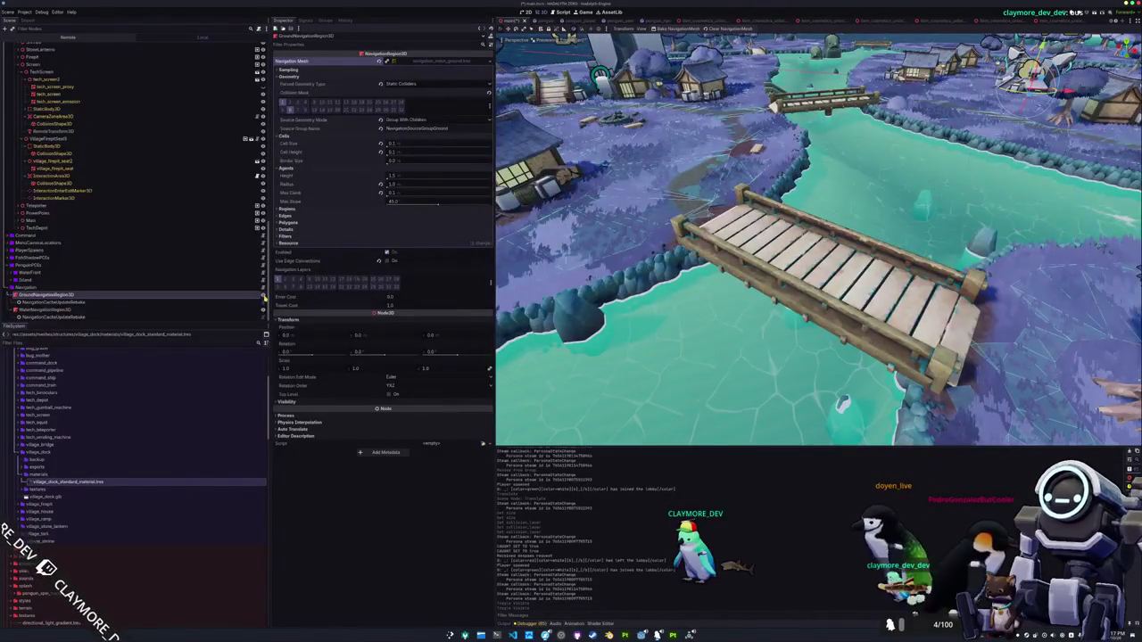
{"action": "left_click", "coordinate": [676, 29]}
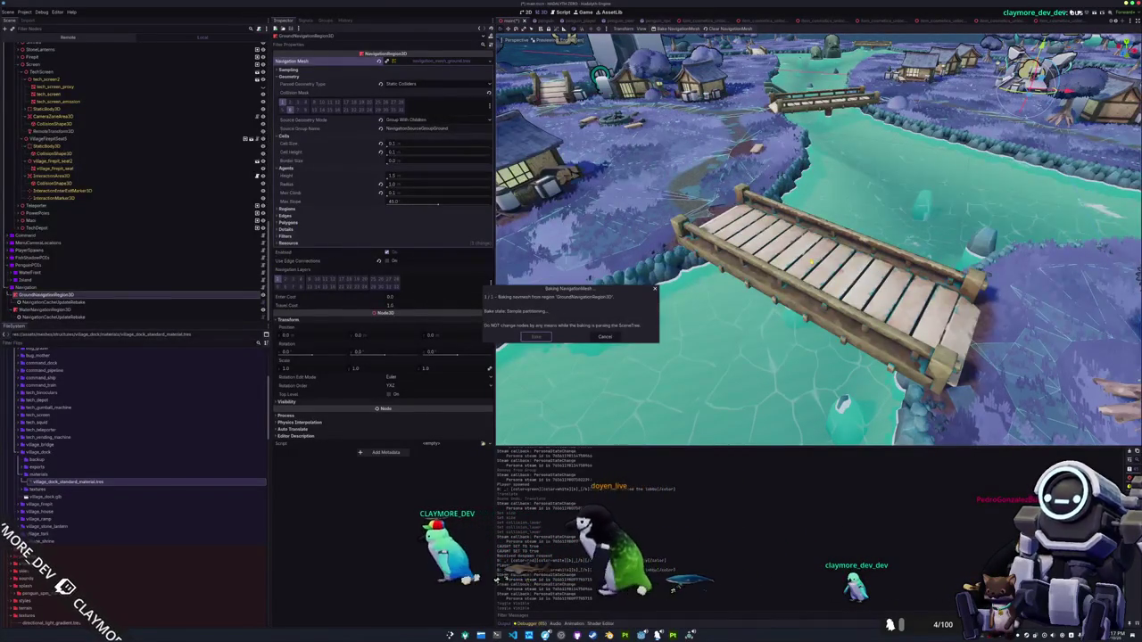
Review both navigation regions and confirm NavigationSourceGroupGround exists in Main's global groups
{"action": "mouse_move", "coordinate": [811, 262]}
{"action": "left_mouse_down"}
{"action": "mouse_move", "coordinate": [801, 311]}
{"action": "mouse_move", "coordinate": [414, 279]}
{"action": "left_mouse_up"}
{"action": "left_click", "coordinate": [251, 310]}
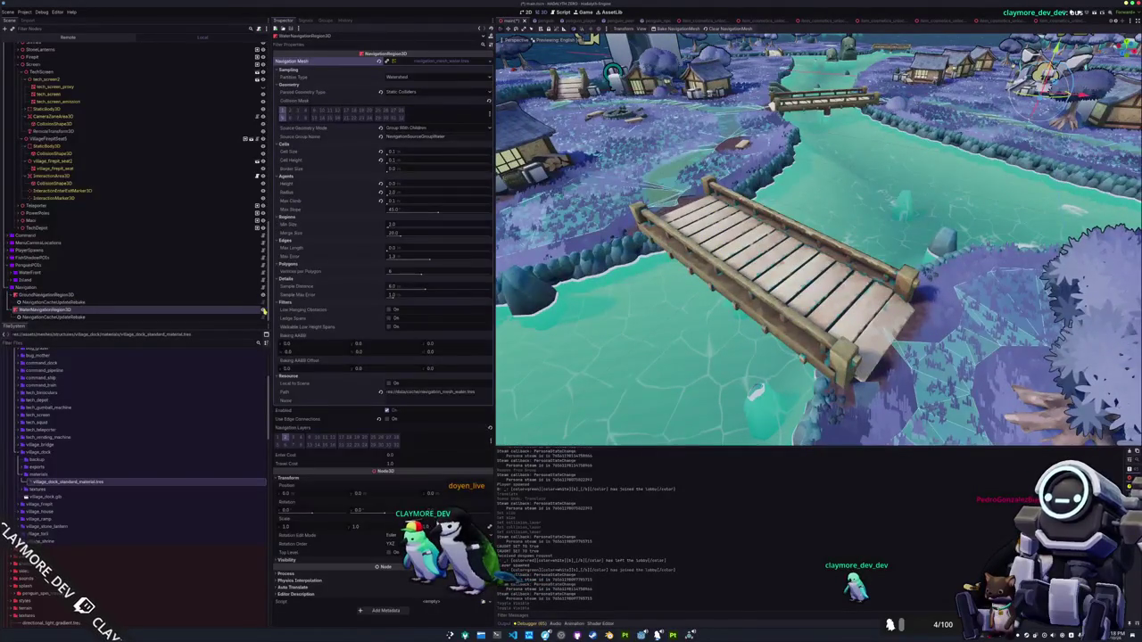
{"action": "left_click", "coordinate": [264, 311]}
{"action": "left_click", "coordinate": [252, 295]}
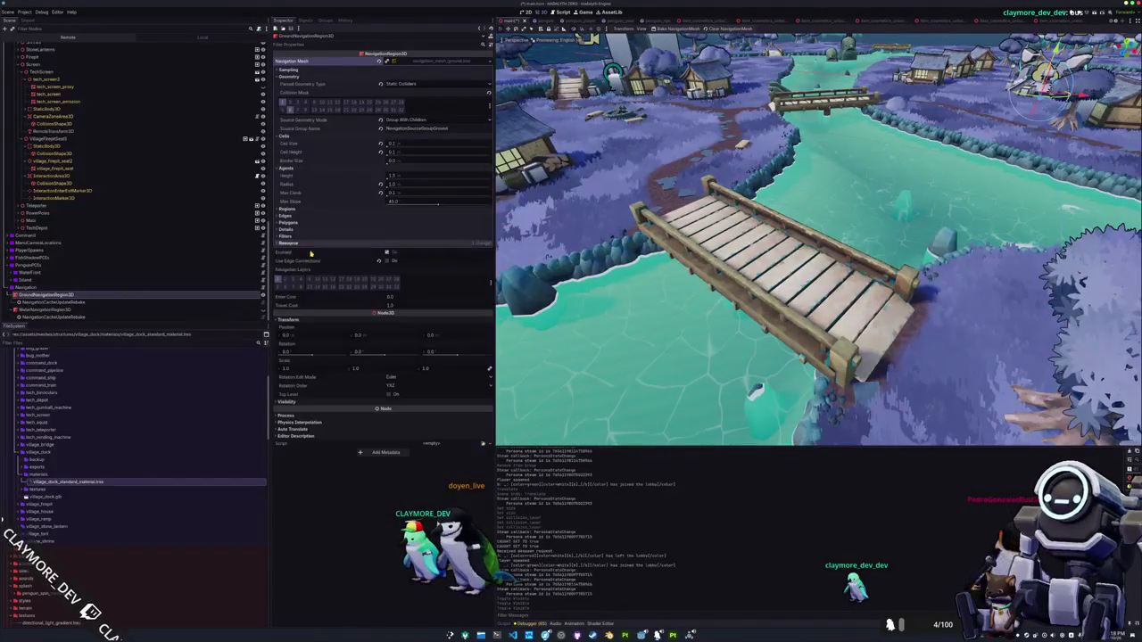
{"action": "scroll", "coordinate": [184, 147], "scroll_direction": "up", "scroll_amount": 10}
{"action": "left_click", "coordinate": [27, 45]}
{"action": "left_click", "coordinate": [324, 20]}
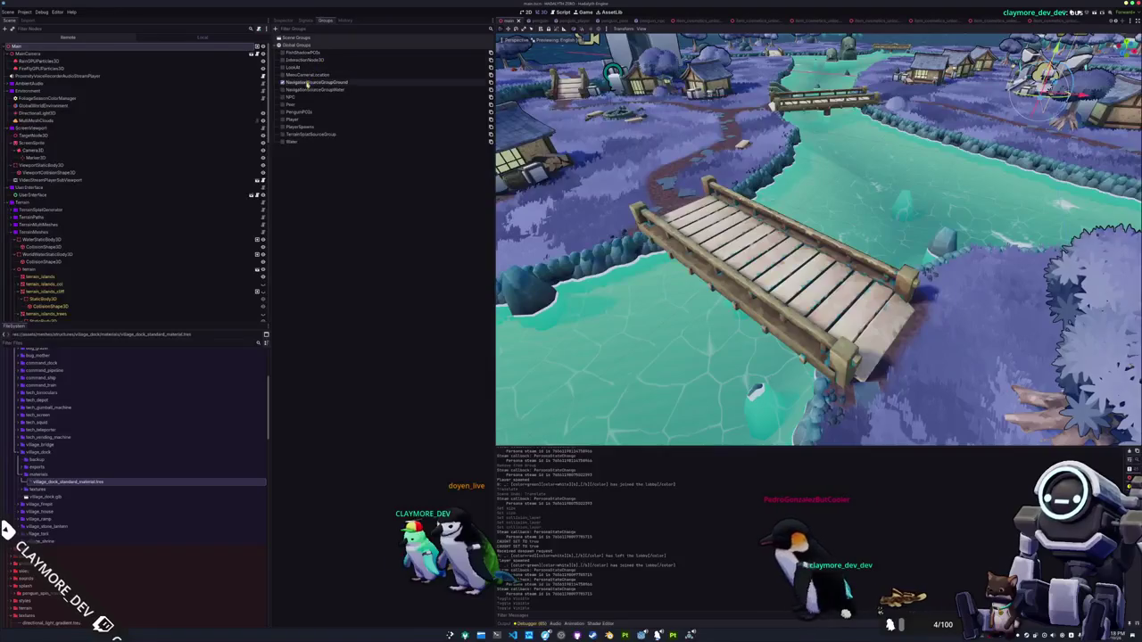
{"action": "scroll", "coordinate": [101, 237], "scroll_direction": "down", "scroll_amount": 10}
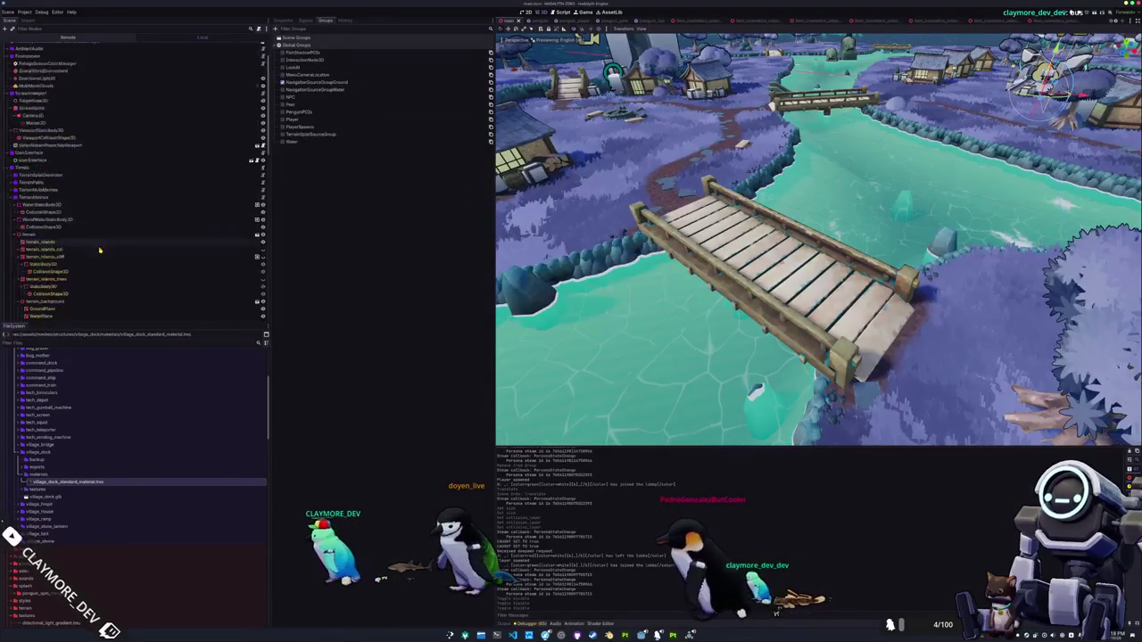
Reselect GroundNavigationRegion3D and rebake its navigation mesh
{"action": "left_click", "coordinate": [62, 294]}
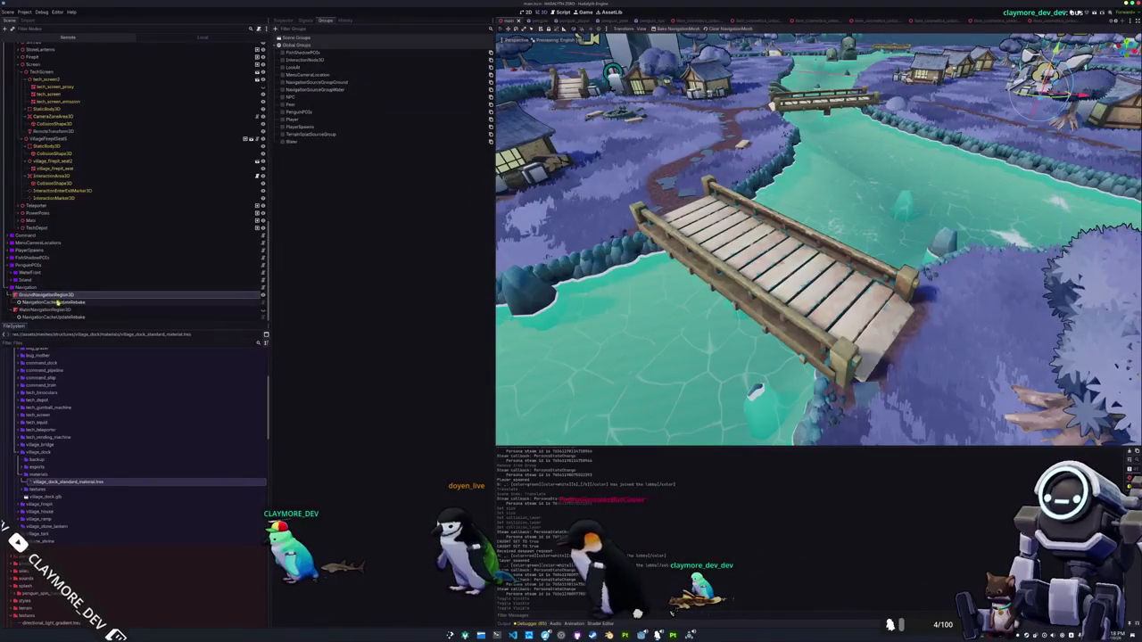
{"action": "left_click", "coordinate": [284, 21]}
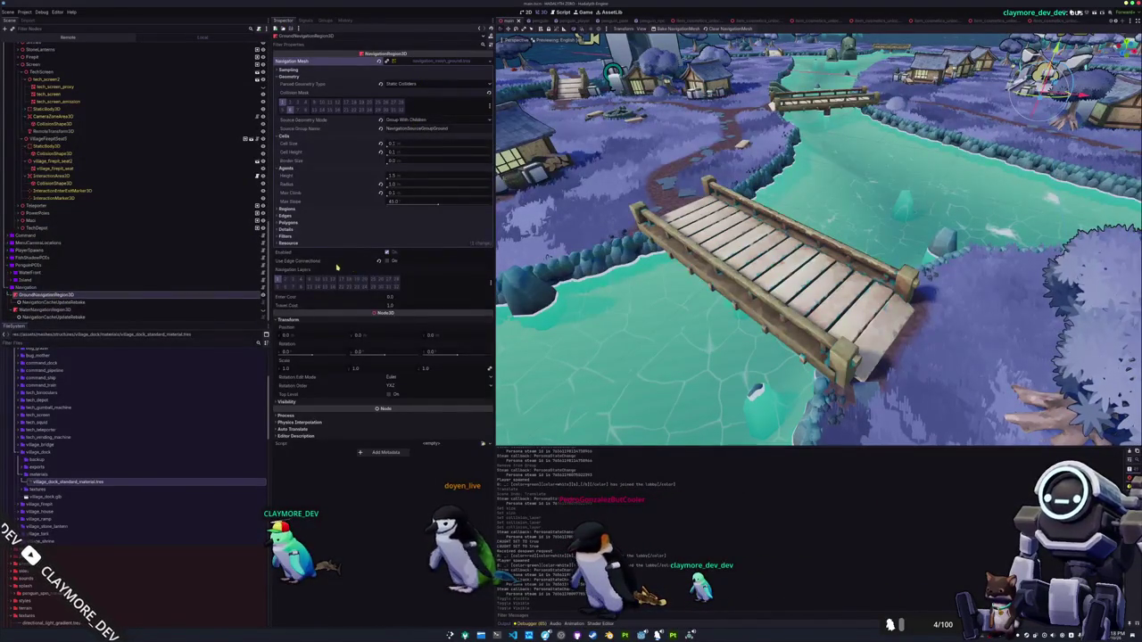
{"action": "left_click", "coordinate": [679, 29]}
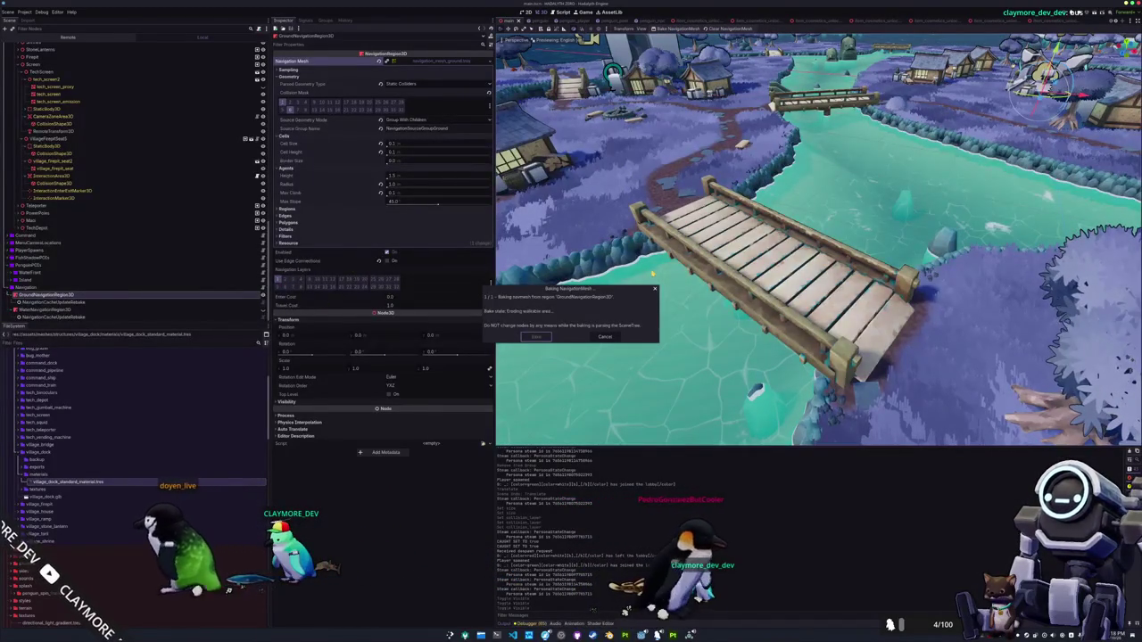
{"action": "scroll", "coordinate": [653, 274], "scroll_direction": "down", "scroll_amount": 5}
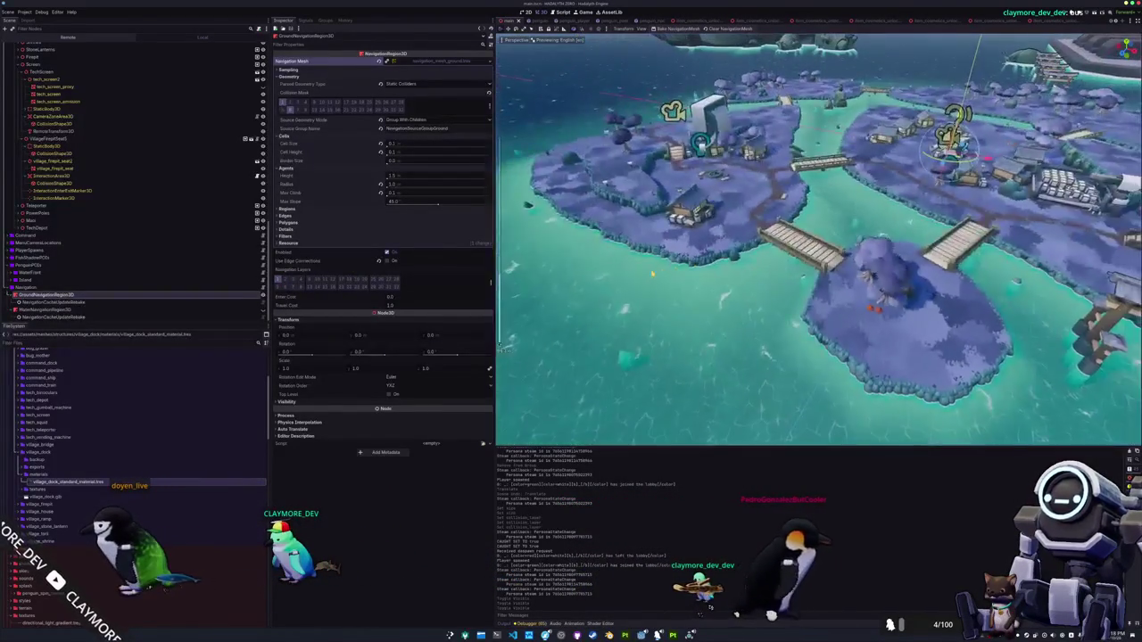
Hide WaterPlane to expose the sandy seabed
{"action": "scroll", "coordinate": [654, 274], "scroll_direction": "up", "scroll_amount": 5}
{"action": "scroll", "coordinate": [653, 273], "scroll_direction": "down", "scroll_amount": 5}
{"action": "scroll", "coordinate": [653, 274], "scroll_direction": "up", "scroll_amount": 5}
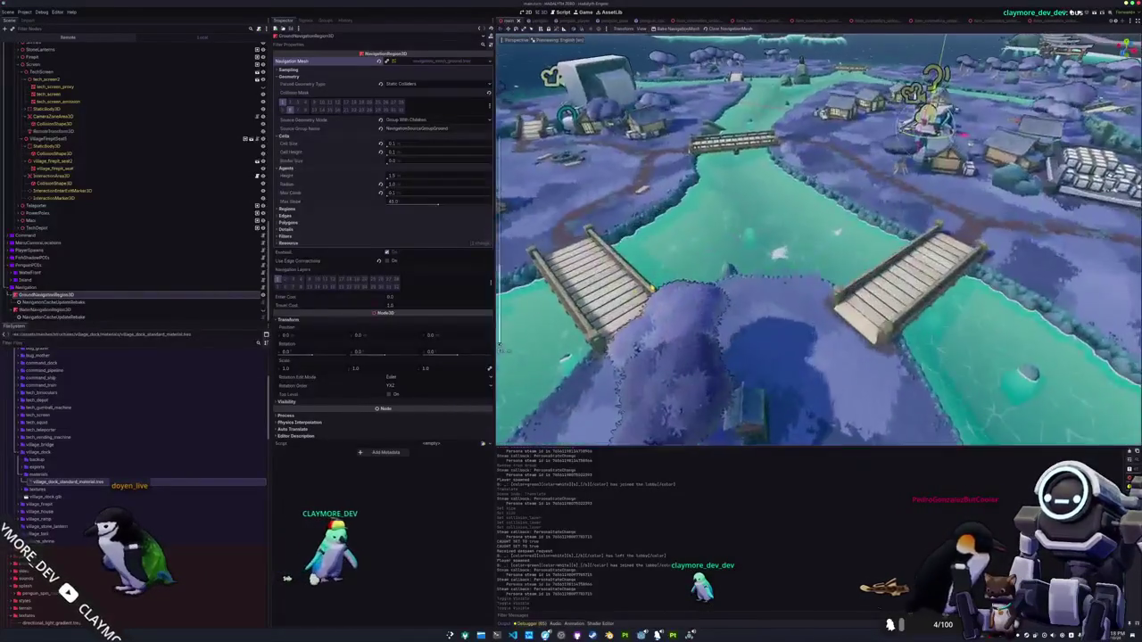
{"action": "scroll", "coordinate": [499, 346], "scroll_direction": "down", "scroll_amount": 2}
{"action": "scroll", "coordinate": [143, 202], "scroll_direction": "up", "scroll_amount": 5}
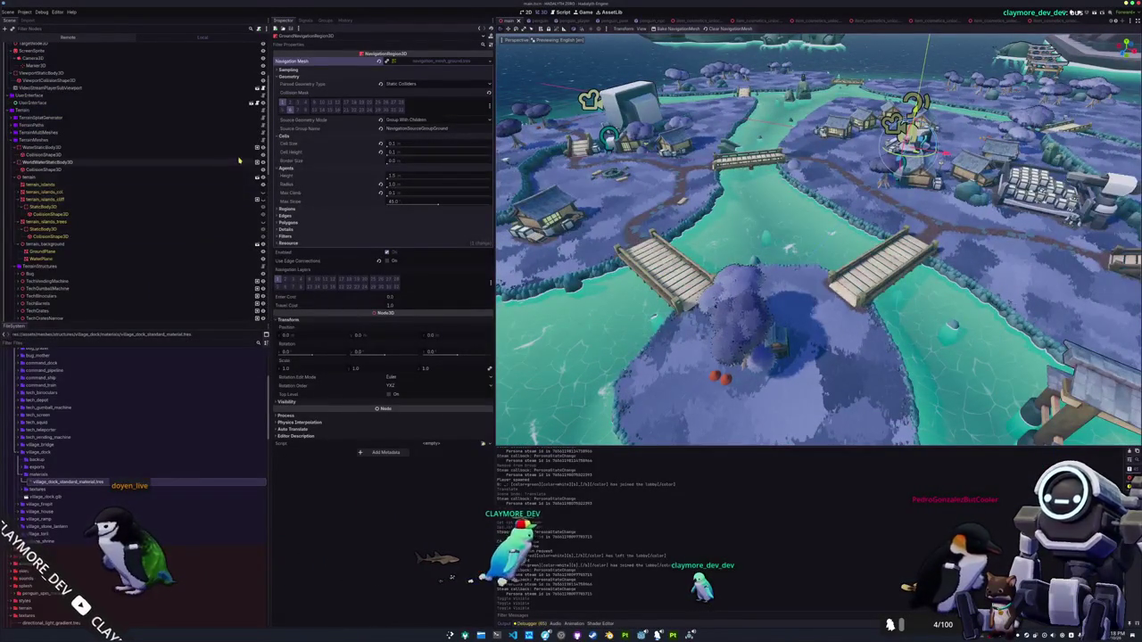
{"action": "left_click", "coordinate": [262, 259]}
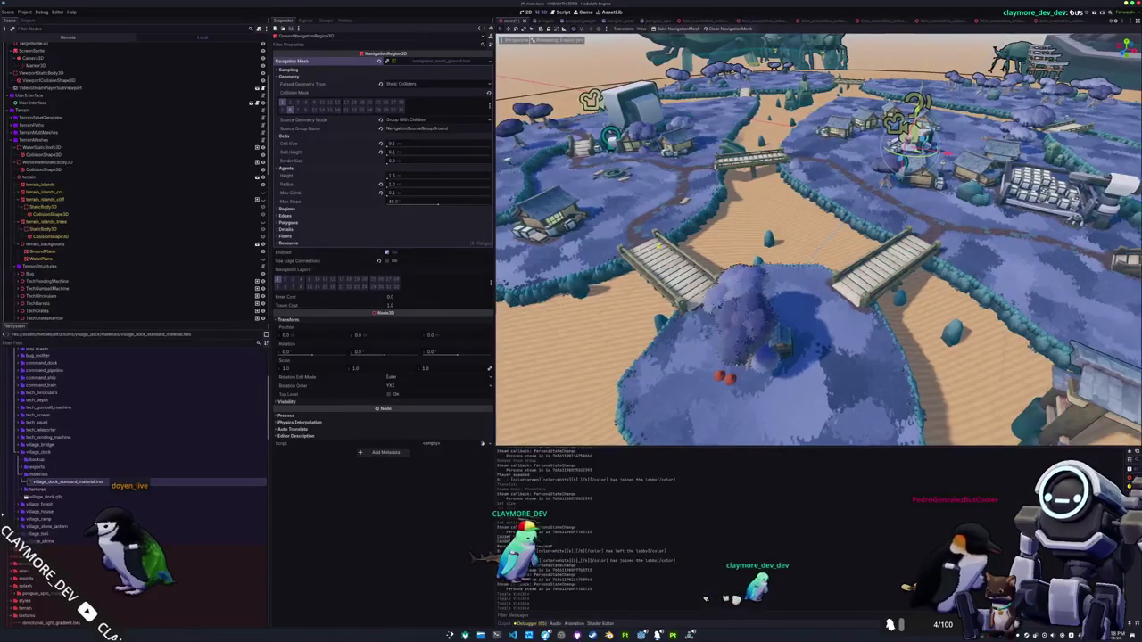
Bake WaterNavigationRegion3D's navigation mesh, then switch over to Blender
{"action": "scroll", "coordinate": [77, 268], "scroll_direction": "down", "scroll_amount": 5}
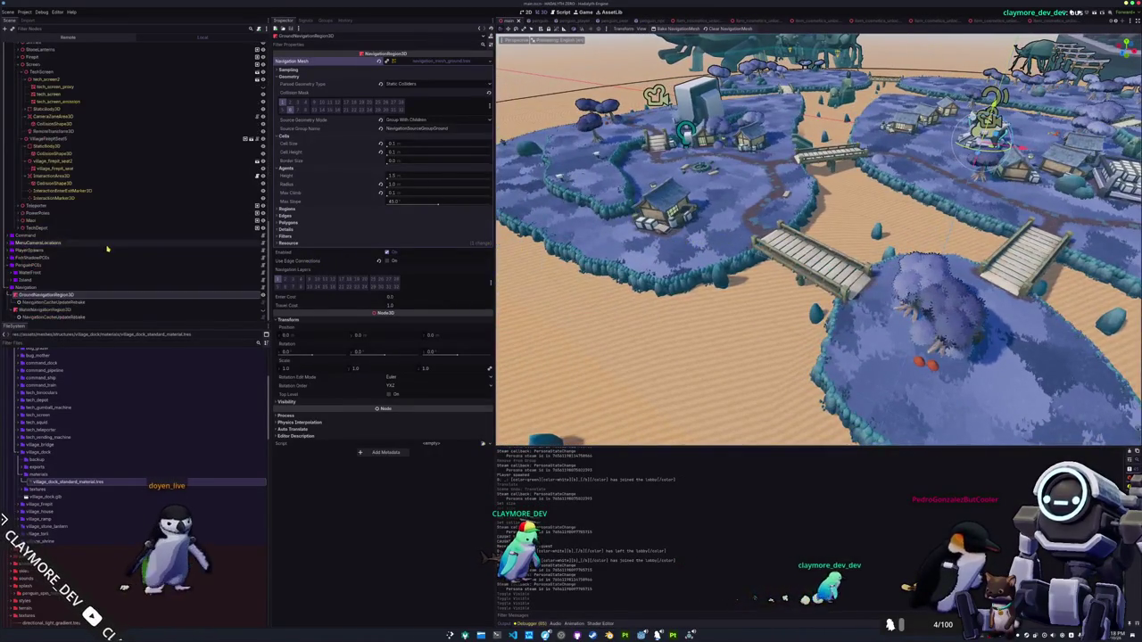
{"action": "left_click", "coordinate": [77, 301]}
{"action": "left_click", "coordinate": [76, 295]}
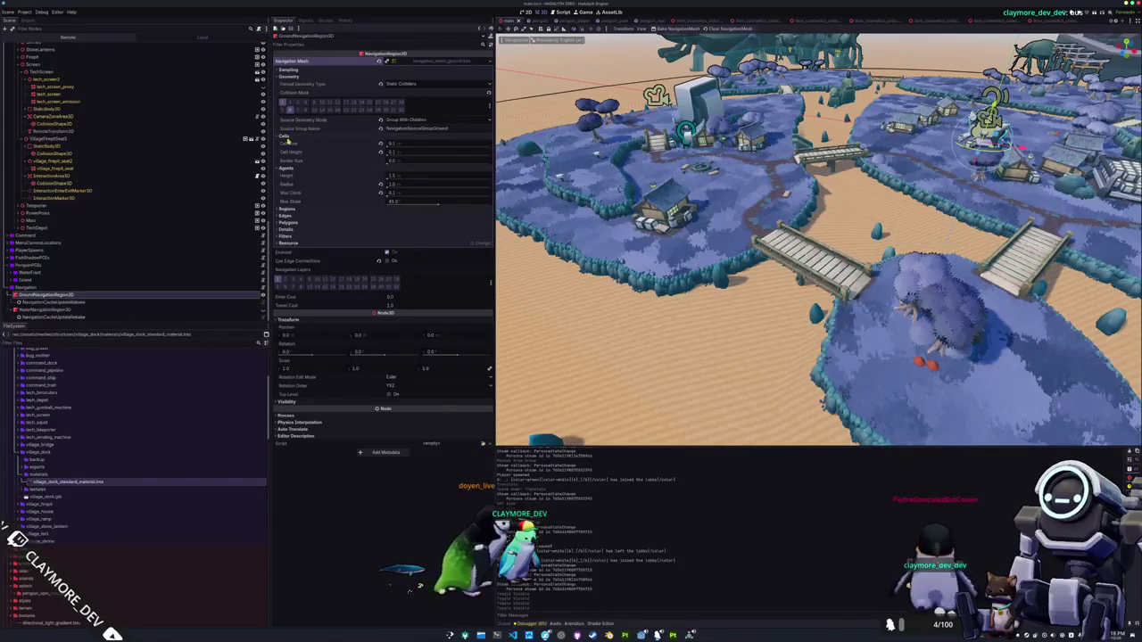
{"action": "left_click", "coordinate": [64, 309]}
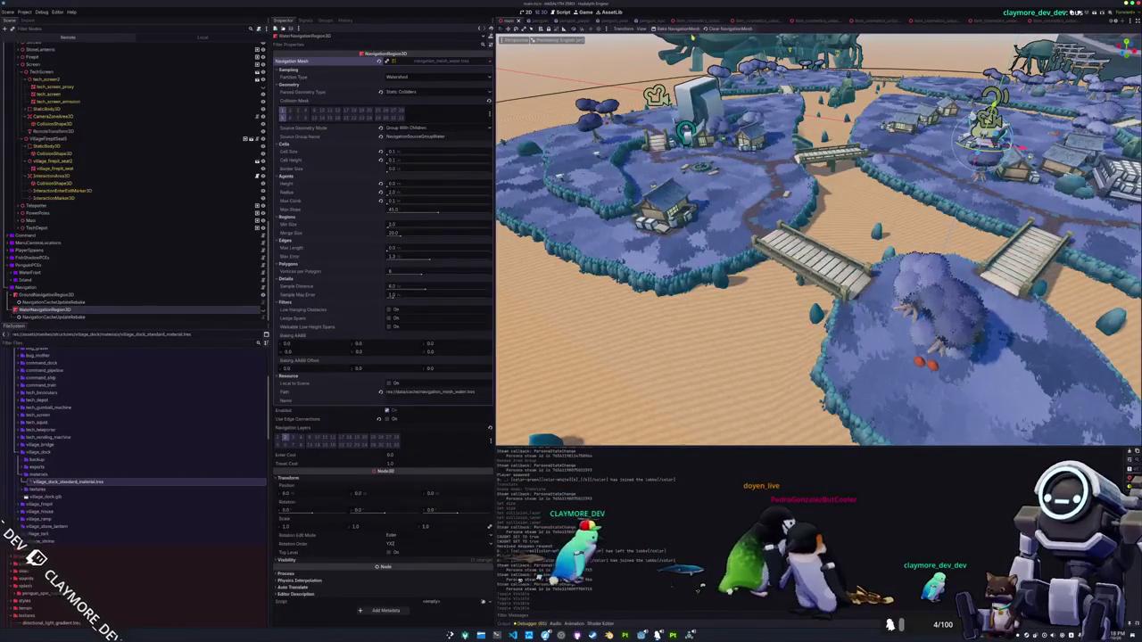
{"action": "left_click", "coordinate": [678, 28]}
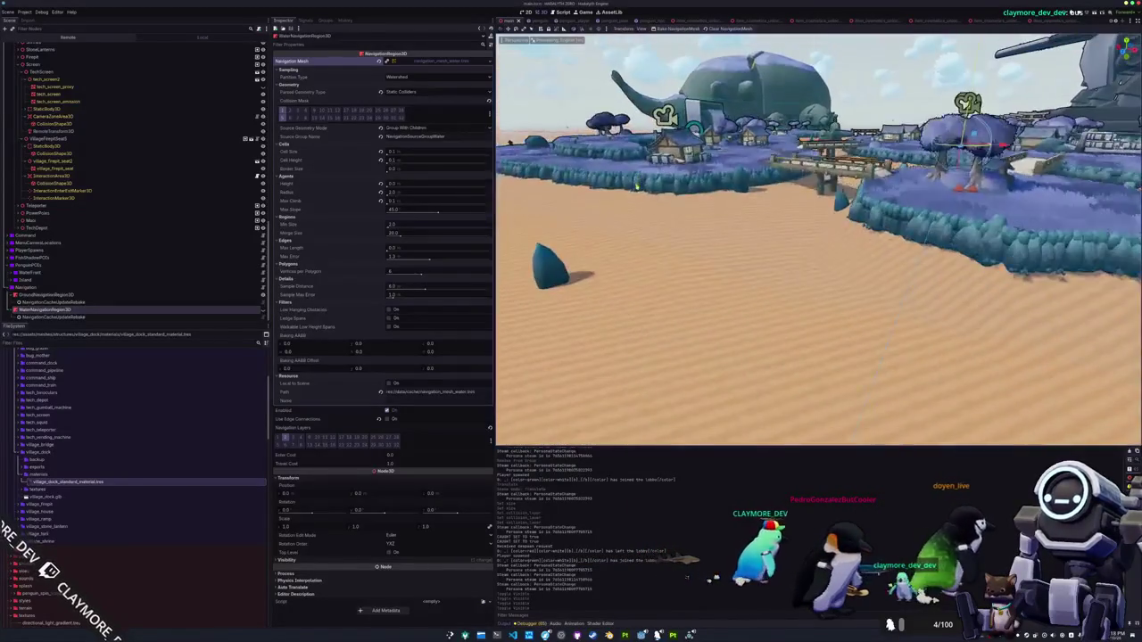
{"action": "key", "text": "alt+Tab"}
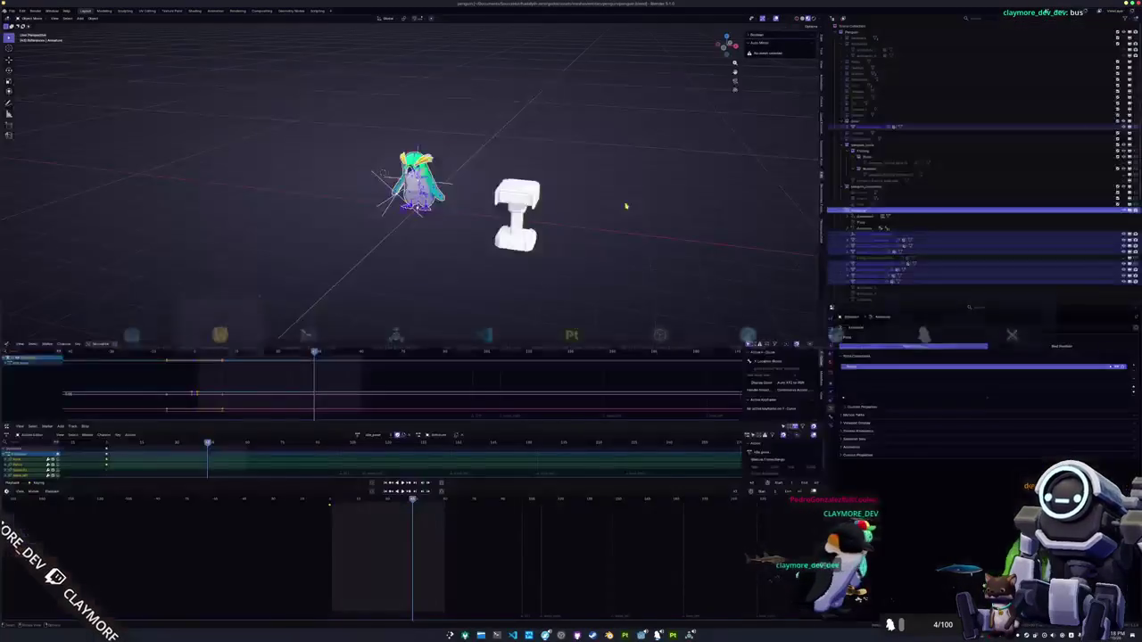
Back in Godot, select the Screen node and show its group memberships
{"action": "key", "text": "alt+Tab"}
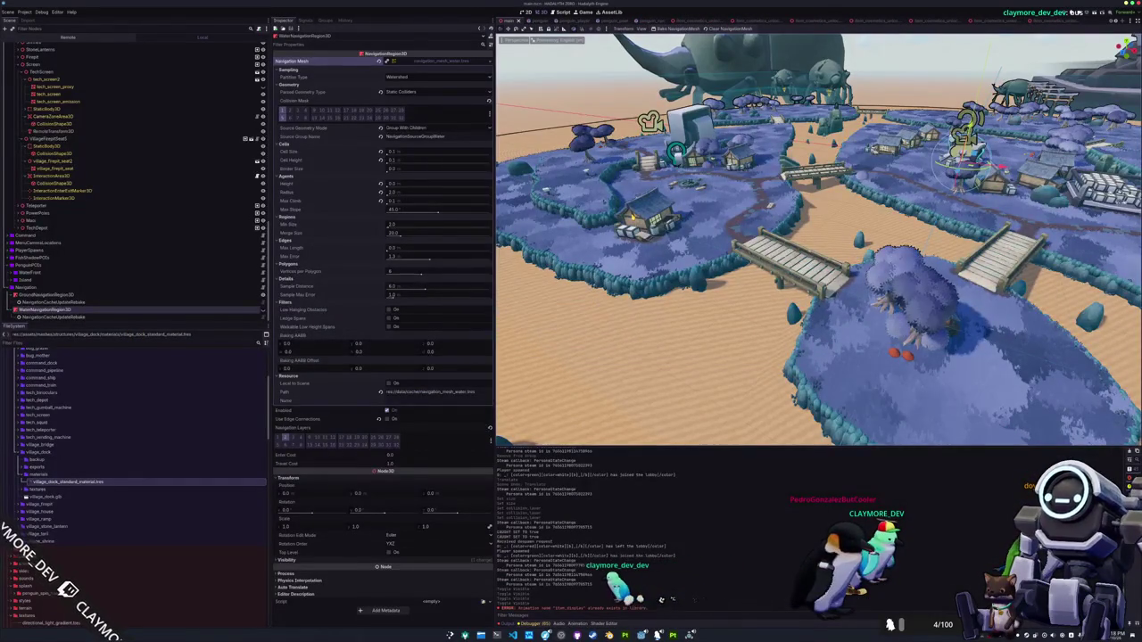
{"action": "scroll", "coordinate": [632, 216], "scroll_direction": "up", "scroll_amount": 5}
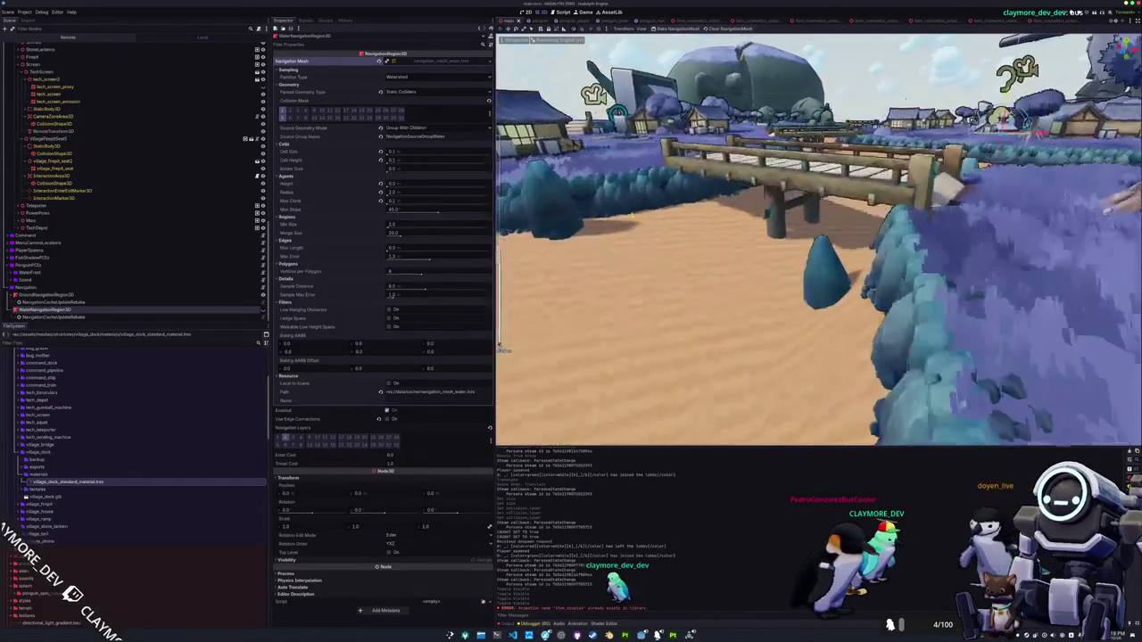
{"action": "key", "text": "s"}
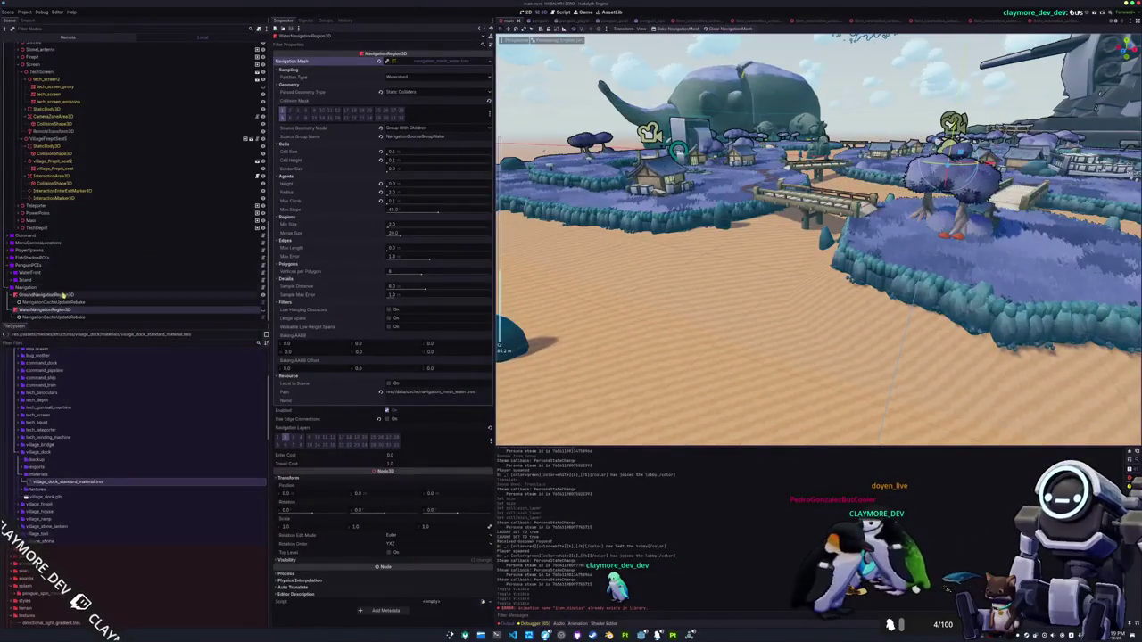
{"action": "left_click", "coordinate": [60, 295]}
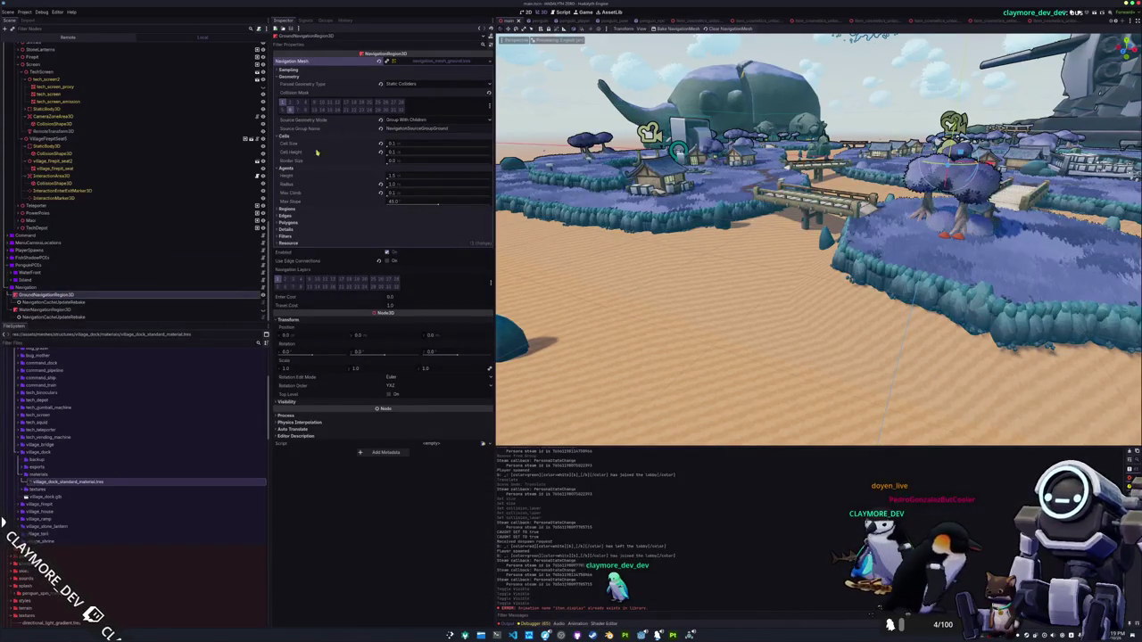
{"action": "scroll", "coordinate": [62, 238], "scroll_direction": "up", "scroll_amount": 5}
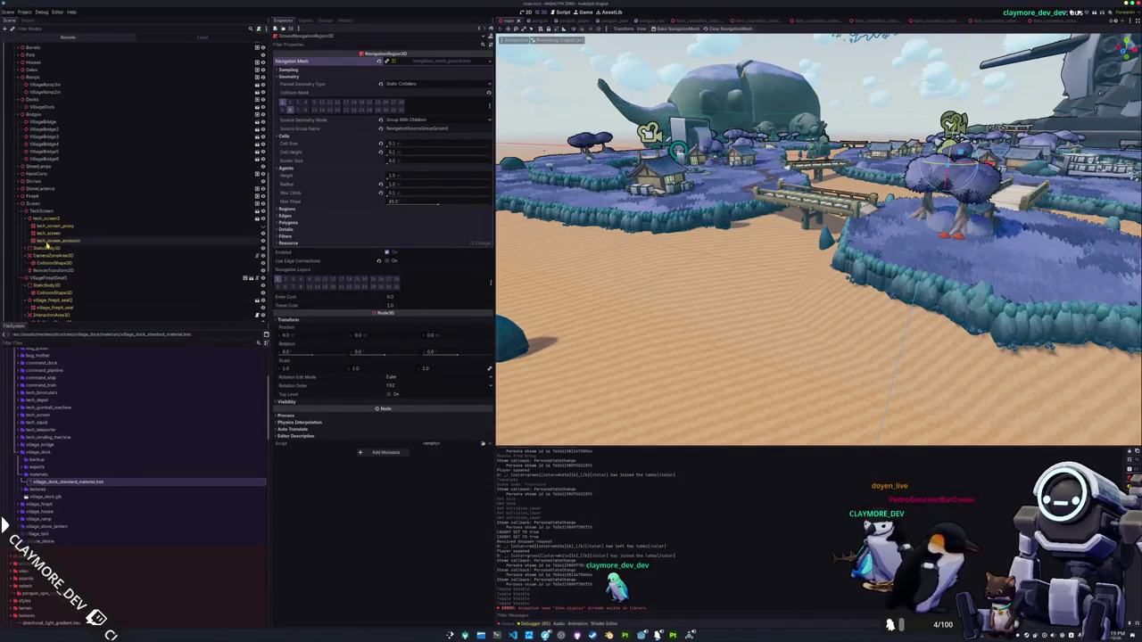
{"action": "left_click", "coordinate": [38, 204]}
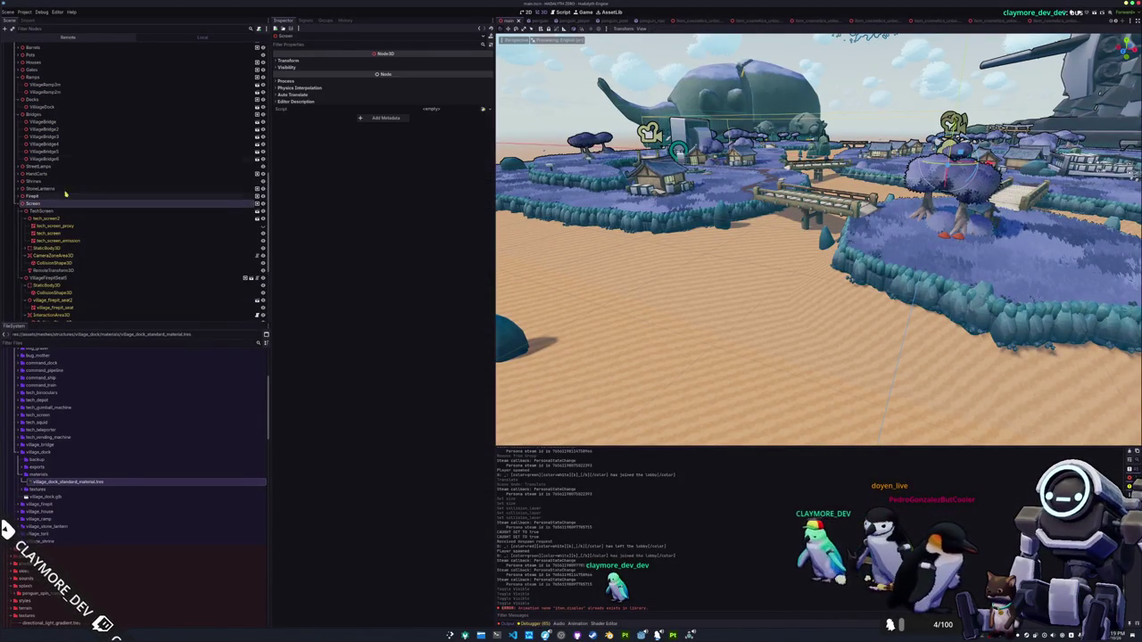
{"action": "left_click", "coordinate": [326, 19]}
{"action": "scroll", "coordinate": [74, 225], "scroll_direction": "up", "scroll_amount": 6}
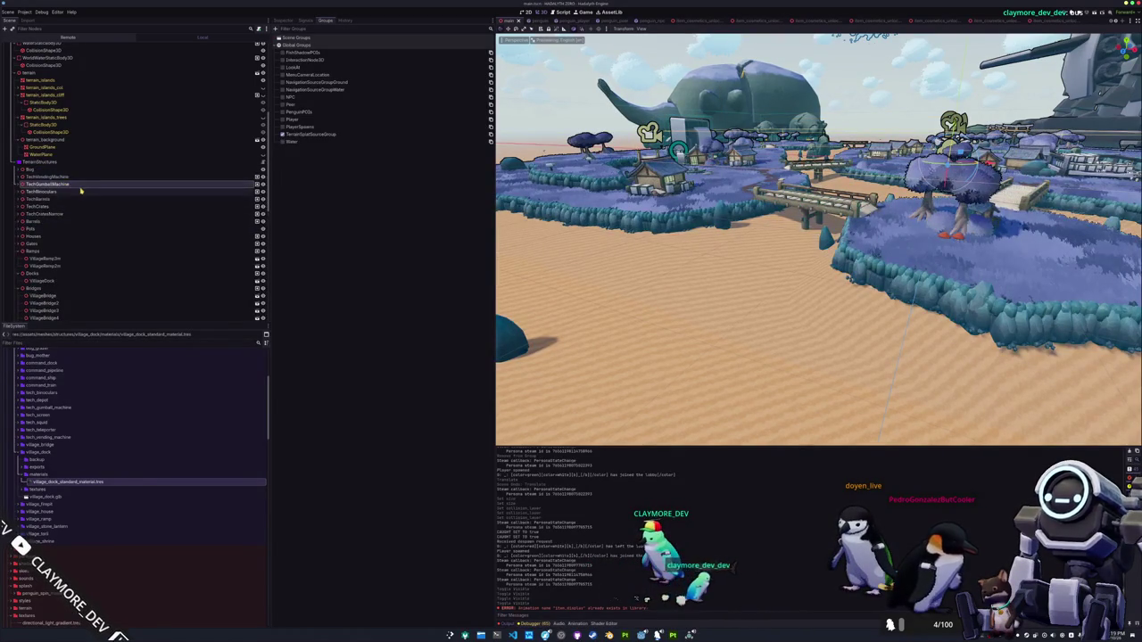
Step through Ramps, Bridges, StreetLamps, Teleporter, TechDepot and terrain_islands_cliff checking their navigation groups
{"action": "key", "text": "Down"}
{"action": "key", "text": "Down"}
{"action": "key", "text": "Down"}
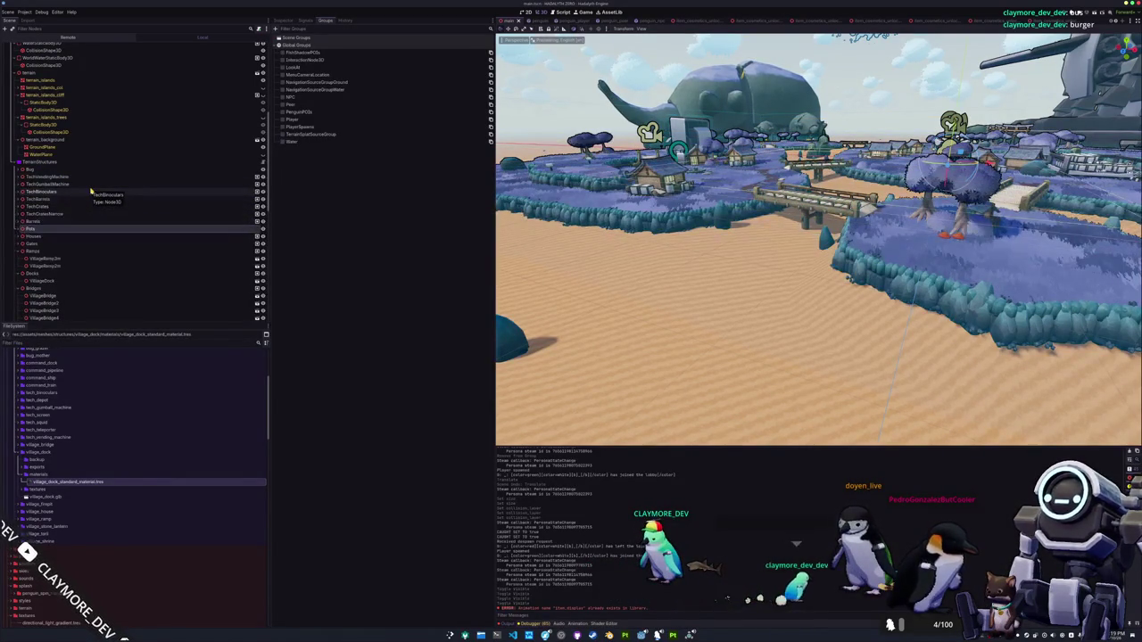
{"action": "key", "text": "Down"}
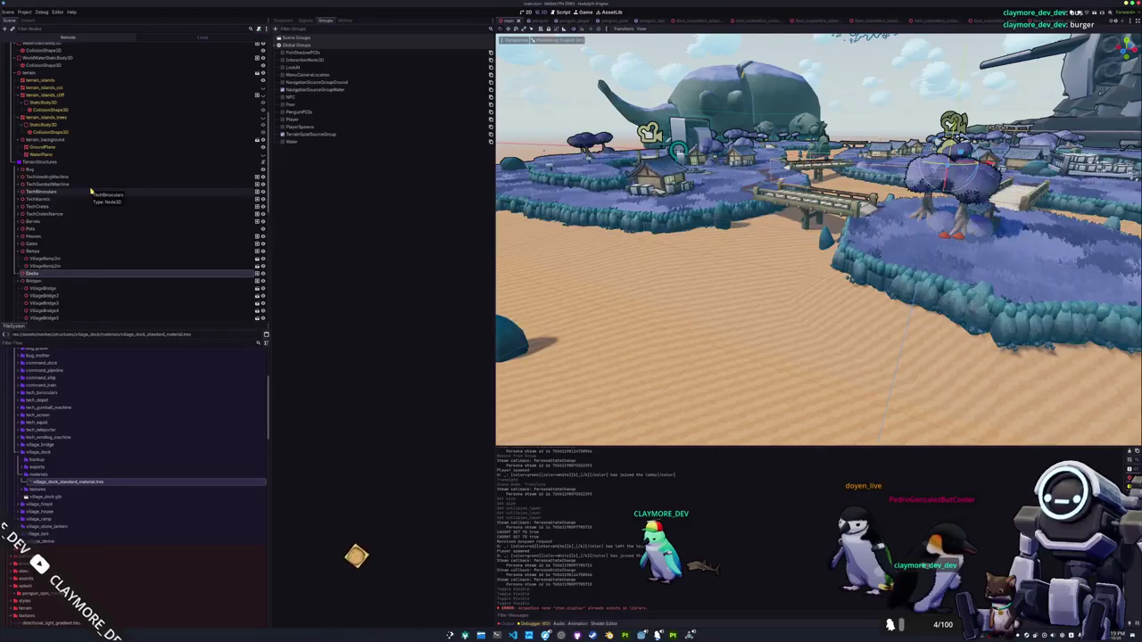
{"action": "key", "text": "Up"}
{"action": "key", "text": "Left"}
{"action": "key", "text": "Left"}
{"action": "key", "text": "Down"}
{"action": "key", "text": "Down"}
{"action": "key", "text": "Left"}
{"action": "key", "text": "Down"}
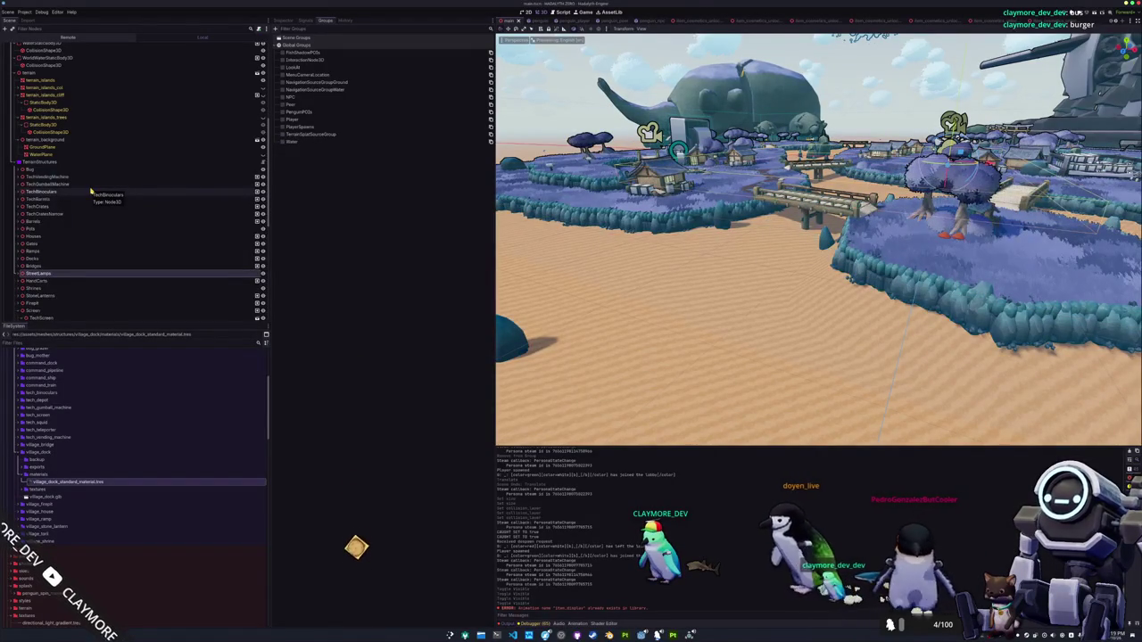
{"action": "key", "text": "Down"}
{"action": "key", "text": "Down"}
{"action": "key", "text": "Down"}
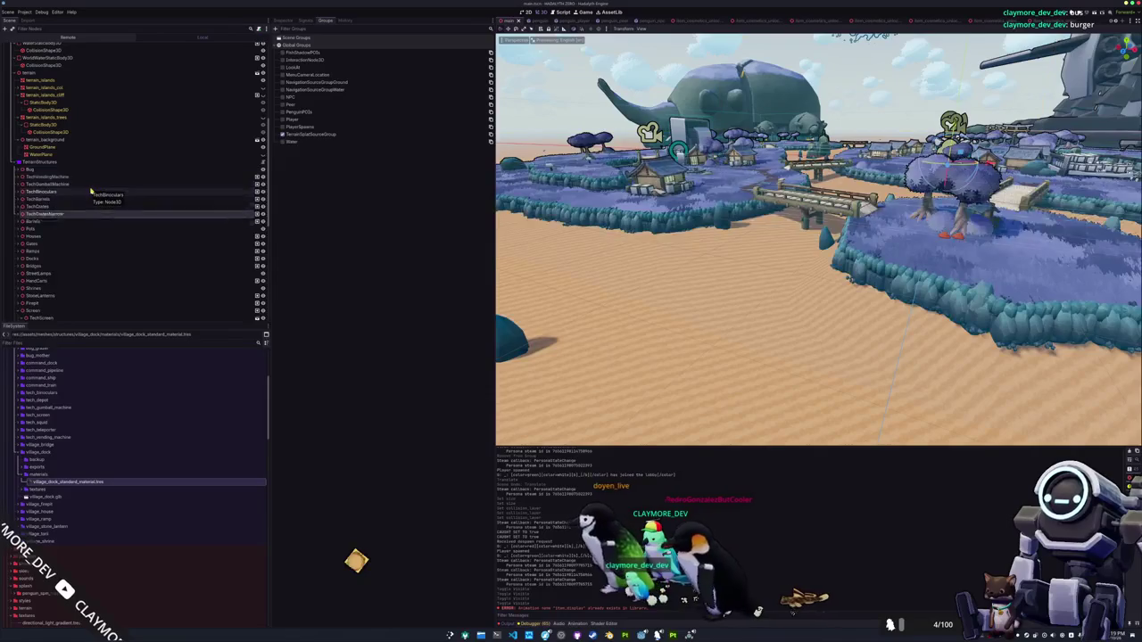
{"action": "key", "text": "Down"}
{"action": "key", "text": "Down"}
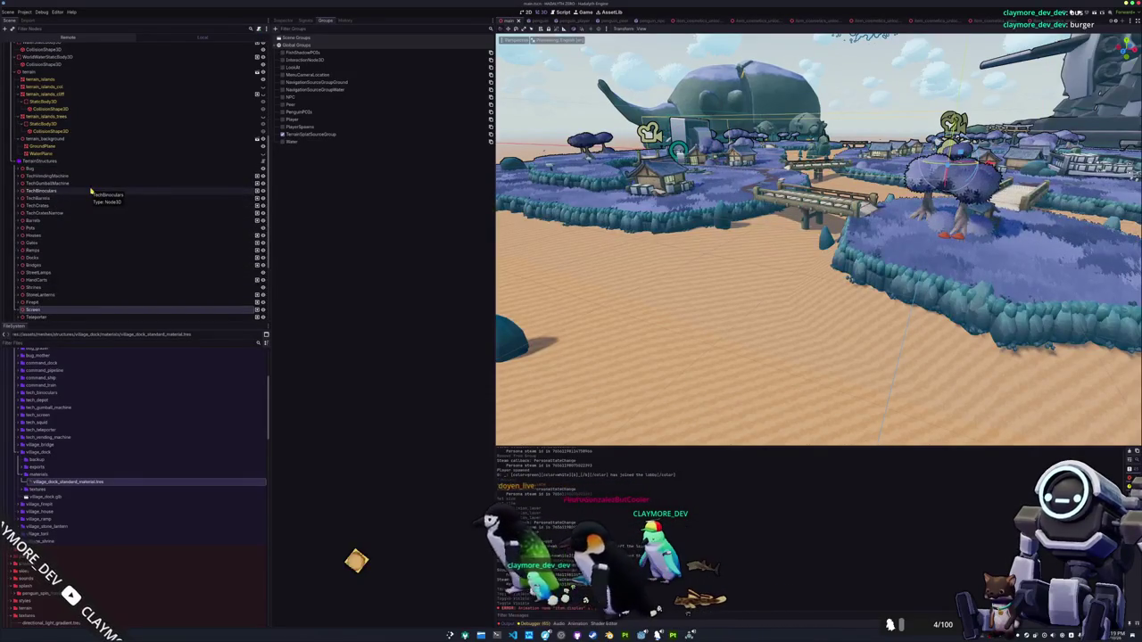
{"action": "key", "text": "Up"}
{"action": "key", "text": "Up"}
{"action": "key", "text": "Up"}
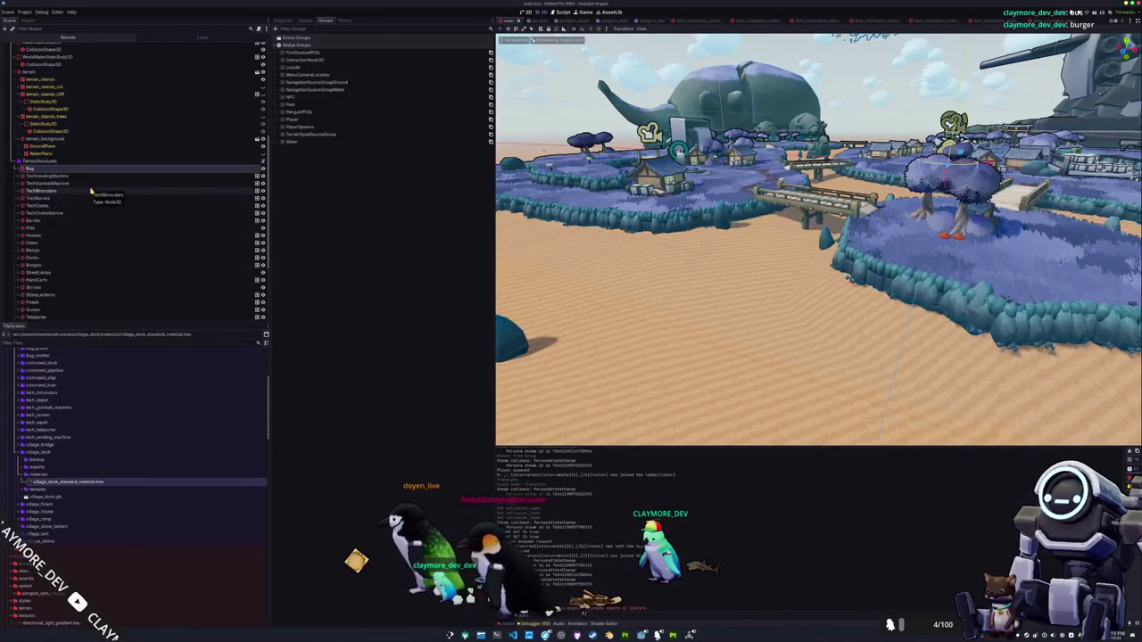
{"action": "key", "text": "Down"}
{"action": "key", "text": "Down"}
{"action": "key", "text": "Down"}
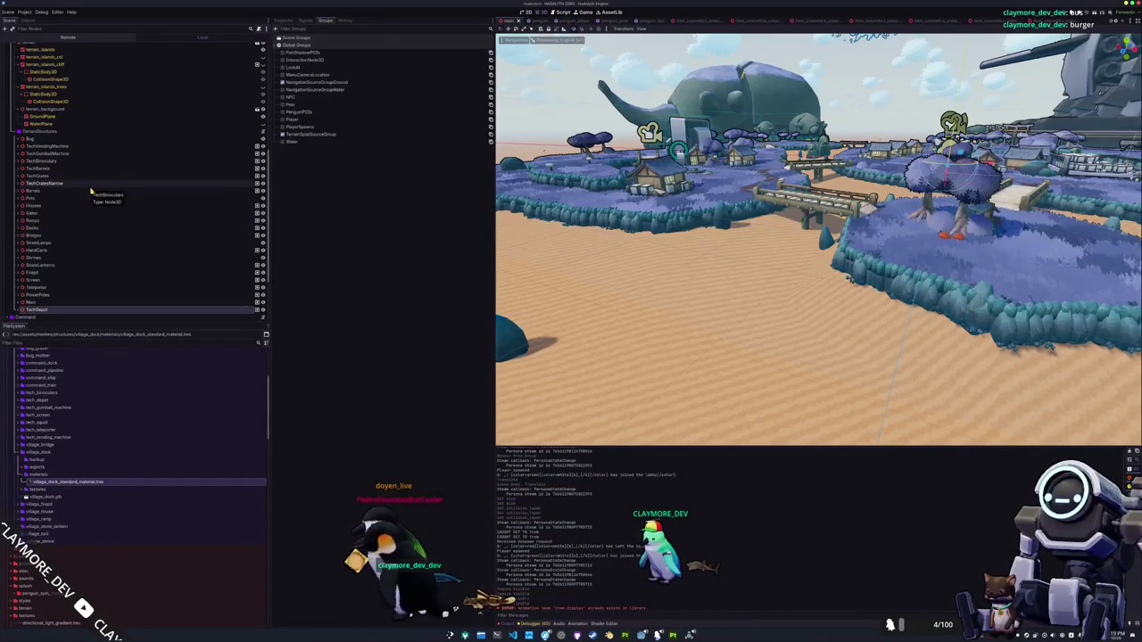
{"action": "key", "text": "Down"}
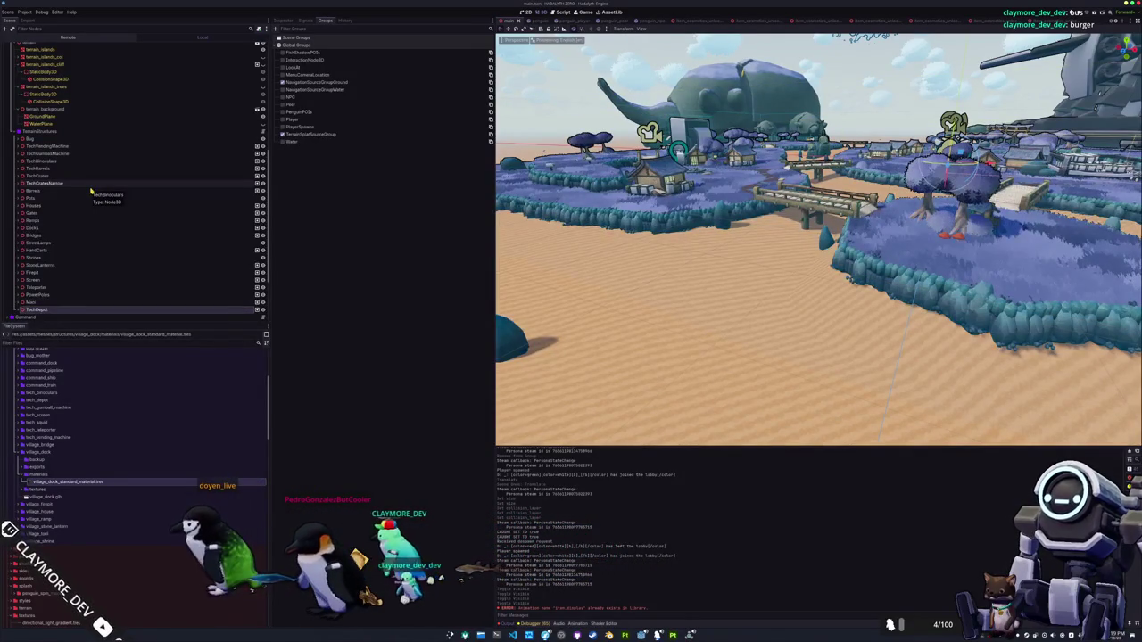
{"action": "key", "text": "Up"}
{"action": "key", "text": "Up"}
{"action": "key", "text": "Up"}
{"action": "key", "text": "Up"}
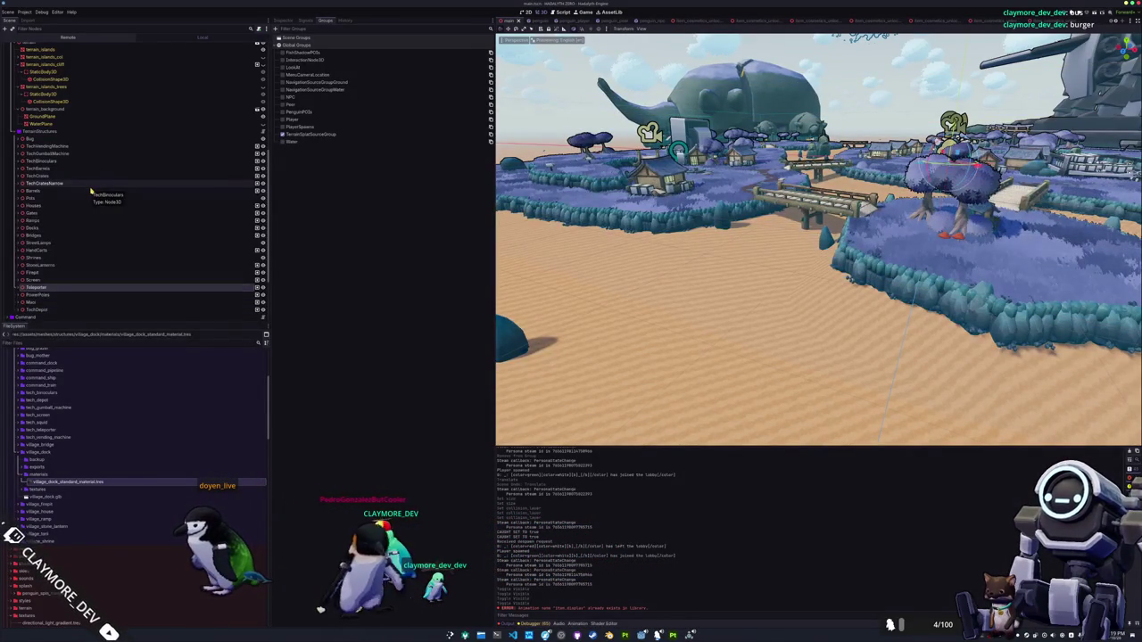
{"action": "key", "text": "Up"}
{"action": "key", "text": "Up"}
{"action": "key", "text": "Up"}
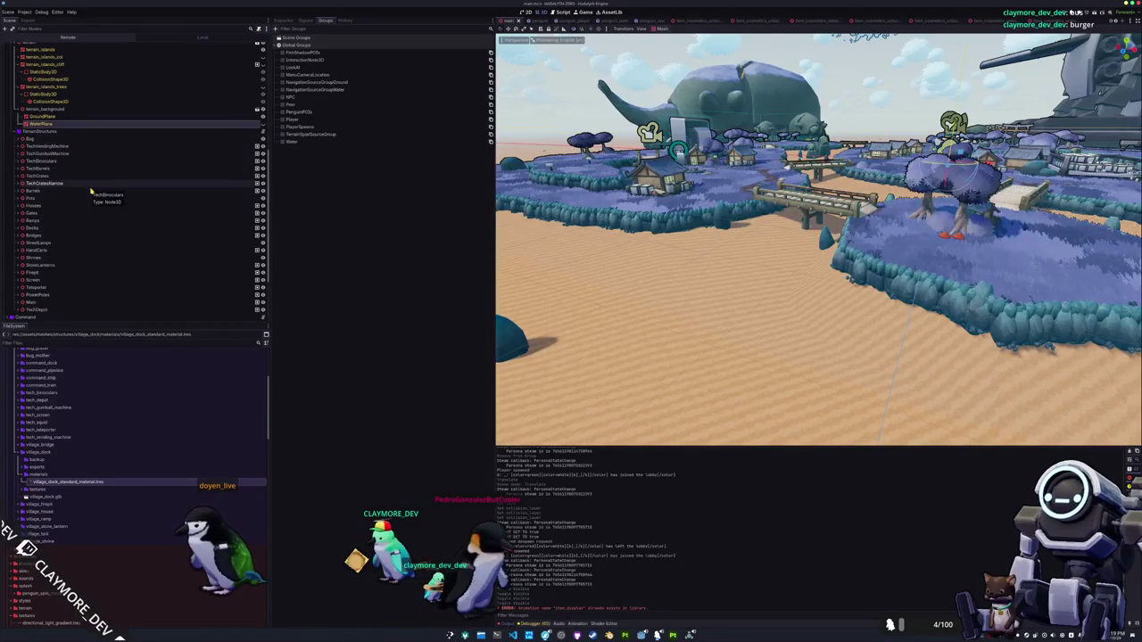
{"action": "key", "text": "Up"}
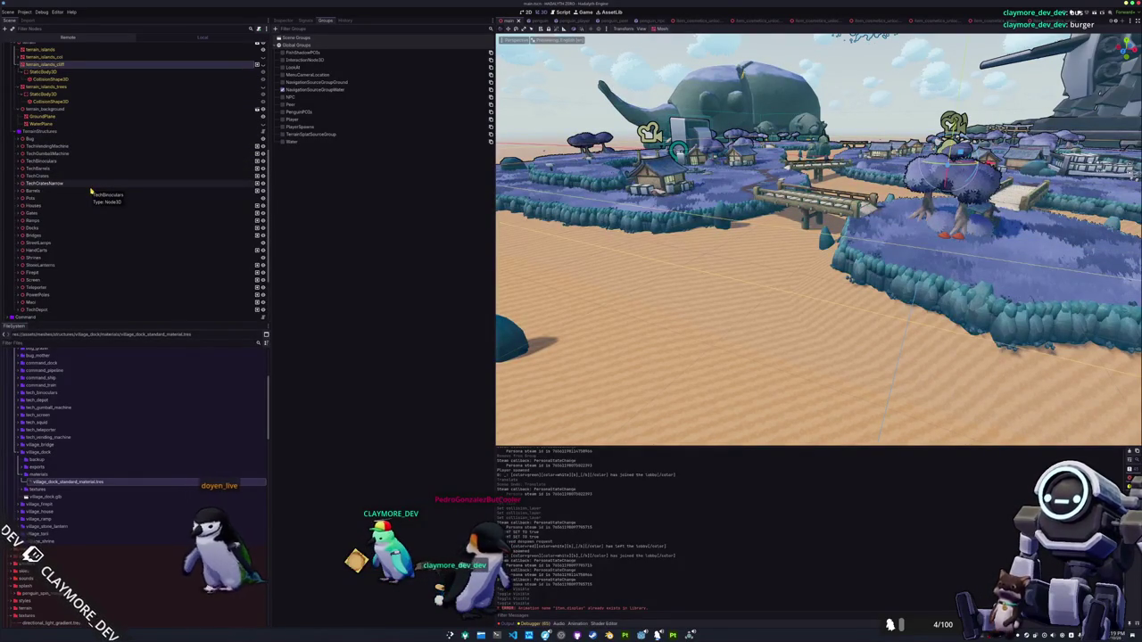
{"action": "scroll", "coordinate": [101, 185], "scroll_direction": "up", "scroll_amount": 5}
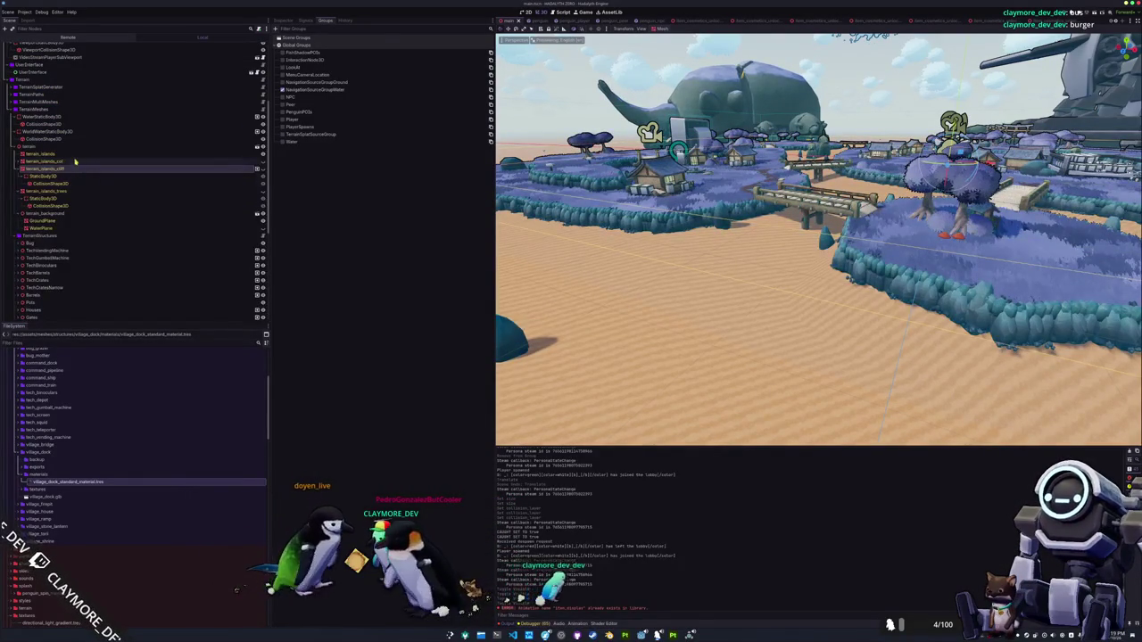
{"action": "scroll", "coordinate": [72, 183], "scroll_direction": "up", "scroll_amount": 2}
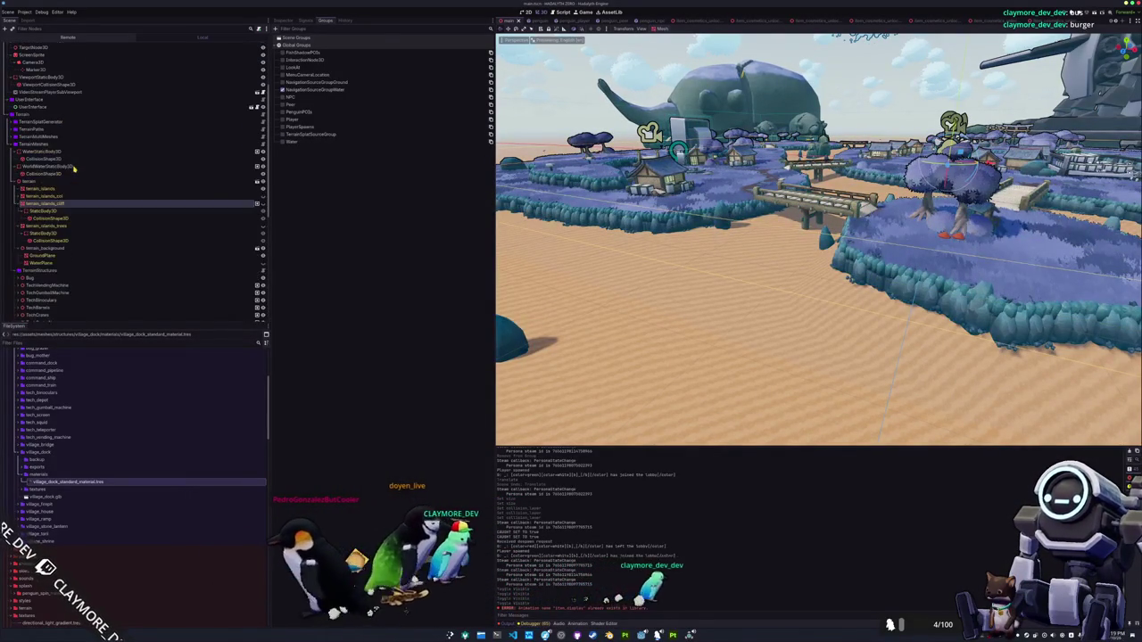
{"action": "left_click", "coordinate": [67, 196]}
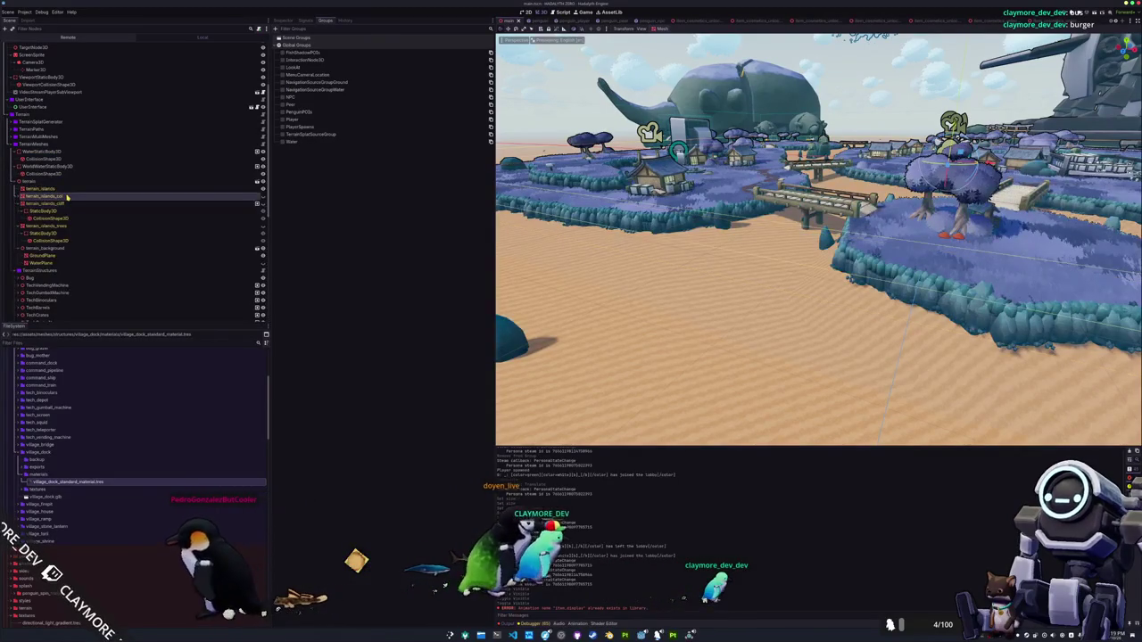
{"action": "left_click", "coordinate": [65, 205]}
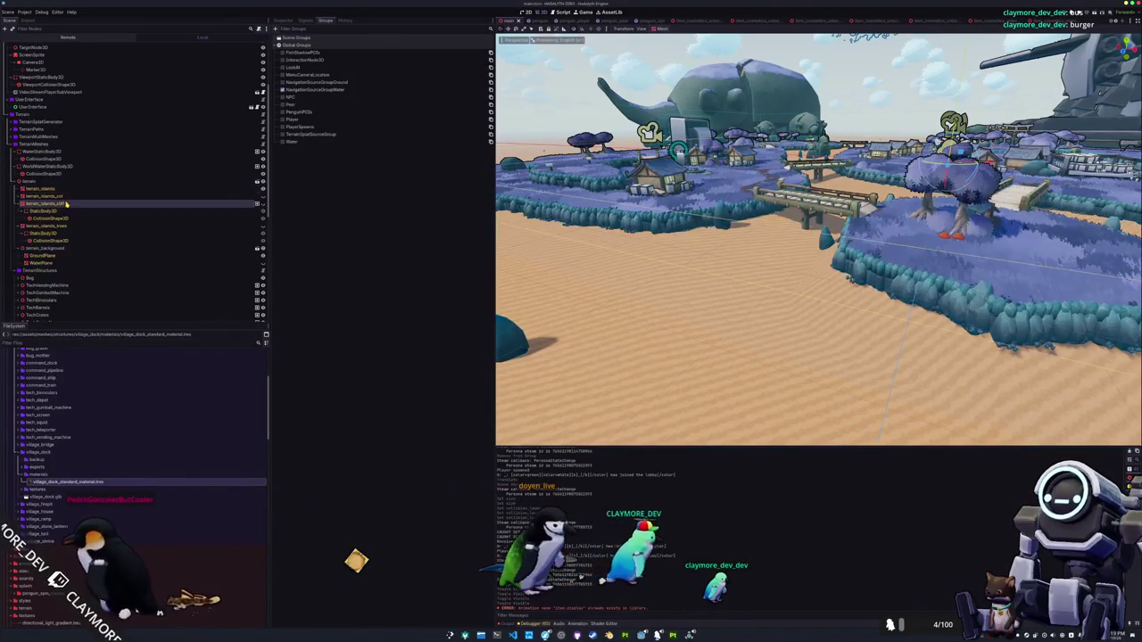
{"action": "left_click", "coordinate": [65, 250]}
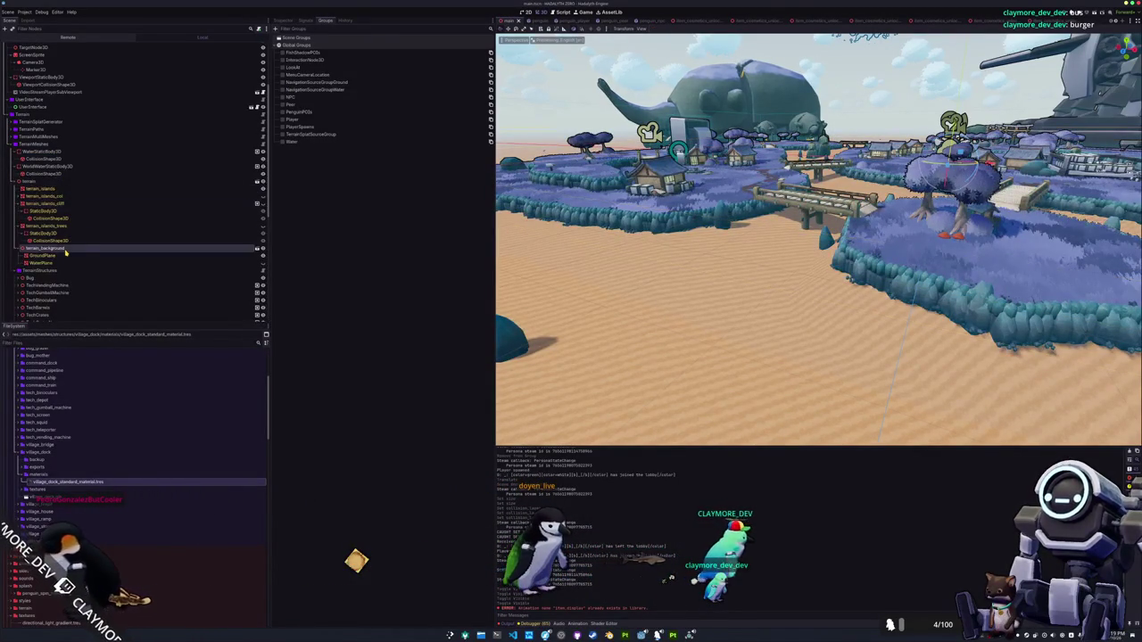
{"action": "left_click", "coordinate": [55, 205]}
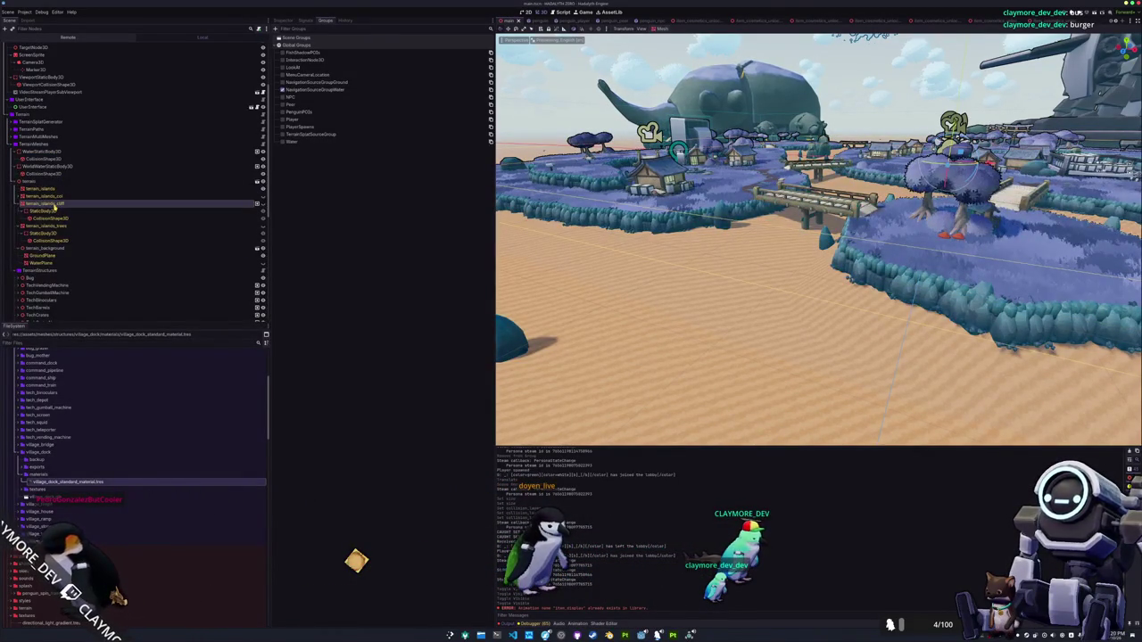
{"action": "scroll", "coordinate": [57, 206], "scroll_direction": "up", "scroll_amount": 2}
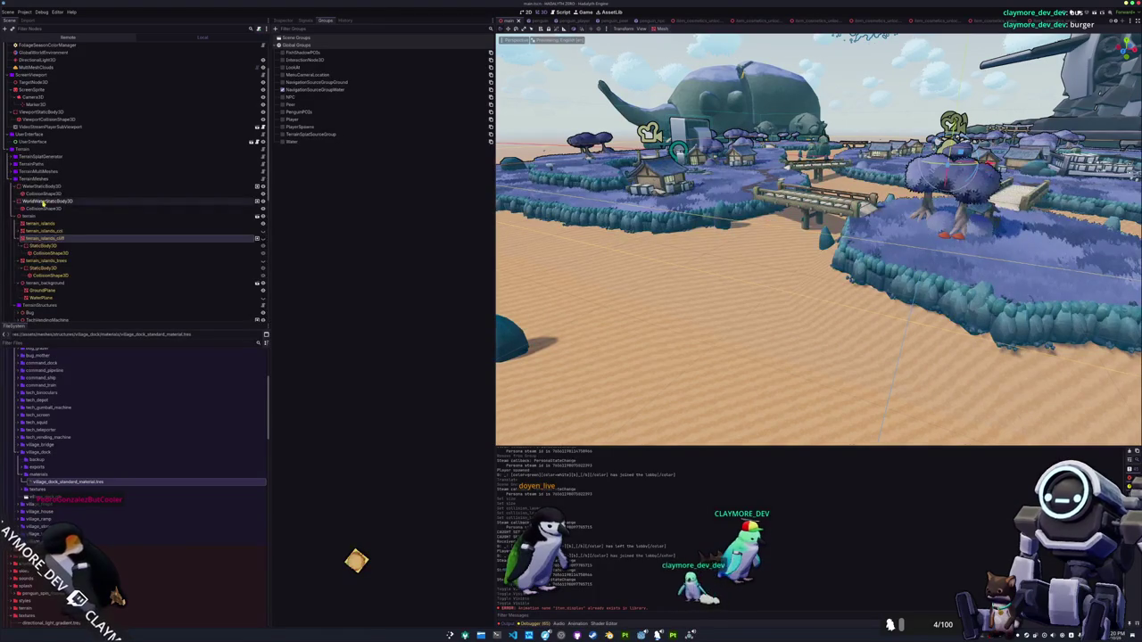
{"action": "left_click", "coordinate": [42, 201]}
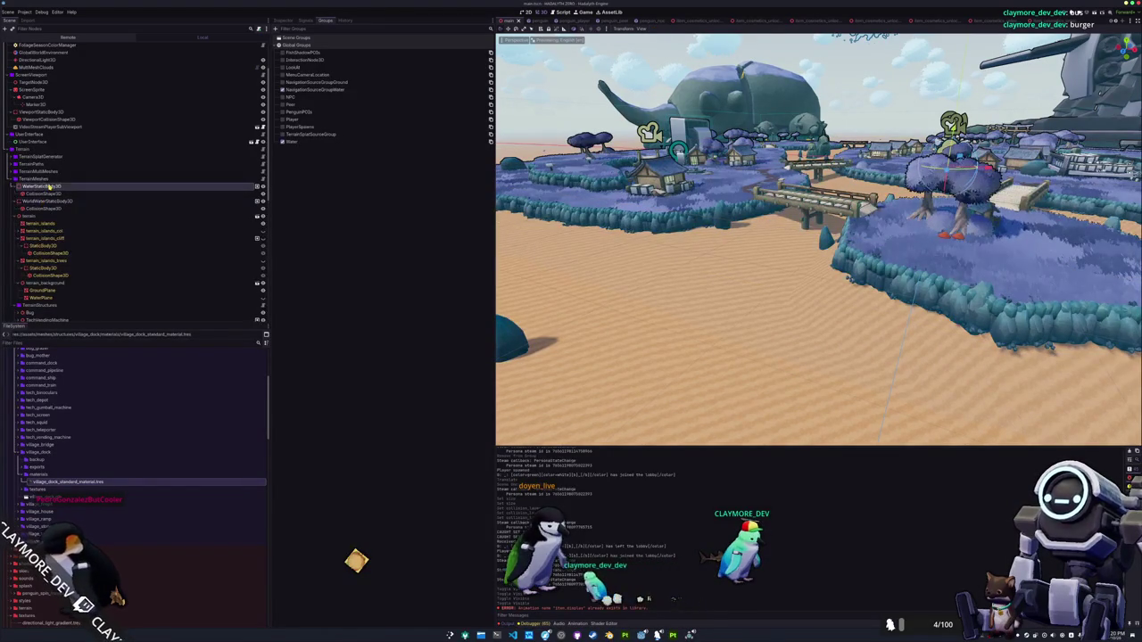
{"action": "scroll", "coordinate": [48, 185], "scroll_direction": "up", "scroll_amount": 3}
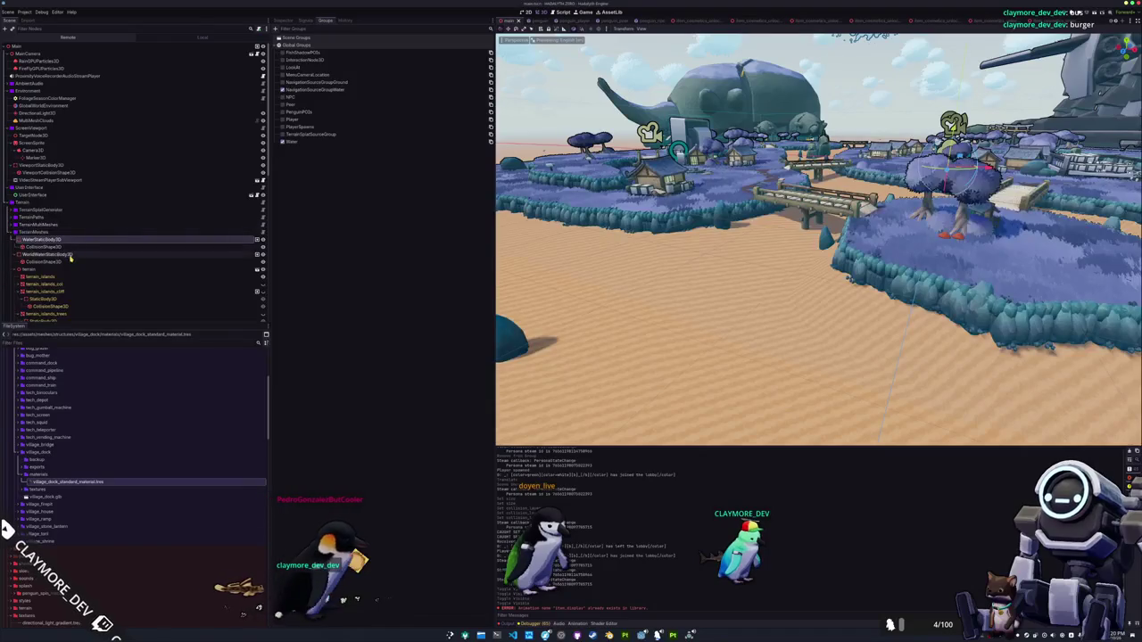
{"action": "left_click", "coordinate": [62, 254]}
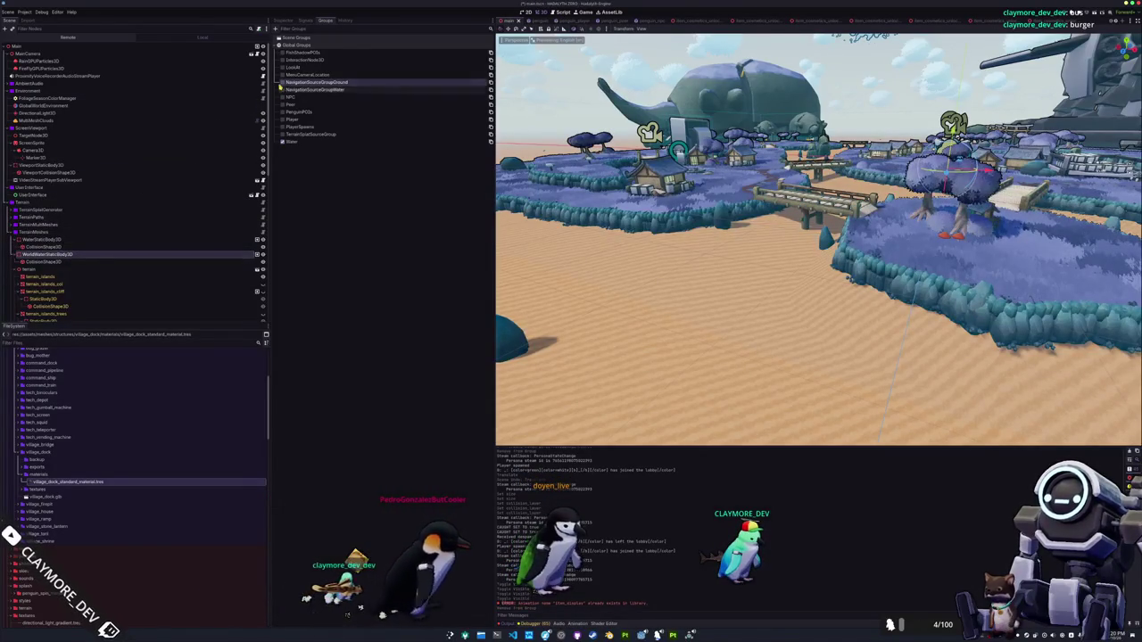
{"action": "left_click", "coordinate": [55, 46]}
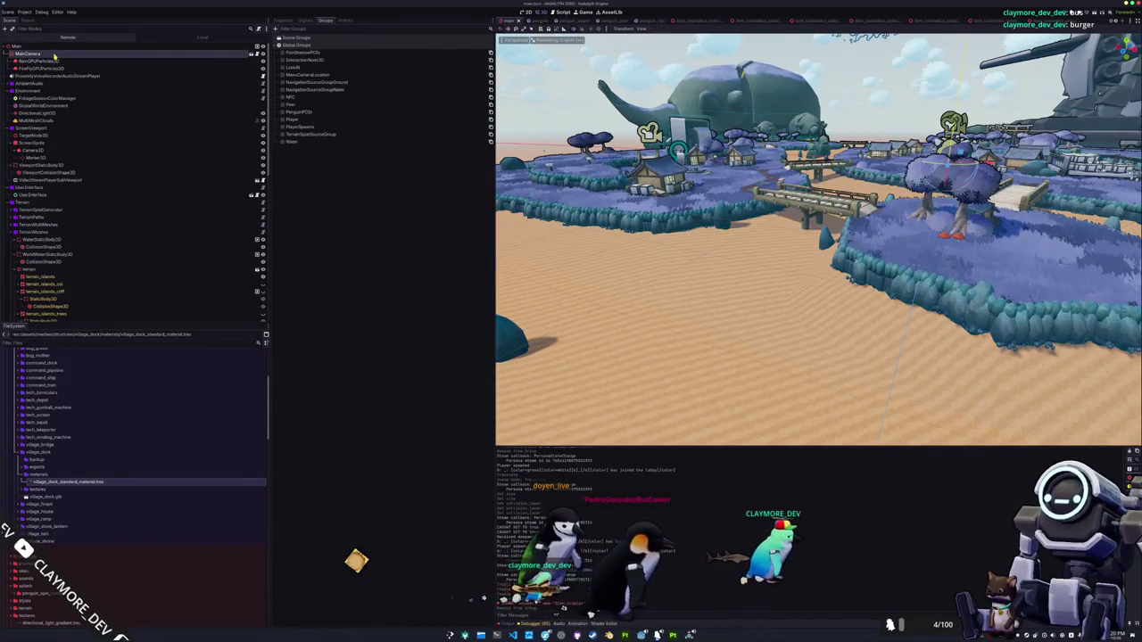
{"action": "scroll", "coordinate": [53, 178], "scroll_direction": "down", "scroll_amount": 10}
{"action": "left_click", "coordinate": [46, 295]}
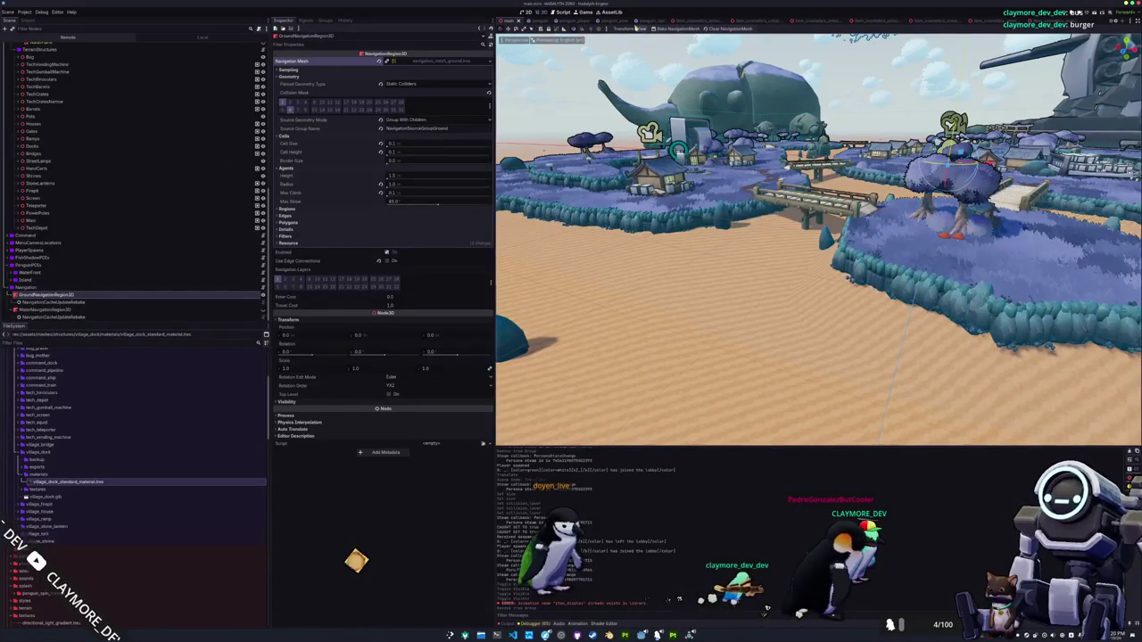
Rebake the ground navmesh, pull back over the whole island, and select a CollisionShape3D
{"action": "left_click", "coordinate": [666, 30]}
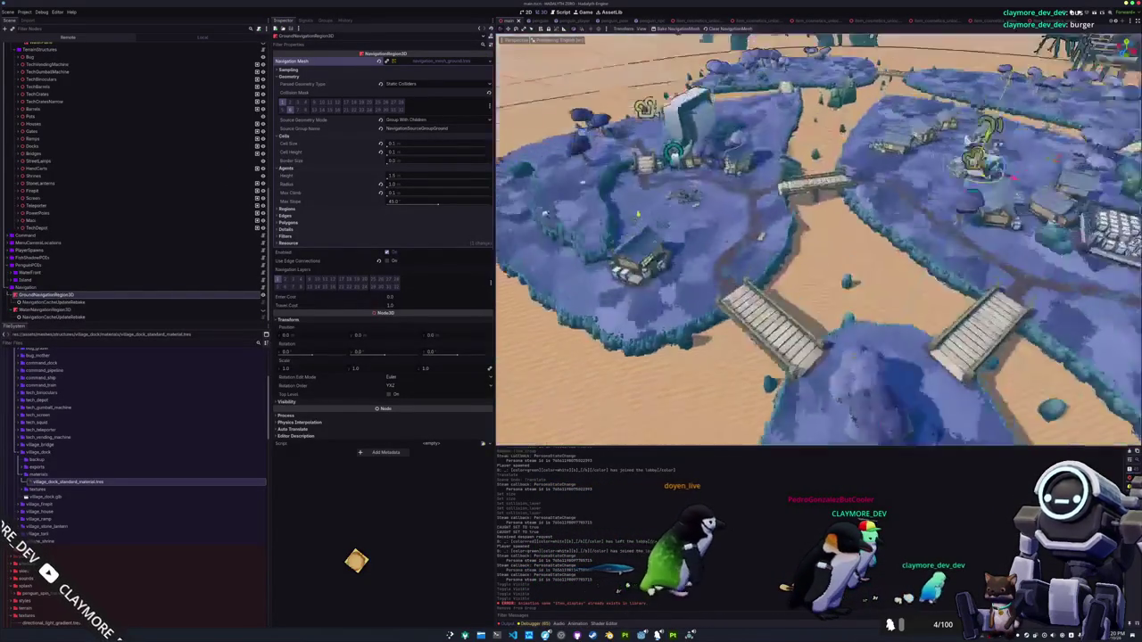
{"action": "key", "text": "w"}
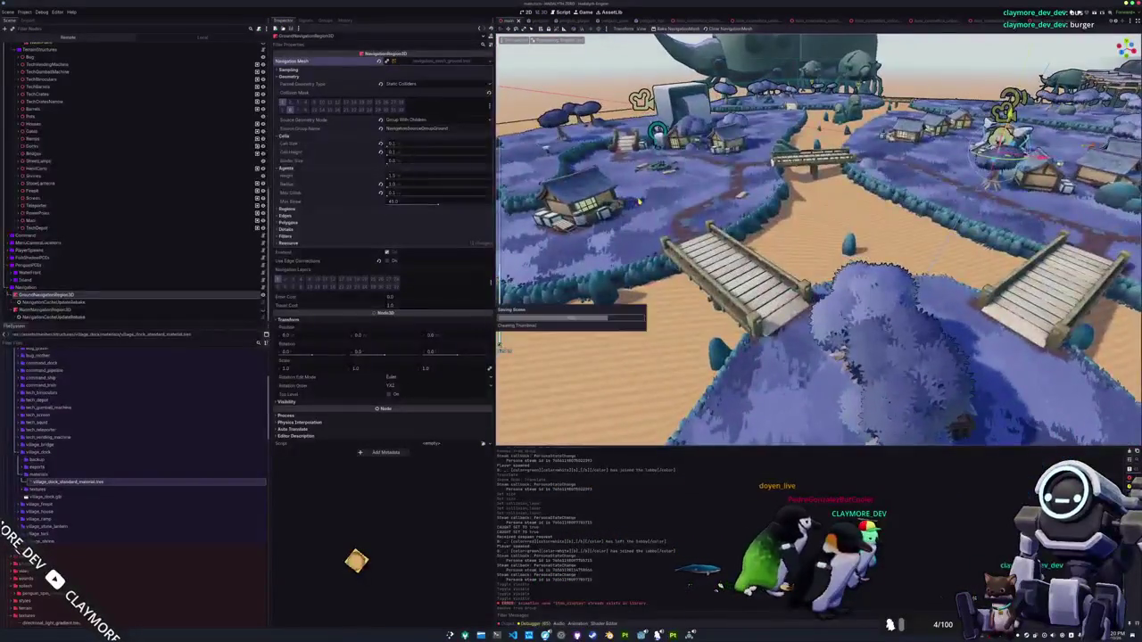
{"action": "key", "text": "w"}
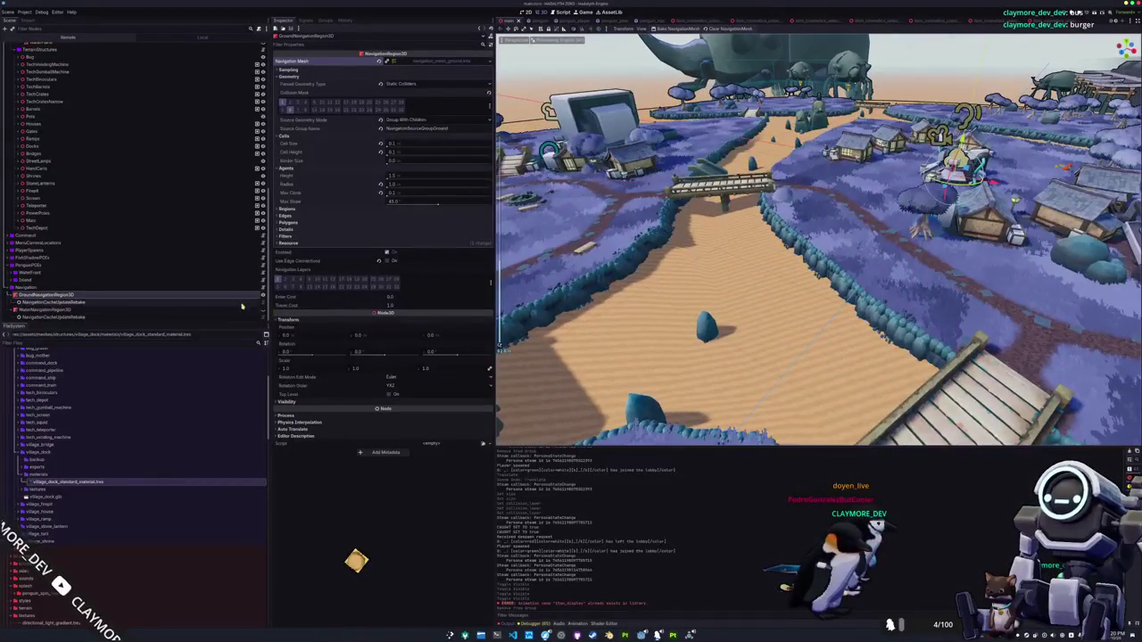
{"action": "key", "text": "s"}
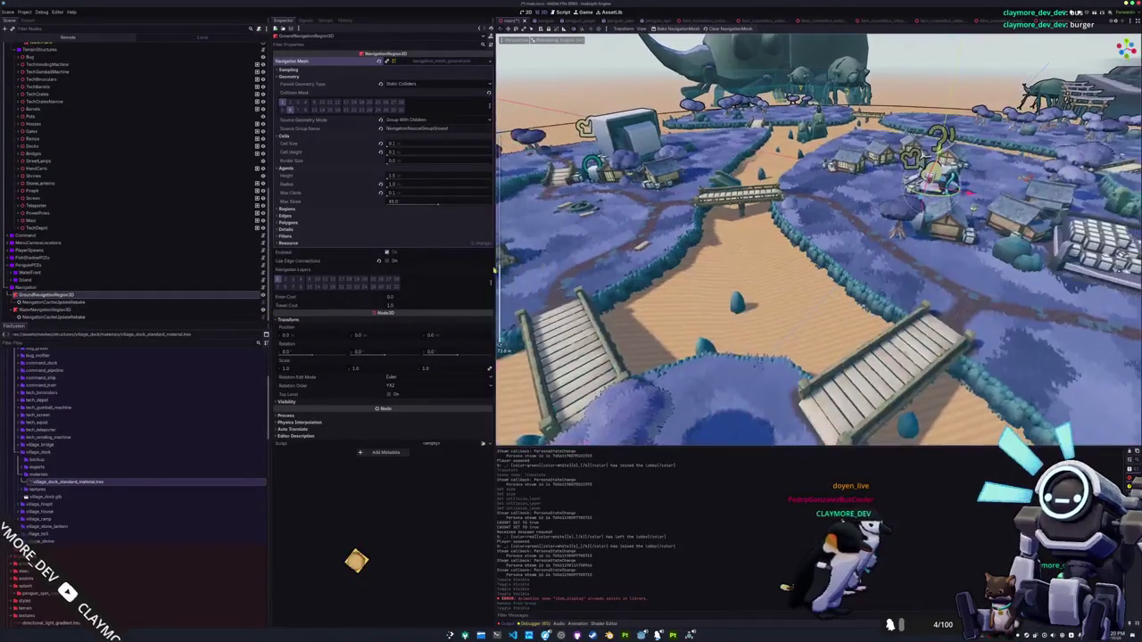
{"action": "key", "text": "s"}
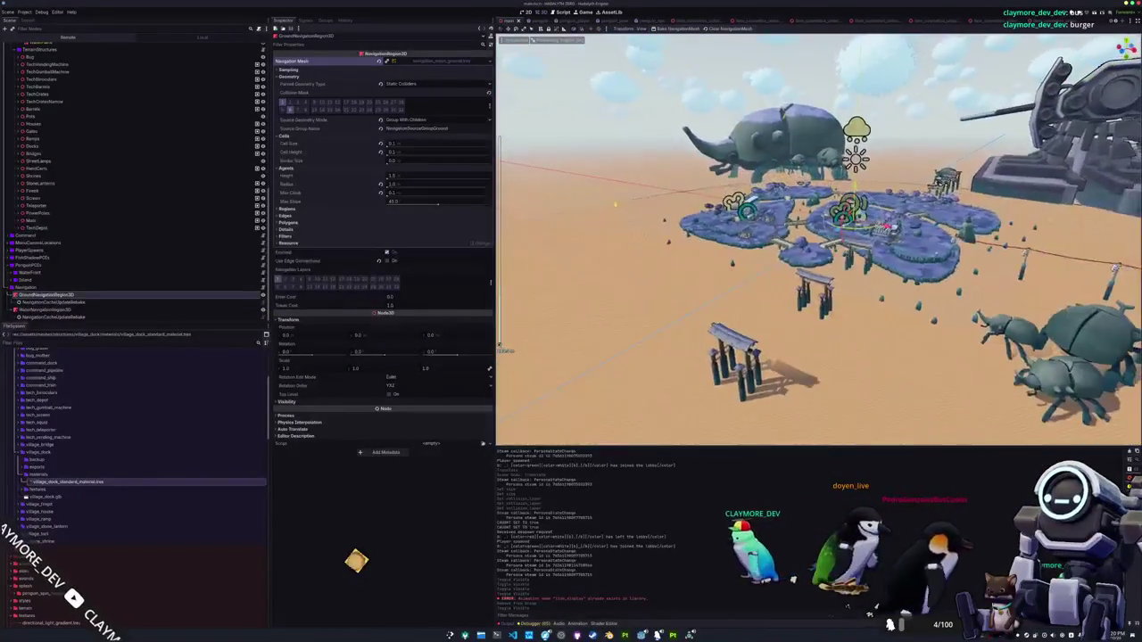
{"action": "left_click", "coordinate": [853, 203]}
Frame the collision shape, collapse GrassMultiMeshPlacerCache and inspect GrassMultiMeshPlacerArea settings
{"action": "key", "text": "w"}
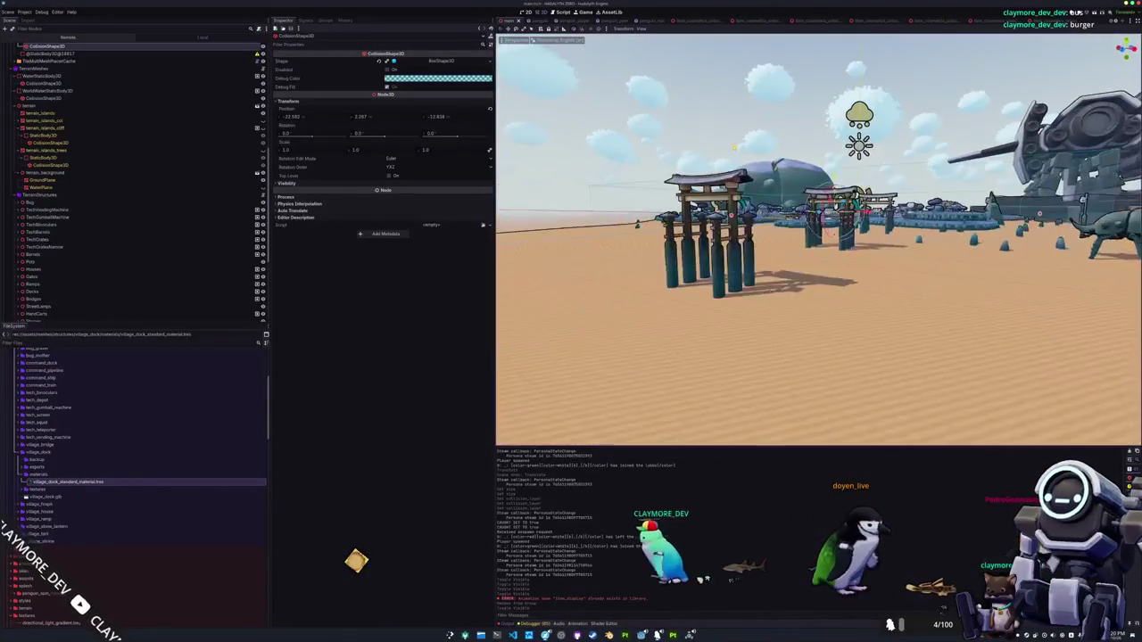
{"action": "scroll", "coordinate": [184, 180], "scroll_direction": "up", "scroll_amount": 3}
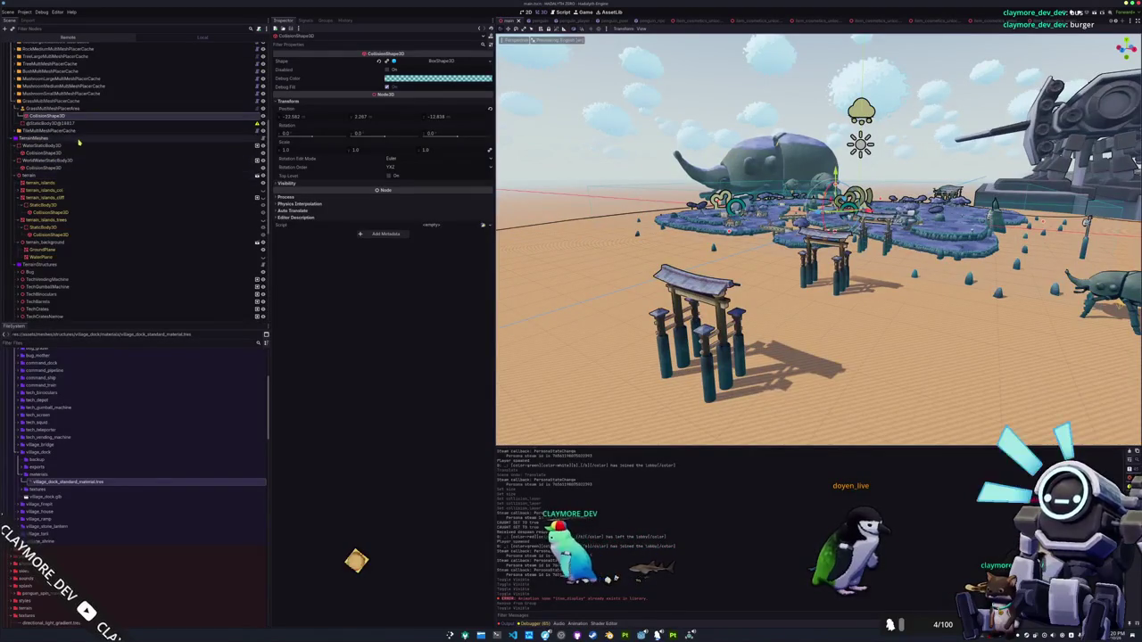
{"action": "scroll", "coordinate": [53, 187], "scroll_direction": "up", "scroll_amount": 4}
{"action": "left_click", "coordinate": [16, 206]}
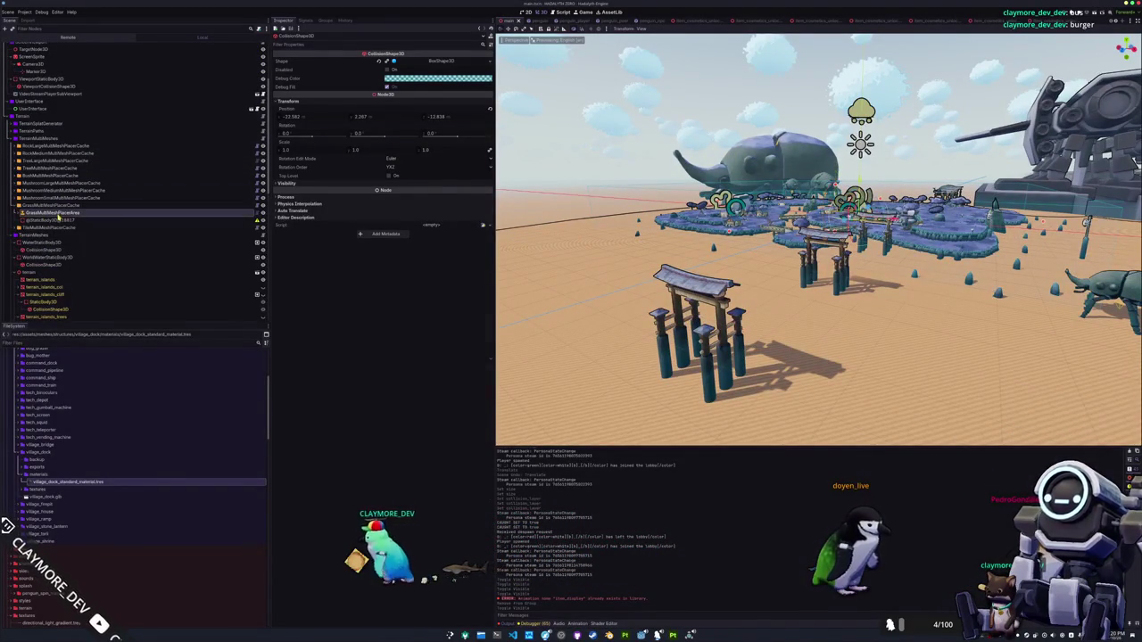
{"action": "left_click", "coordinate": [242, 214]}
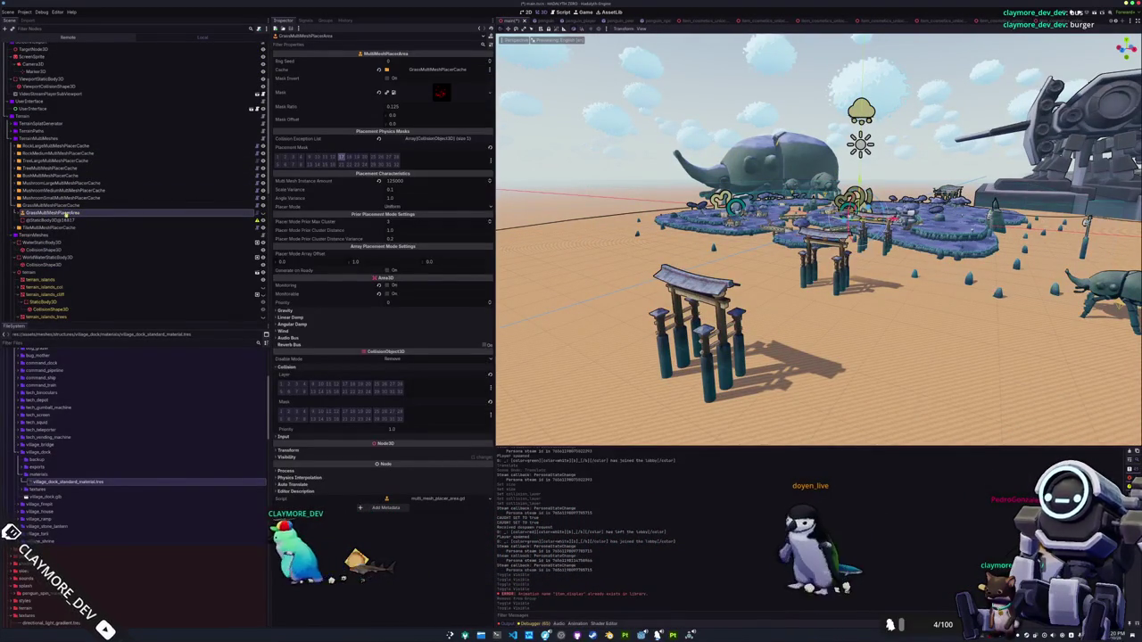
{"action": "left_click_drag", "start_coordinate": [77, 214], "coordinate": [54, 198]}
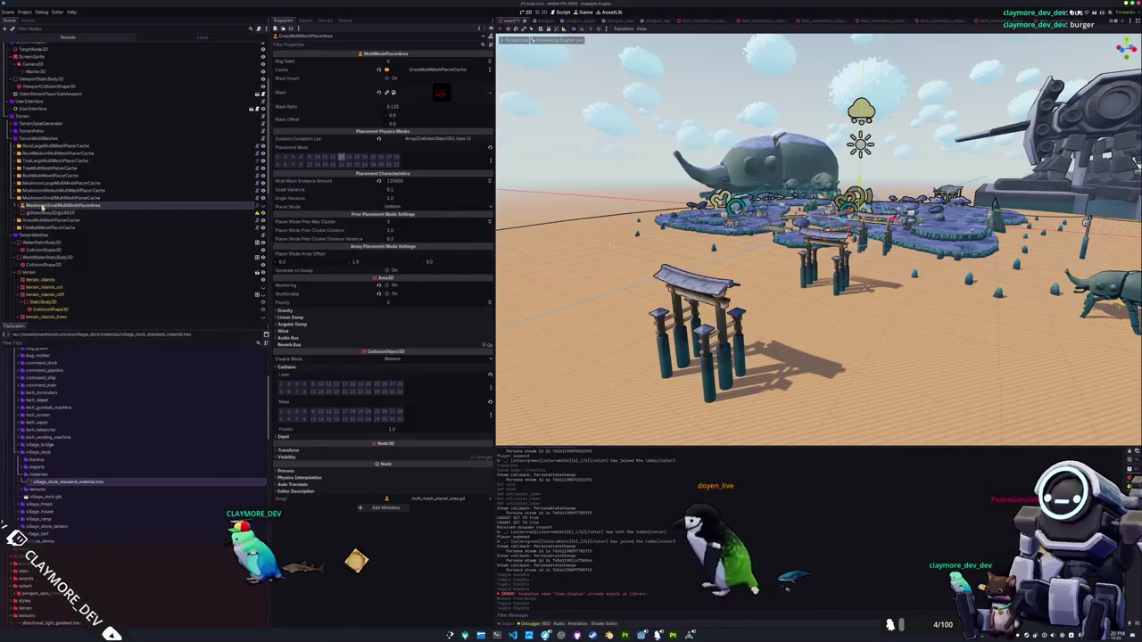
Check the Mushroom, Bush, Tree and Rock placer caches' collision shapes, then reselect GroundNavigationRegion3D
{"action": "left_click", "coordinate": [16, 190]}
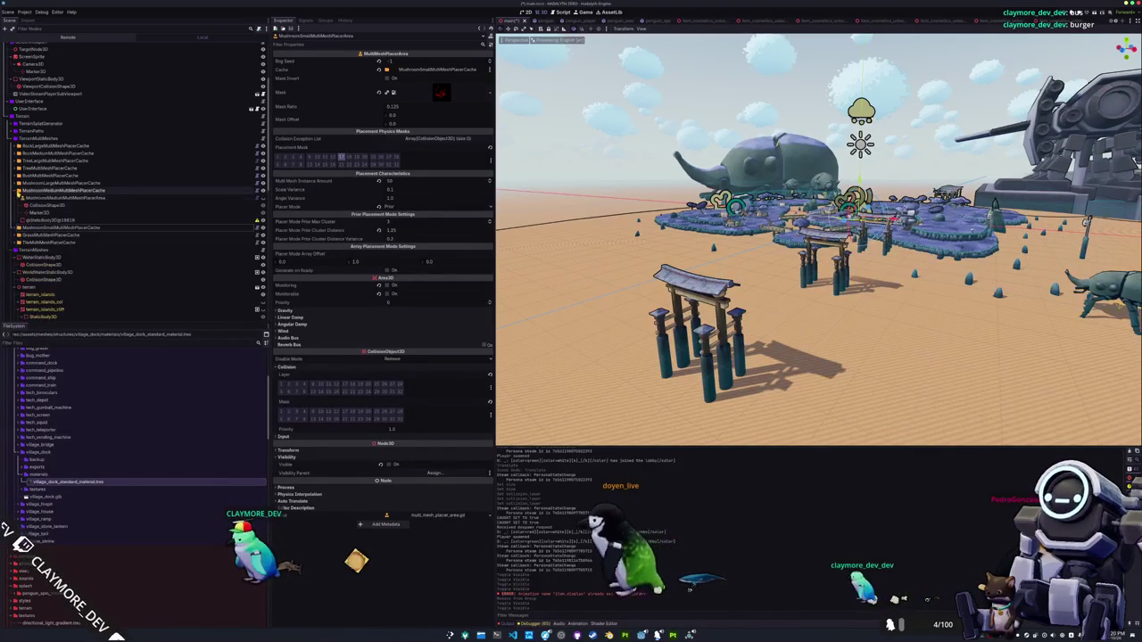
{"action": "left_click_drag", "start_coordinate": [54, 198], "coordinate": [53, 185]}
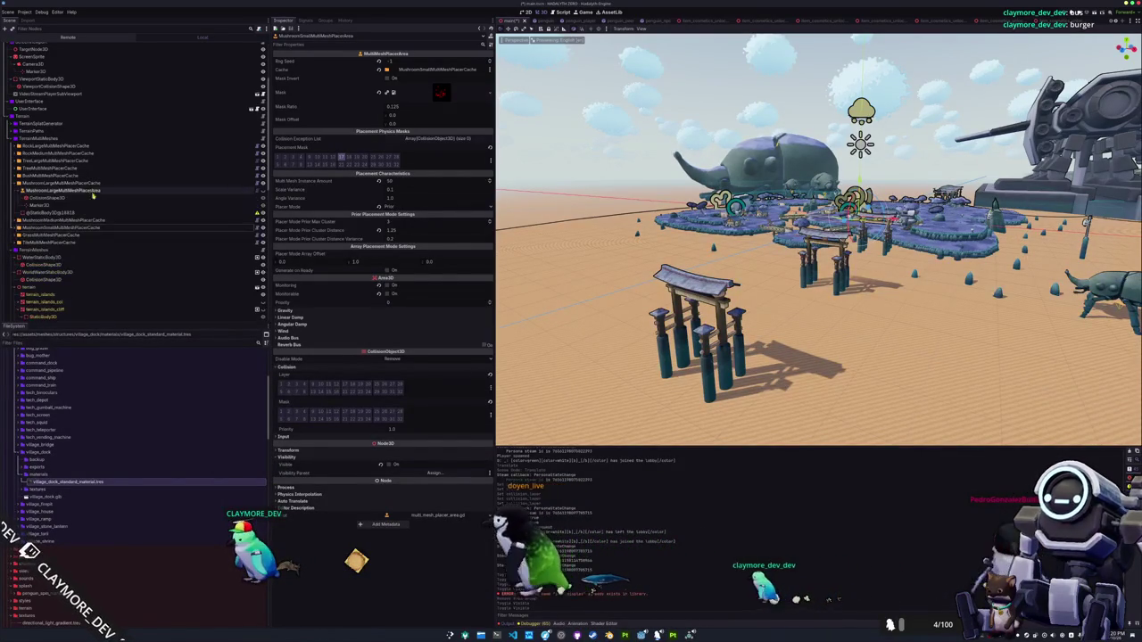
{"action": "left_click", "coordinate": [16, 176]}
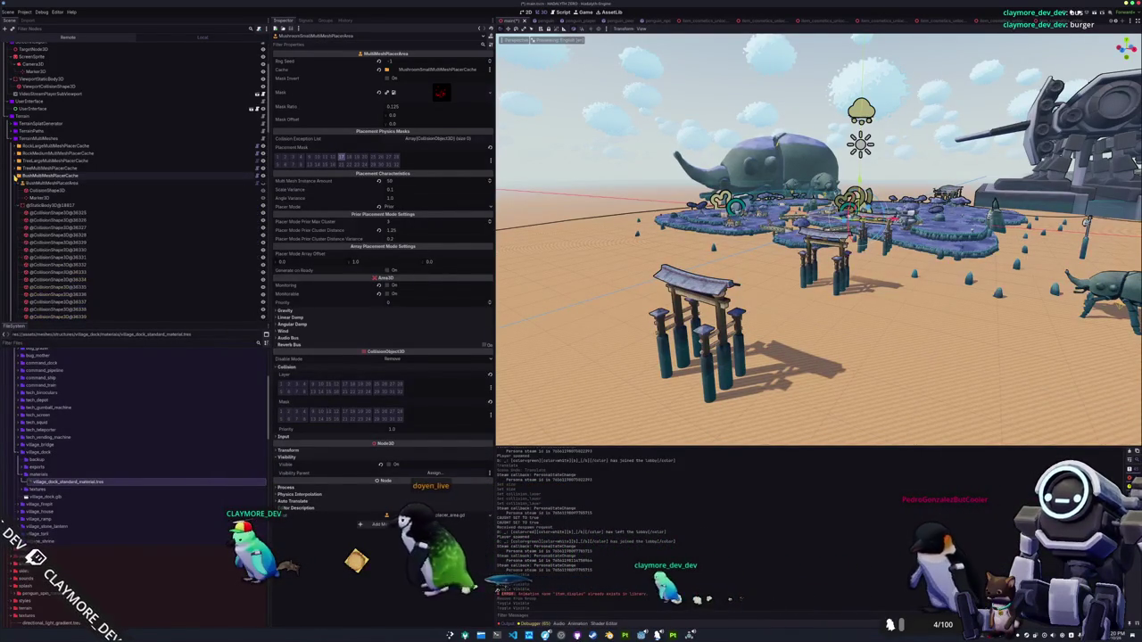
{"action": "left_click", "coordinate": [16, 176]}
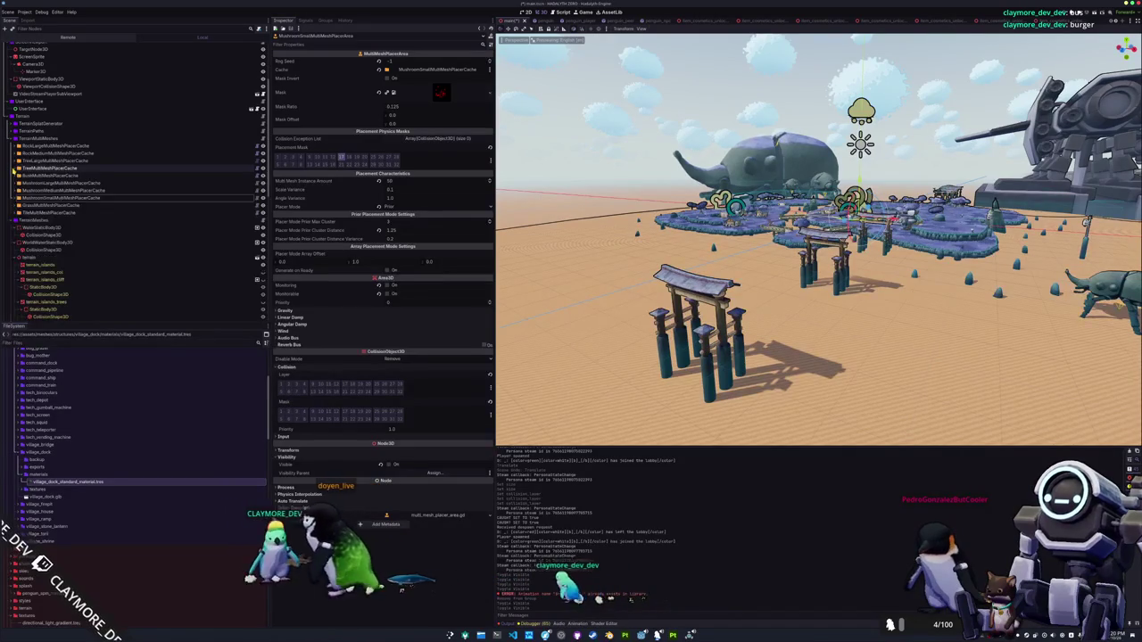
{"action": "left_click", "coordinate": [17, 161]}
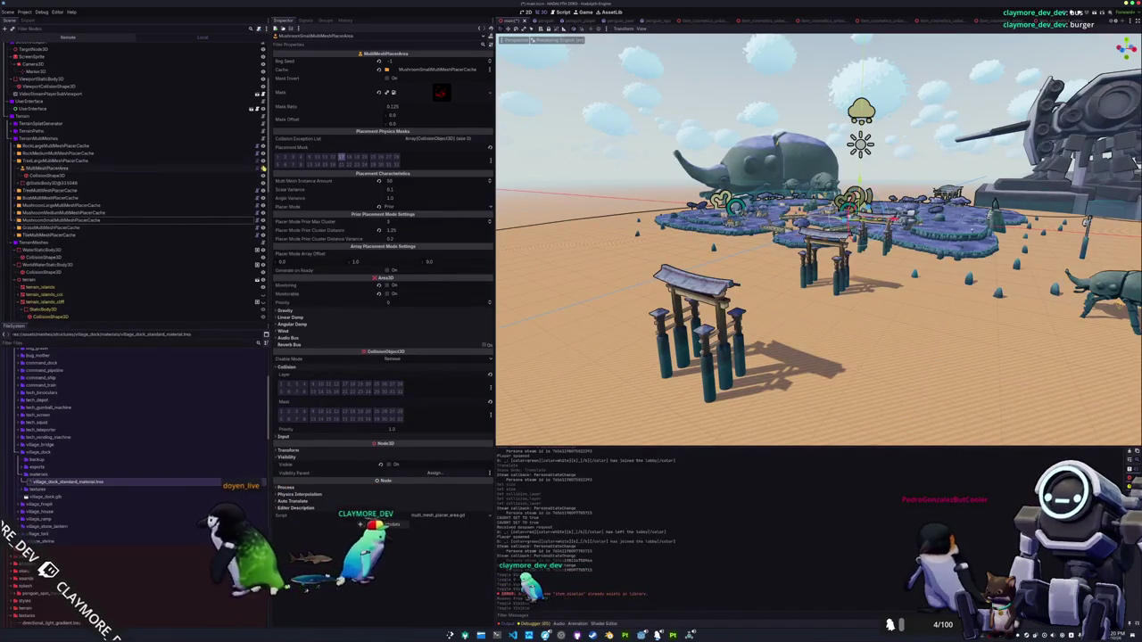
{"action": "left_click", "coordinate": [20, 161]}
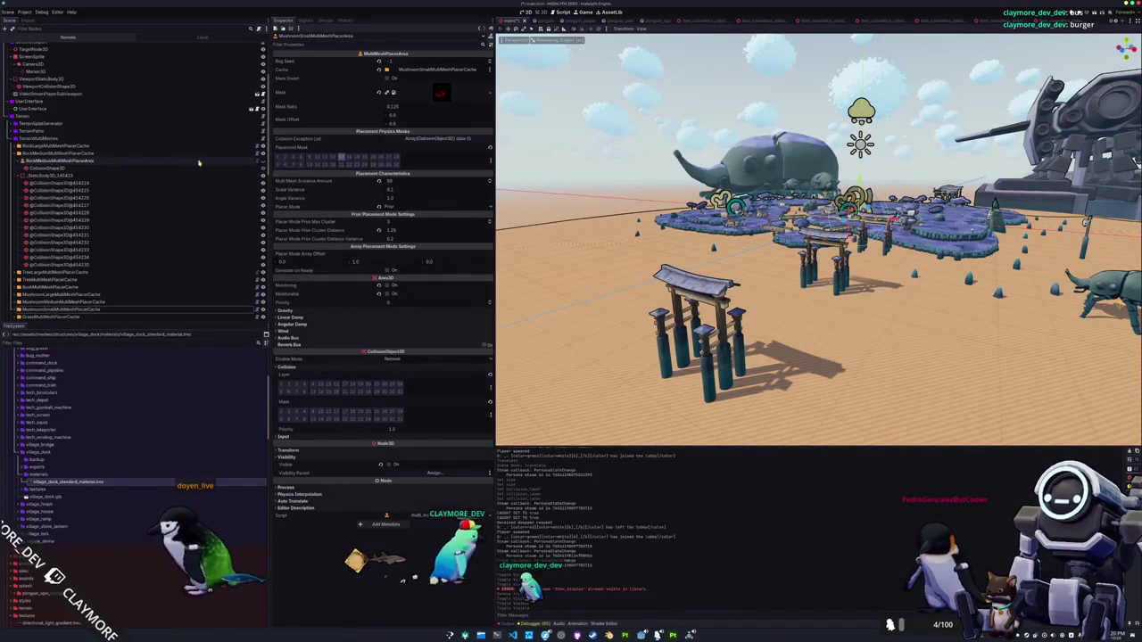
{"action": "left_click", "coordinate": [20, 161]}
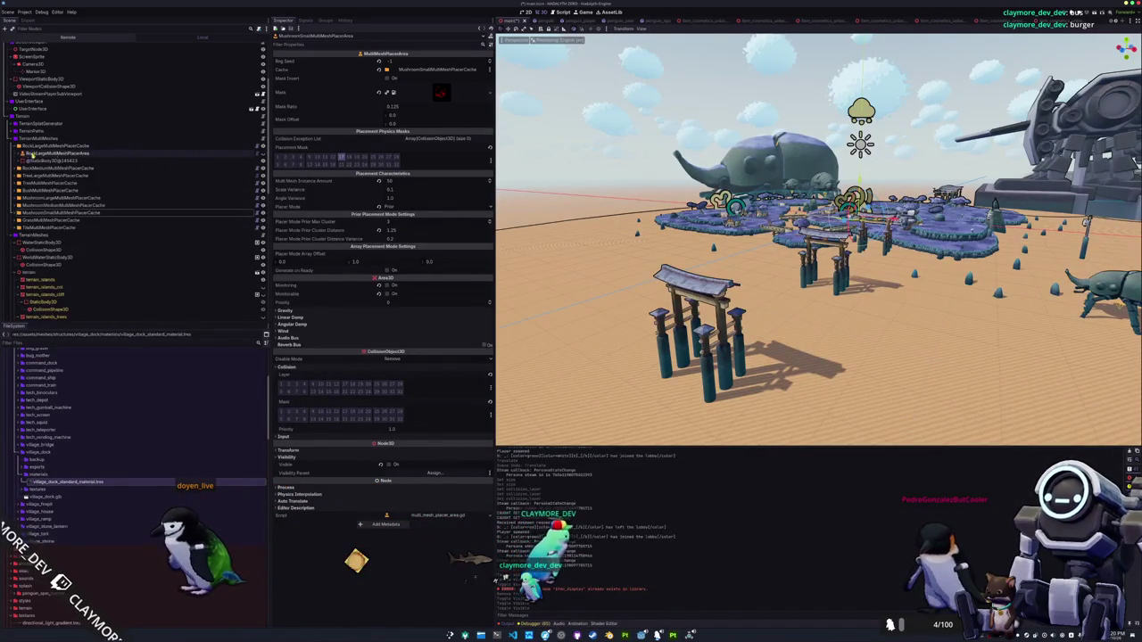
{"action": "left_click", "coordinate": [16, 146]}
{"action": "scroll", "coordinate": [27, 149], "scroll_direction": "up", "scroll_amount": 3}
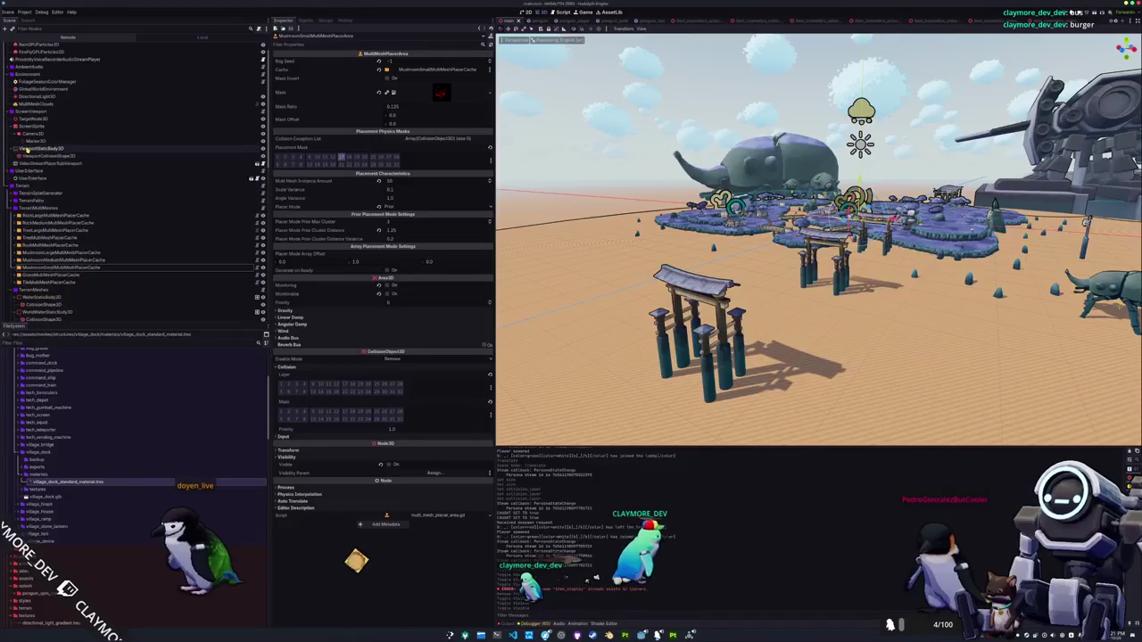
{"action": "scroll", "coordinate": [27, 149], "scroll_direction": "up", "scroll_amount": 2}
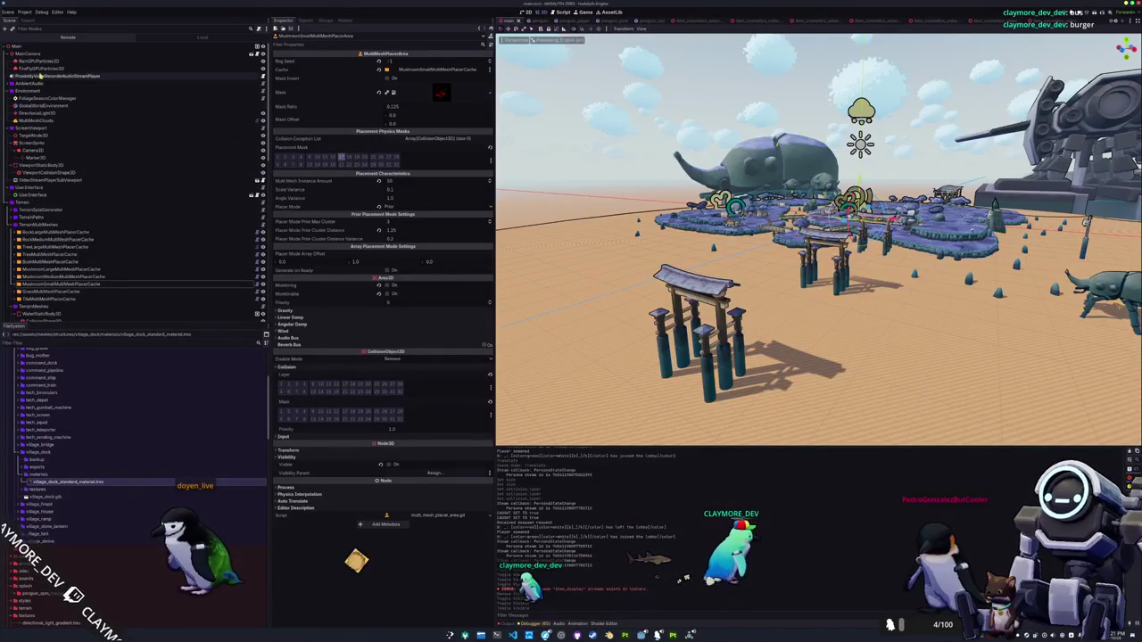
{"action": "scroll", "coordinate": [54, 160], "scroll_direction": "down", "scroll_amount": 10}
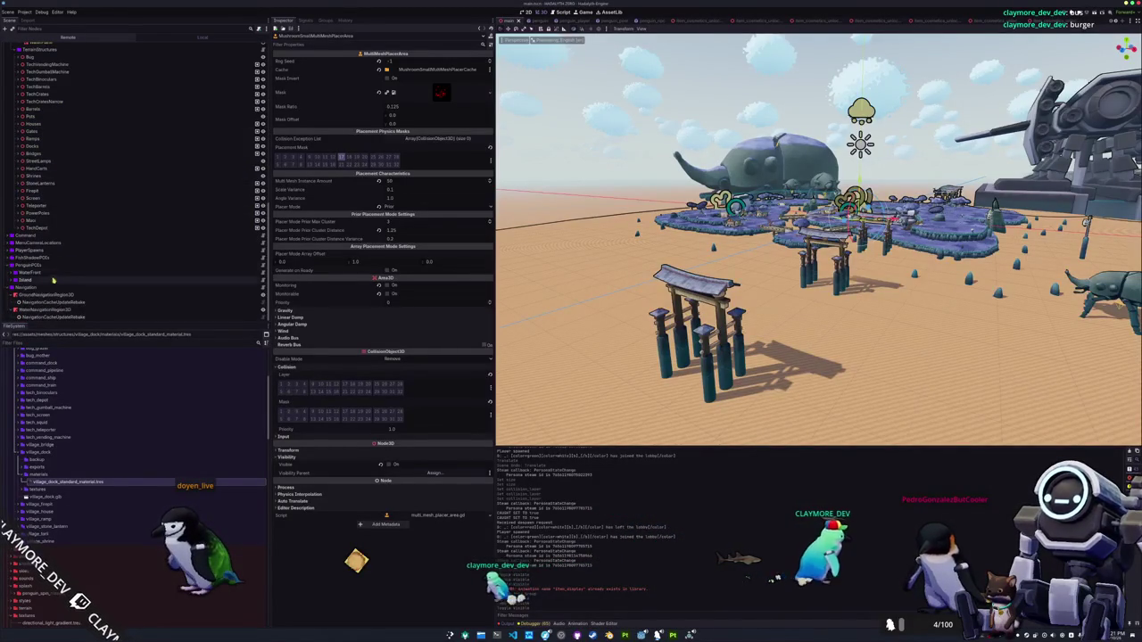
{"action": "left_click", "coordinate": [49, 294]}
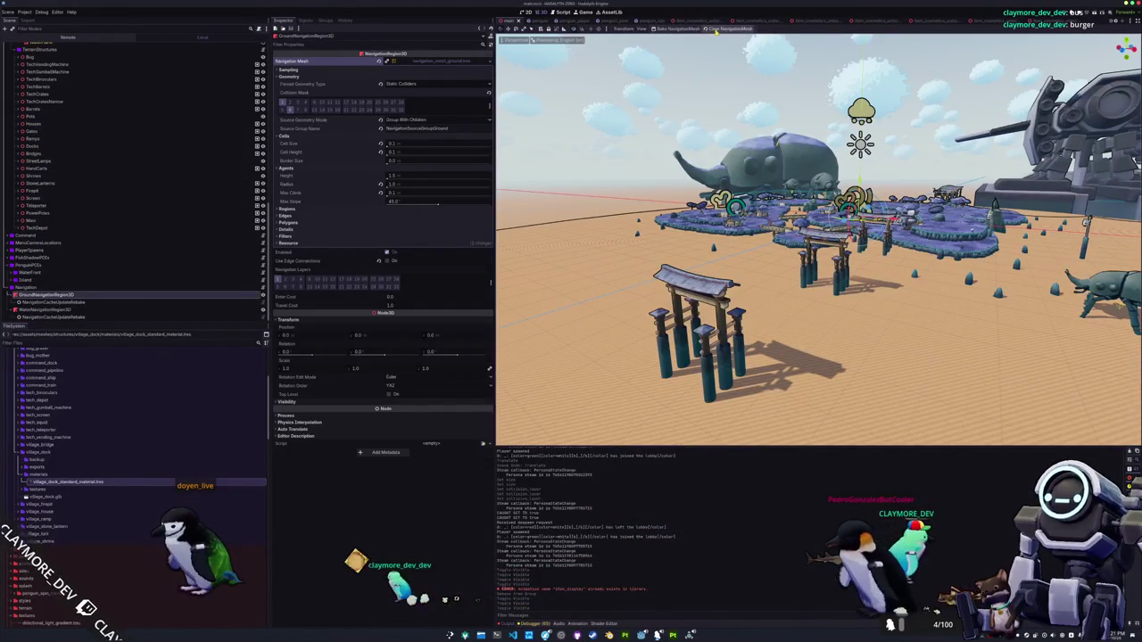
Rebake the ground navmesh and fly across the grass toward the beach, bridge and village
{"action": "left_click", "coordinate": [678, 29]}
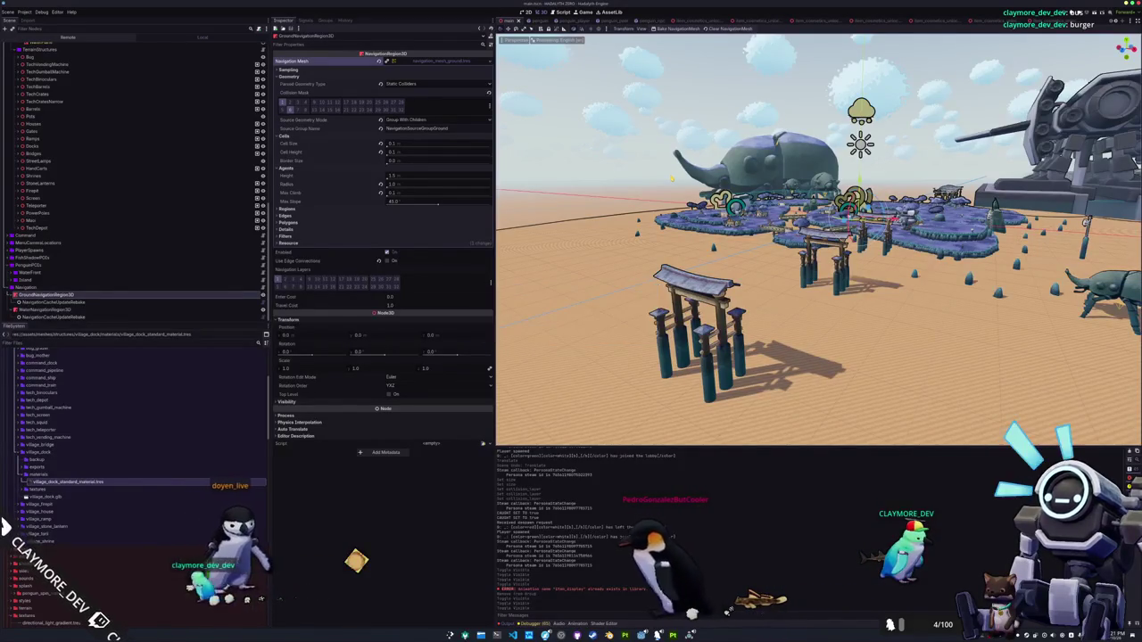
{"action": "key", "text": "w"}
{"action": "key", "text": "w"}
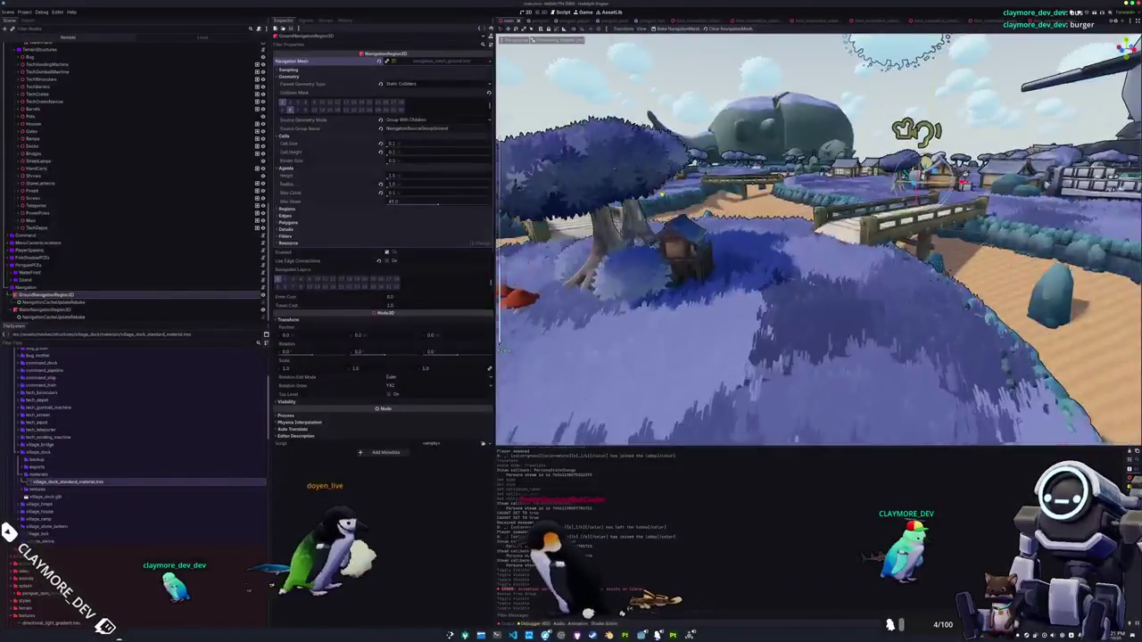
{"action": "key", "text": "w"}
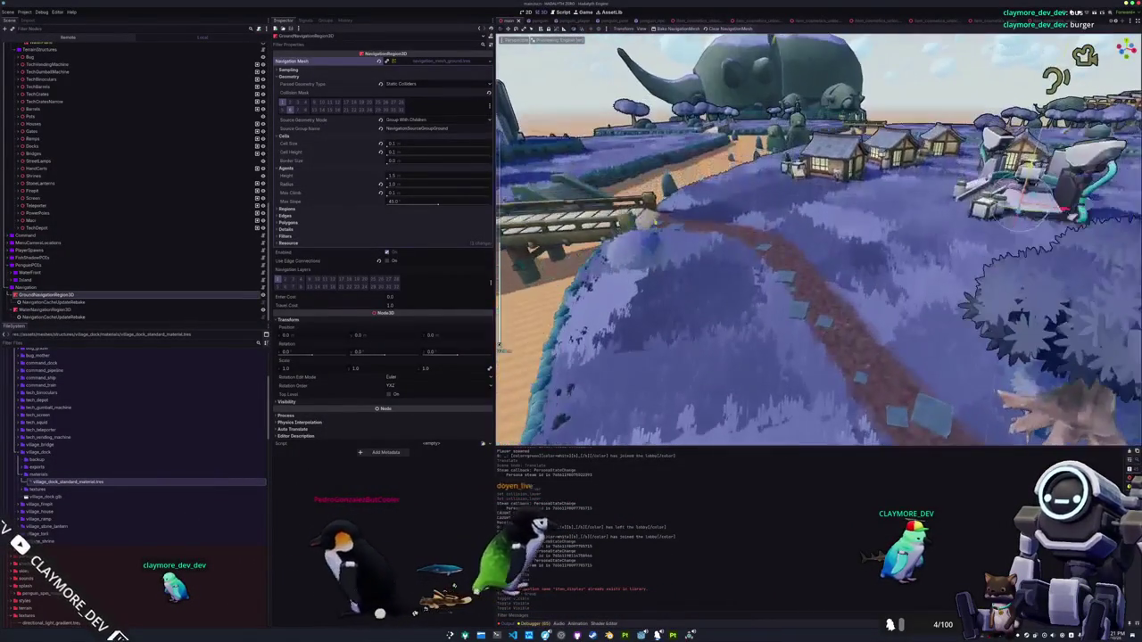
Browse the viewport's Gizmos display options, then open the navigation mesh resource options
{"action": "left_click", "coordinate": [641, 29]}
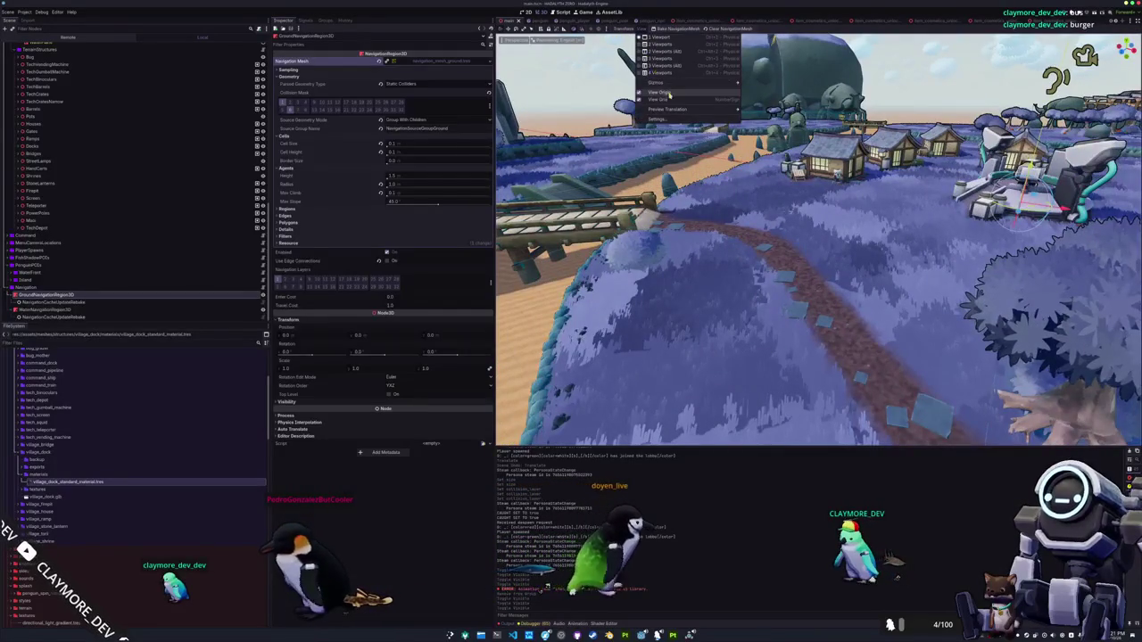
{"action": "mouse_move", "coordinate": [678, 86]}
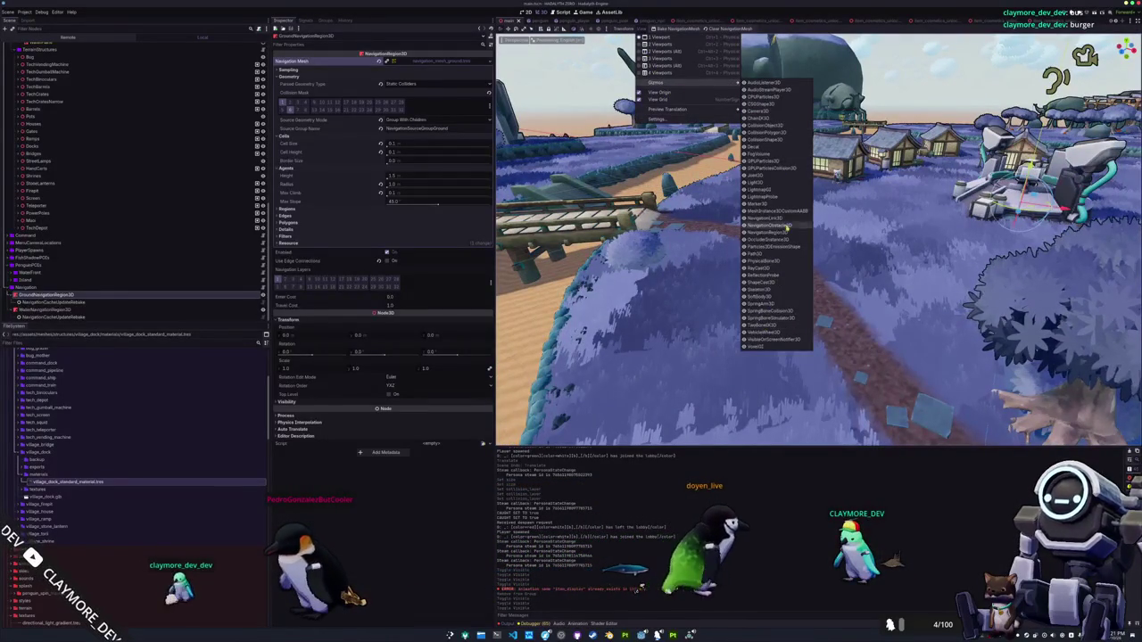
{"action": "mouse_move", "coordinate": [701, 111]}
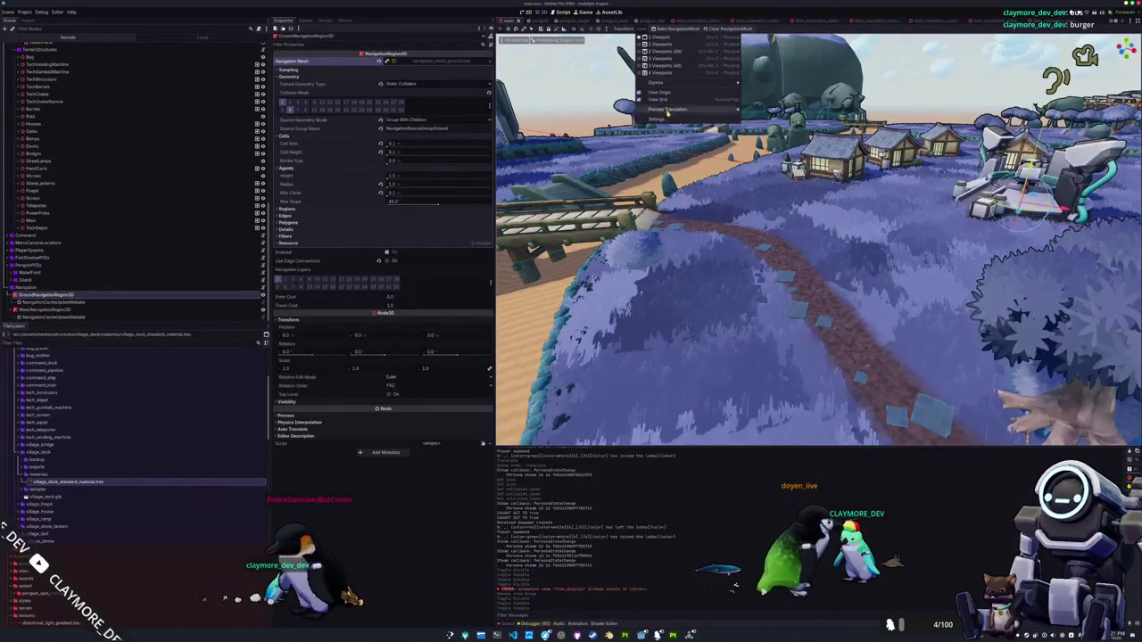
{"action": "left_click", "coordinate": [328, 264]}
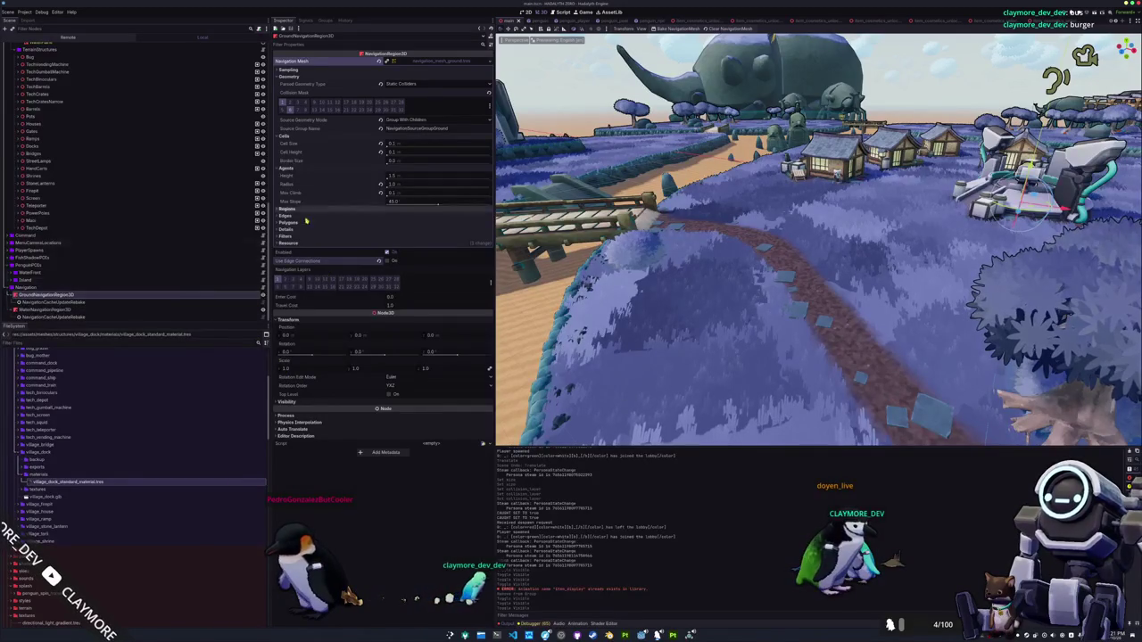
{"action": "left_click", "coordinate": [487, 62]}
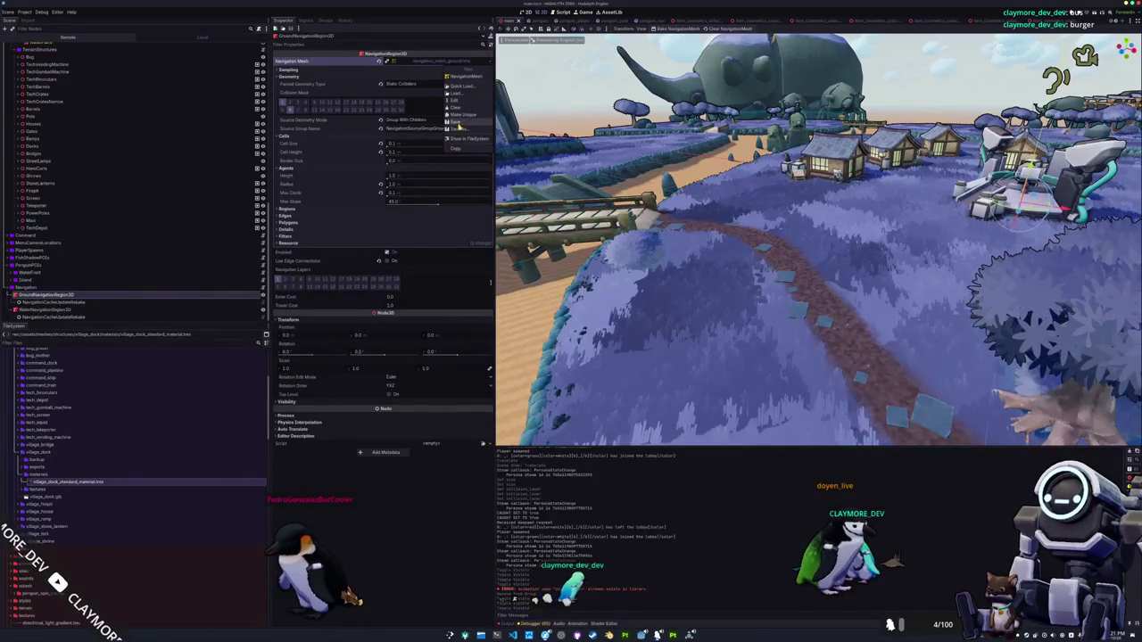
Reload the current project from the Project menu, confirming Stop & Reload
{"action": "left_click", "coordinate": [30, 12]}
{"action": "left_click", "coordinate": [33, 87]}
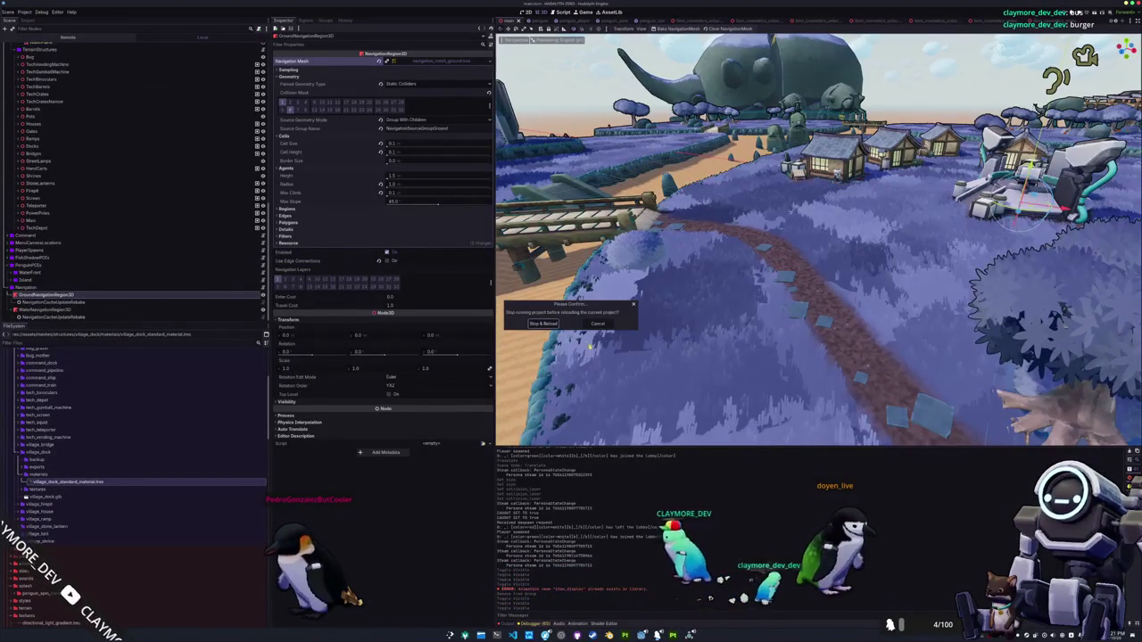
{"action": "left_click", "coordinate": [546, 324]}
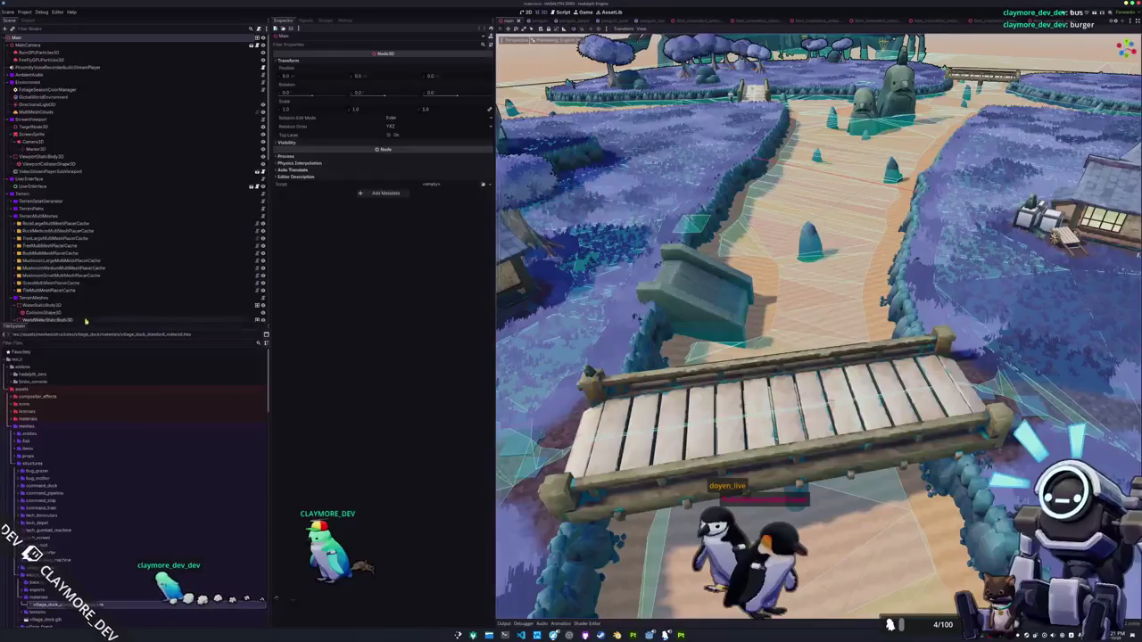
Rebake GroundNavigationRegion3D's navmesh after the reload and turn the view over the bridge
{"action": "scroll", "coordinate": [98, 267], "scroll_direction": "down", "scroll_amount": 10}
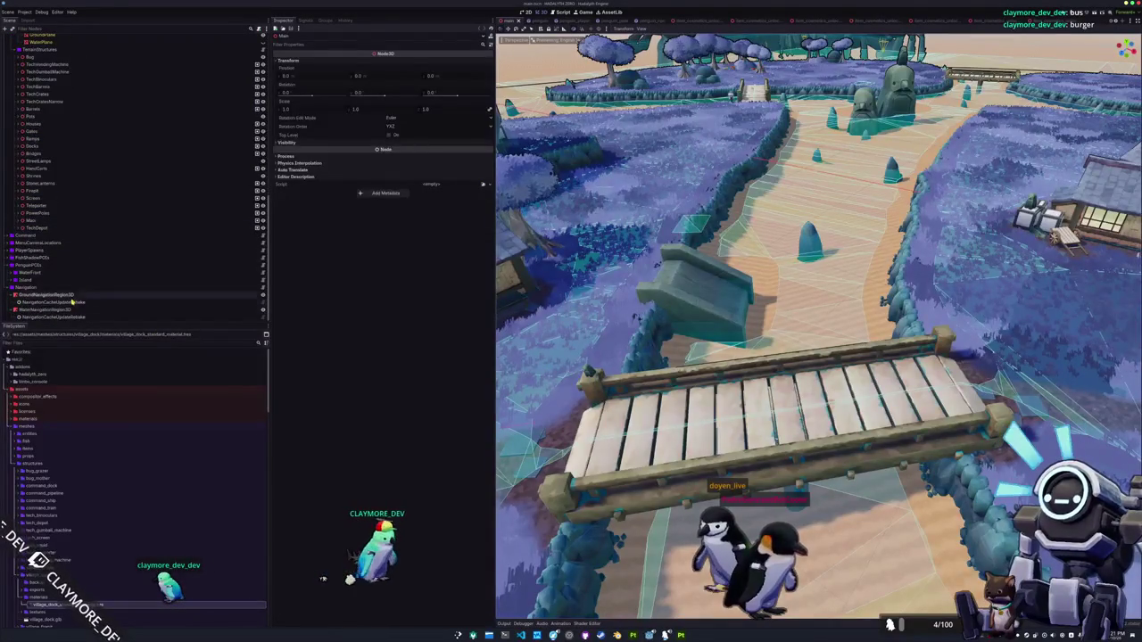
{"action": "left_click", "coordinate": [73, 295]}
{"action": "left_click", "coordinate": [674, 29]}
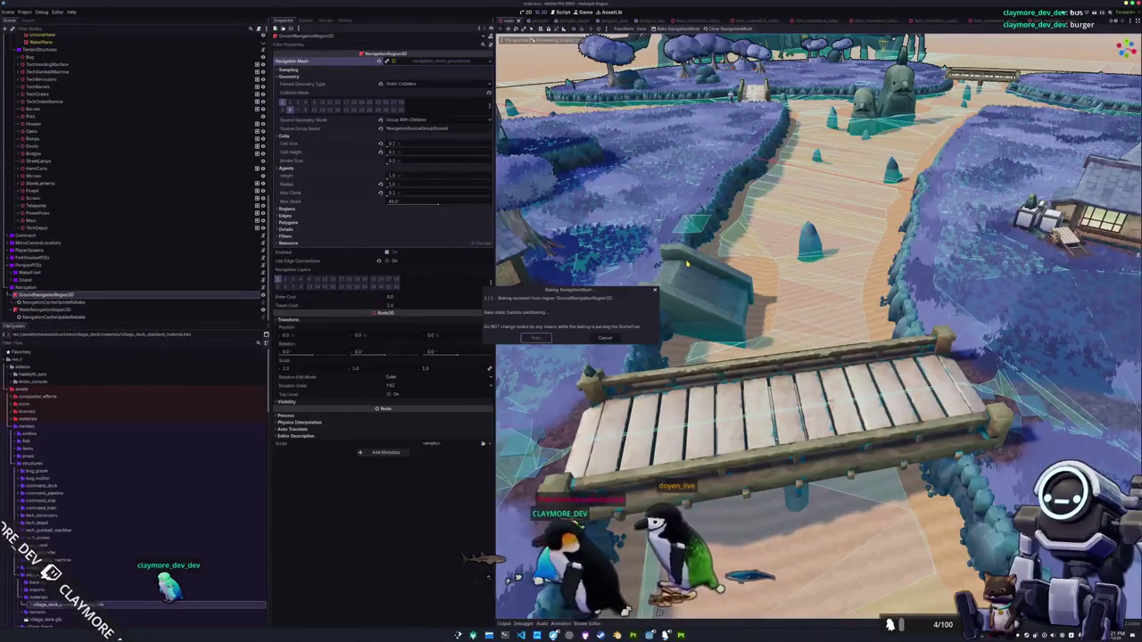
{"action": "left_click_drag", "start_coordinate": [696, 266], "coordinate": [535, 287]}
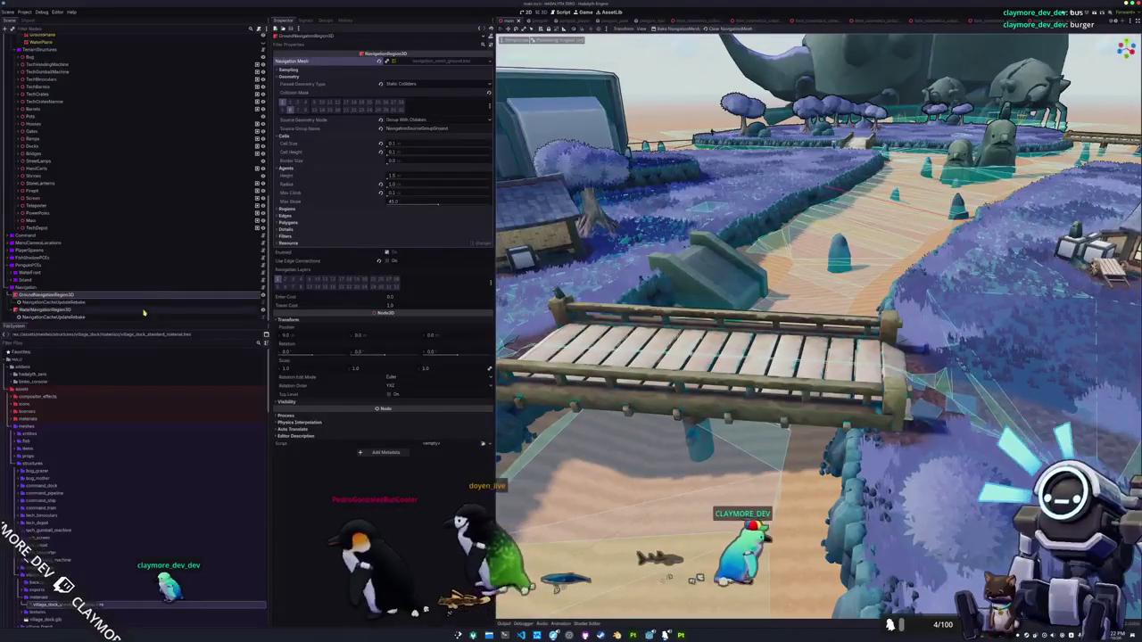
Compare water and ground region settings, fold the Details section, and rebake the ground navmesh twice
{"action": "left_click", "coordinate": [147, 309]}
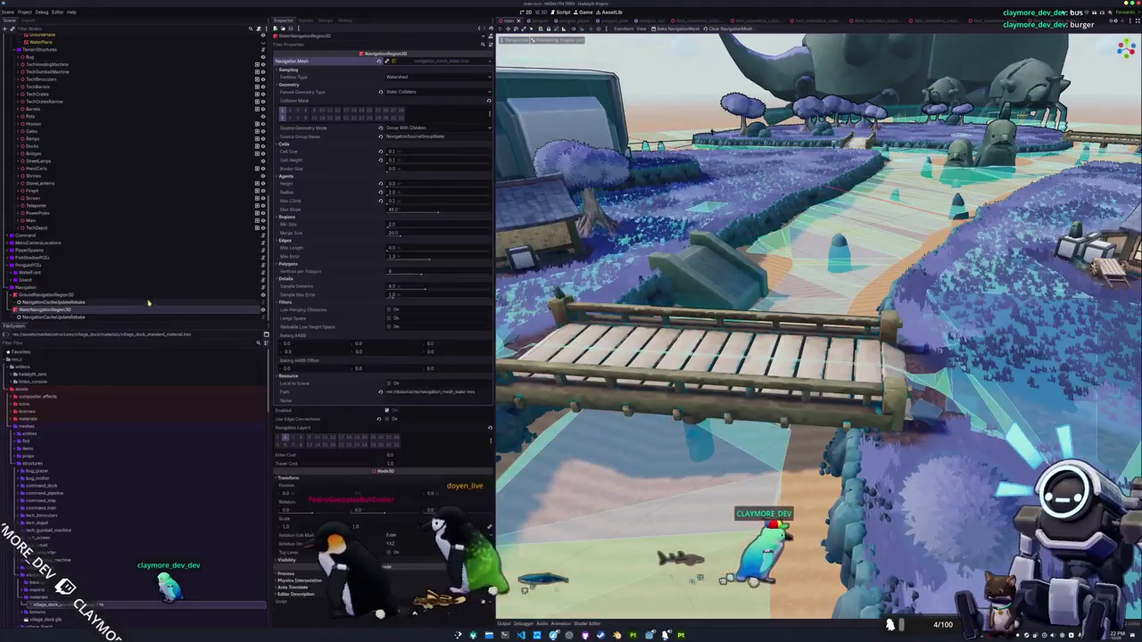
{"action": "left_click", "coordinate": [205, 295]}
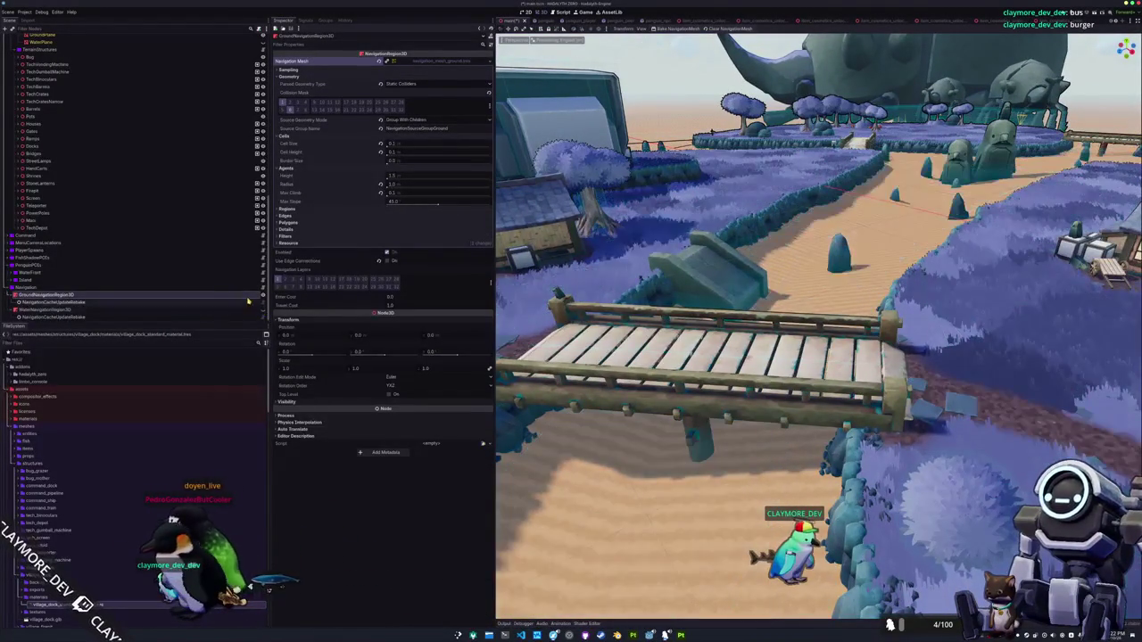
{"action": "left_click", "coordinate": [215, 309]}
{"action": "left_click", "coordinate": [215, 297]}
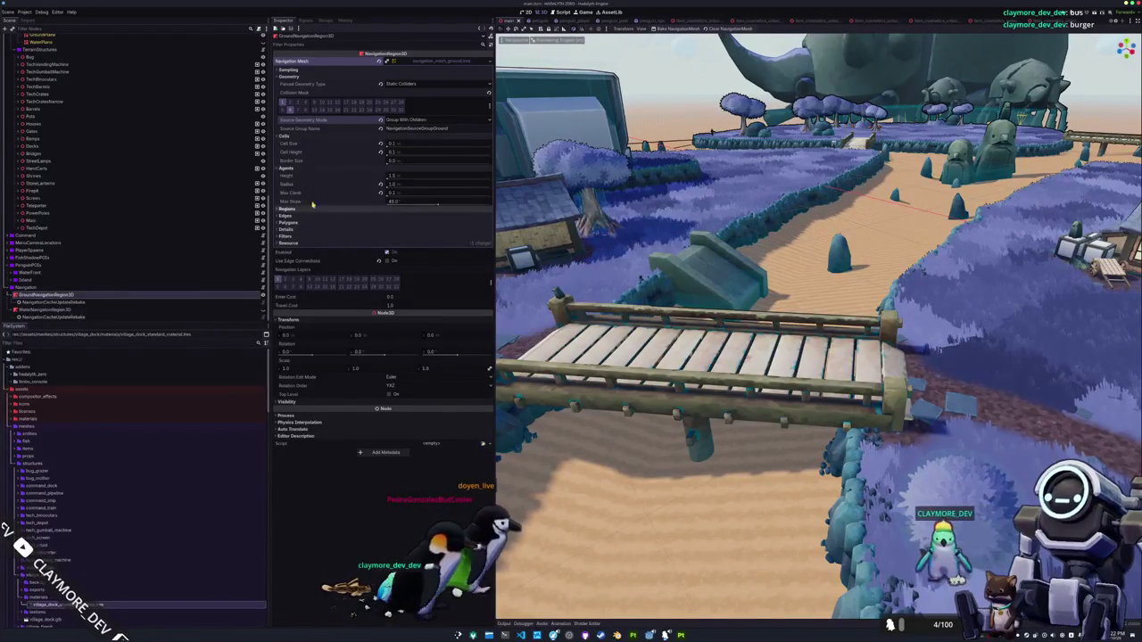
{"action": "left_click", "coordinate": [308, 232]}
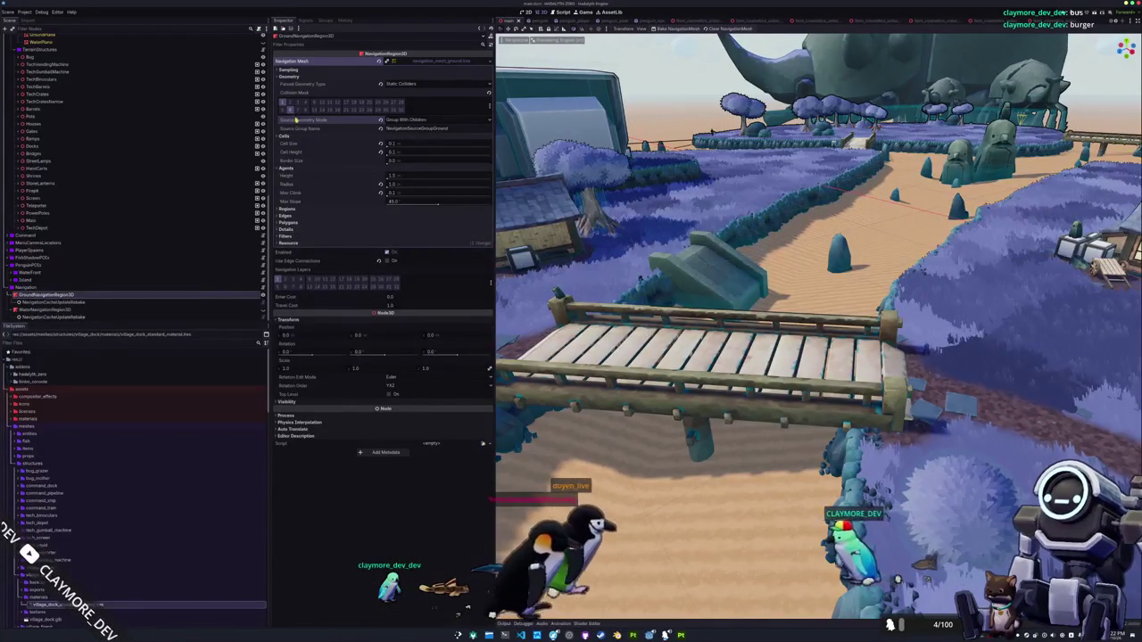
{"action": "left_click", "coordinate": [678, 28]}
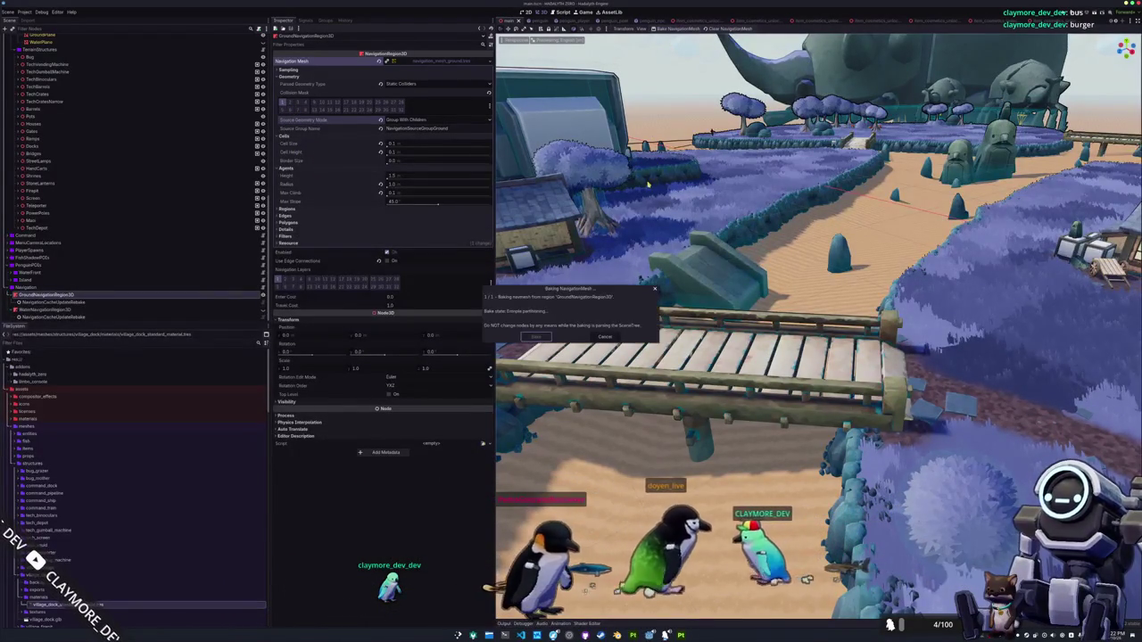
{"action": "scroll", "coordinate": [649, 181], "scroll_direction": "down", "scroll_amount": 3}
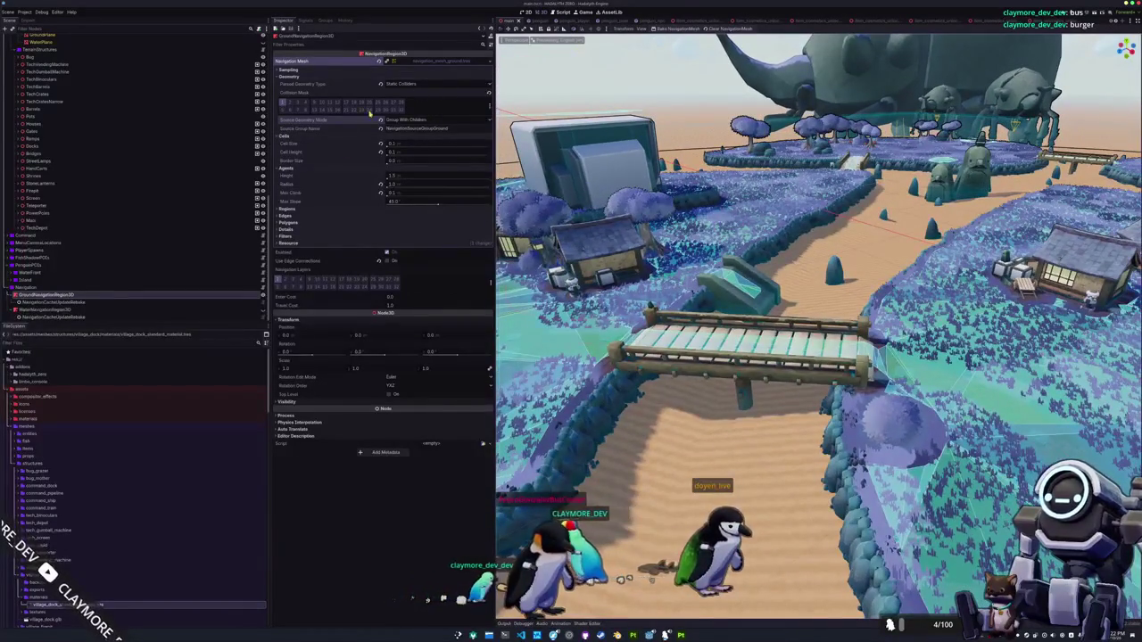
{"action": "left_click", "coordinate": [681, 30]}
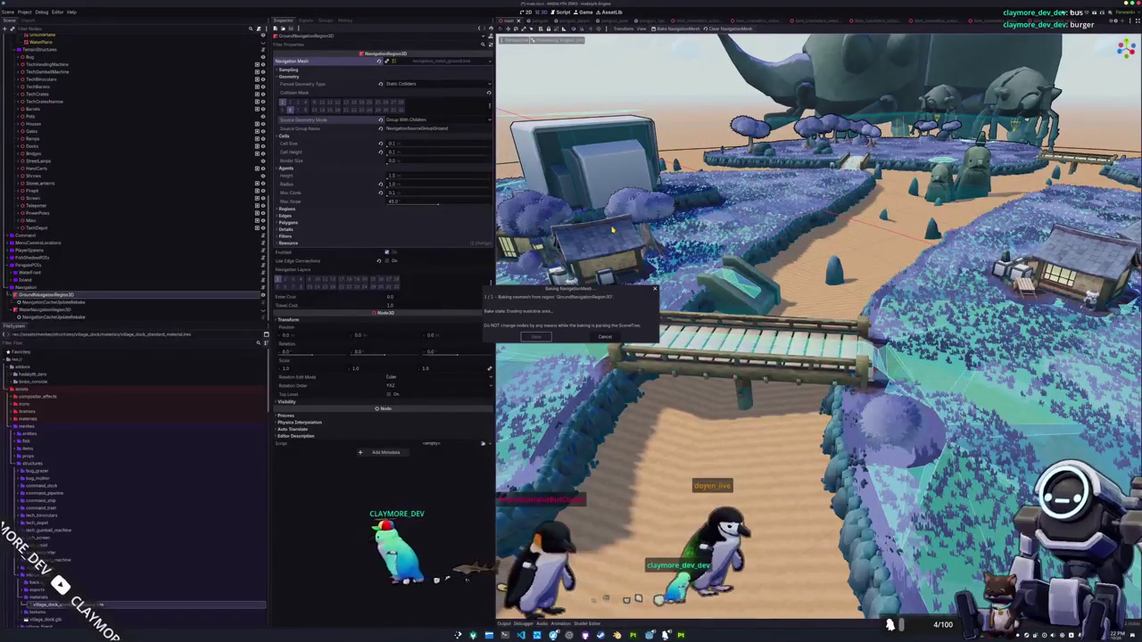
{"action": "scroll", "coordinate": [134, 268], "scroll_direction": "up", "scroll_amount": 5}
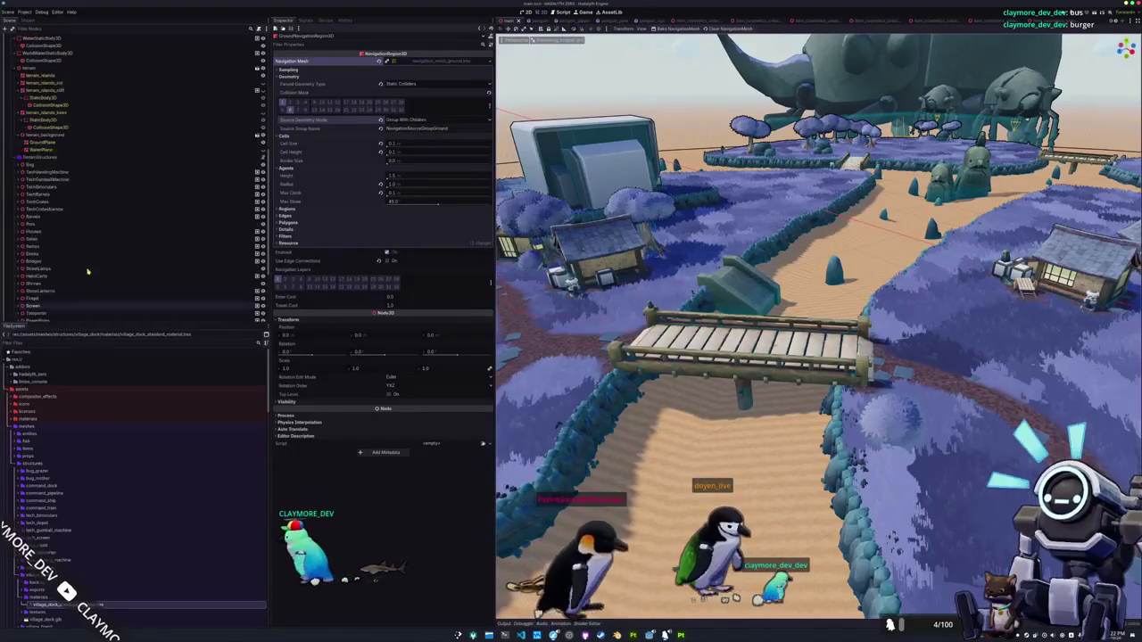
Resize the WorldWaterStaticBody3D collision box to 400 × 1 × 400 and rebake the ground navmesh
{"action": "scroll", "coordinate": [17, 152], "scroll_direction": "up", "scroll_amount": 5}
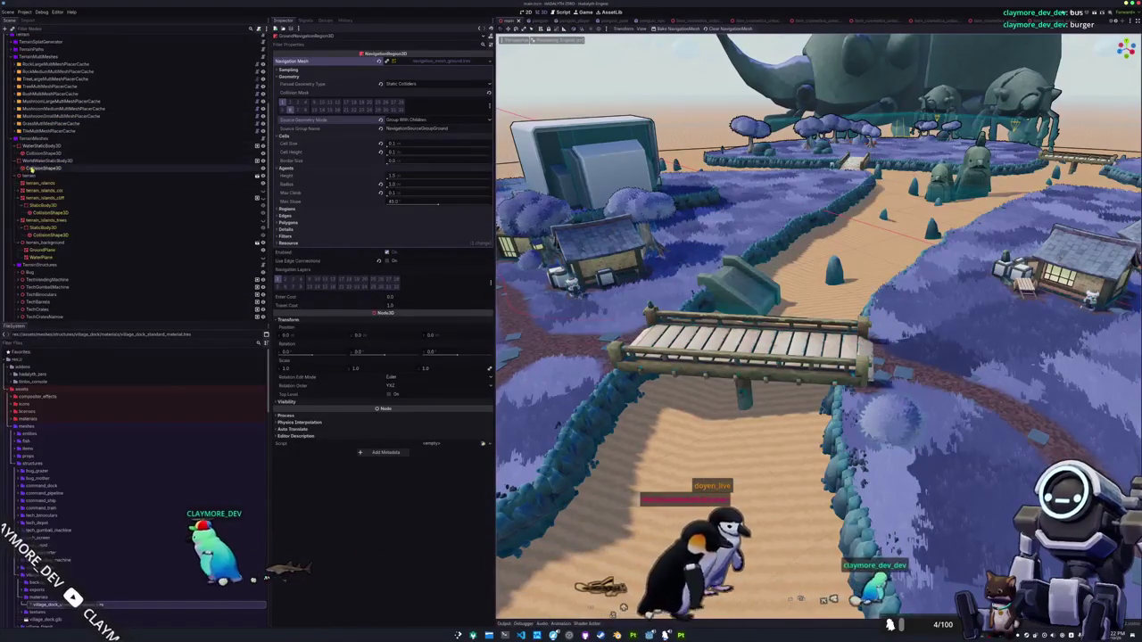
{"action": "left_click", "coordinate": [45, 168]}
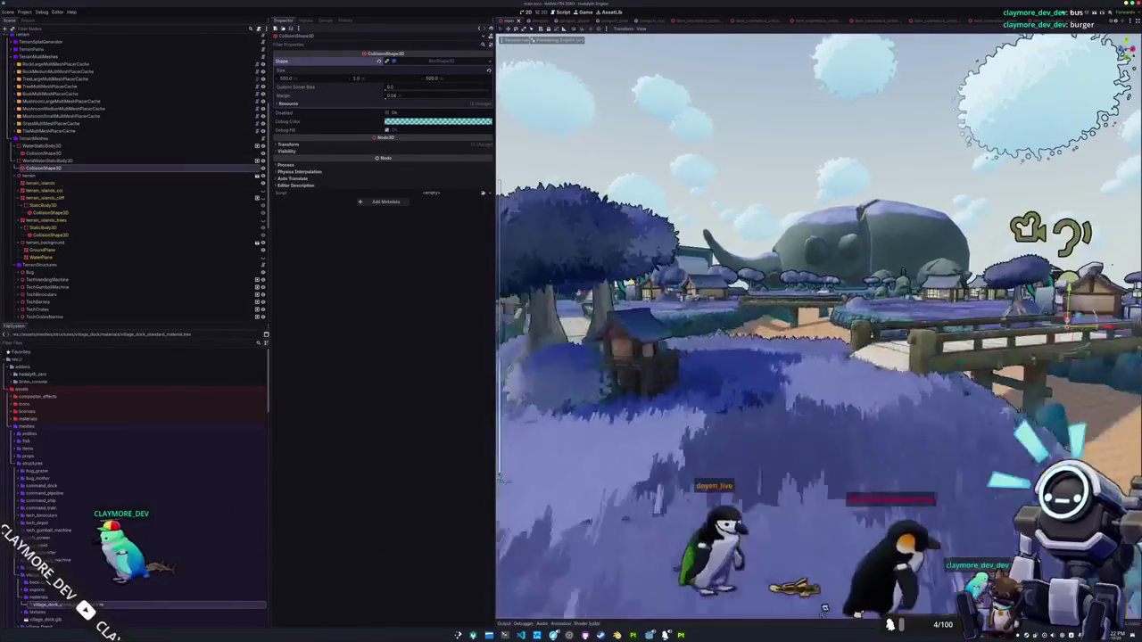
{"action": "key", "text": "KP_1"}
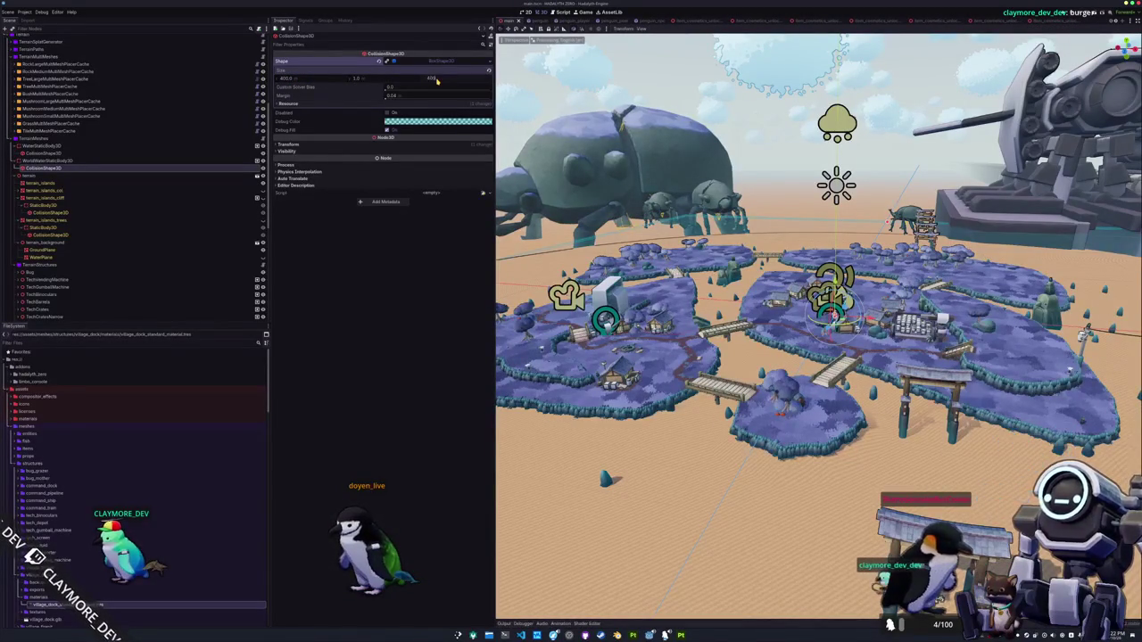
{"action": "scroll", "coordinate": [134, 197], "scroll_direction": "down", "scroll_amount": 5}
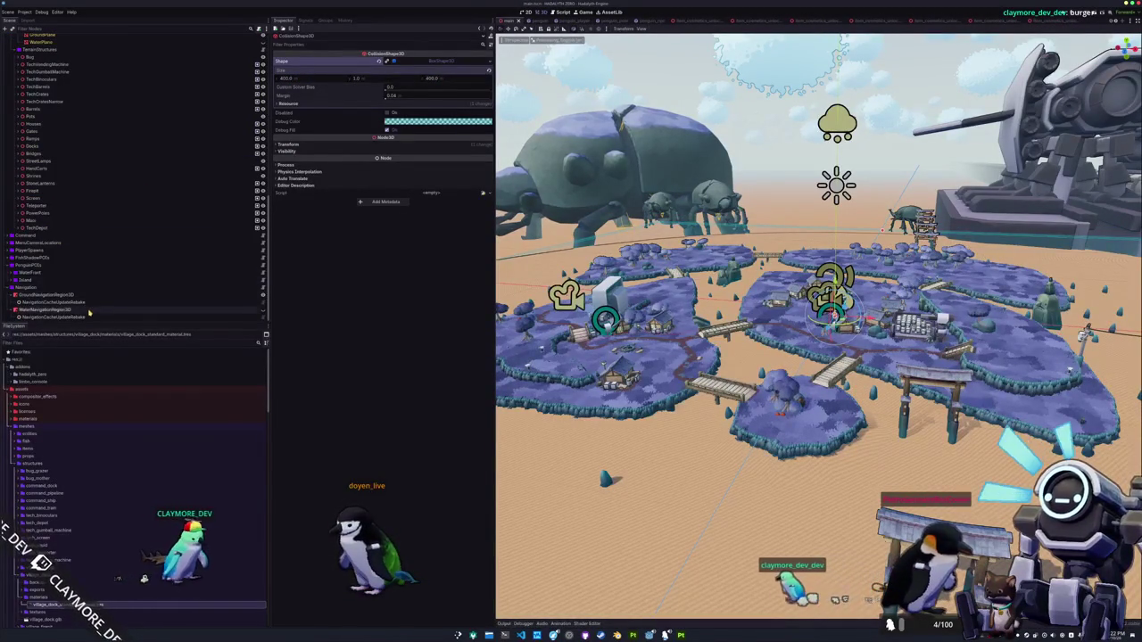
{"action": "left_click", "coordinate": [90, 296]}
{"action": "left_click", "coordinate": [675, 29]}
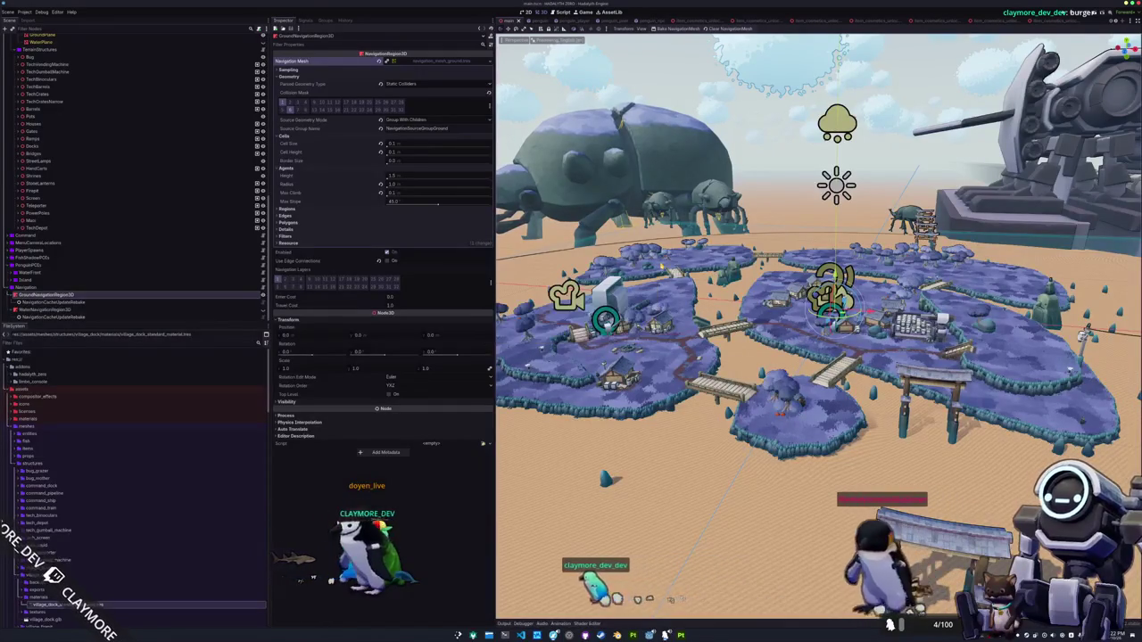
Set GroundNavigationRegion3D's Sampling partition type to Monotone and rebake its navmesh
{"action": "scroll", "coordinate": [819, 327], "scroll_direction": "up", "scroll_amount": 3}
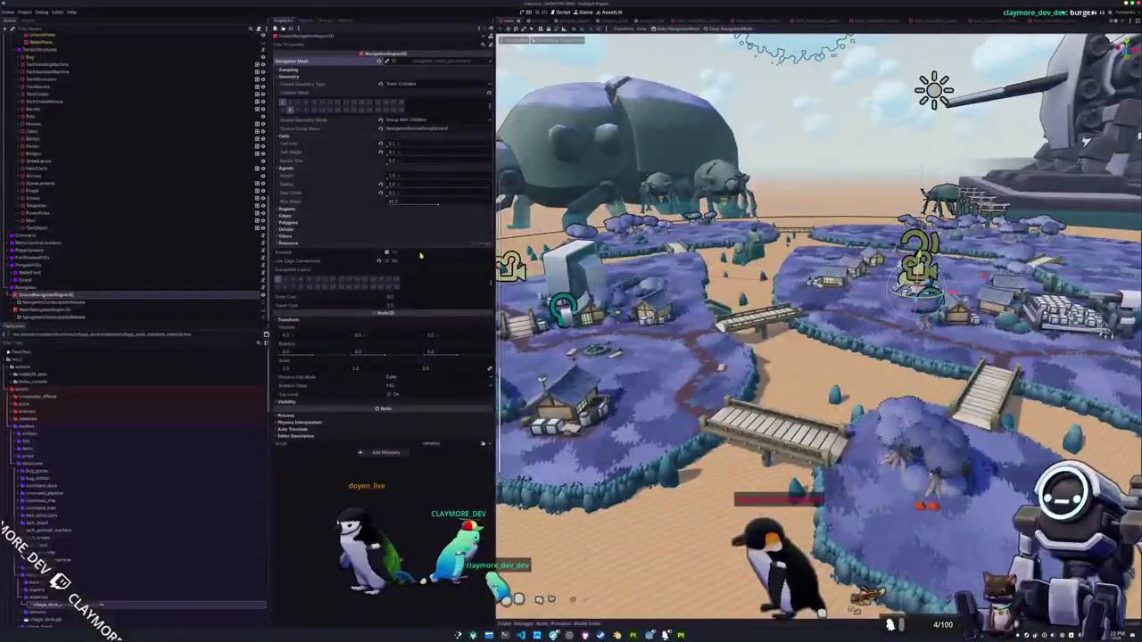
{"action": "left_click", "coordinate": [288, 208]}
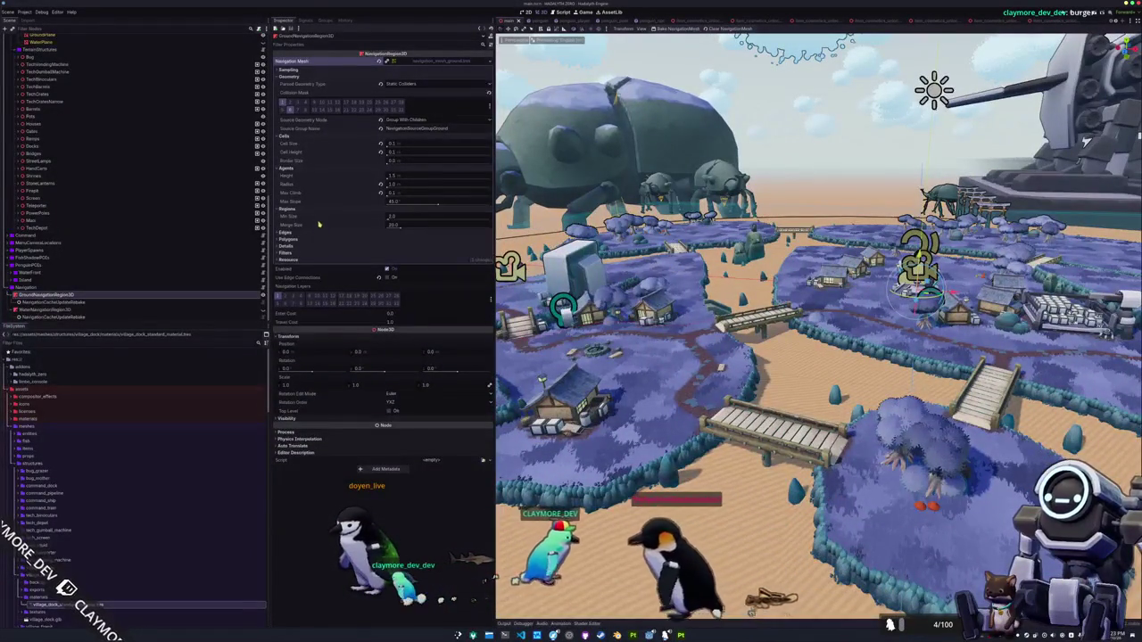
{"action": "mouse_move", "coordinate": [286, 217]}
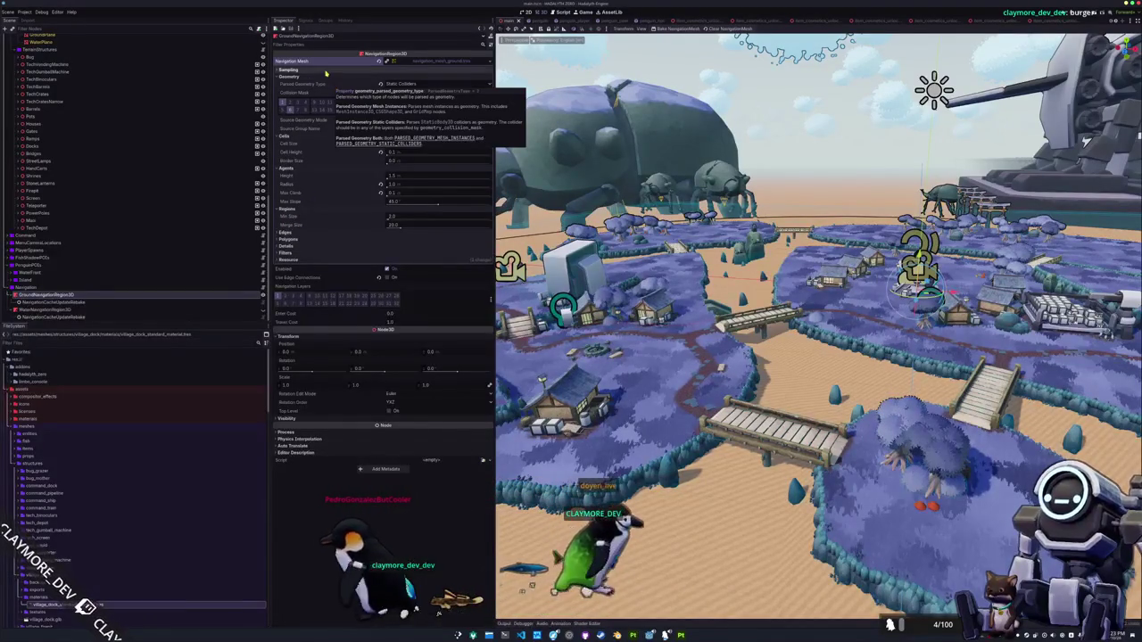
{"action": "left_click", "coordinate": [327, 74]}
{"action": "left_click", "coordinate": [436, 77]}
{"action": "left_click", "coordinate": [419, 89]}
{"action": "left_click", "coordinate": [656, 29]}
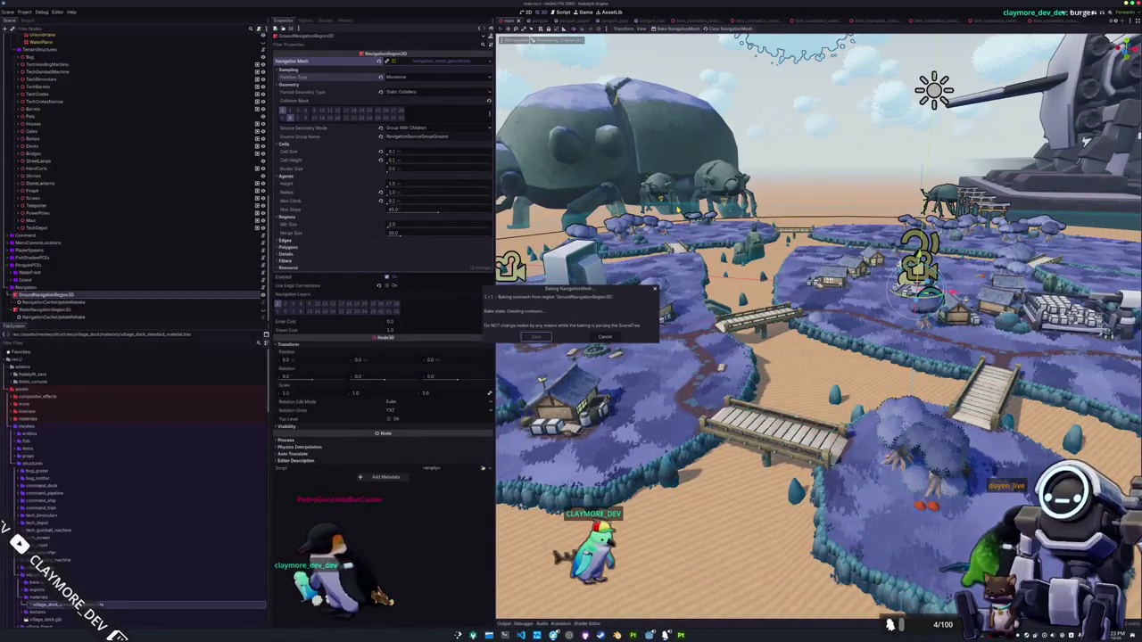
Inspect the rebaked ground navmesh over the village and save the scene
{"action": "scroll", "coordinate": [818, 326], "scroll_direction": "up", "scroll_amount": 3}
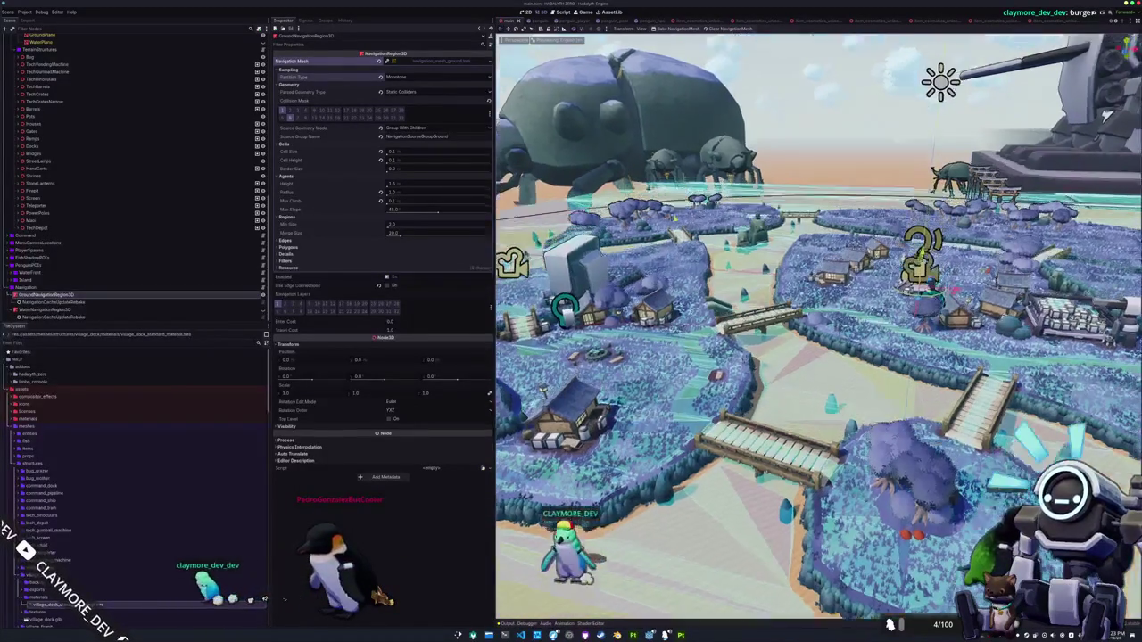
{"action": "mouse_move", "coordinate": [818, 325]}
{"action": "left_mouse_down"}
{"action": "mouse_move", "coordinate": [785, 330]}
{"action": "mouse_move", "coordinate": [745, 312]}
{"action": "left_mouse_up"}
{"action": "scroll", "coordinate": [818, 326], "scroll_direction": "down", "scroll_amount": 3}
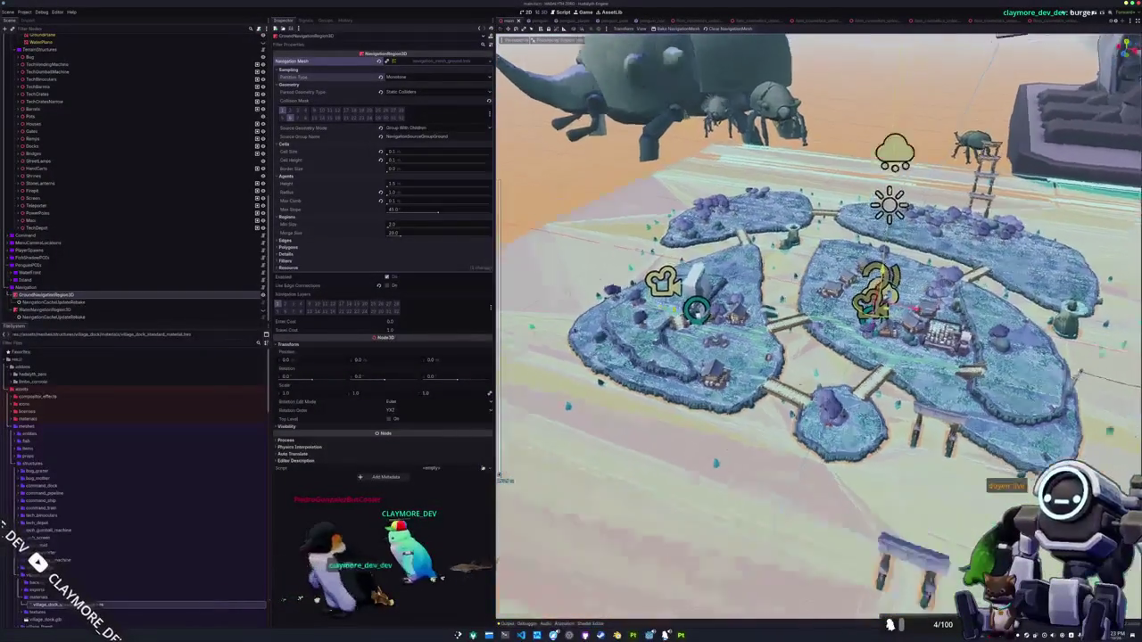
{"action": "scroll", "coordinate": [818, 326], "scroll_direction": "up", "scroll_amount": 4}
{"action": "key", "text": "ctrl+s"}
Select WaterNavigationRegion3D and bring up its Partition Type choices
{"action": "left_click", "coordinate": [122, 309]}
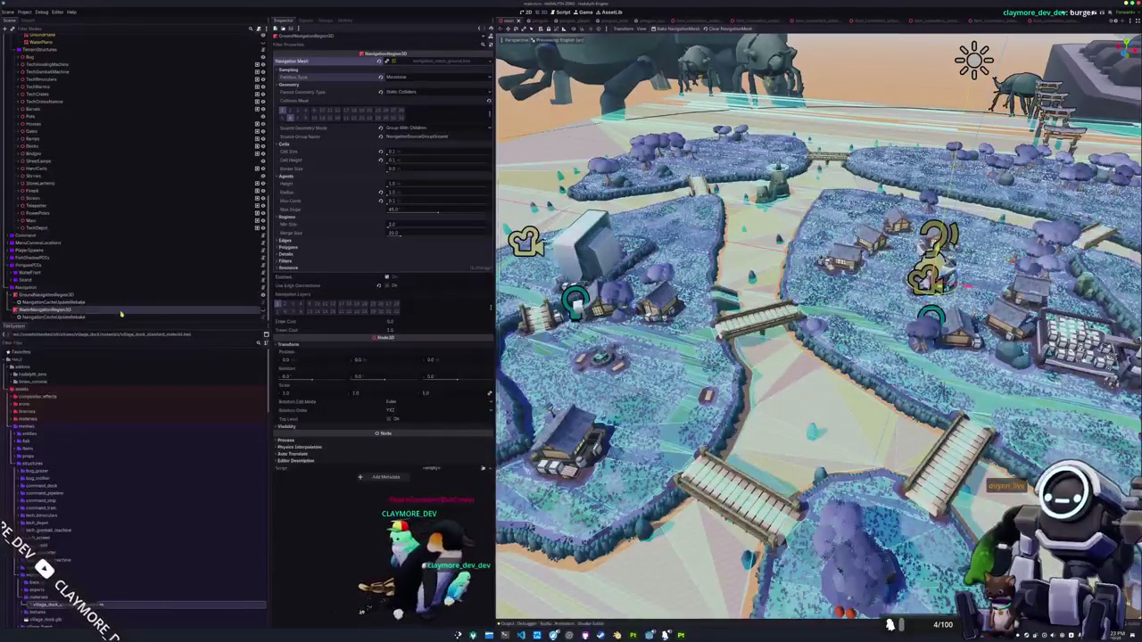
{"action": "left_click", "coordinate": [411, 79]}
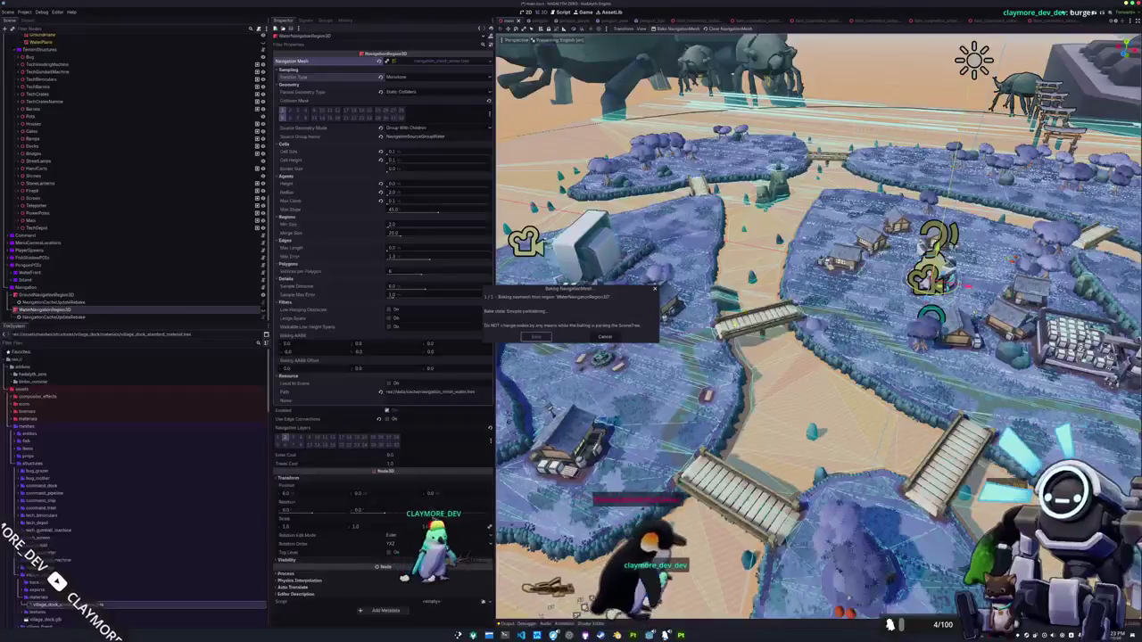
{"action": "scroll", "coordinate": [818, 325], "scroll_direction": "up", "scroll_amount": 2}
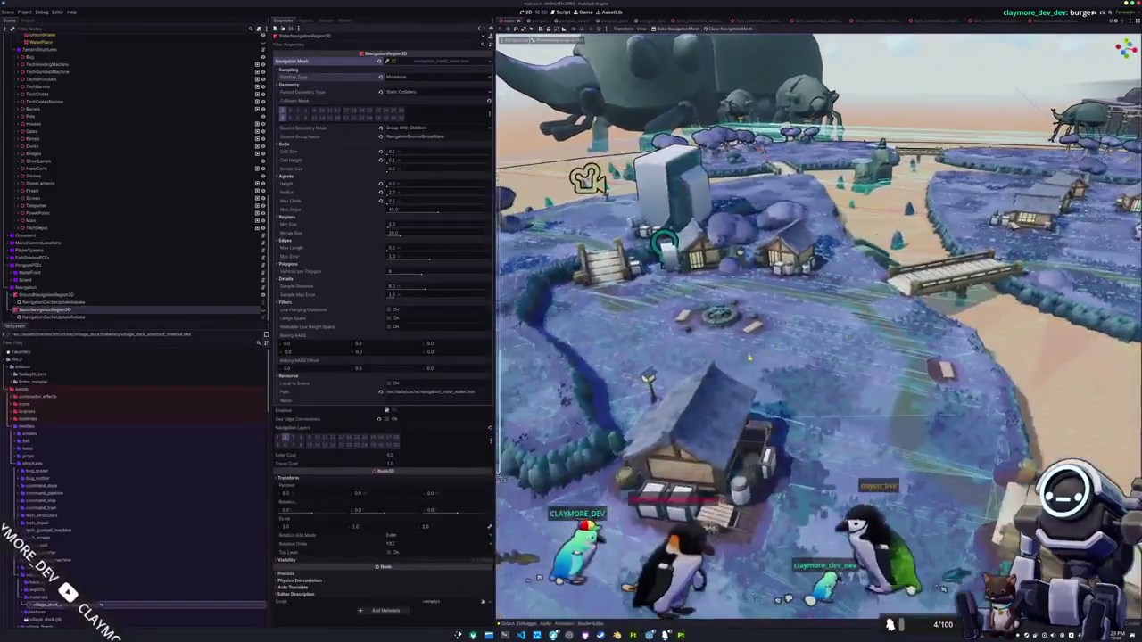
Inspect the water navmesh around the torii gates and bridge, then open GroundNavigationRegion3D's partition types
{"action": "scroll", "coordinate": [785, 268], "scroll_direction": "up", "scroll_amount": 2}
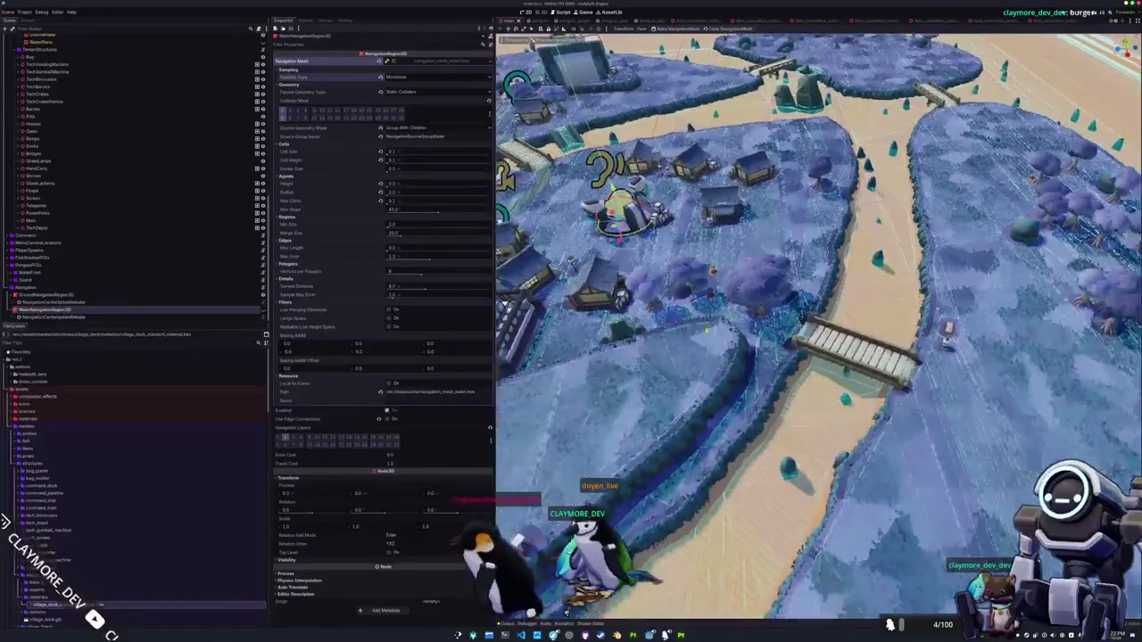
{"action": "scroll", "coordinate": [818, 326], "scroll_direction": "up", "scroll_amount": 5}
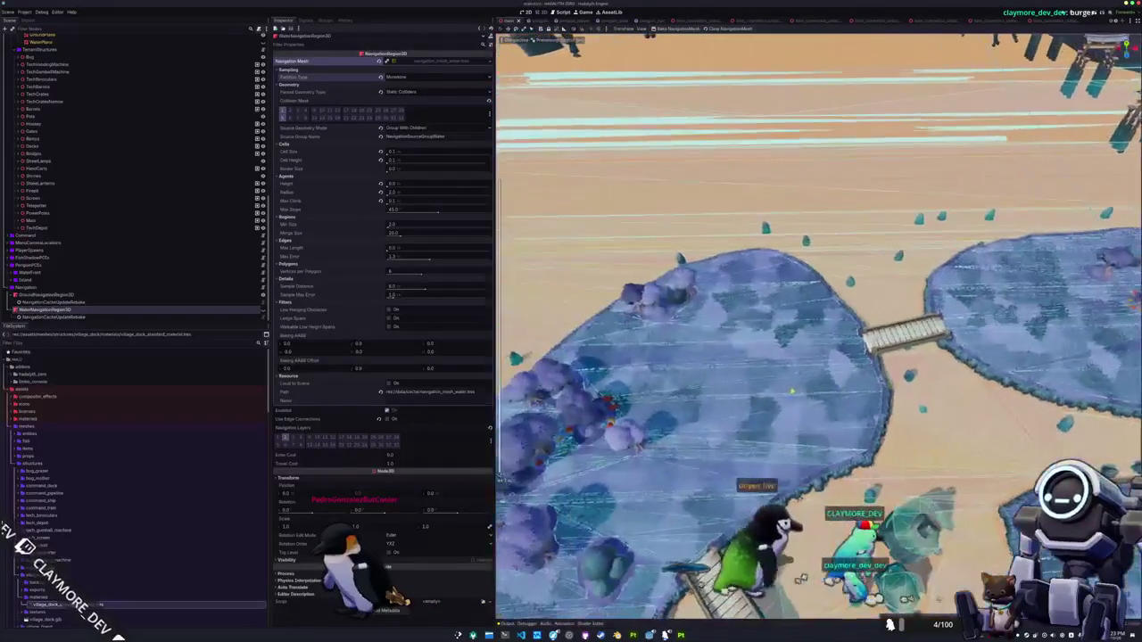
{"action": "scroll", "coordinate": [730, 381], "scroll_direction": "down", "scroll_amount": 5}
{"action": "scroll", "coordinate": [723, 356], "scroll_direction": "up", "scroll_amount": 8}
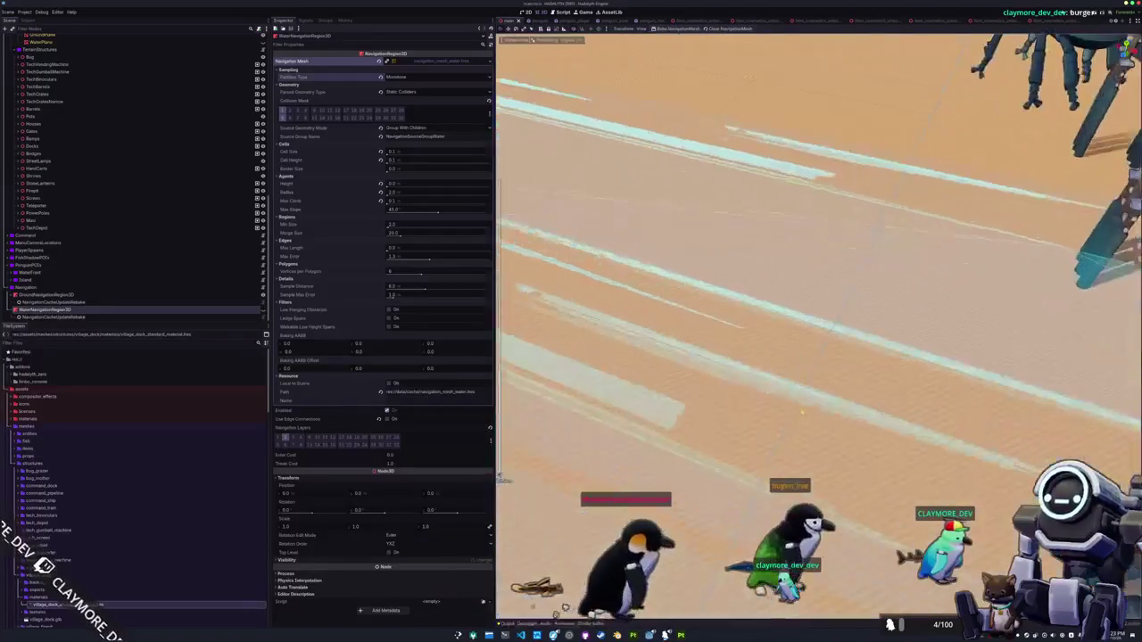
{"action": "scroll", "coordinate": [803, 410], "scroll_direction": "down", "scroll_amount": 2}
{"action": "left_click_drag", "start_coordinate": [854, 382], "coordinate": [826, 389]}
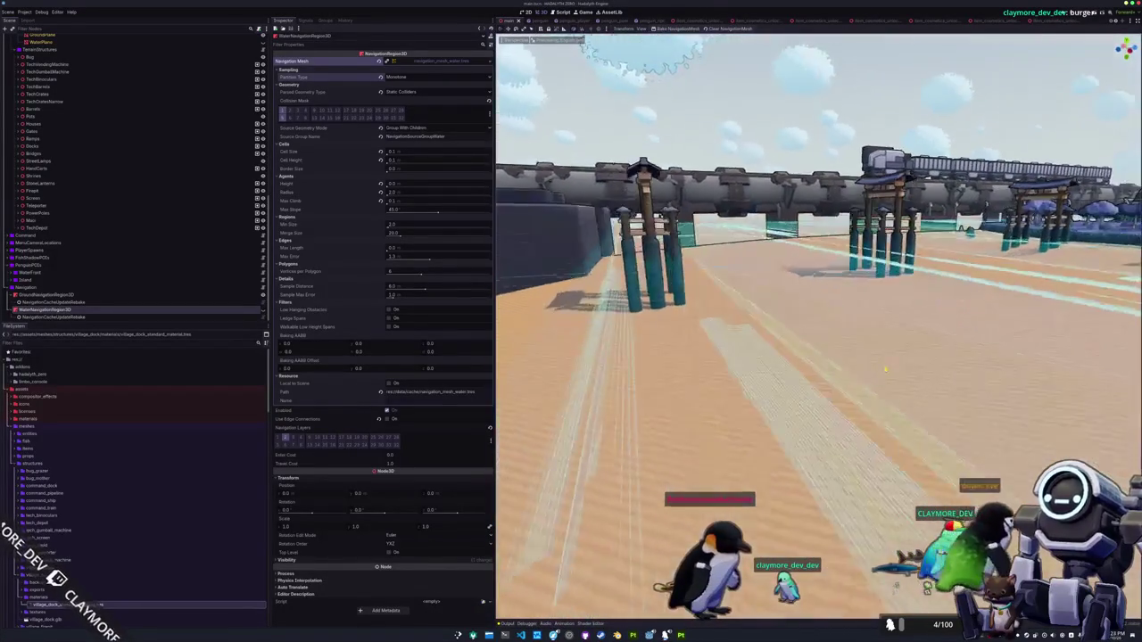
{"action": "mouse_move", "coordinate": [884, 372]}
{"action": "left_mouse_down"}
{"action": "mouse_move", "coordinate": [802, 402]}
{"action": "mouse_move", "coordinate": [717, 363]}
{"action": "mouse_move", "coordinate": [743, 373]}
{"action": "left_mouse_up"}
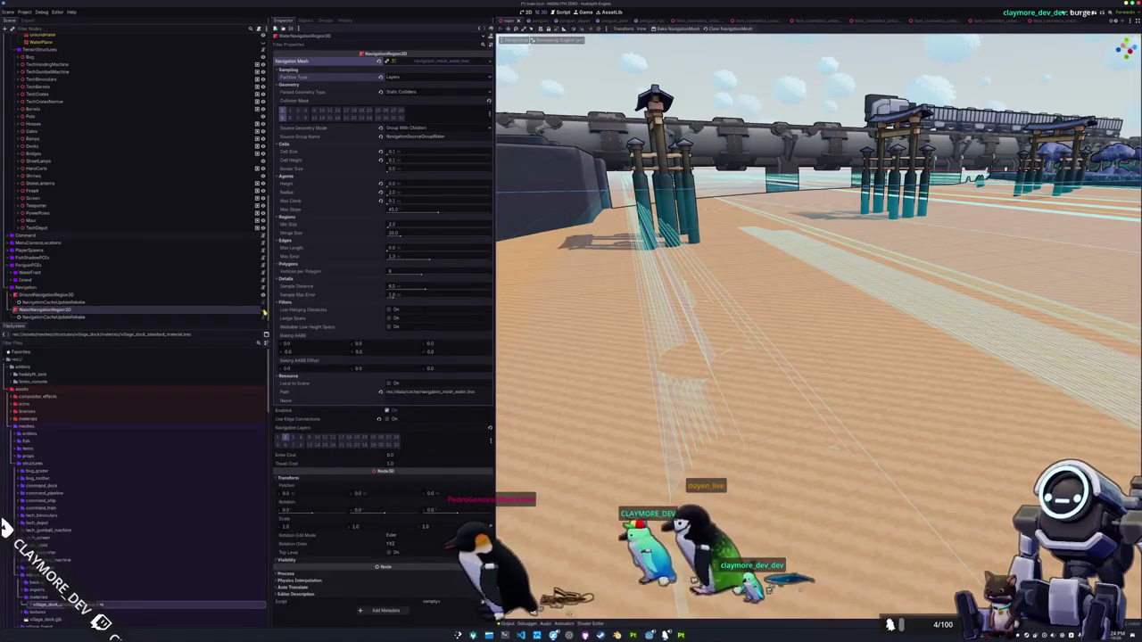
{"action": "left_click_drag", "start_coordinate": [687, 310], "coordinate": [687, 309]}
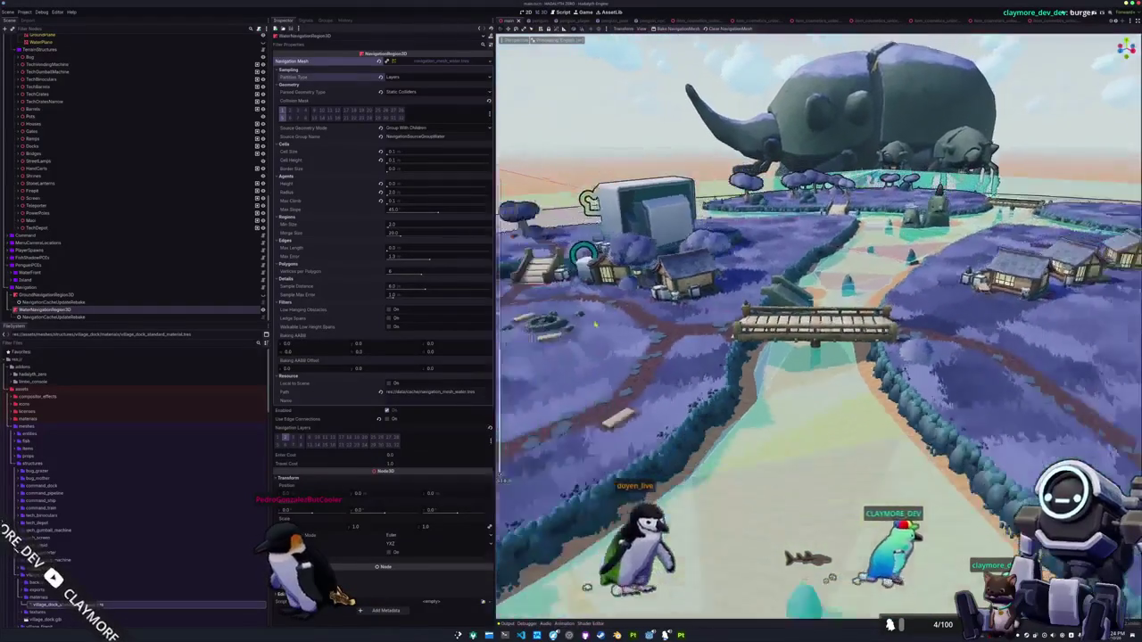
{"action": "left_click_drag", "start_coordinate": [712, 348], "coordinate": [712, 348]}
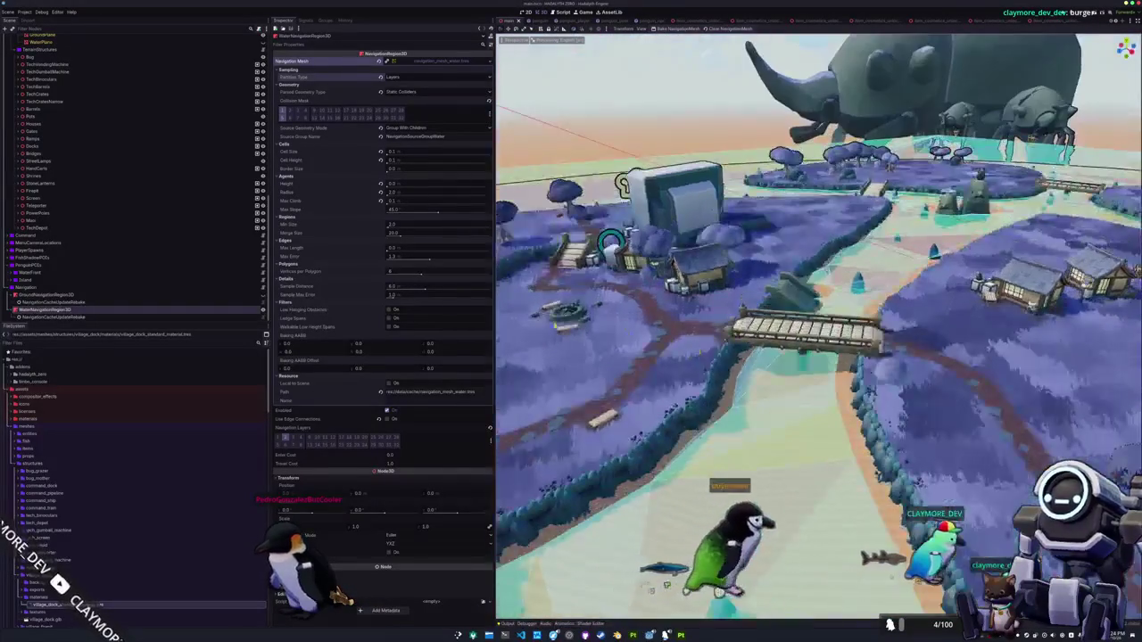
{"action": "left_click", "coordinate": [237, 295]}
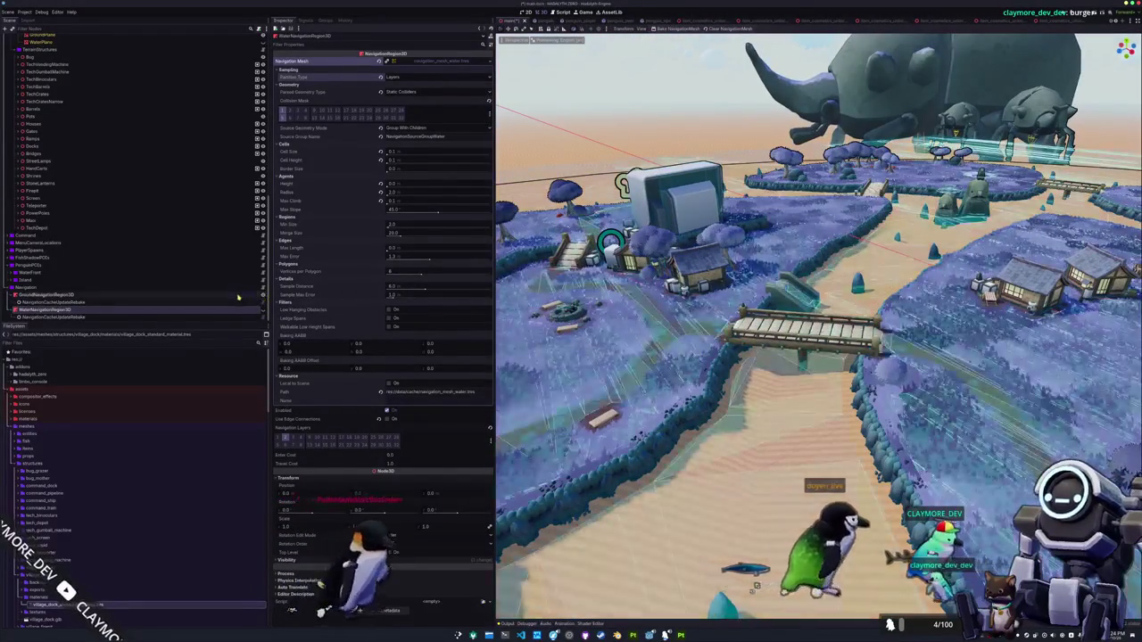
{"action": "left_click", "coordinate": [406, 77]}
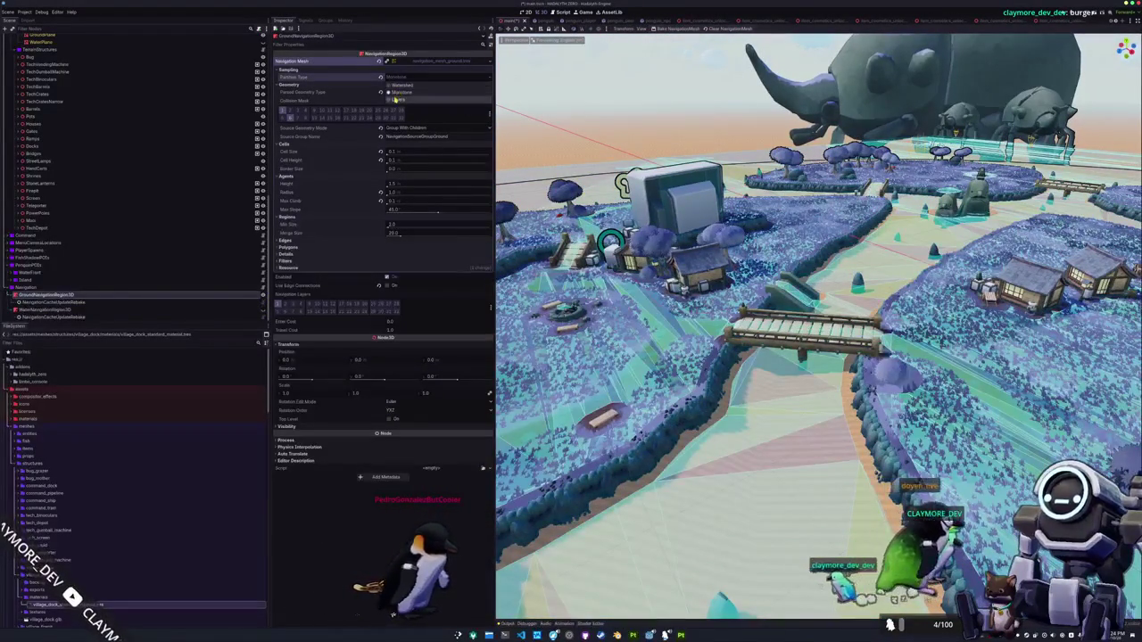
Bake the ground navmesh, then revert its partition type to Watershed and rebake
{"action": "mouse_move", "coordinate": [359, 81]}
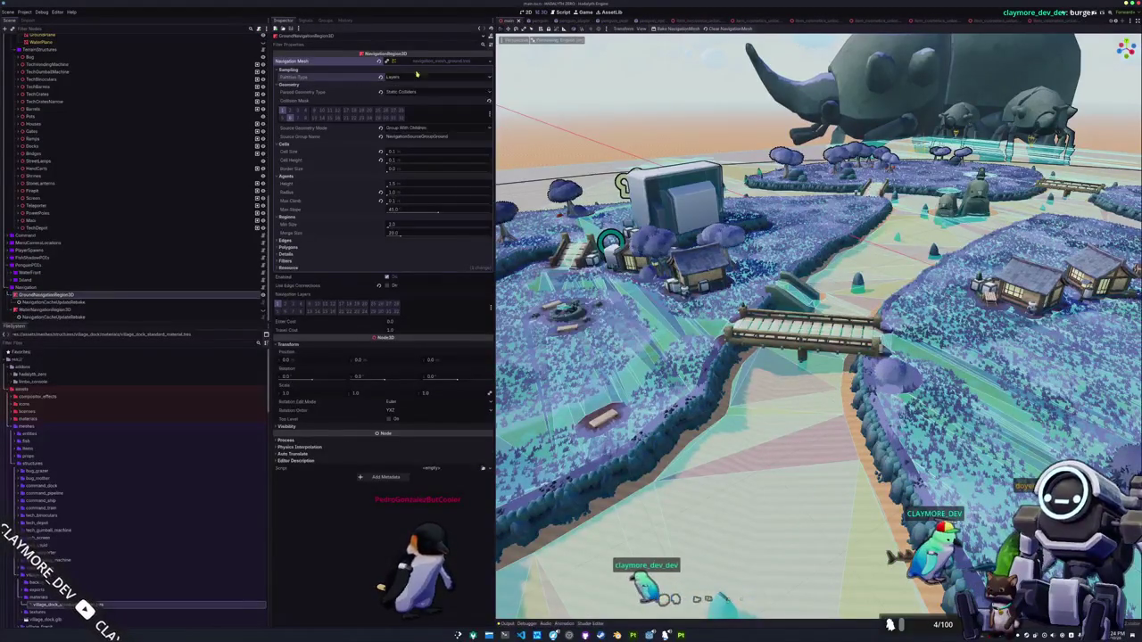
{"action": "left_click", "coordinate": [675, 27]}
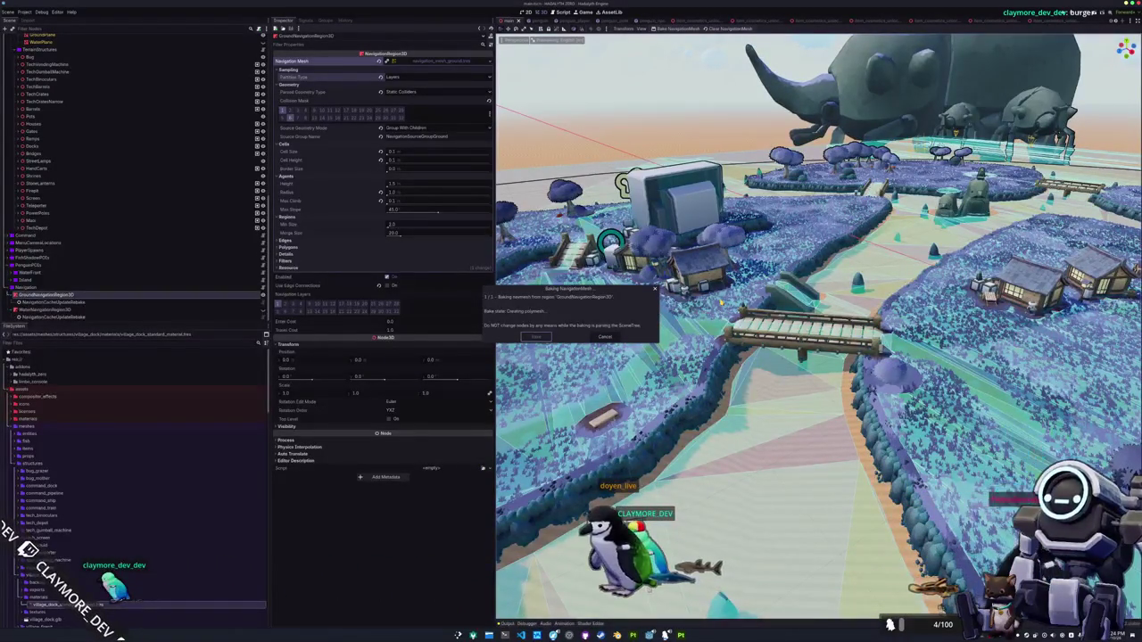
{"action": "mouse_move", "coordinate": [803, 357]}
{"action": "left_mouse_down"}
{"action": "mouse_move", "coordinate": [732, 374]}
{"action": "mouse_move", "coordinate": [501, 480]}
{"action": "left_mouse_up"}
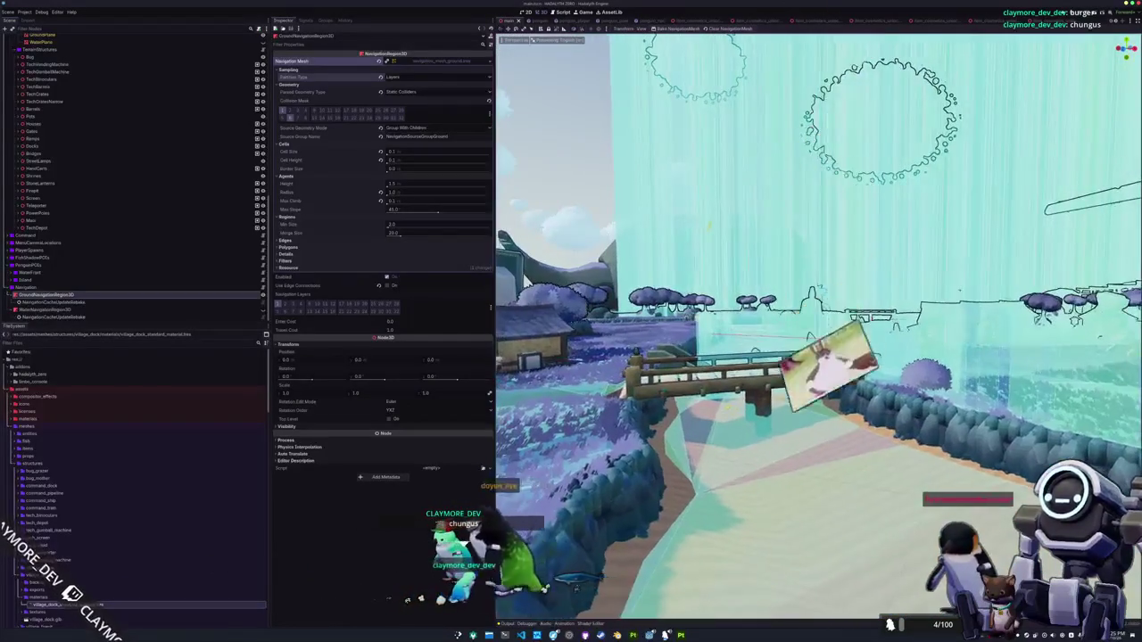
{"action": "left_click", "coordinate": [380, 77]}
{"action": "left_click", "coordinate": [683, 29]}
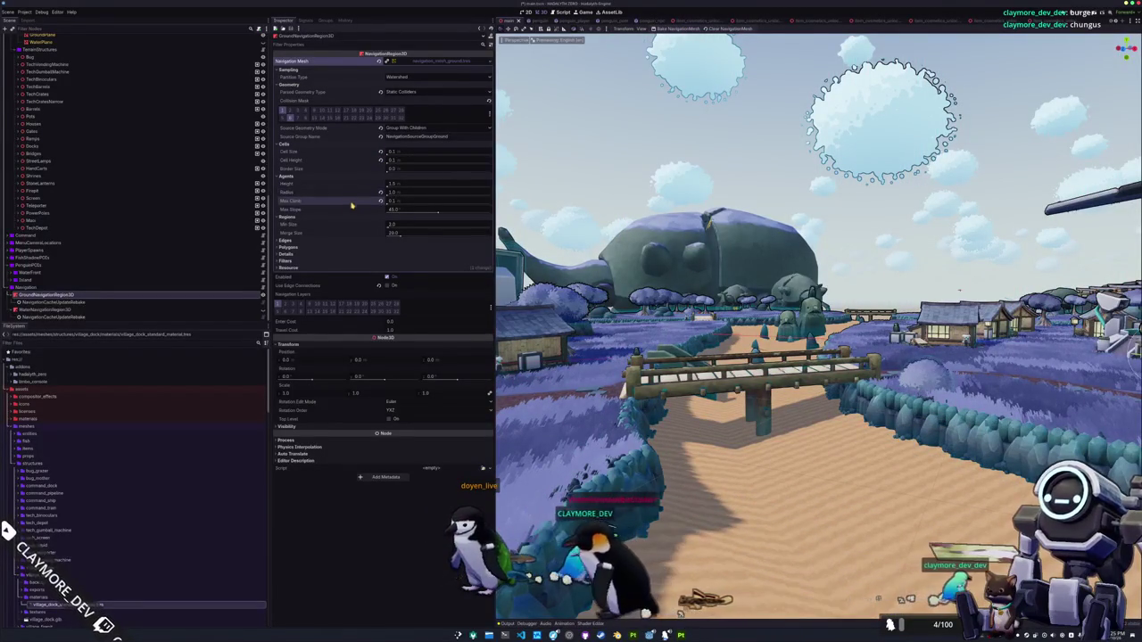
Expand the Edges, Polygons, Details and Filters sections, then bake WaterNavigationRegion3D
{"action": "left_click", "coordinate": [317, 240]}
{"action": "left_click", "coordinate": [311, 264]}
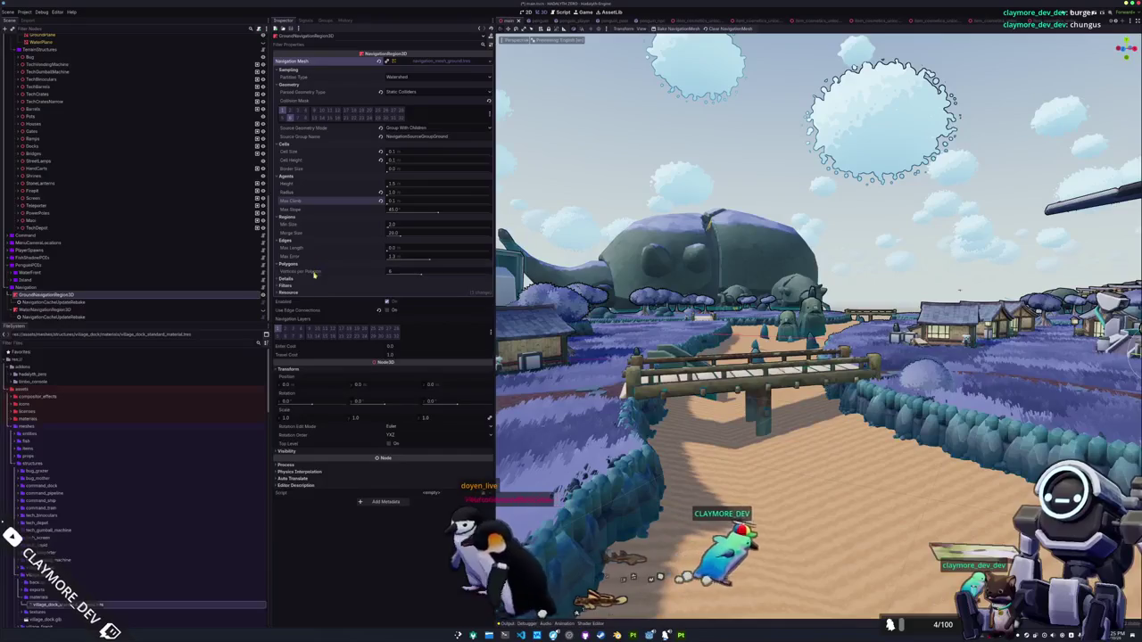
{"action": "left_click", "coordinate": [311, 279]}
{"action": "left_click", "coordinate": [314, 302]}
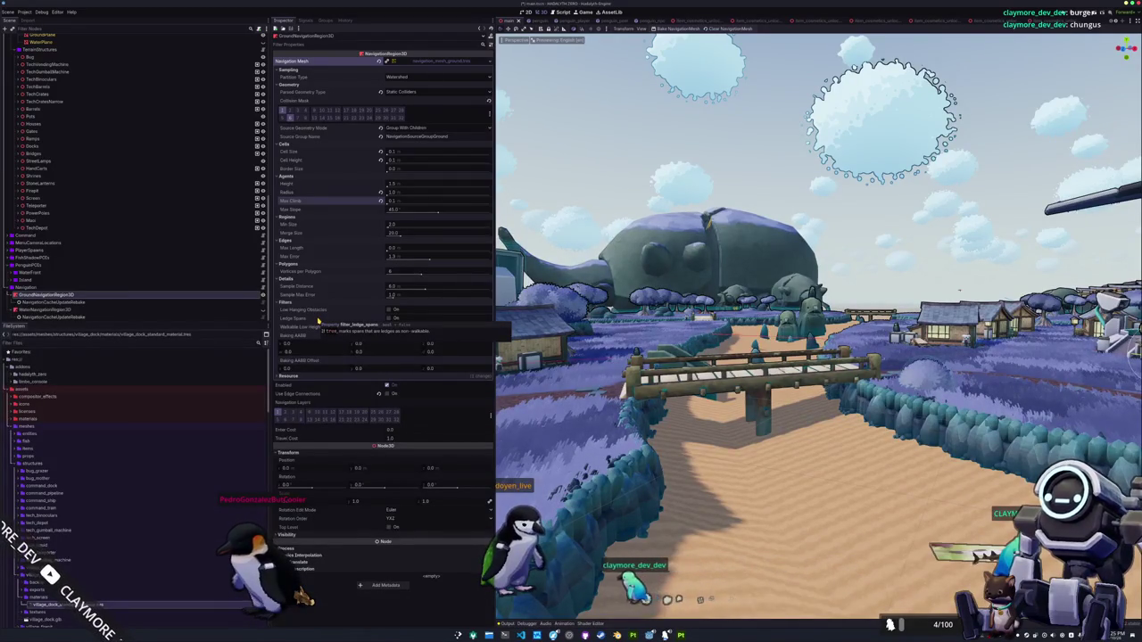
{"action": "left_click", "coordinate": [54, 309]}
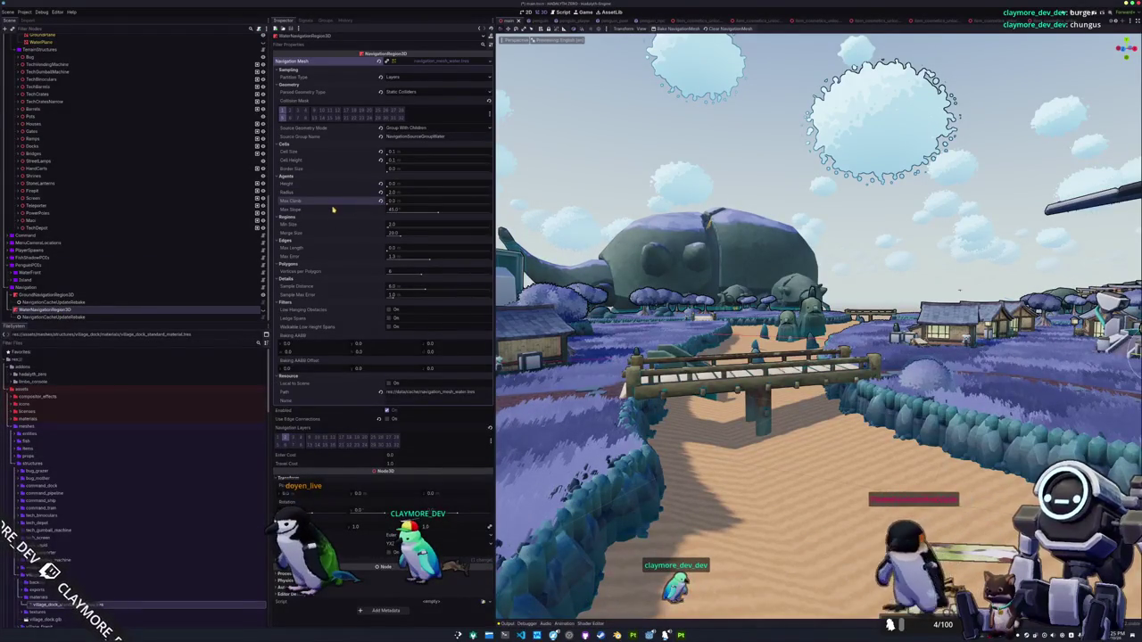
{"action": "left_click", "coordinate": [669, 30]}
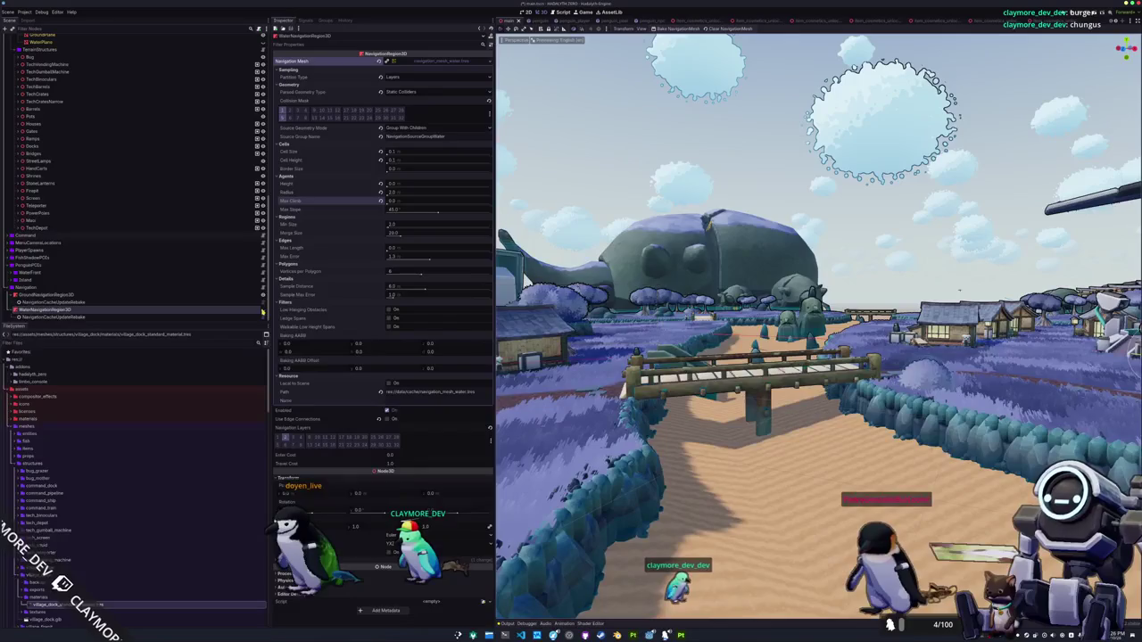
Set the water region's partition type to Watershed and rebake its navmesh
{"action": "scroll", "coordinate": [609, 310], "scroll_direction": "down", "scroll_amount": 3}
{"action": "left_click", "coordinate": [410, 78]}
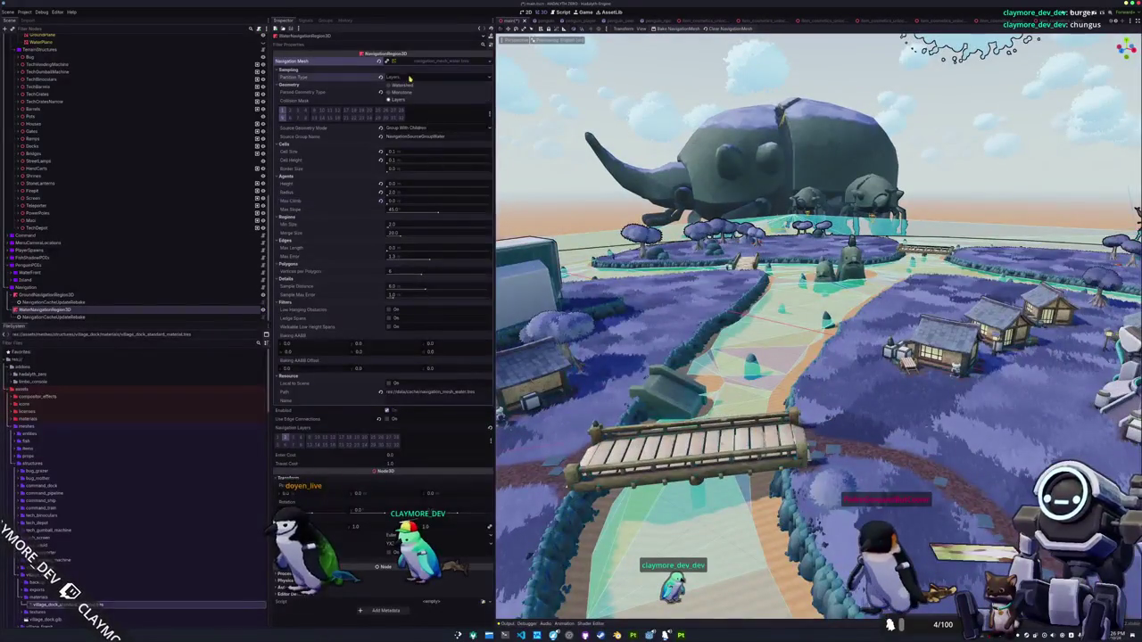
{"action": "left_click", "coordinate": [676, 28]}
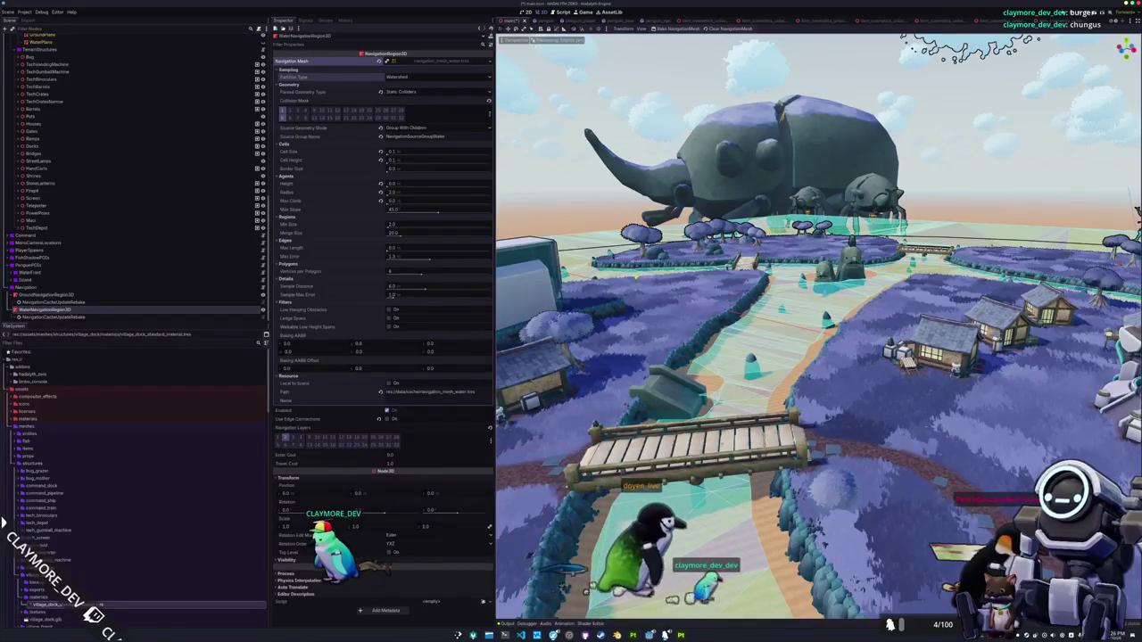
Select GroundNavigationRegion3D, then pick VillageBridge2 in the viewport
{"action": "scroll", "coordinate": [501, 476], "scroll_direction": "down", "scroll_amount": 3}
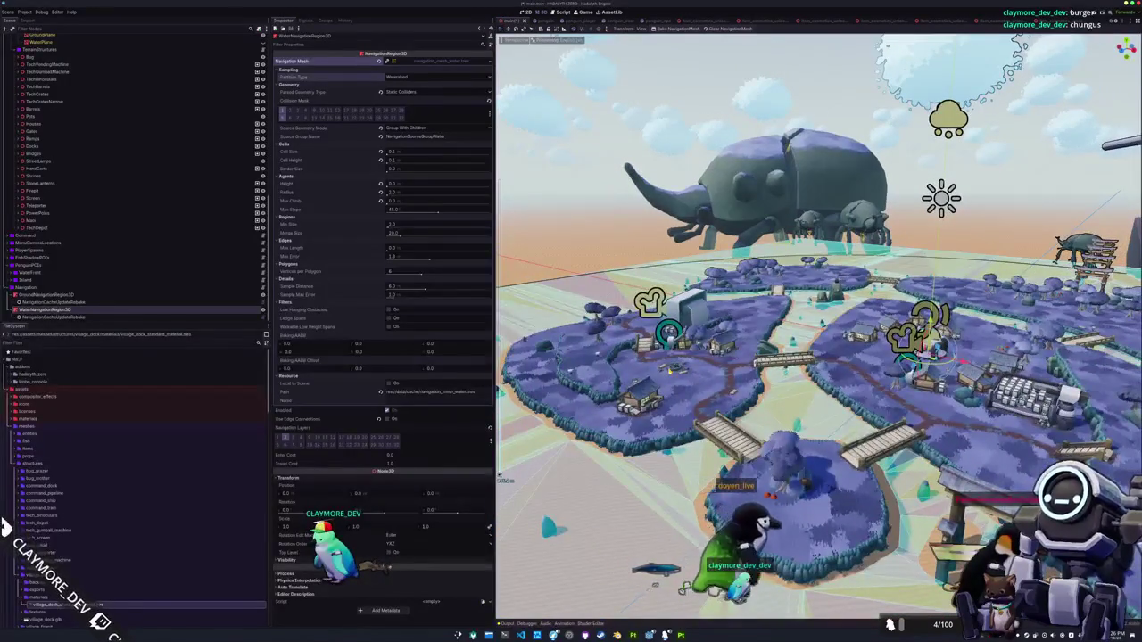
{"action": "scroll", "coordinate": [502, 475], "scroll_direction": "up", "scroll_amount": 3}
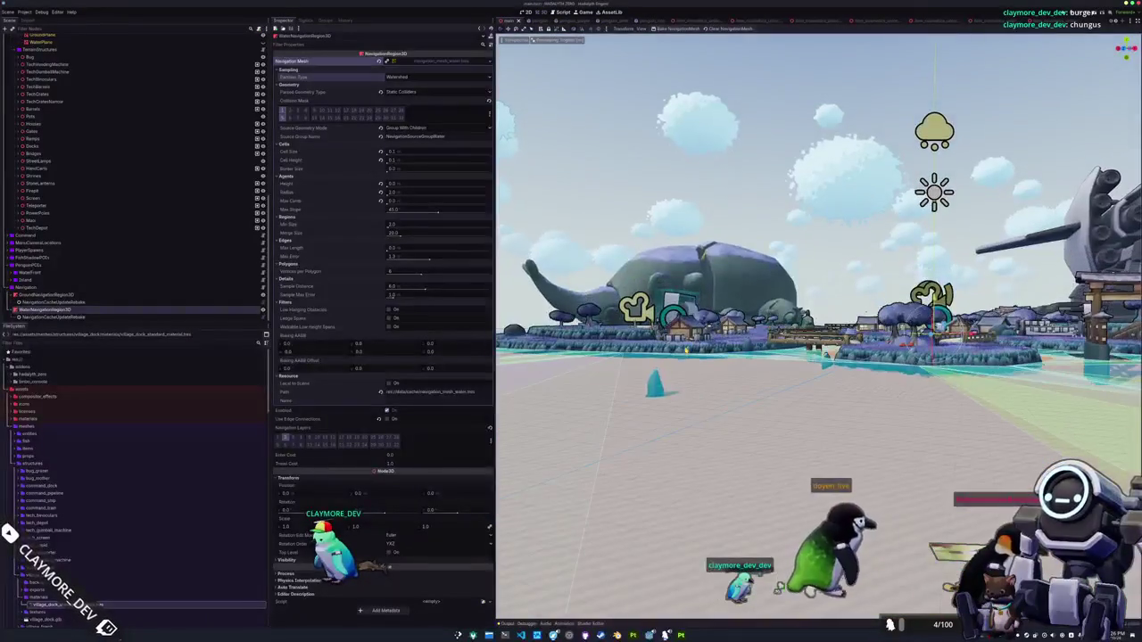
{"action": "scroll", "coordinate": [501, 475], "scroll_direction": "down", "scroll_amount": 3}
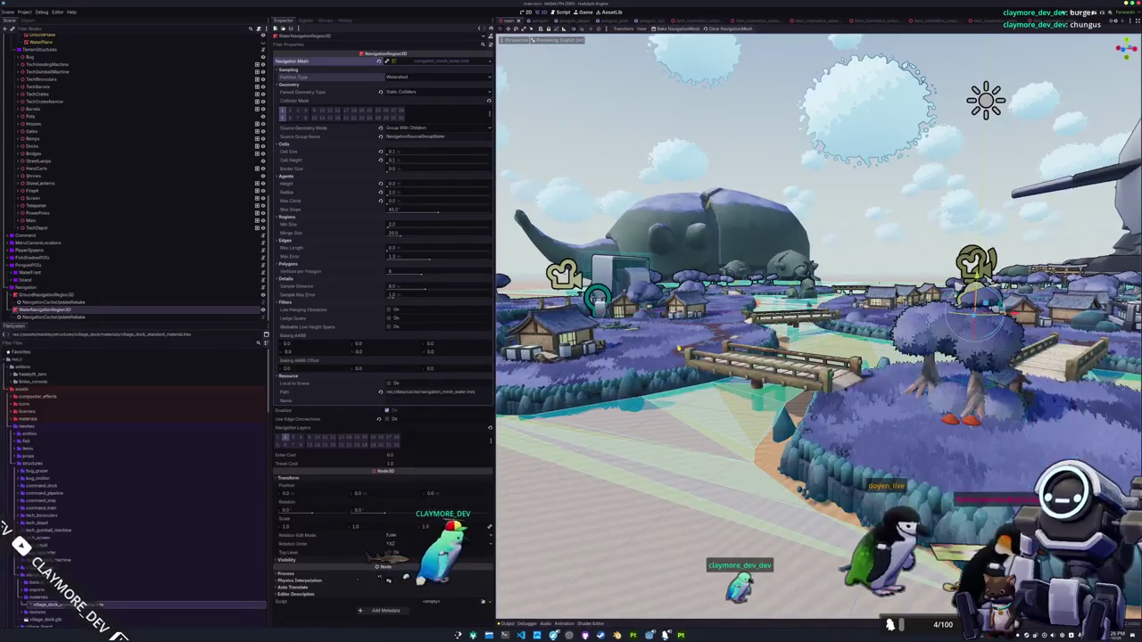
{"action": "left_click", "coordinate": [49, 295]}
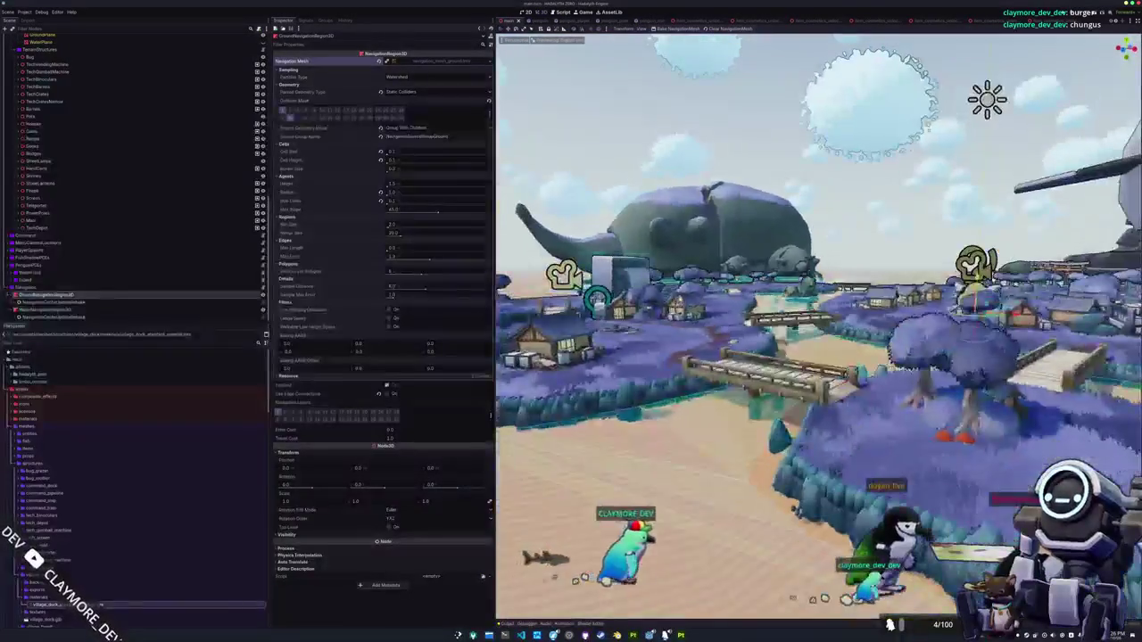
{"action": "left_click", "coordinate": [767, 379]}
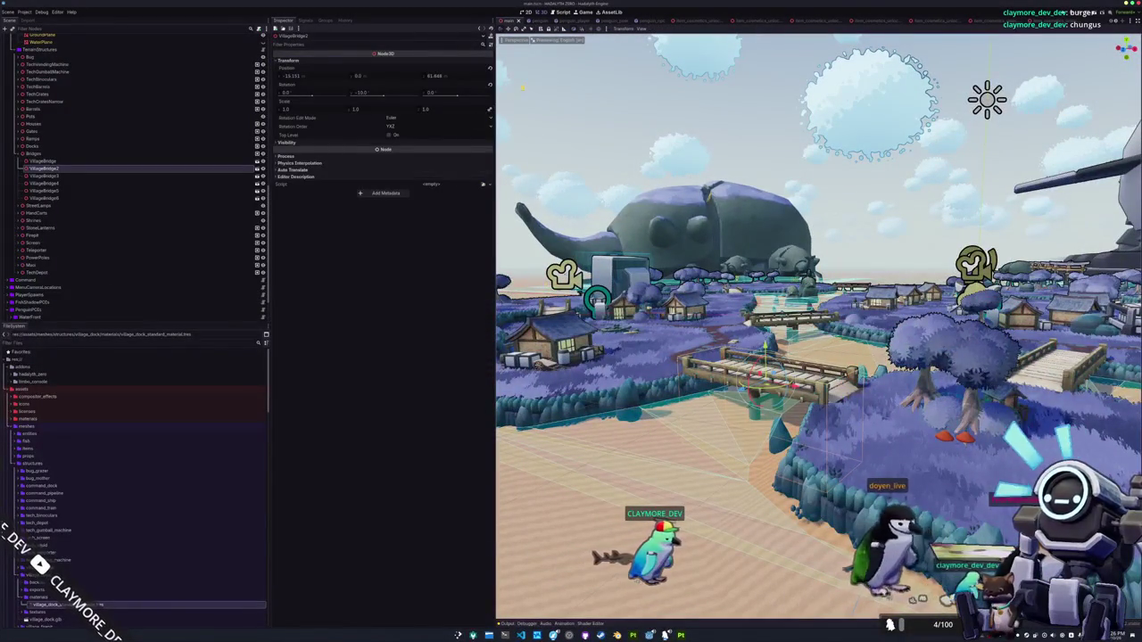
In the VillageBridge2 scene, narrow a pillar's collision box from 2.0 to 1.6 wide in front view
{"action": "left_click", "coordinate": [257, 170]}
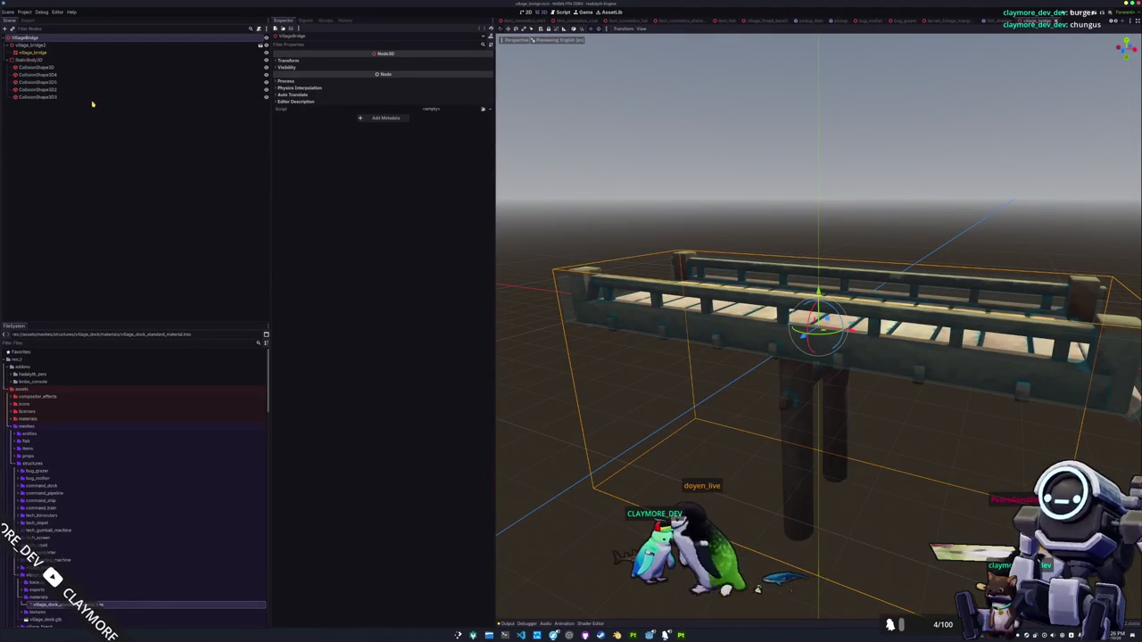
{"action": "left_click_drag", "start_coordinate": [535, 263], "coordinate": [611, 268]}
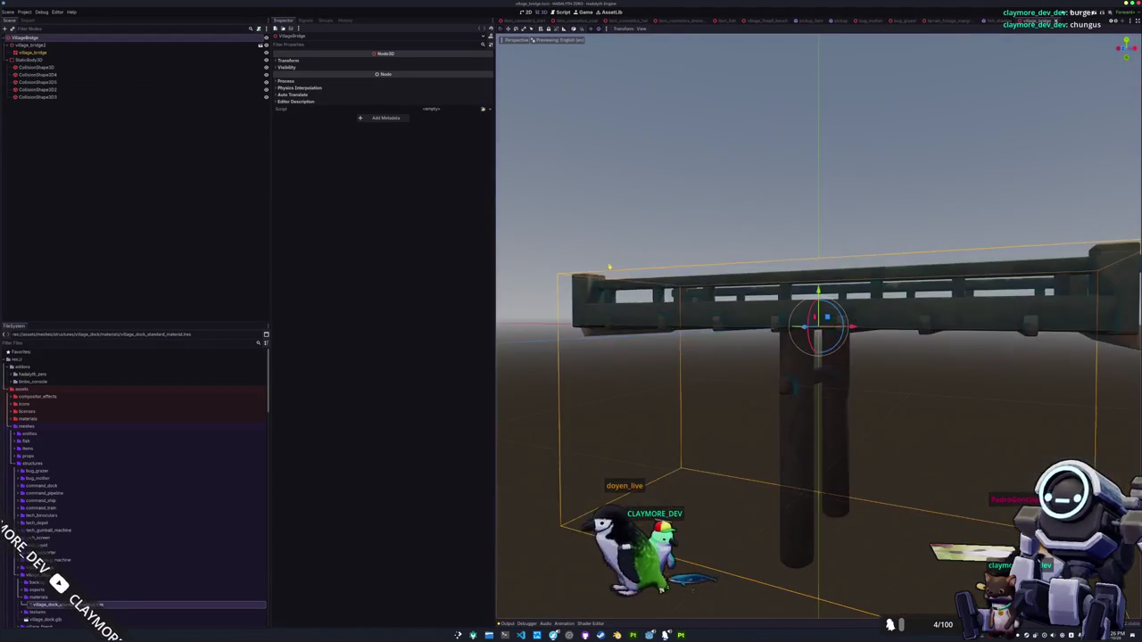
{"action": "left_click", "coordinate": [38, 97]}
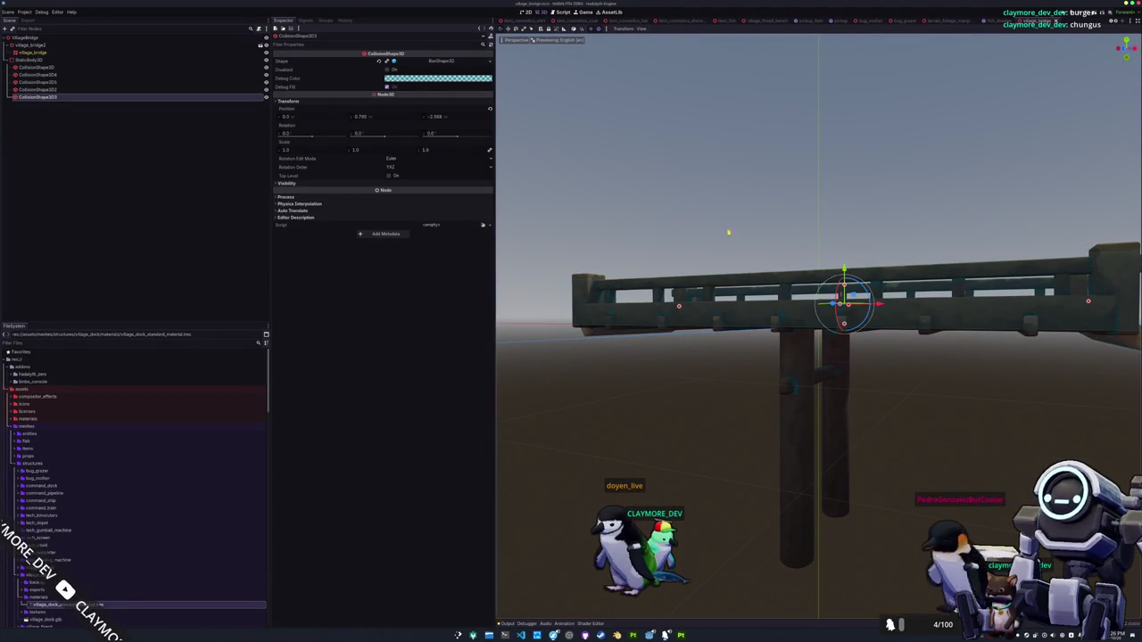
{"action": "left_click", "coordinate": [40, 67]}
{"action": "key", "text": "f"}
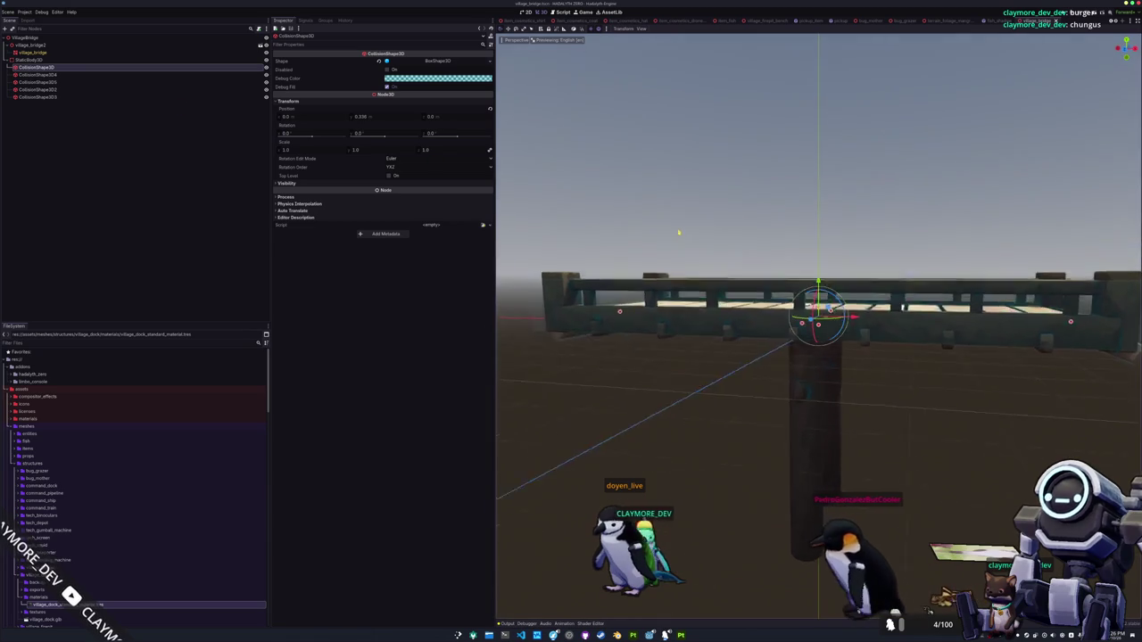
{"action": "key", "text": "Down"}
{"action": "key", "text": "f"}
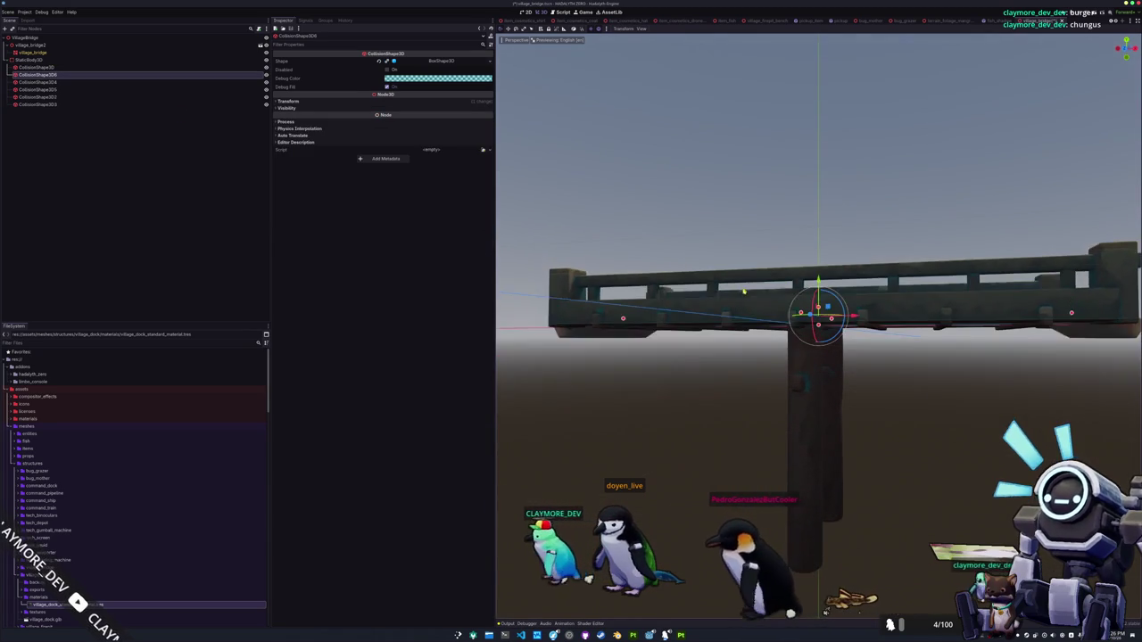
{"action": "key", "text": "KP_1"}
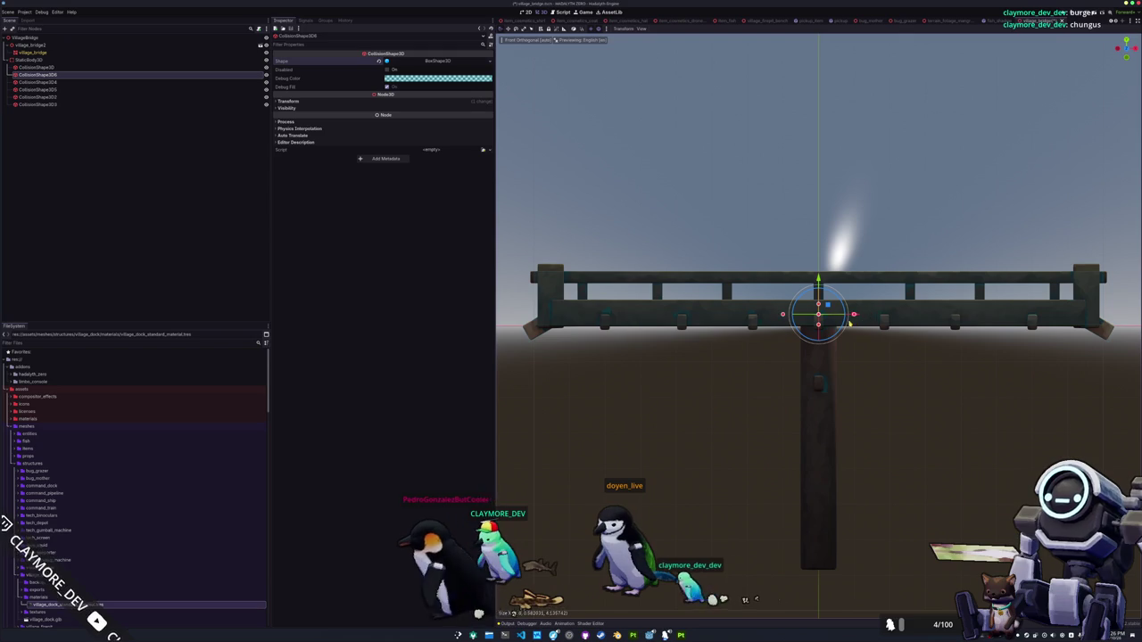
{"action": "mouse_move", "coordinate": [853, 316]}
{"action": "left_mouse_down"}
{"action": "mouse_move", "coordinate": [818, 385]}
{"action": "mouse_move", "coordinate": [818, 588]}
{"action": "left_mouse_up"}
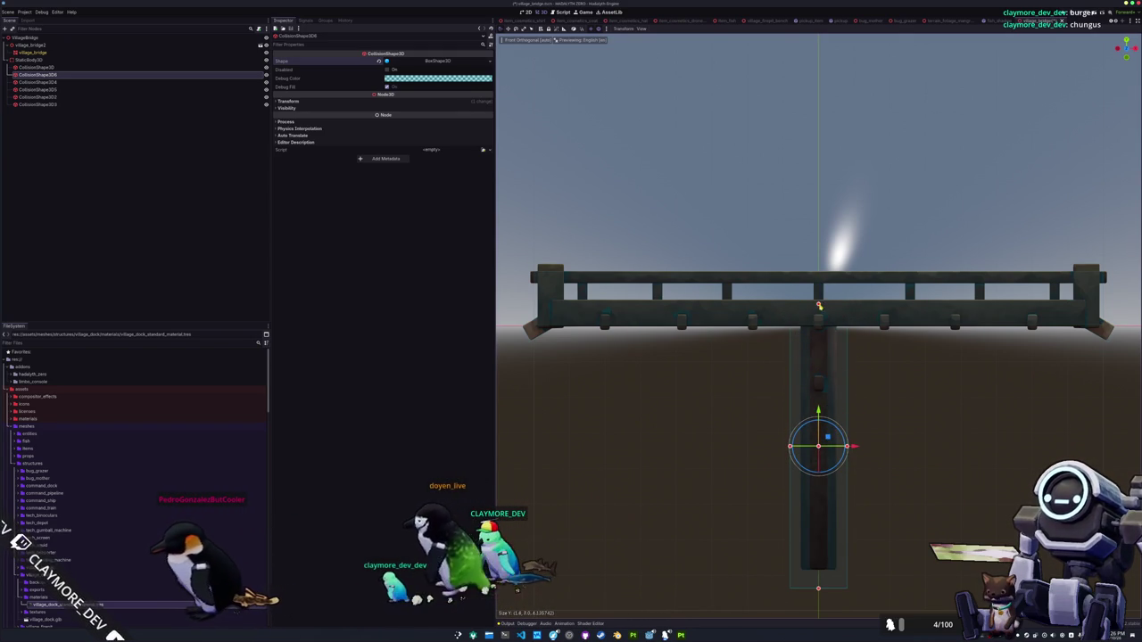
Return to an angled view and quick-open main.tscn
{"action": "left_click_drag", "start_coordinate": [818, 306], "coordinate": [717, 410]}
{"action": "scroll", "coordinate": [720, 394], "scroll_direction": "down", "scroll_amount": 3}
{"action": "scroll", "coordinate": [714, 418], "scroll_direction": "up", "scroll_amount": 2}
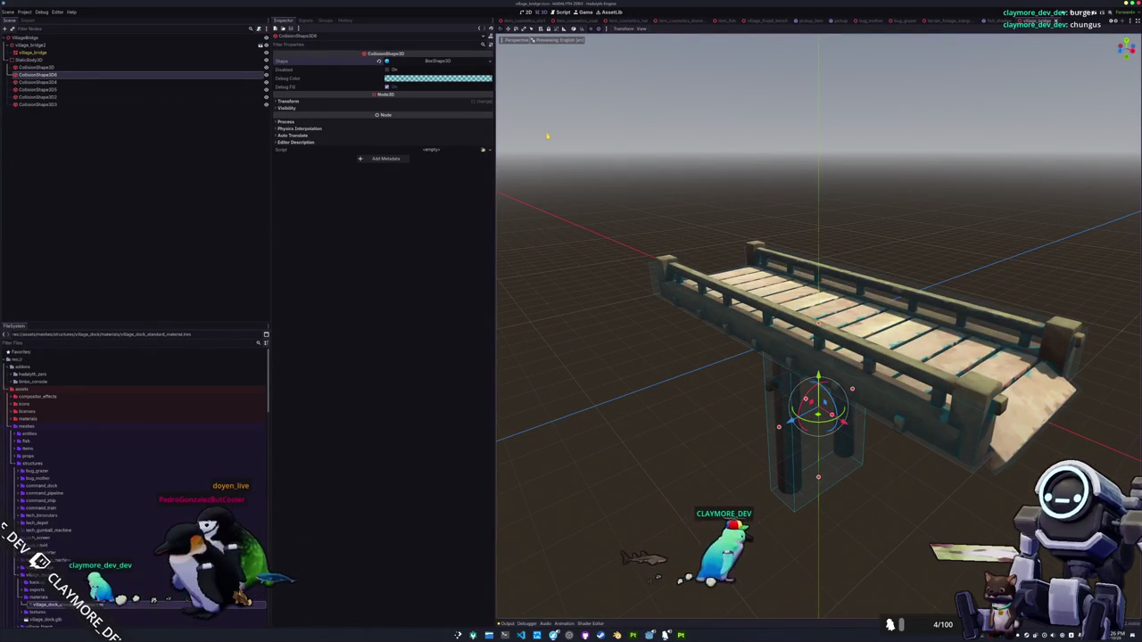
{"action": "key", "text": "alt+shift+o"}
{"action": "type", "text": "main"}
{"action": "key", "text": "Return"}
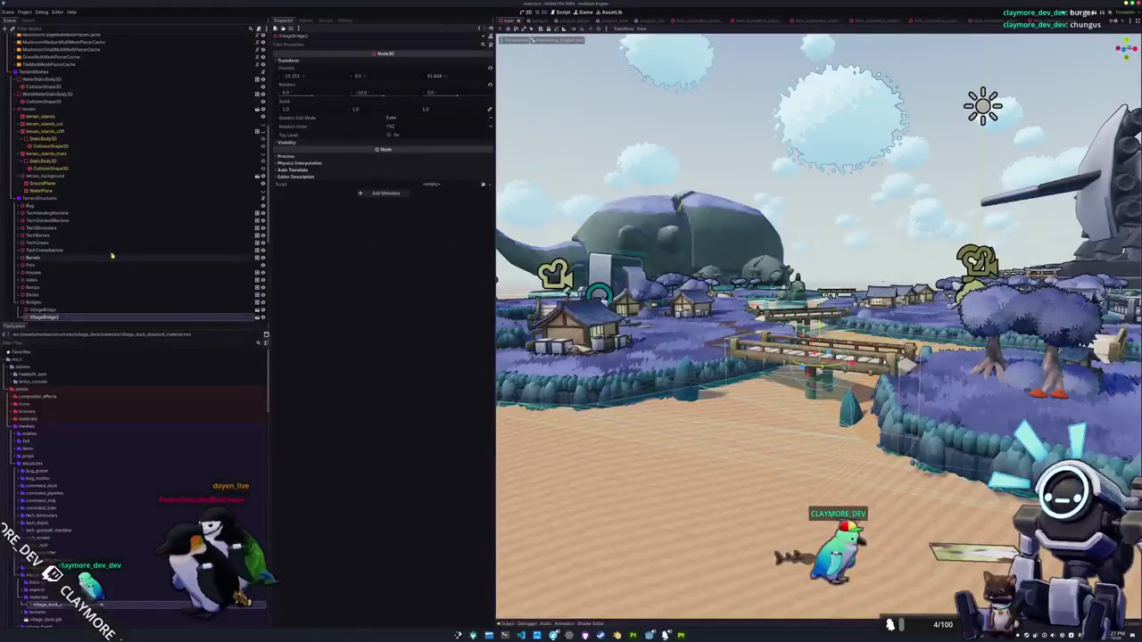
Rebake the WaterNavigationRegion3D navmesh
{"action": "scroll", "coordinate": [64, 293], "scroll_direction": "down", "scroll_amount": 3}
{"action": "scroll", "coordinate": [66, 291], "scroll_direction": "down", "scroll_amount": 3}
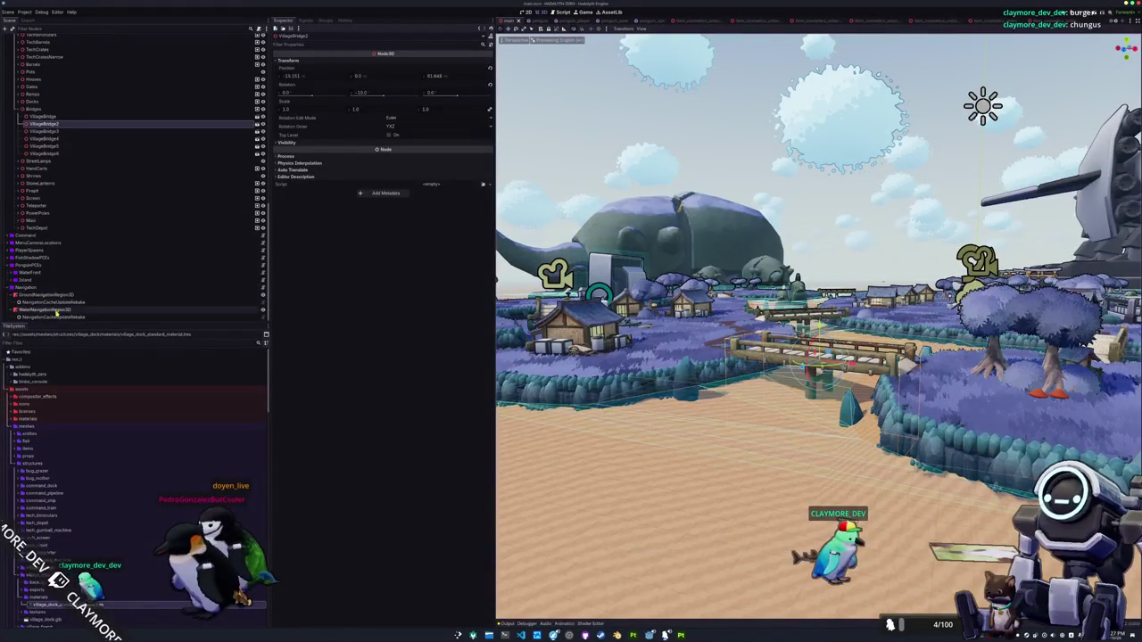
{"action": "left_click", "coordinate": [54, 309]}
{"action": "left_click", "coordinate": [674, 29]}
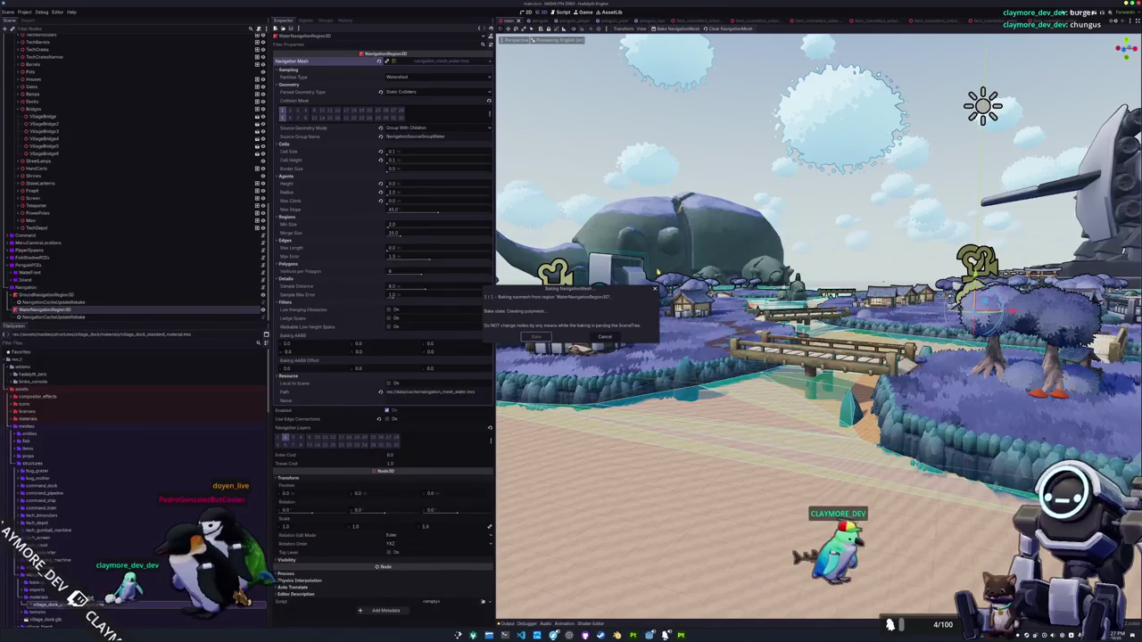
{"action": "left_click_drag", "start_coordinate": [658, 272], "coordinate": [658, 321]}
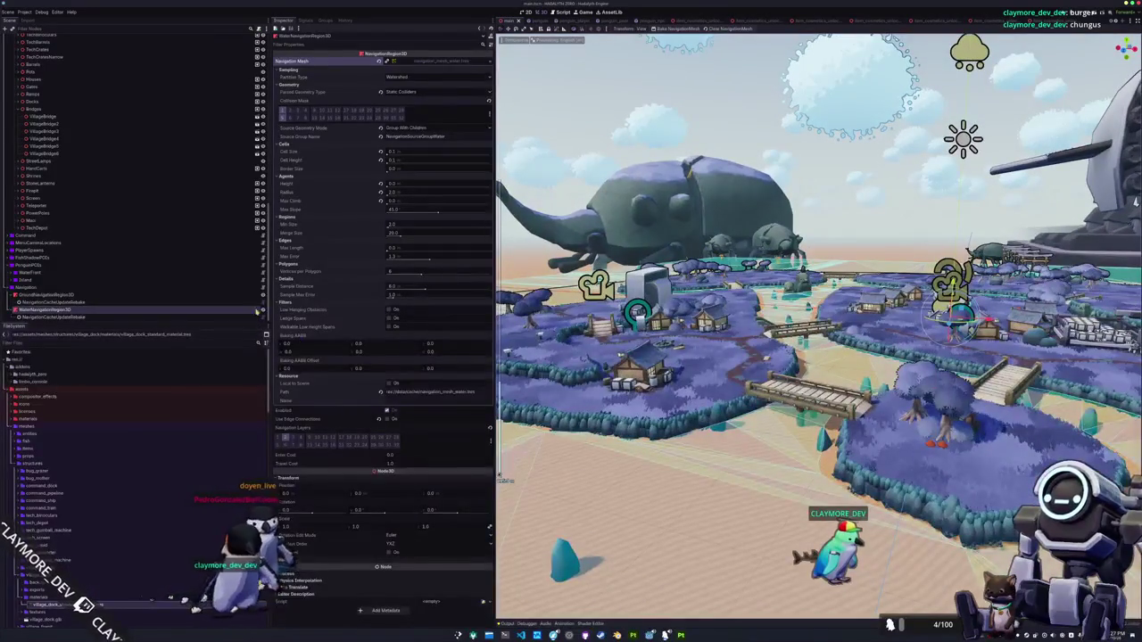
Rebake GroundNavigationRegion3D's navmesh twice and inspect the new result over the islands
{"action": "left_click", "coordinate": [54, 294]}
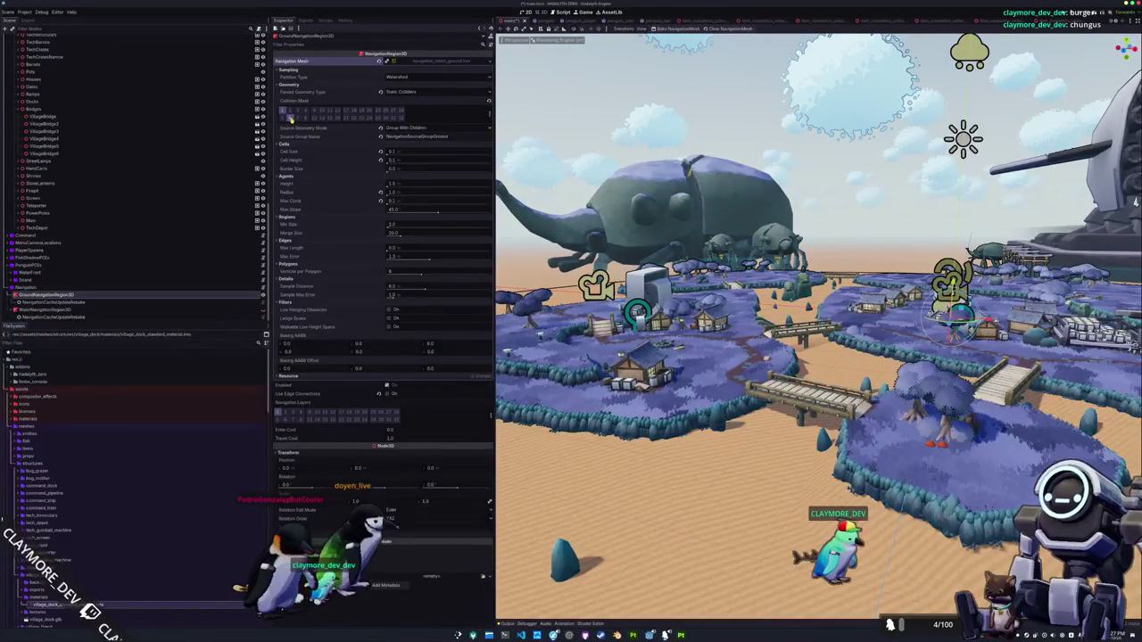
{"action": "left_click", "coordinate": [675, 29]}
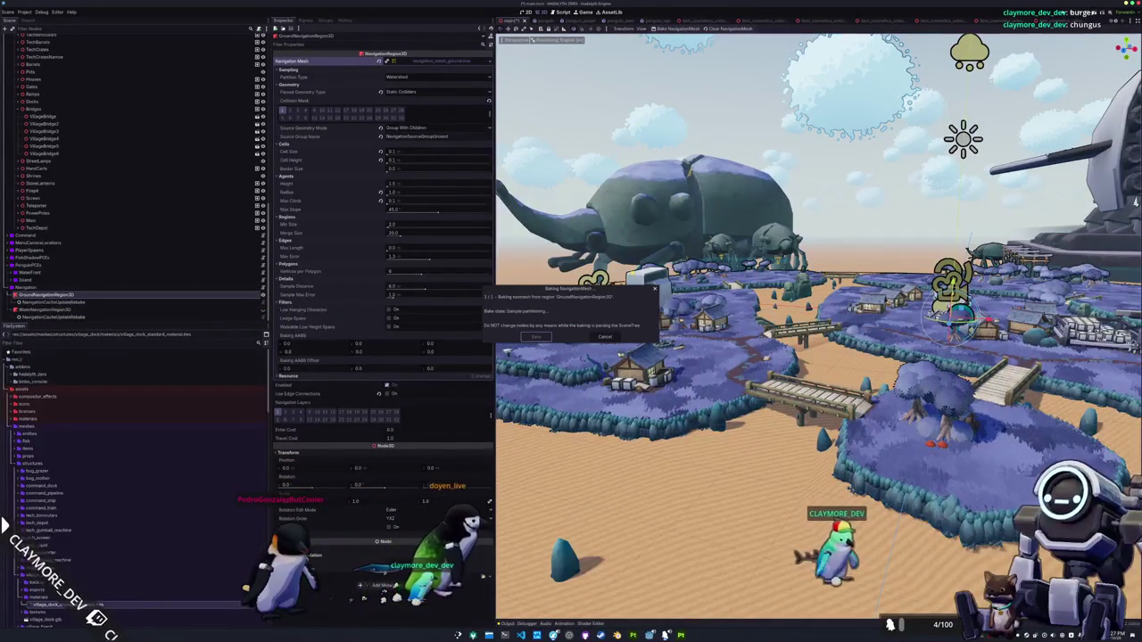
{"action": "left_click_drag", "start_coordinate": [657, 321], "coordinate": [658, 366]}
{"action": "scroll", "coordinate": [818, 325], "scroll_direction": "up", "scroll_amount": 2}
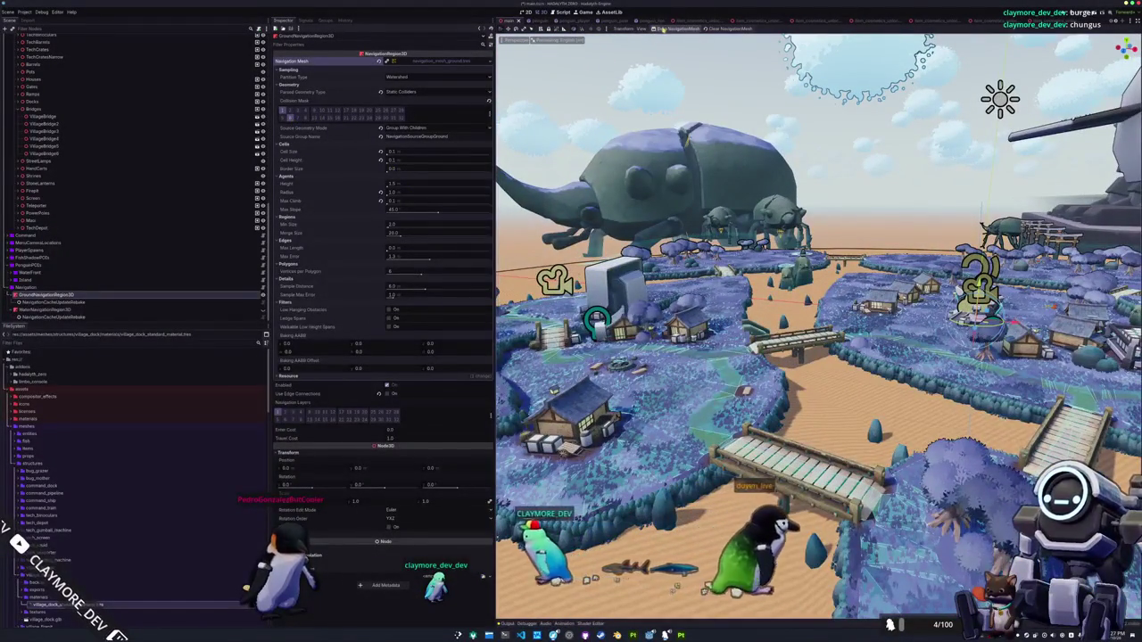
{"action": "left_click", "coordinate": [662, 29]}
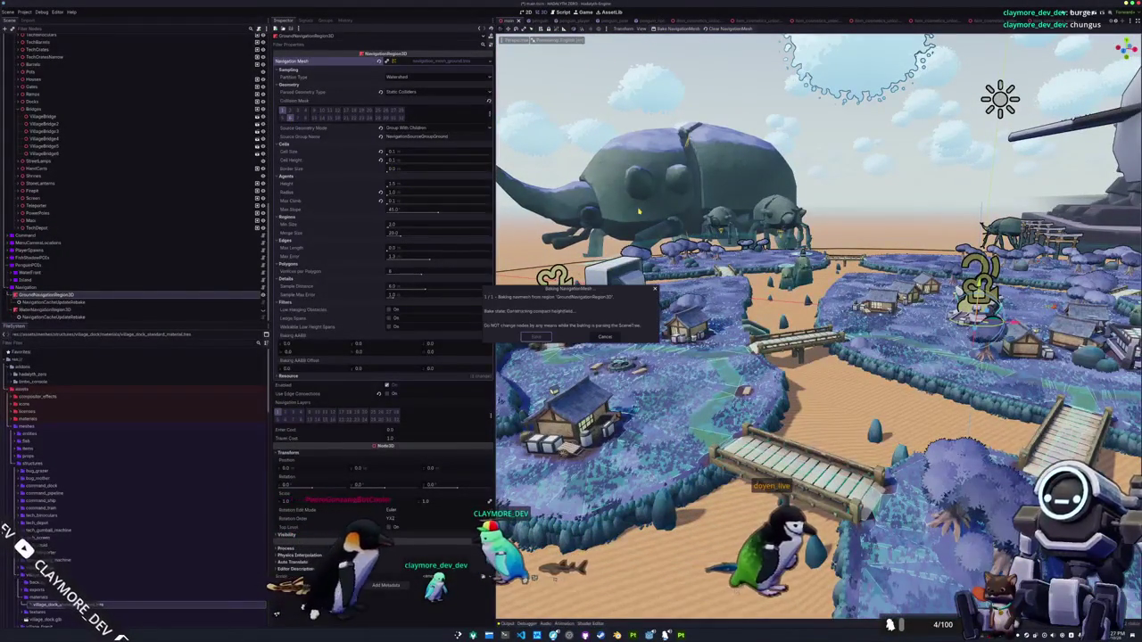
{"action": "left_click_drag", "start_coordinate": [639, 212], "coordinate": [598, 258]}
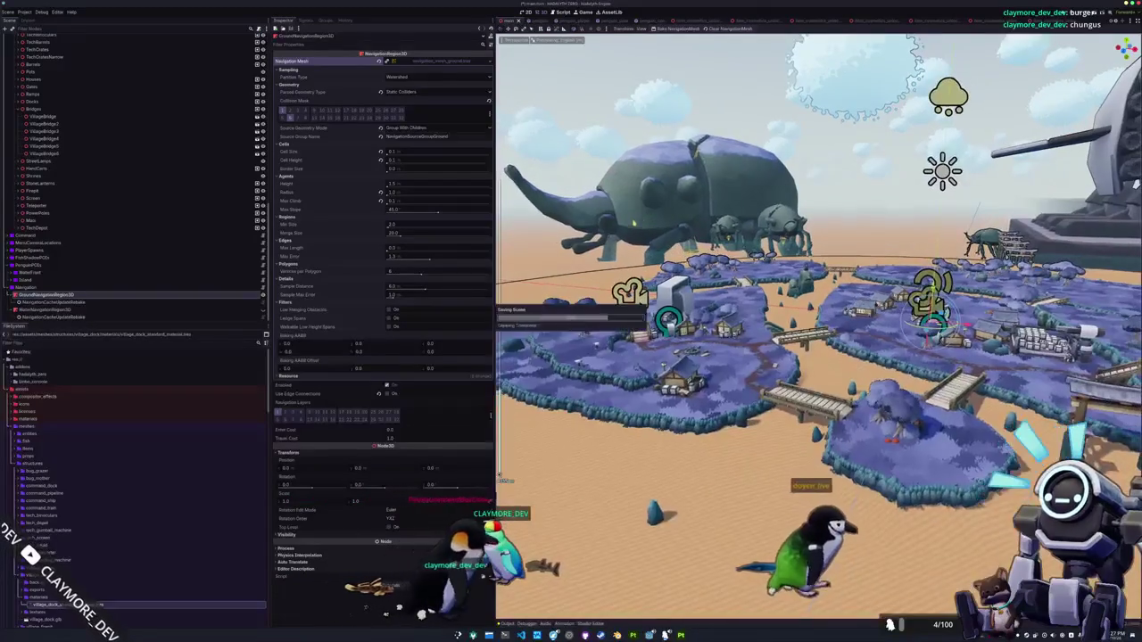
{"action": "scroll", "coordinate": [162, 187], "scroll_direction": "up", "scroll_amount": 10}
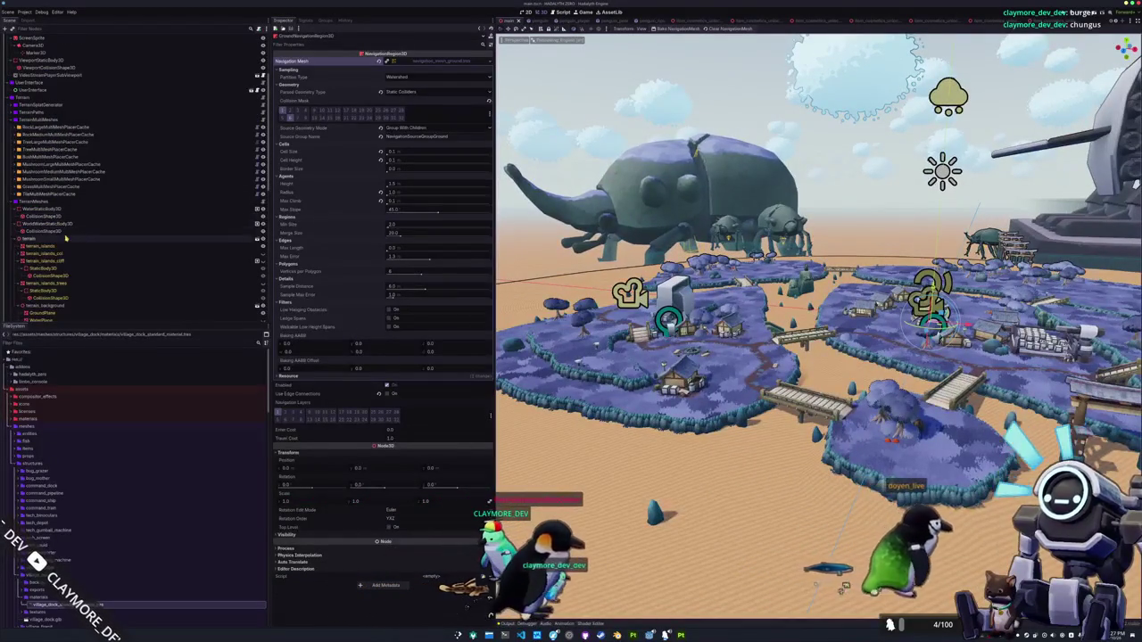
Shrink WorldWaterStaticBody3D's collision box from 400 × 400 to 300 × 1 × 300
{"action": "left_click", "coordinate": [61, 232]}
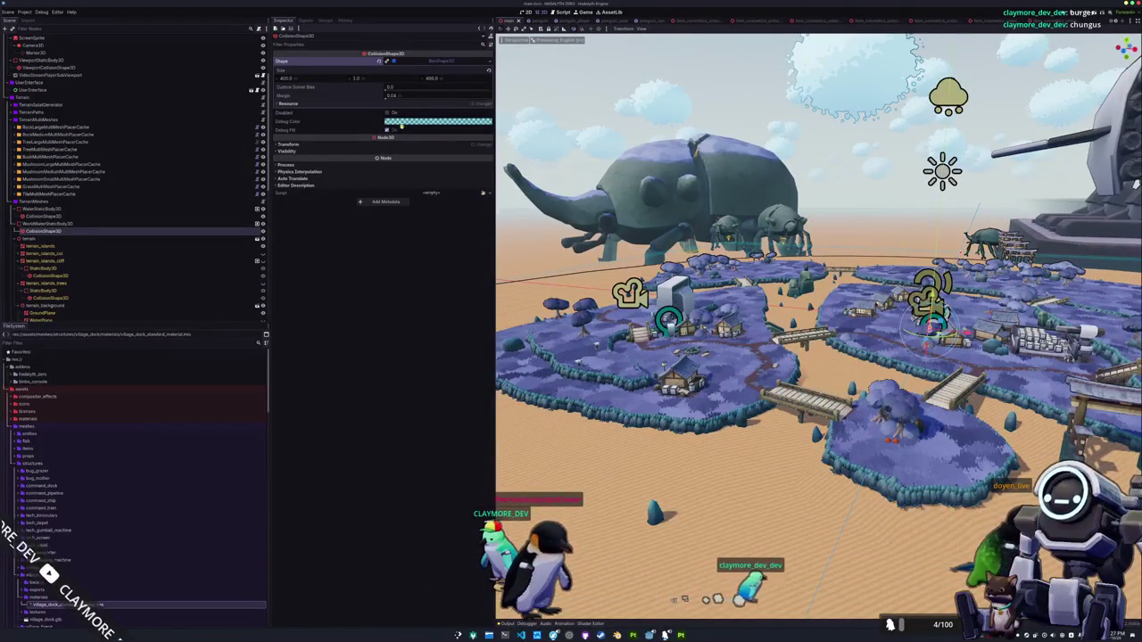
{"action": "left_click", "coordinate": [388, 145]}
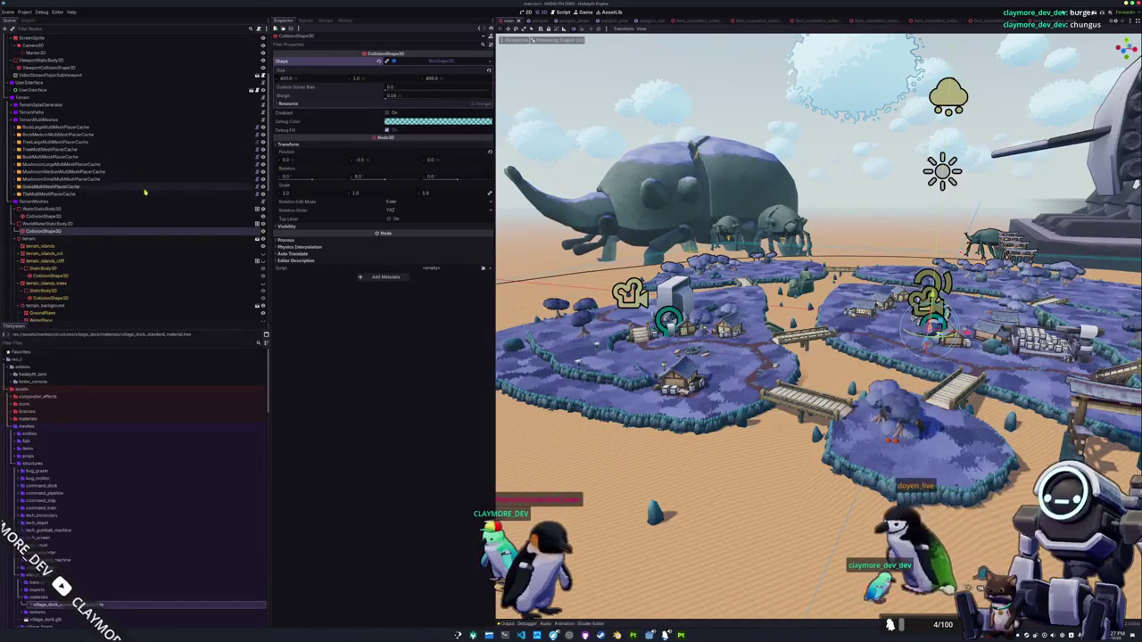
{"action": "left_click", "coordinate": [67, 225]}
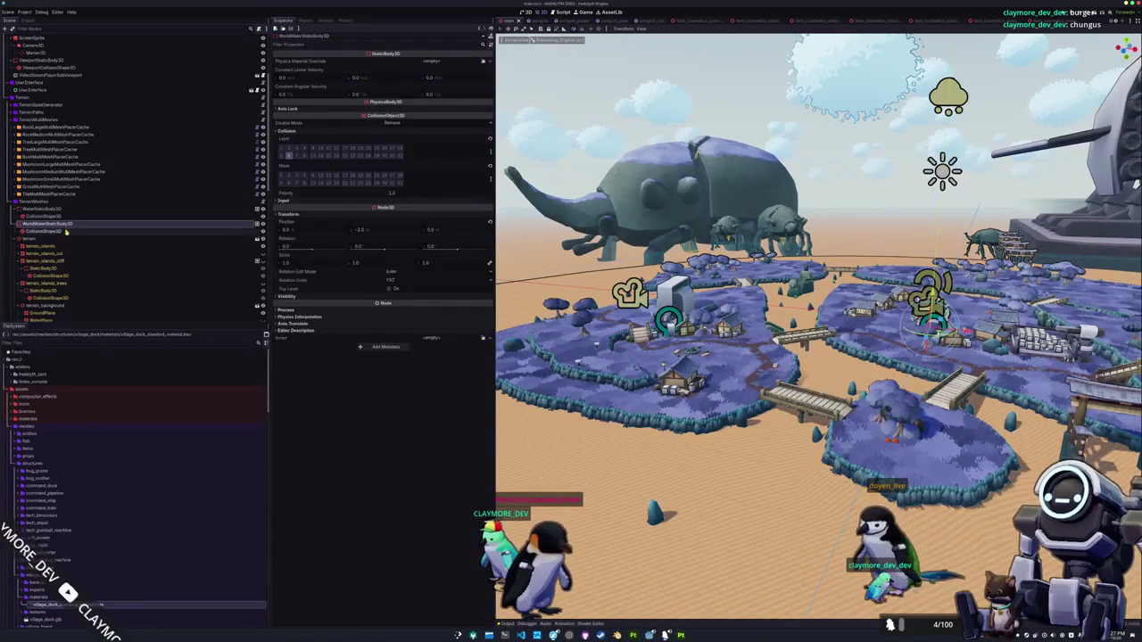
{"action": "left_click", "coordinate": [65, 231]}
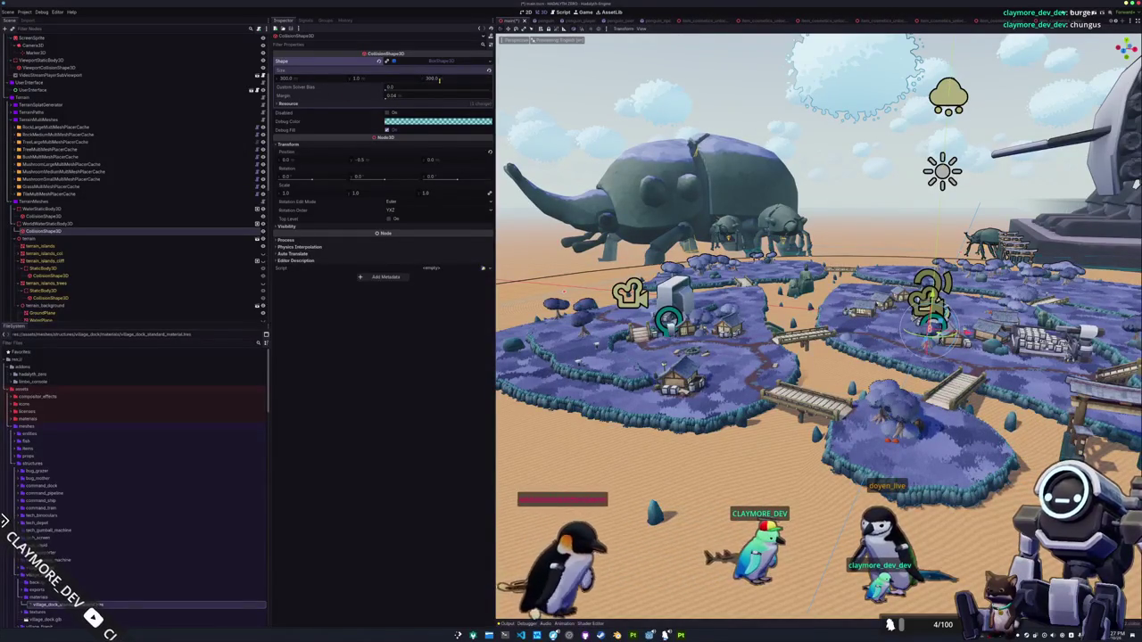
{"action": "key", "text": "Return"}
{"action": "scroll", "coordinate": [66, 256], "scroll_direction": "down", "scroll_amount": 10}
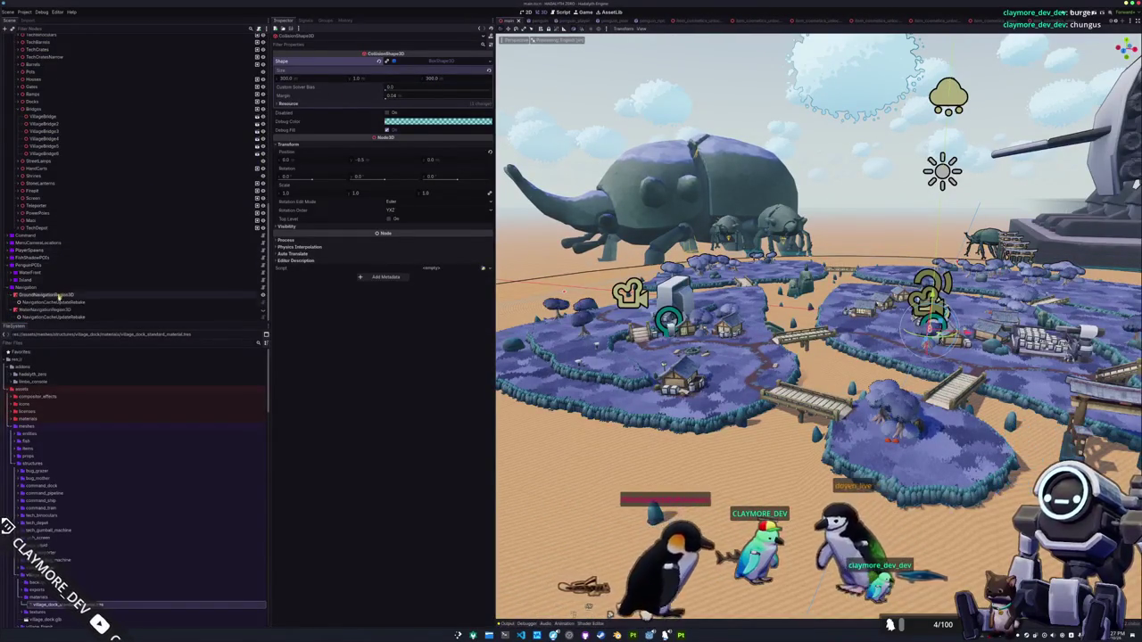
{"action": "left_click", "coordinate": [65, 294]}
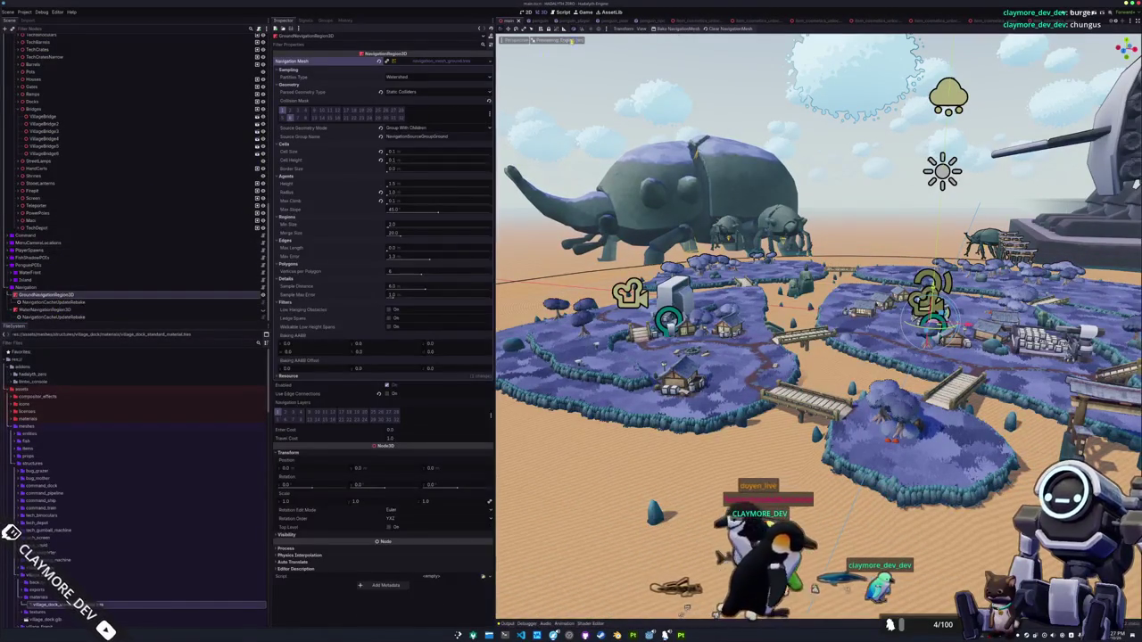
Rebake the ground navmesh with the smaller water box
{"action": "left_click", "coordinate": [676, 29]}
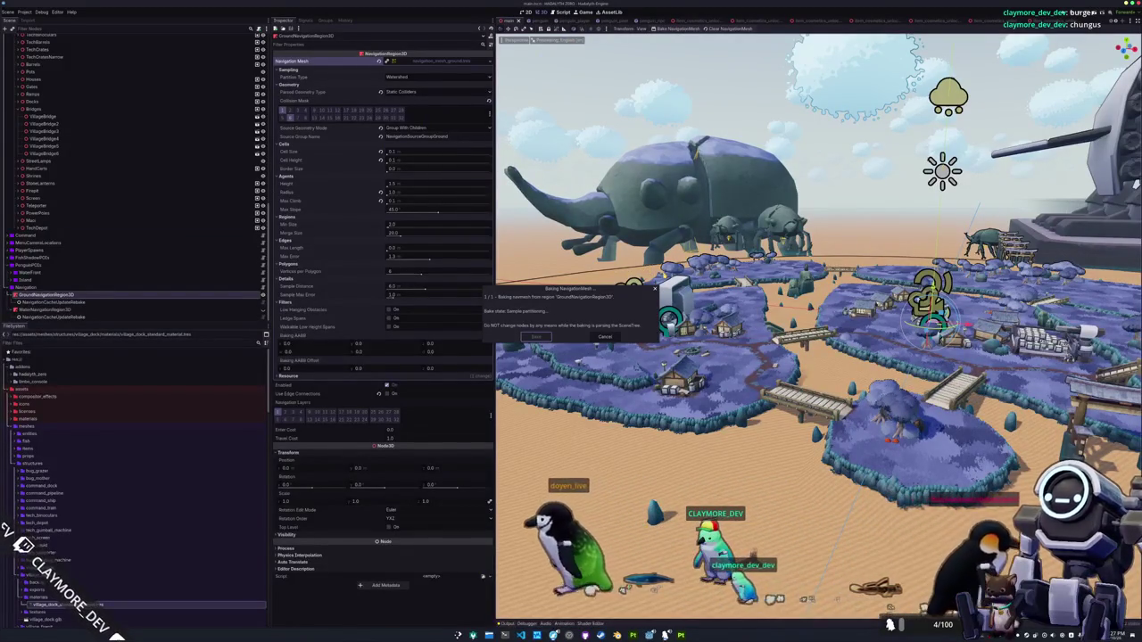
{"action": "scroll", "coordinate": [818, 330], "scroll_direction": "up", "scroll_amount": 5}
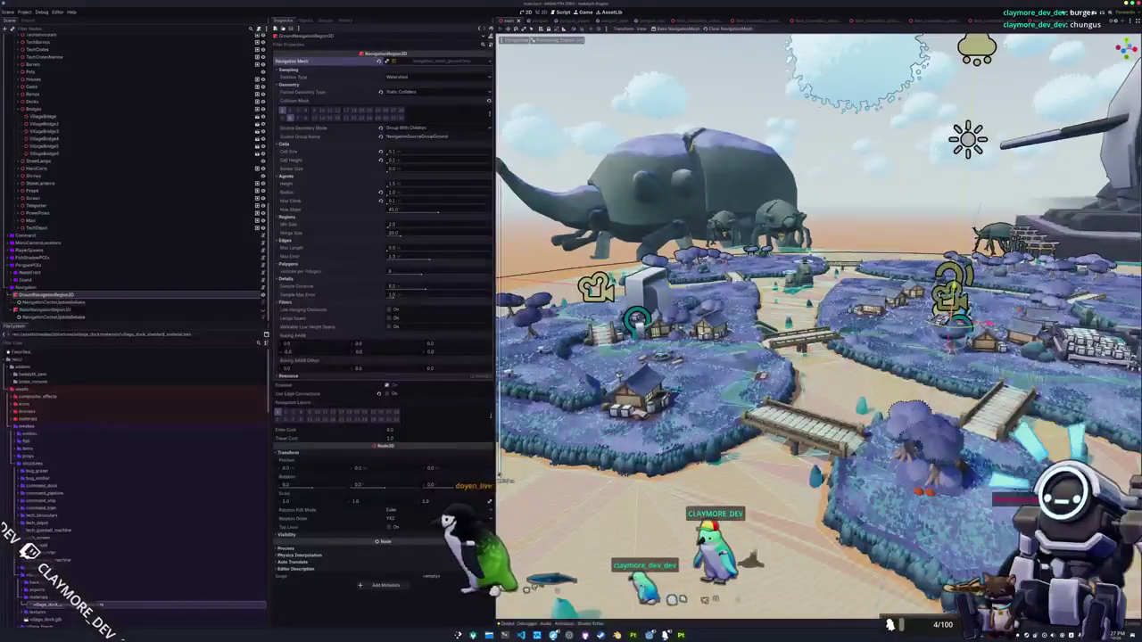
{"action": "scroll", "coordinate": [819, 330], "scroll_direction": "down", "scroll_amount": 5}
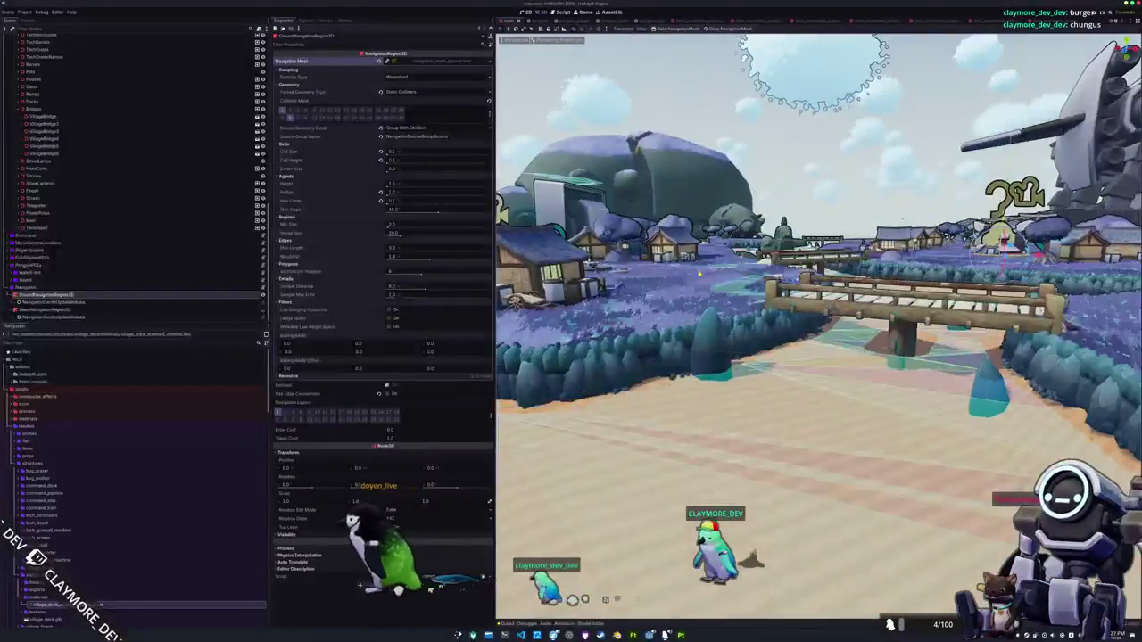
{"action": "scroll", "coordinate": [818, 325], "scroll_direction": "down", "scroll_amount": 5}
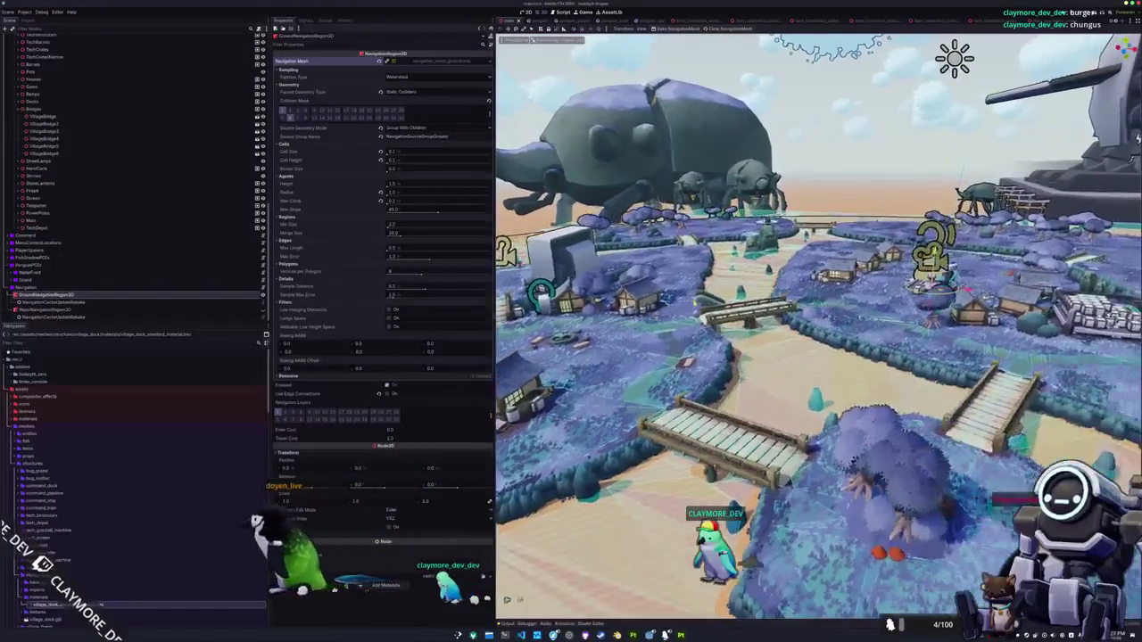
{"action": "scroll", "coordinate": [818, 325], "scroll_direction": "up", "scroll_amount": 5}
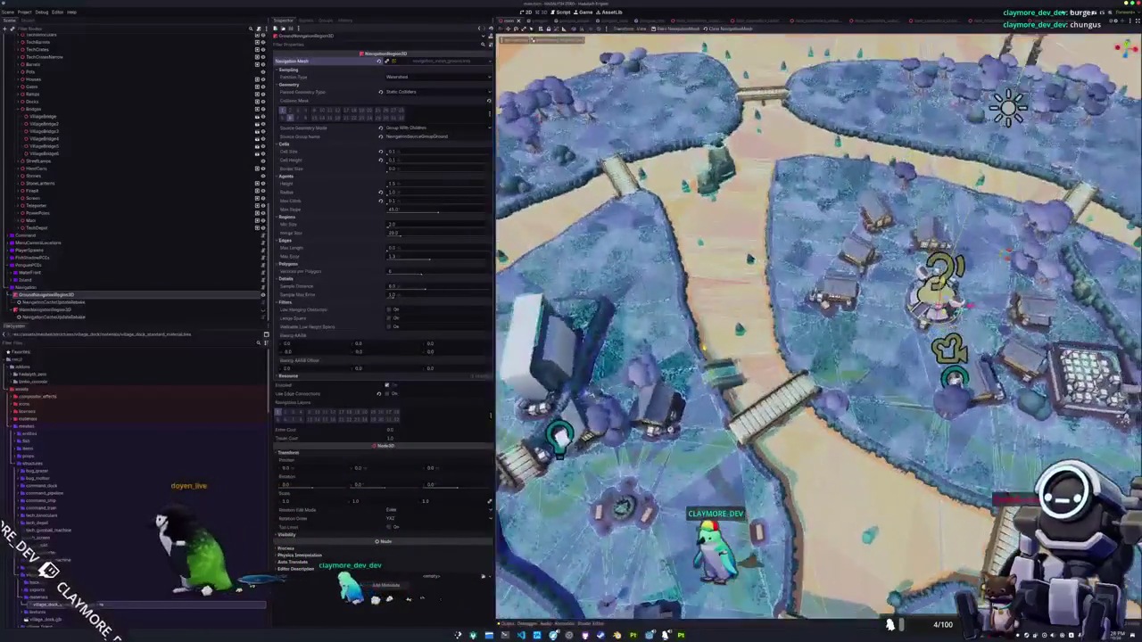
{"action": "scroll", "coordinate": [818, 326], "scroll_direction": "down", "scroll_amount": 5}
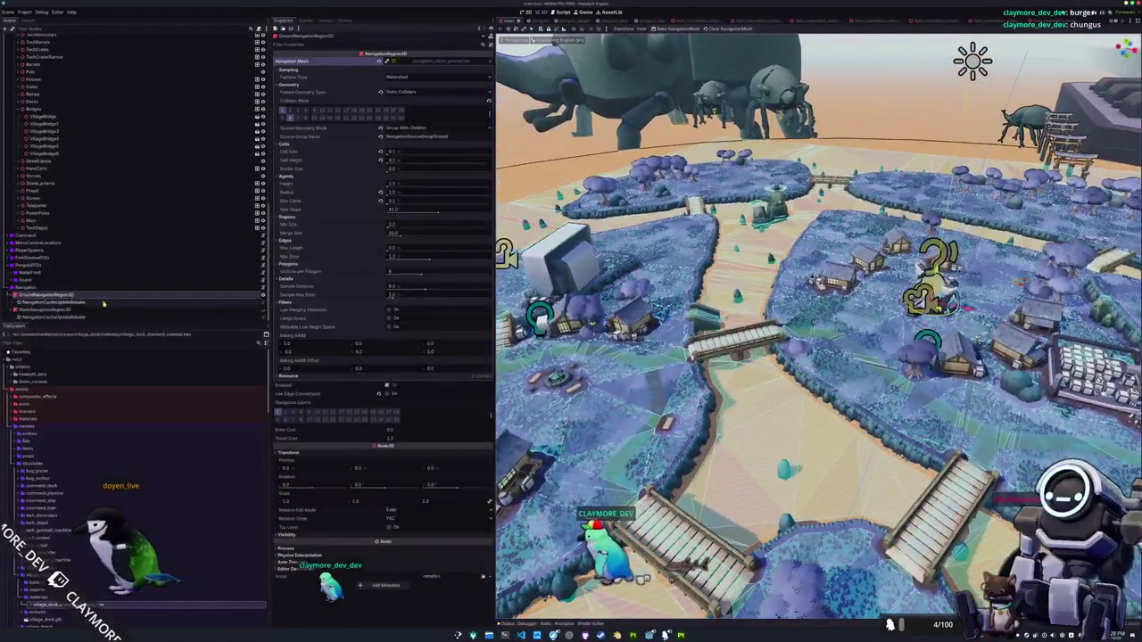
Make the water navigation region and WaterPlane visible again, then test-run the game with F5
{"action": "left_click", "coordinate": [114, 310]}
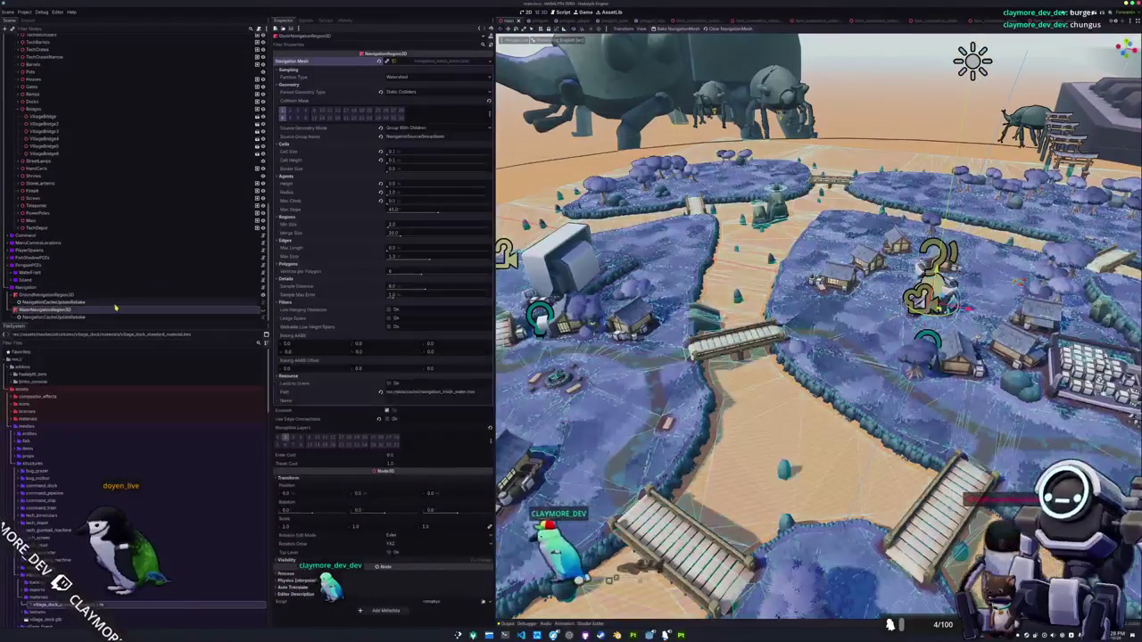
{"action": "left_click", "coordinate": [264, 309]}
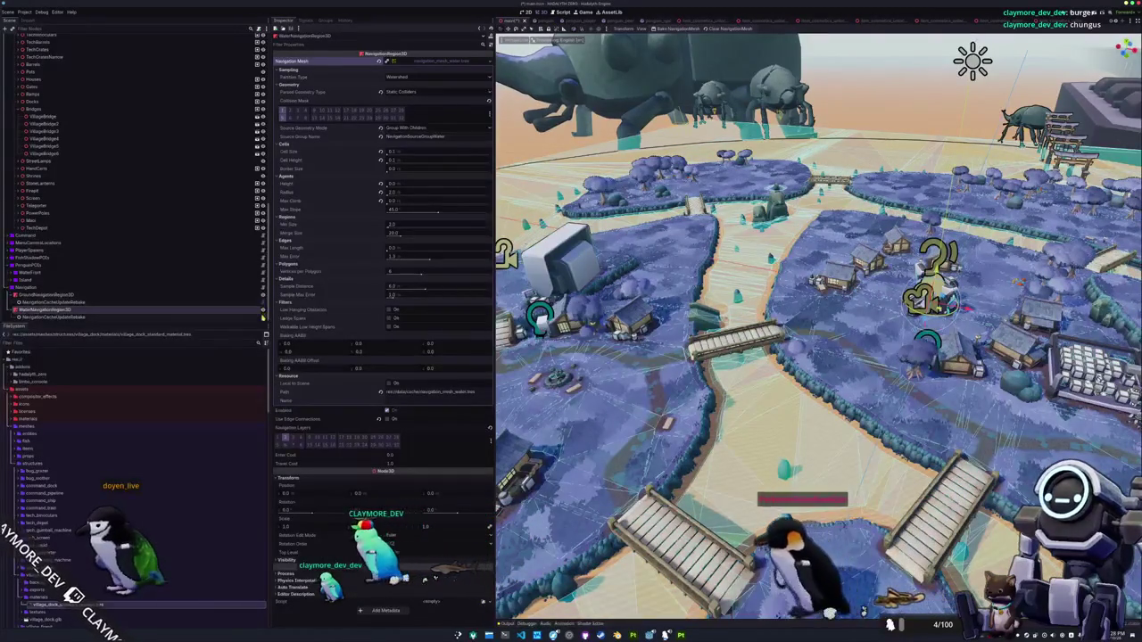
{"action": "scroll", "coordinate": [817, 327], "scroll_direction": "up", "scroll_amount": 1}
{"action": "scroll", "coordinate": [817, 328], "scroll_direction": "up", "scroll_amount": 1}
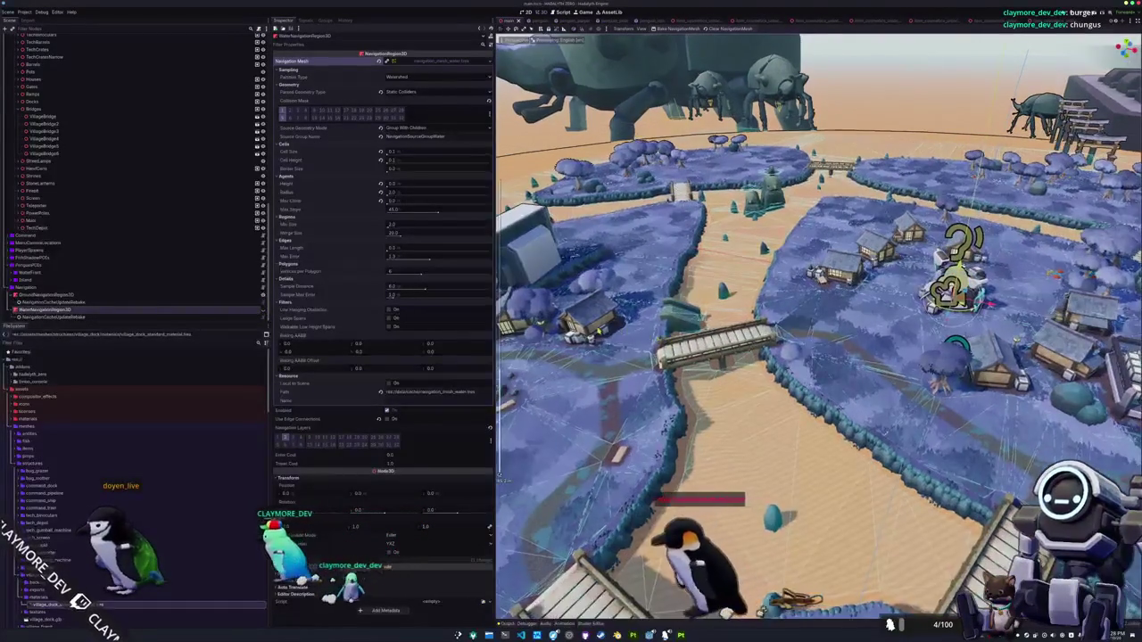
{"action": "scroll", "coordinate": [134, 223], "scroll_direction": "up", "scroll_amount": 10}
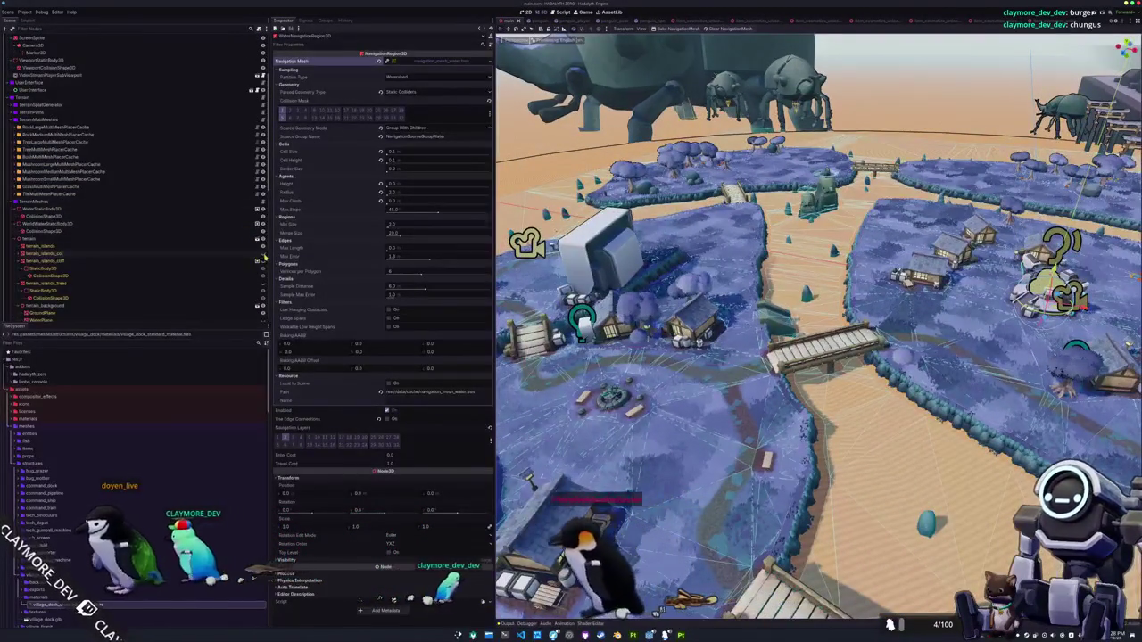
{"action": "scroll", "coordinate": [249, 277], "scroll_direction": "down", "scroll_amount": 2}
{"action": "left_click", "coordinate": [263, 286]}
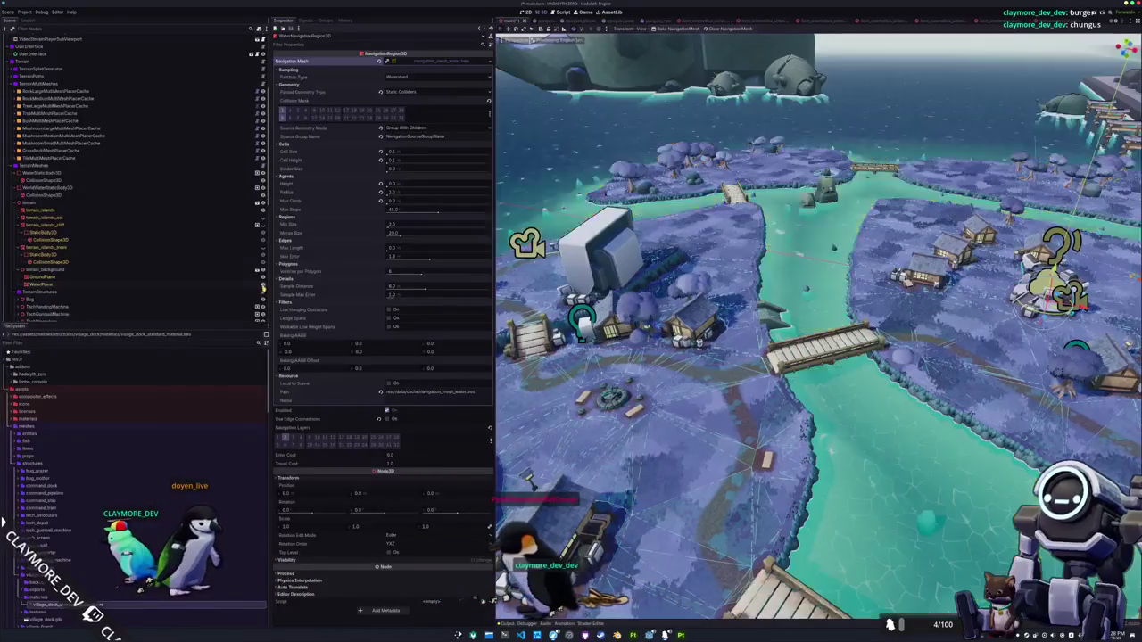
{"action": "left_click_drag", "start_coordinate": [803, 357], "coordinate": [803, 322]}
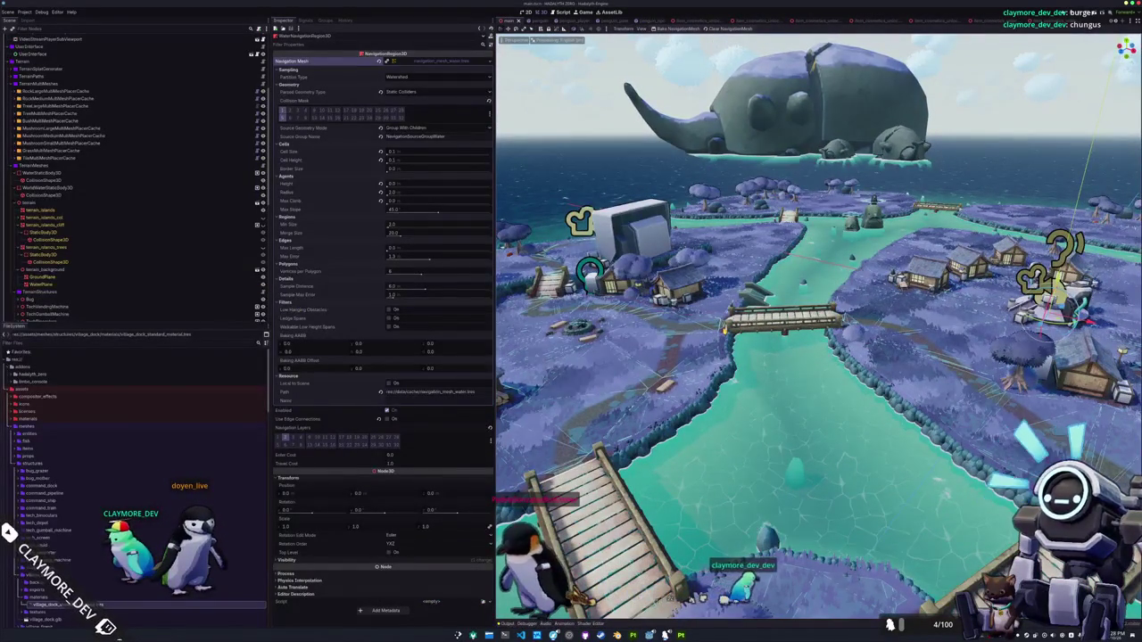
{"action": "key", "text": "F5"}
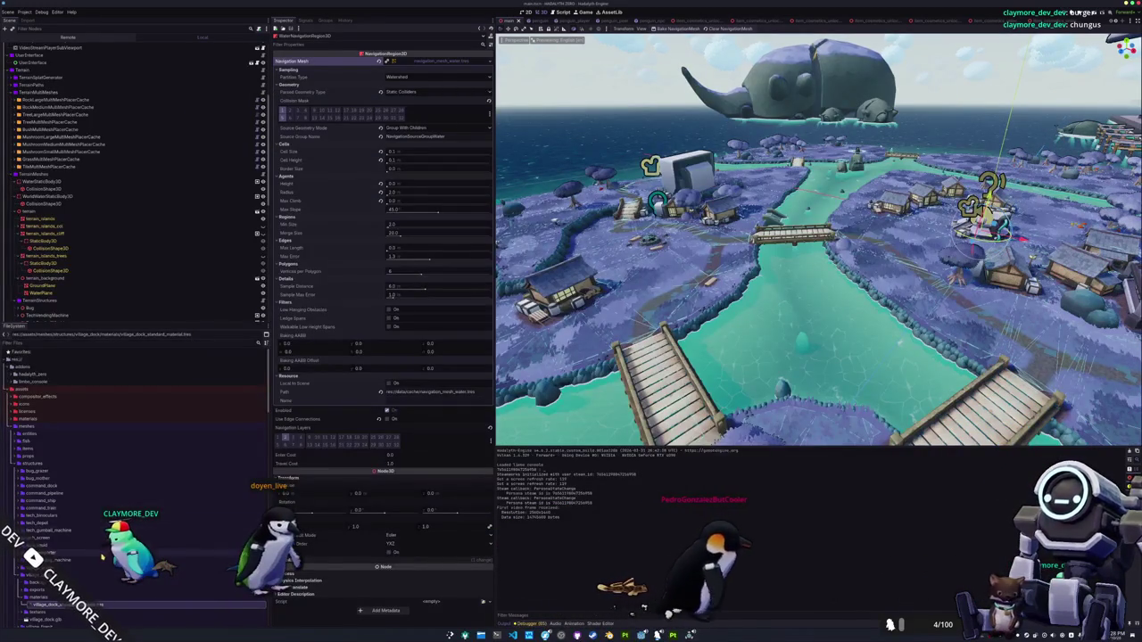
{"action": "scroll", "coordinate": [55, 500], "scroll_direction": "down", "scroll_amount": 2}
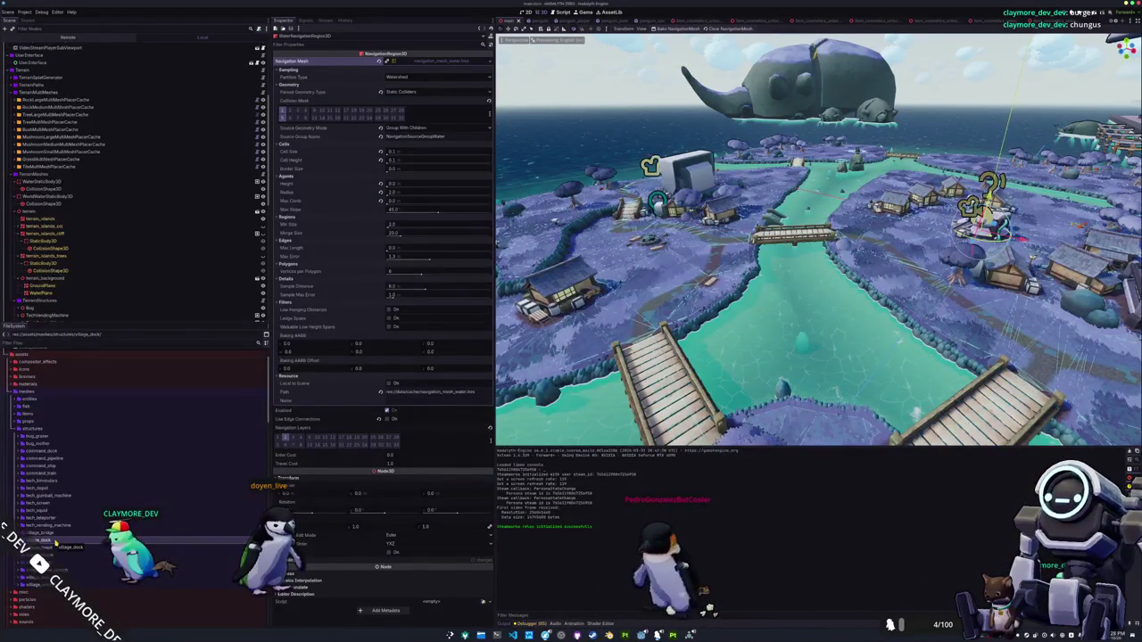
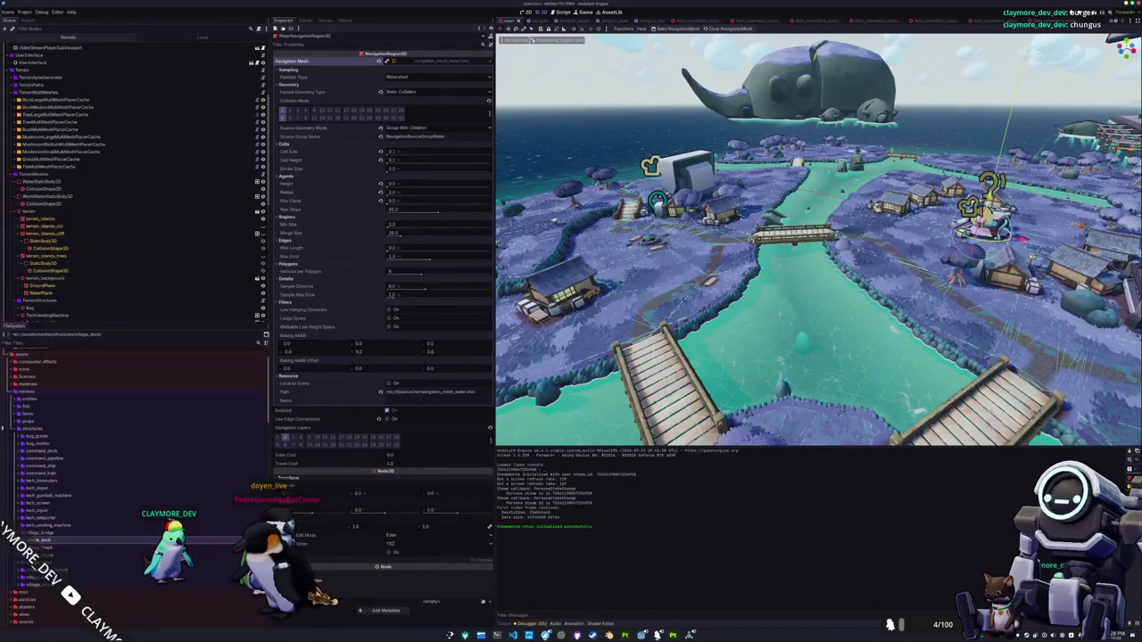
Filter the FileSystem dock by 'penguin' and browse the coat and skin data folders
{"action": "type", "text": "penguin"}
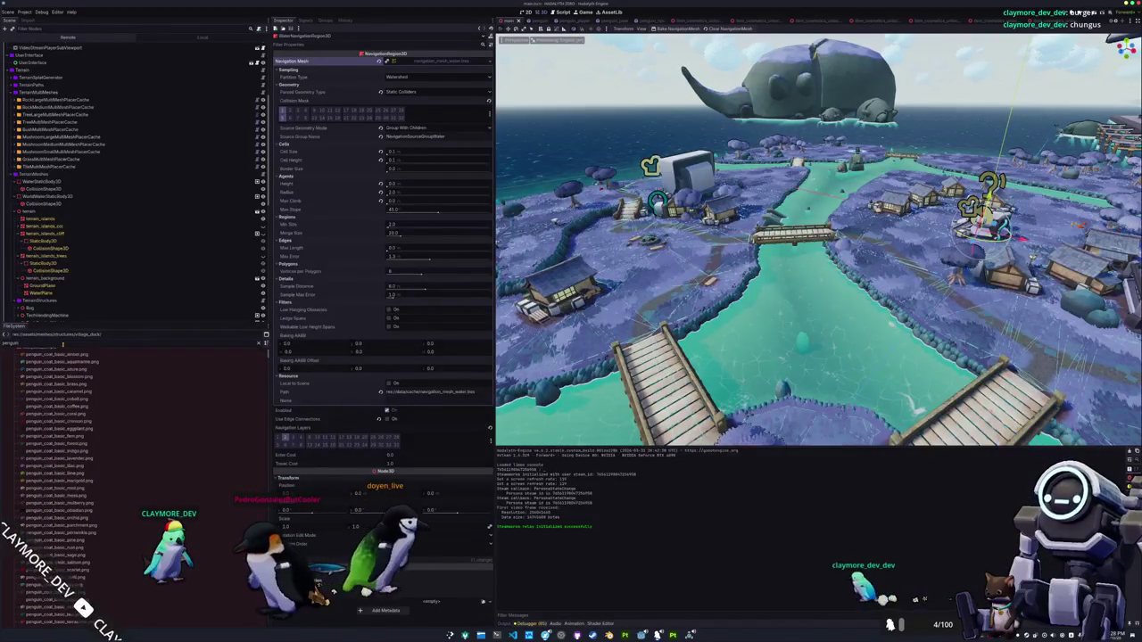
{"action": "left_click", "coordinate": [36, 382]}
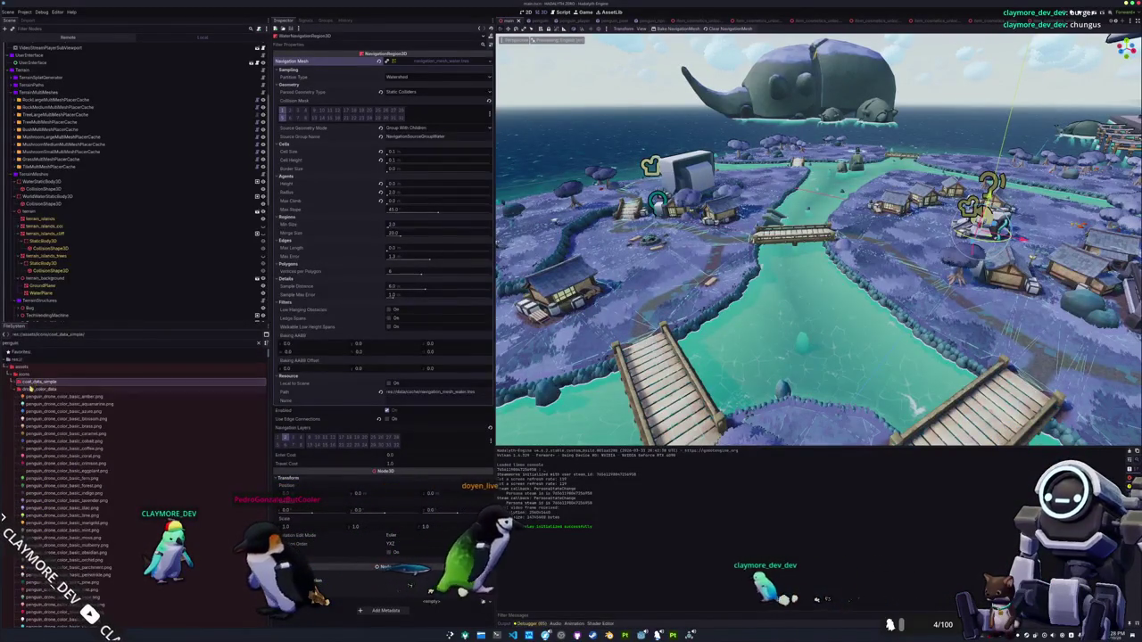
{"action": "left_click", "coordinate": [36, 389]}
{"action": "left_click", "coordinate": [35, 396]}
{"action": "left_click", "coordinate": [33, 405]}
{"action": "left_click", "coordinate": [18, 404]}
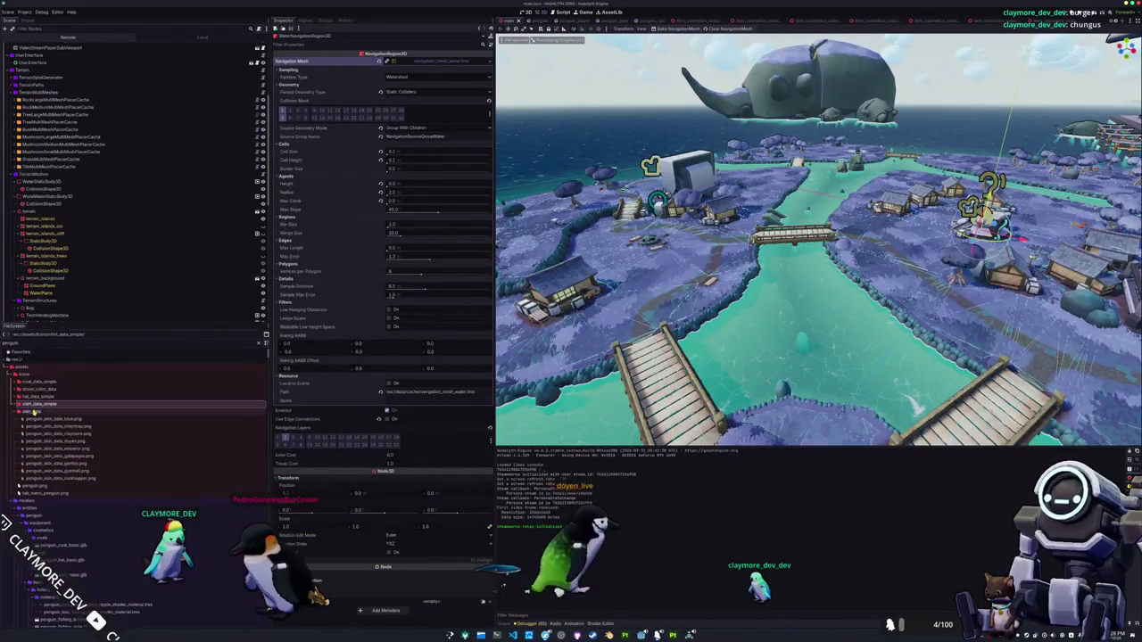
{"action": "left_click", "coordinate": [36, 412]}
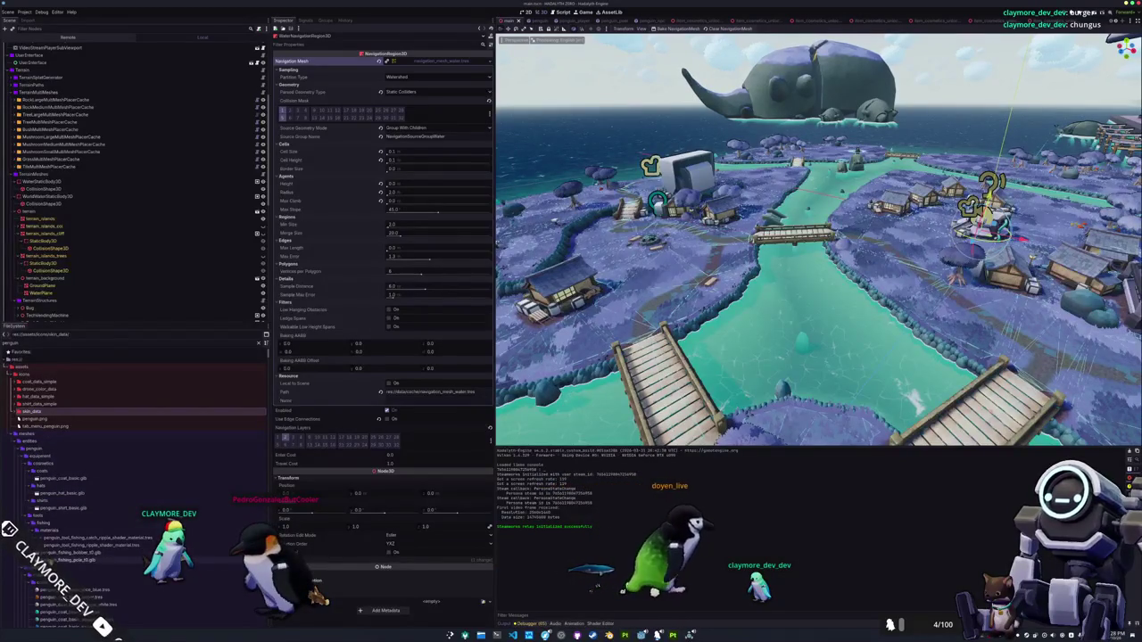
Locate penguin.glb past the materials folder and open its Advanced Import Settings
{"action": "scroll", "coordinate": [46, 517], "scroll_direction": "down", "scroll_amount": 5}
{"action": "scroll", "coordinate": [41, 527], "scroll_direction": "down", "scroll_amount": 5}
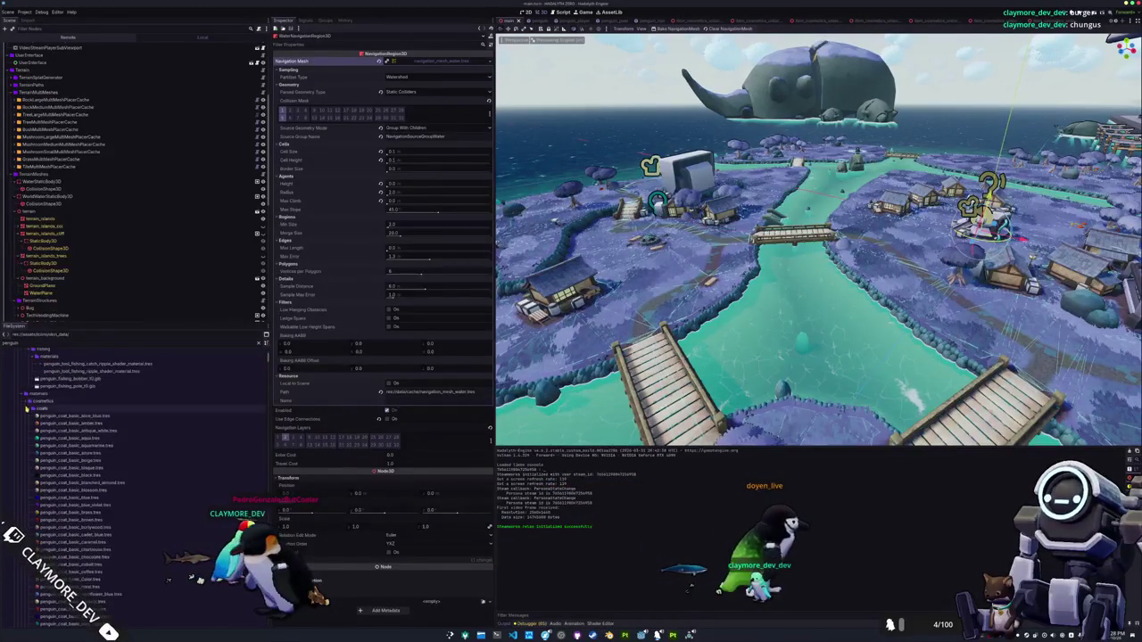
{"action": "left_click", "coordinate": [39, 395]}
{"action": "left_click", "coordinate": [23, 402]}
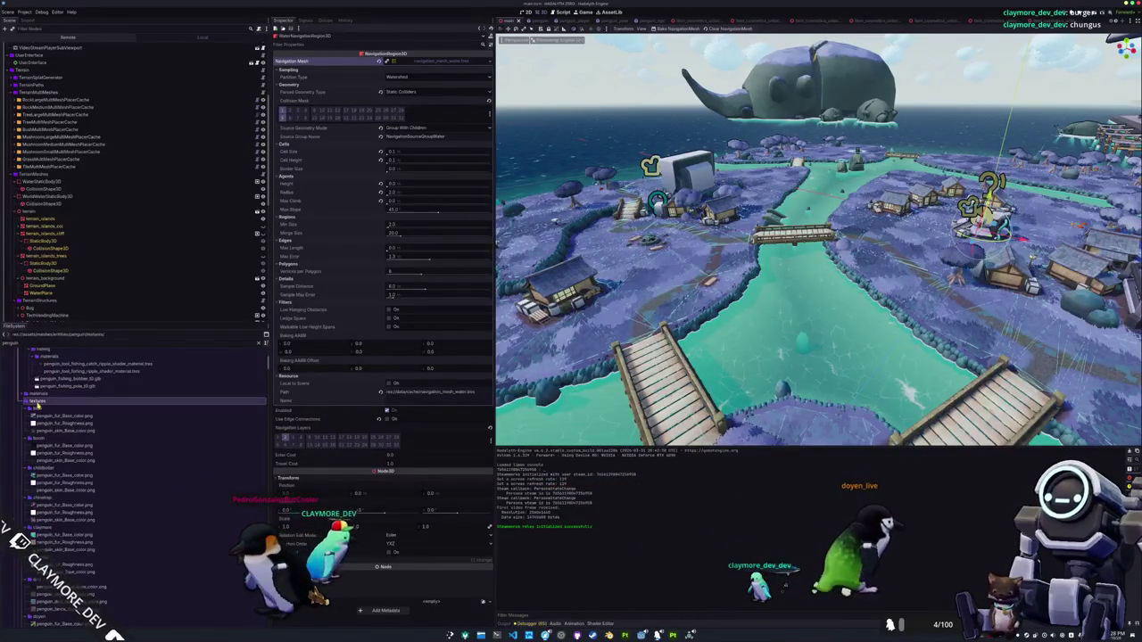
{"action": "left_click", "coordinate": [40, 408]}
{"action": "double_click", "coordinate": [40, 409]}
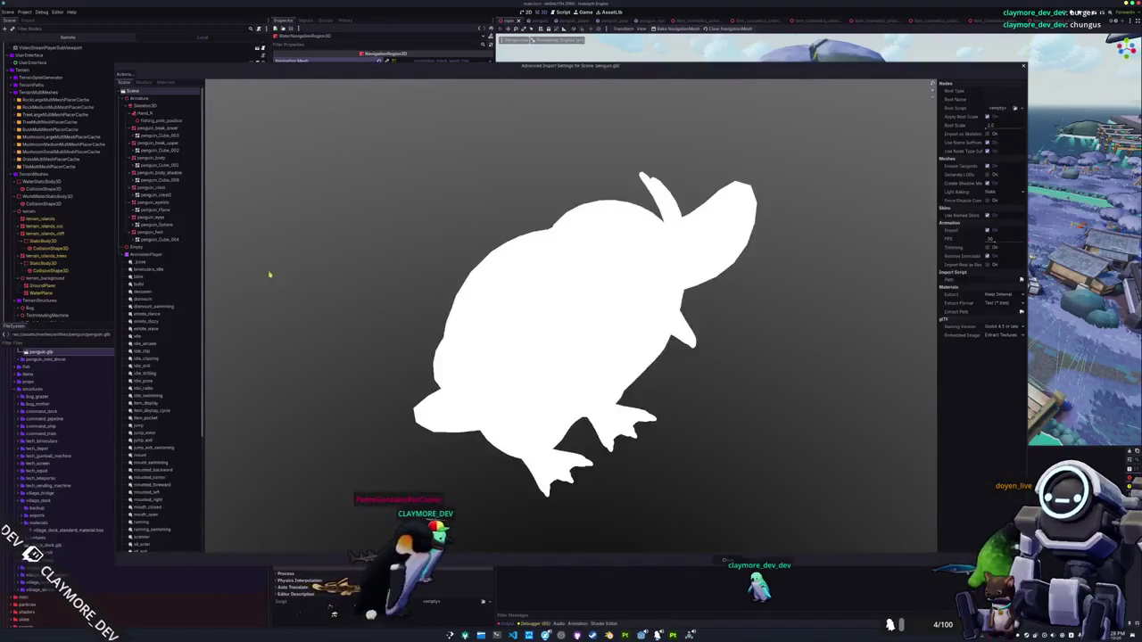
Check the animation save paths, then preview the jump, jump_enter and jump_exit animations
{"action": "left_click", "coordinate": [132, 92]}
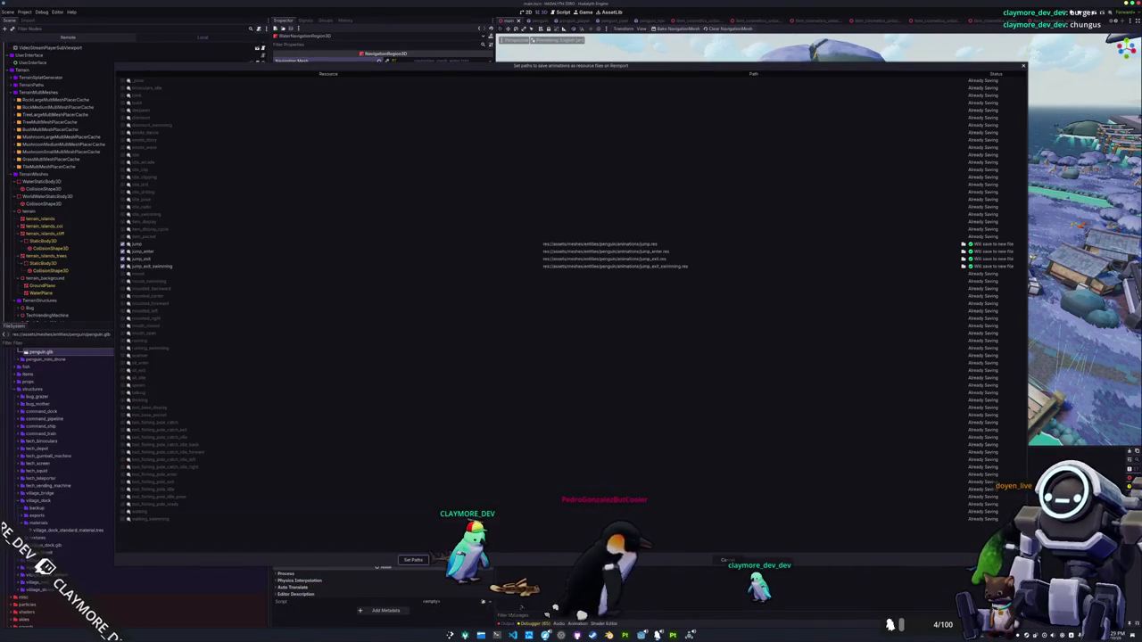
{"action": "left_click", "coordinate": [413, 560]}
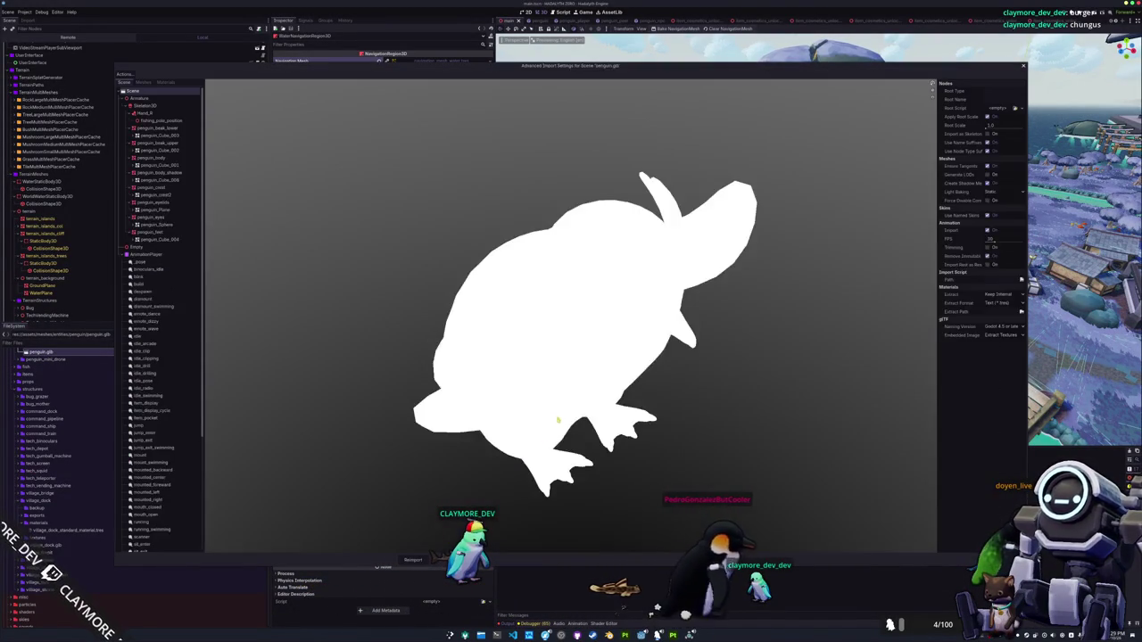
{"action": "left_click", "coordinate": [144, 427]}
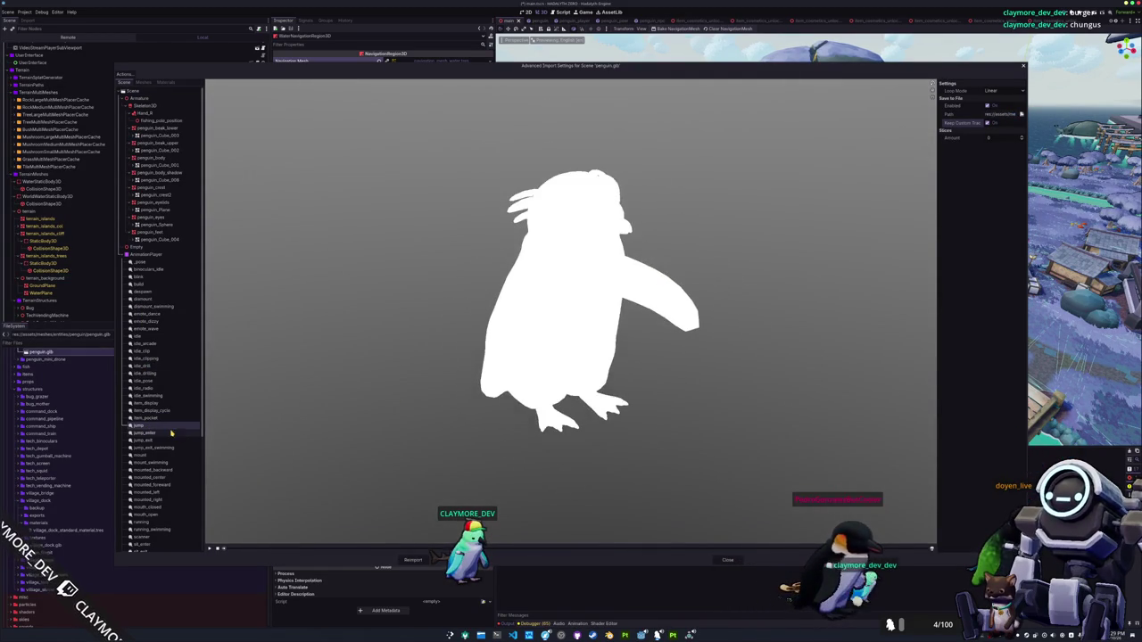
{"action": "left_click", "coordinate": [171, 432]}
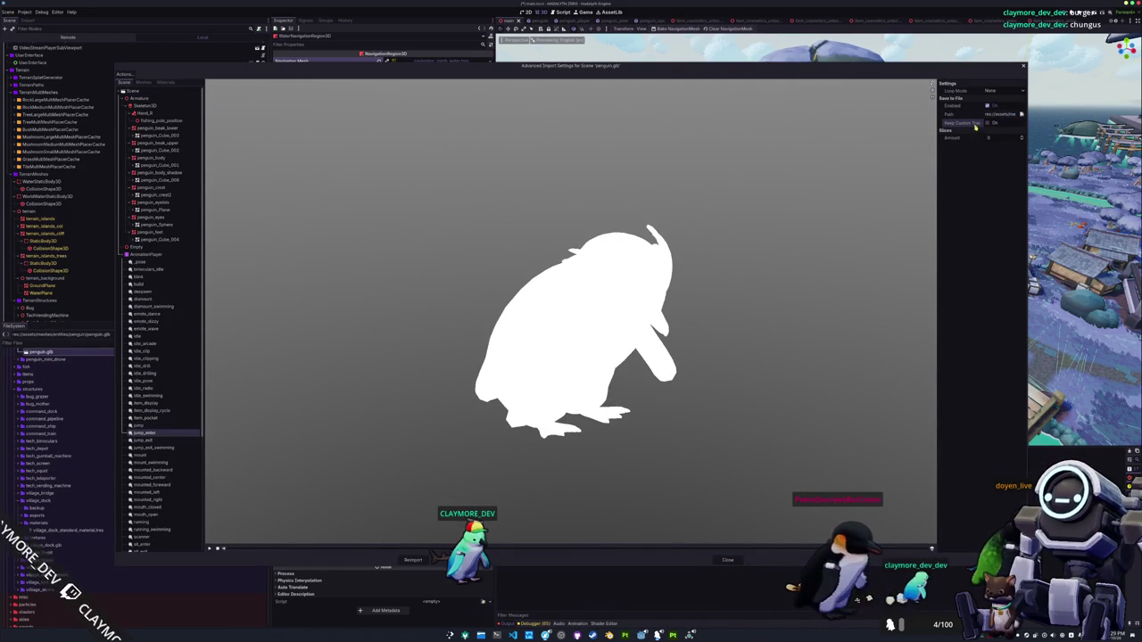
{"action": "left_click", "coordinate": [146, 426]}
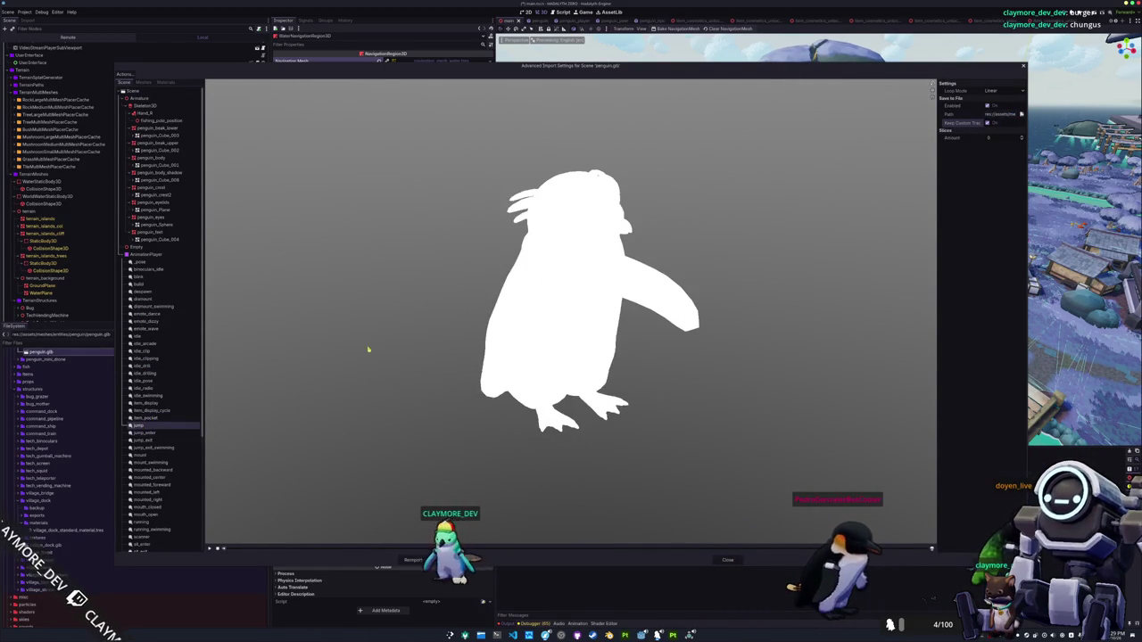
{"action": "left_click", "coordinate": [155, 433]}
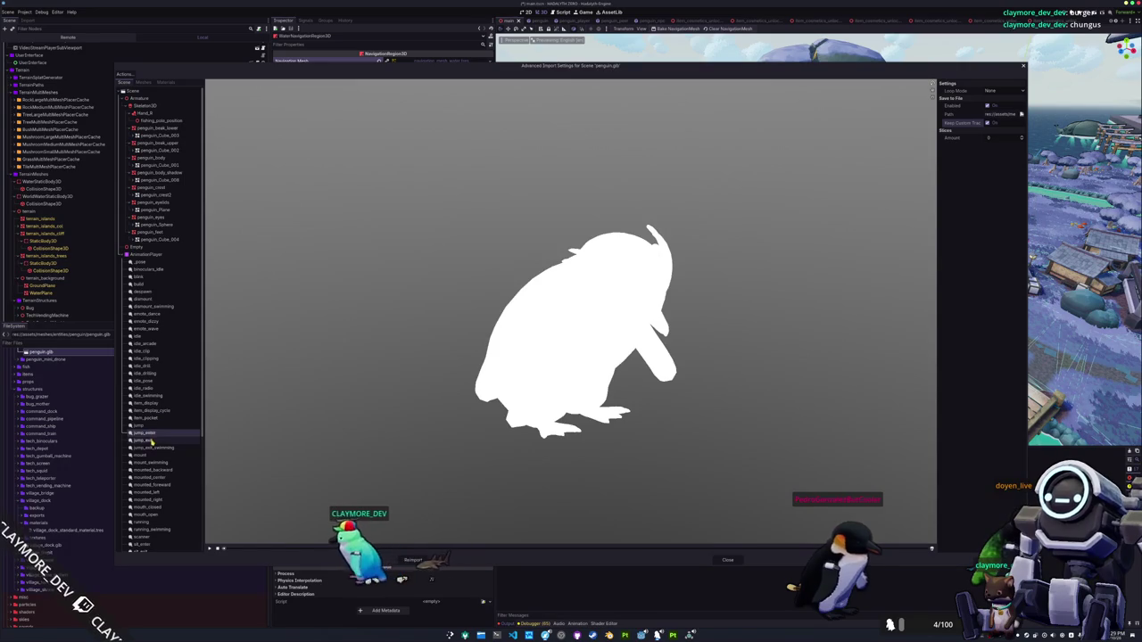
{"action": "left_click", "coordinate": [152, 441]}
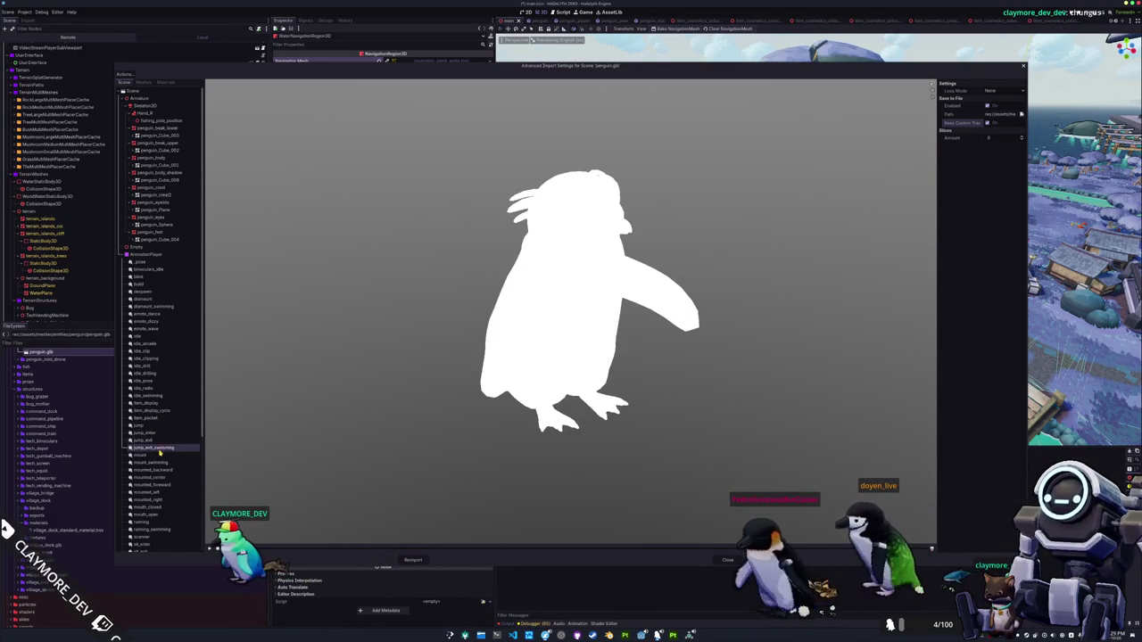
Preview the swimming and walking animations, ending on idle_swimming, then reimport penguin.glb
{"action": "left_click", "coordinate": [157, 463]}
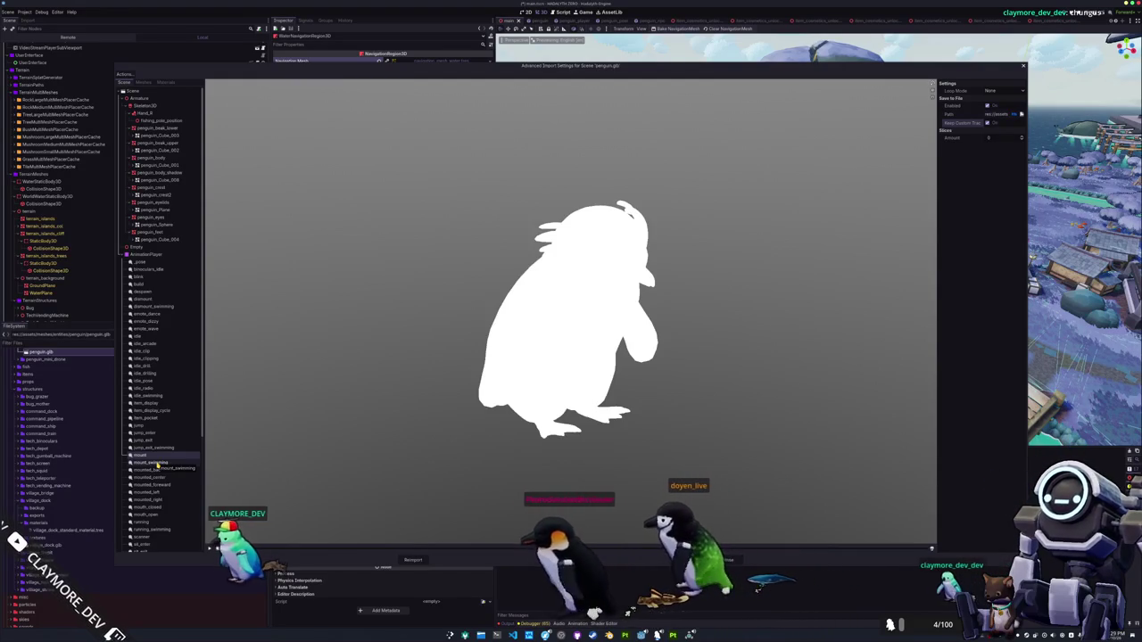
{"action": "left_click", "coordinate": [157, 470]}
{"action": "scroll", "coordinate": [159, 473], "scroll_direction": "down", "scroll_amount": 5}
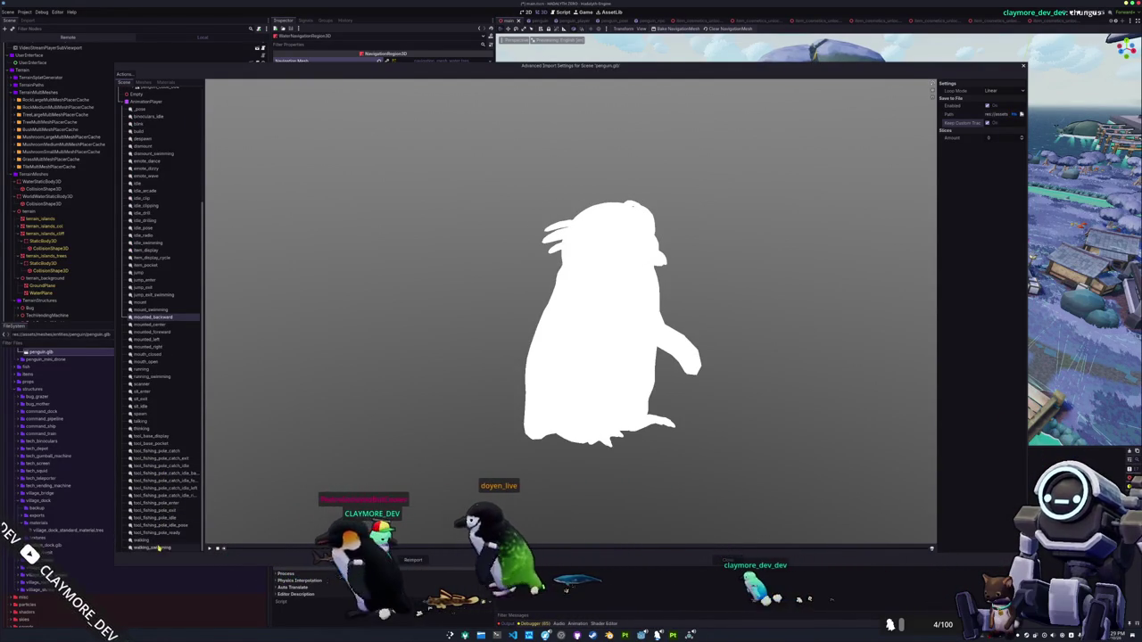
{"action": "left_click", "coordinate": [154, 548]}
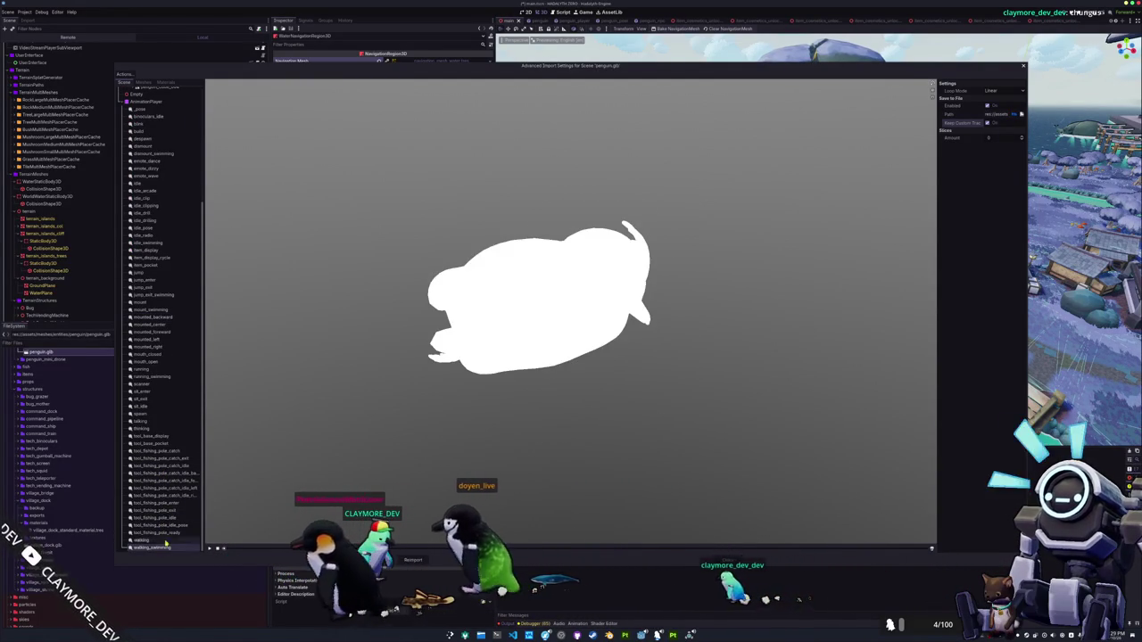
{"action": "left_click", "coordinate": [140, 541]}
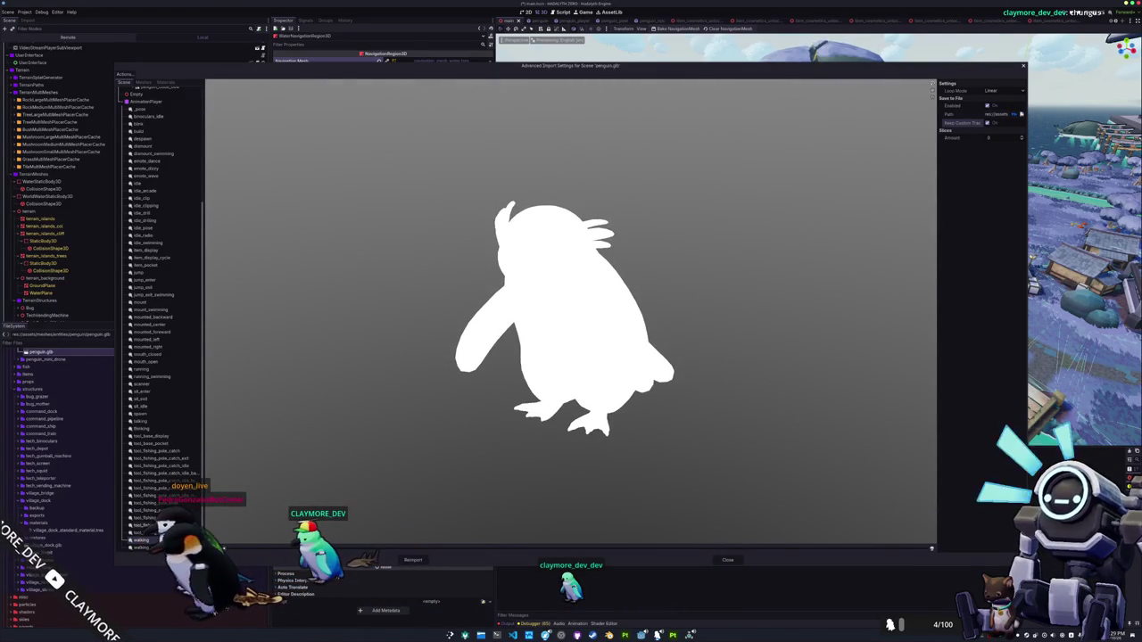
{"action": "scroll", "coordinate": [157, 474], "scroll_direction": "up", "scroll_amount": 3}
{"action": "left_click", "coordinate": [154, 435]}
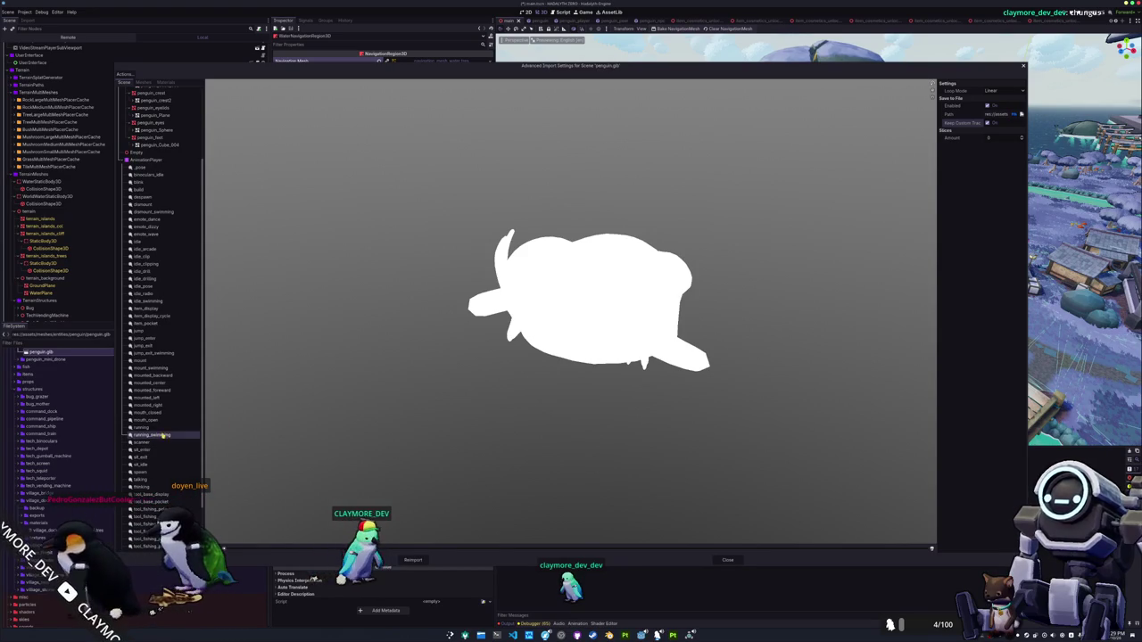
{"action": "scroll", "coordinate": [161, 430], "scroll_direction": "up", "scroll_amount": 3}
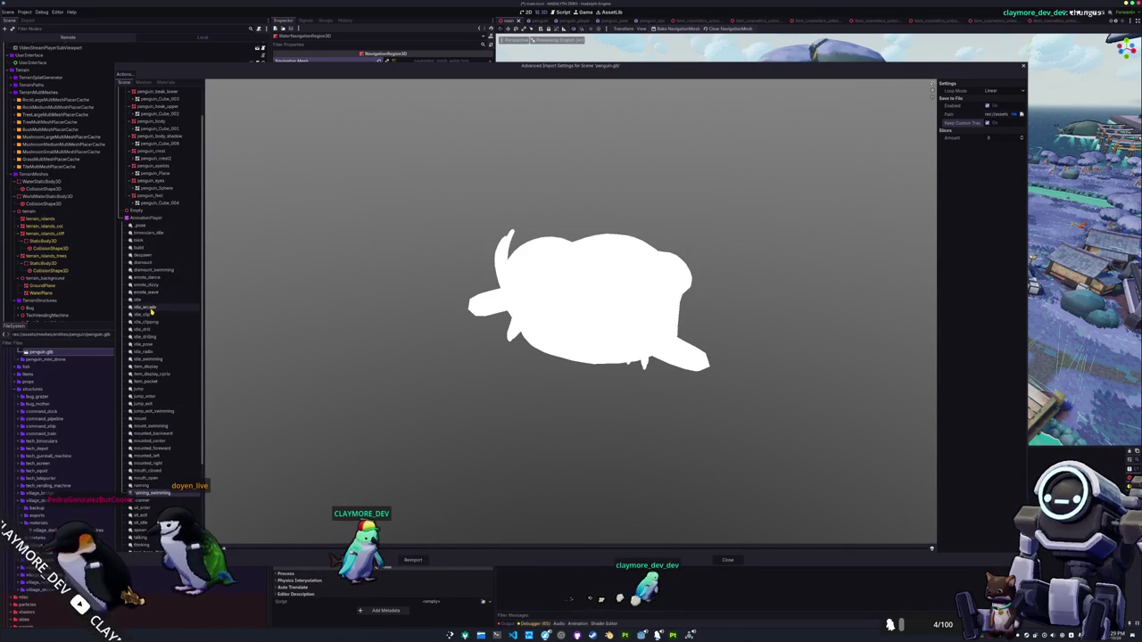
{"action": "left_click", "coordinate": [149, 358]}
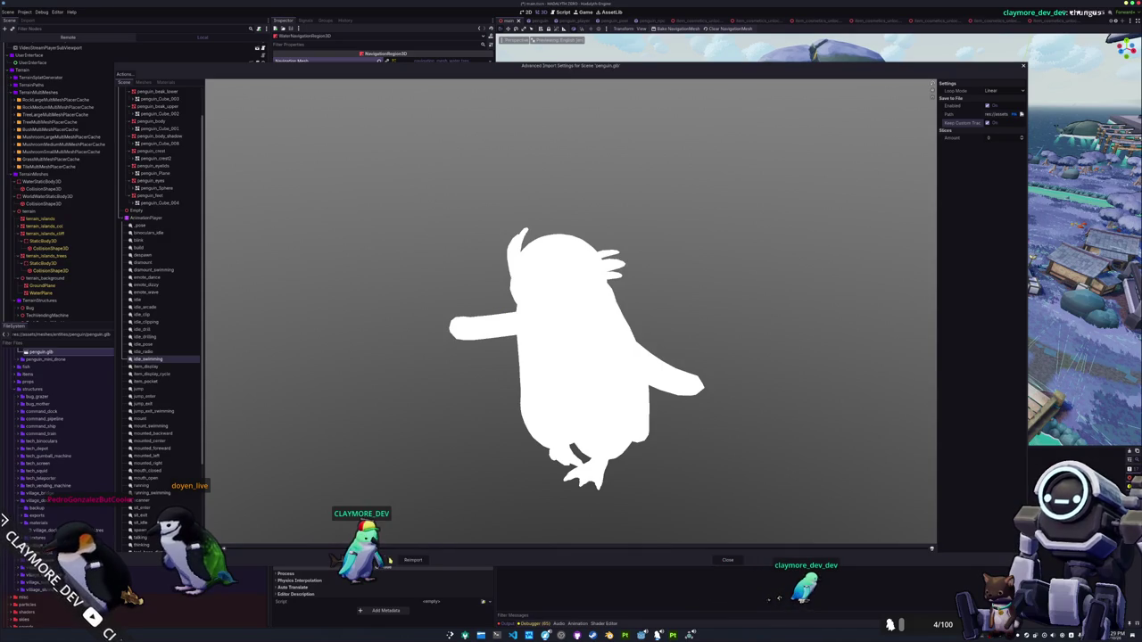
{"action": "left_click", "coordinate": [410, 559]}
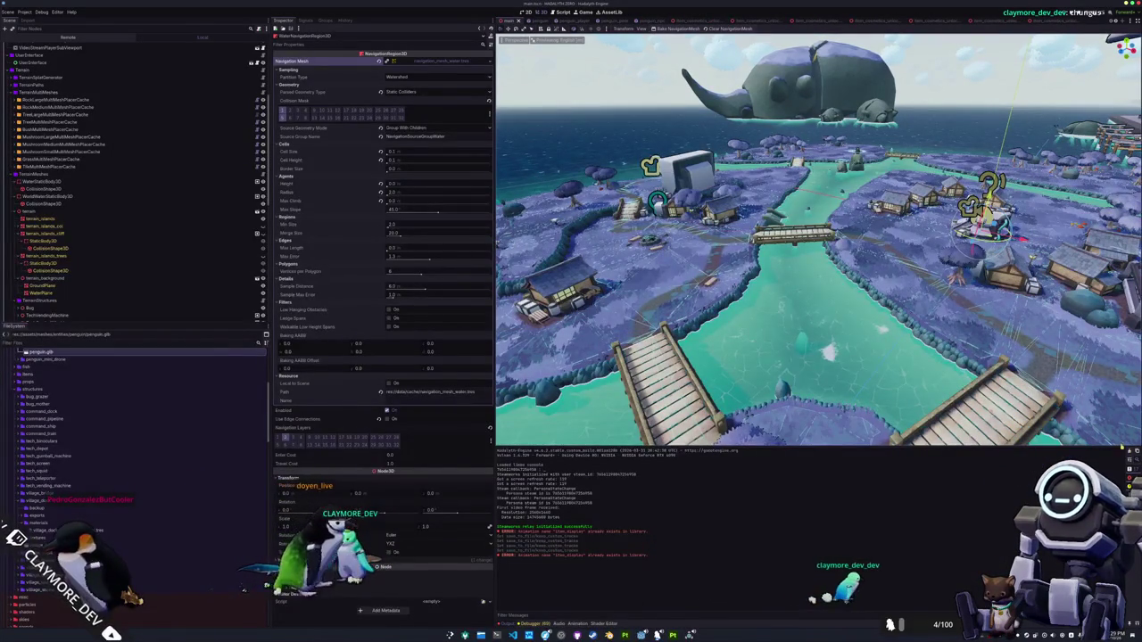
Clear the Output log and Quick Open the penguin.tscn scene
{"action": "key", "text": "ctrl+alt+k"}
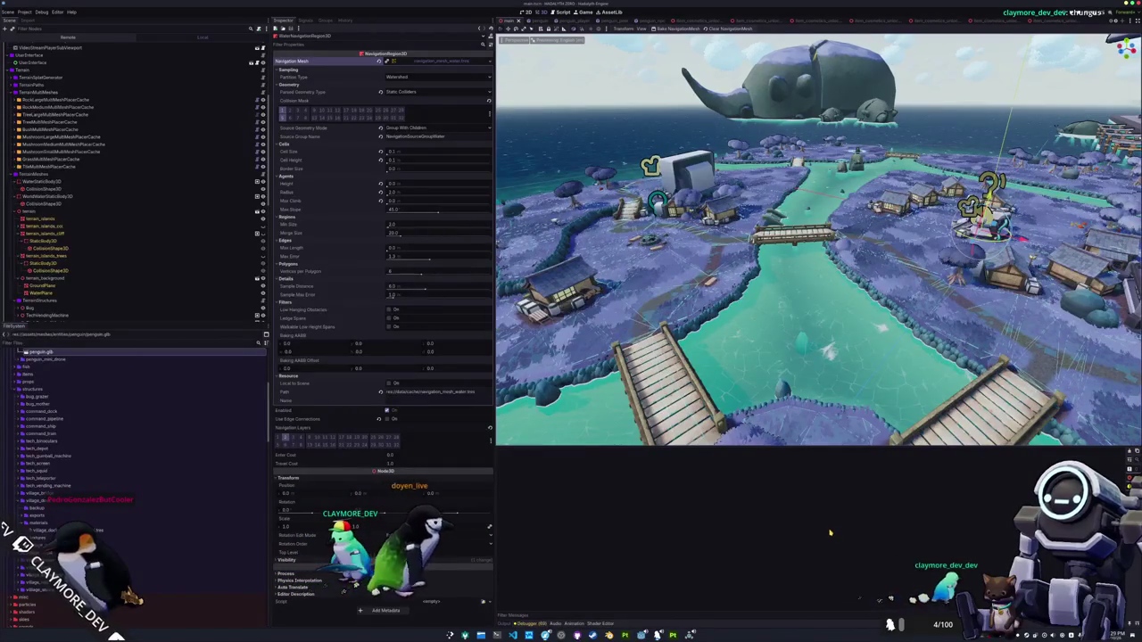
{"action": "key", "text": "alt+shift+o"}
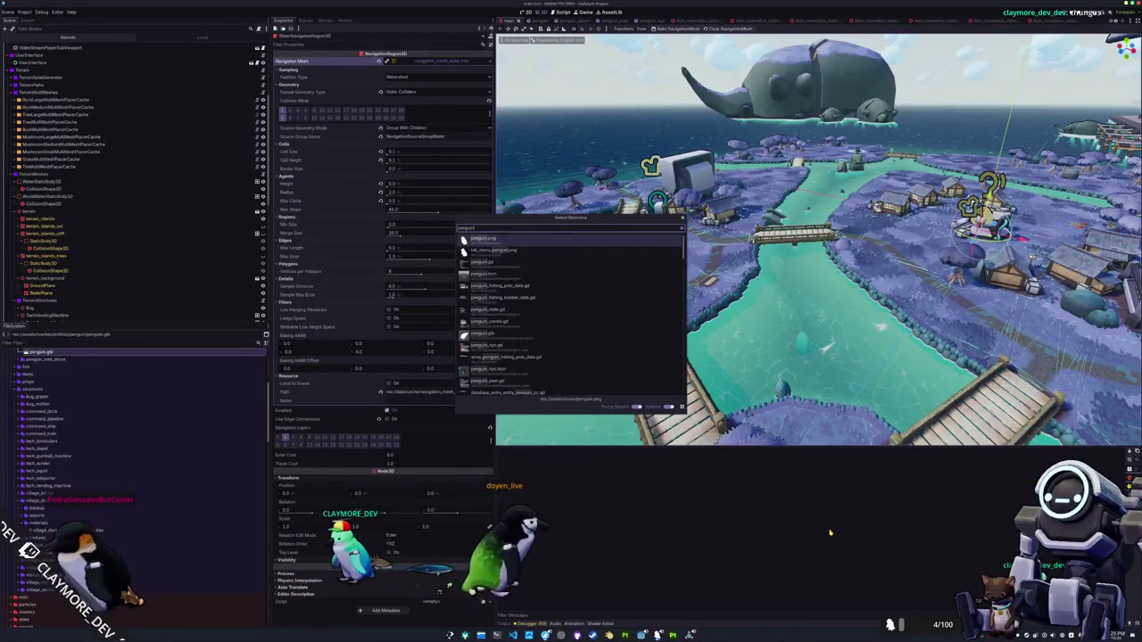
{"action": "key", "text": "Down"}
{"action": "key", "text": "Down"}
{"action": "key", "text": "Down"}
{"action": "key", "text": "Return"}
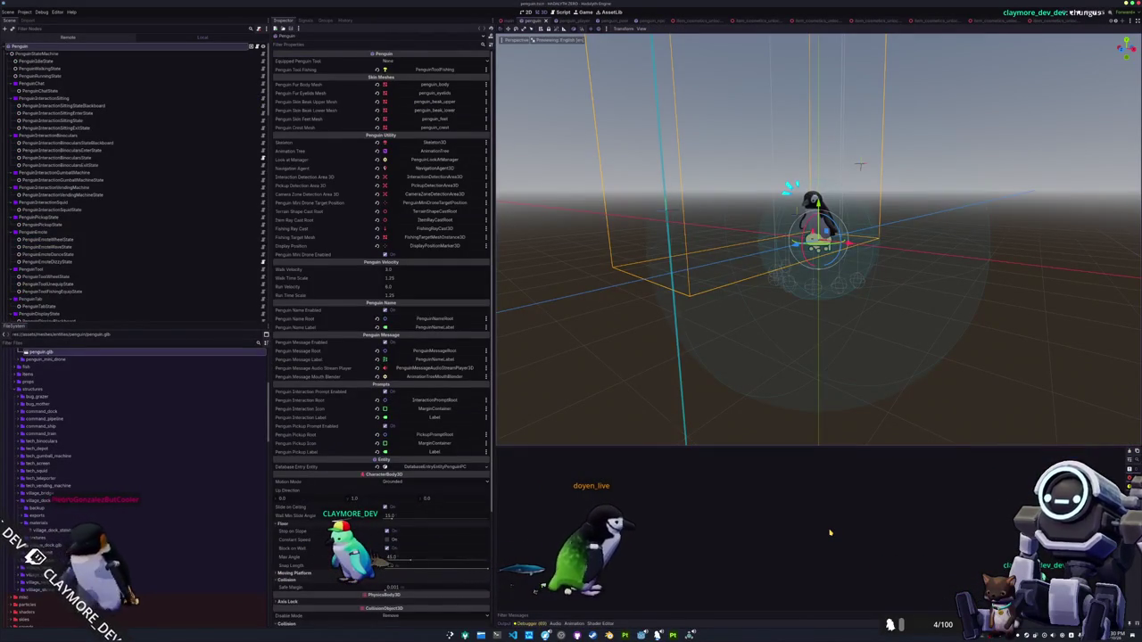
Delete TerrainShapeCastRoot and its seven ShapeCast children, then save the scene
{"action": "left_click", "coordinate": [954, 385]}
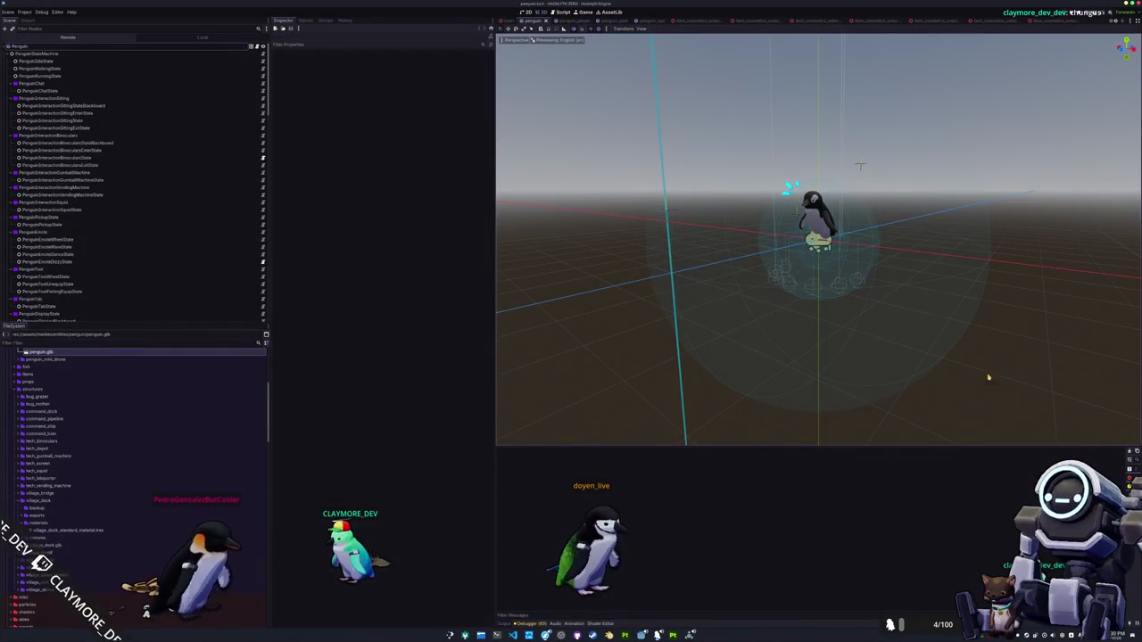
{"action": "left_click", "coordinate": [10, 53]}
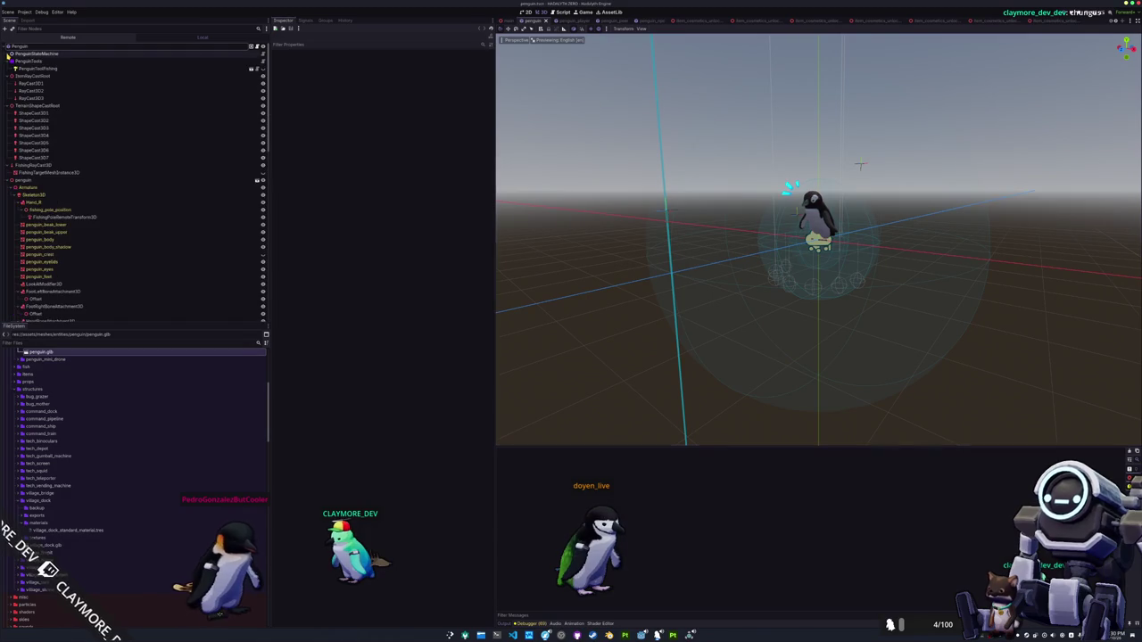
{"action": "left_click", "coordinate": [7, 61]}
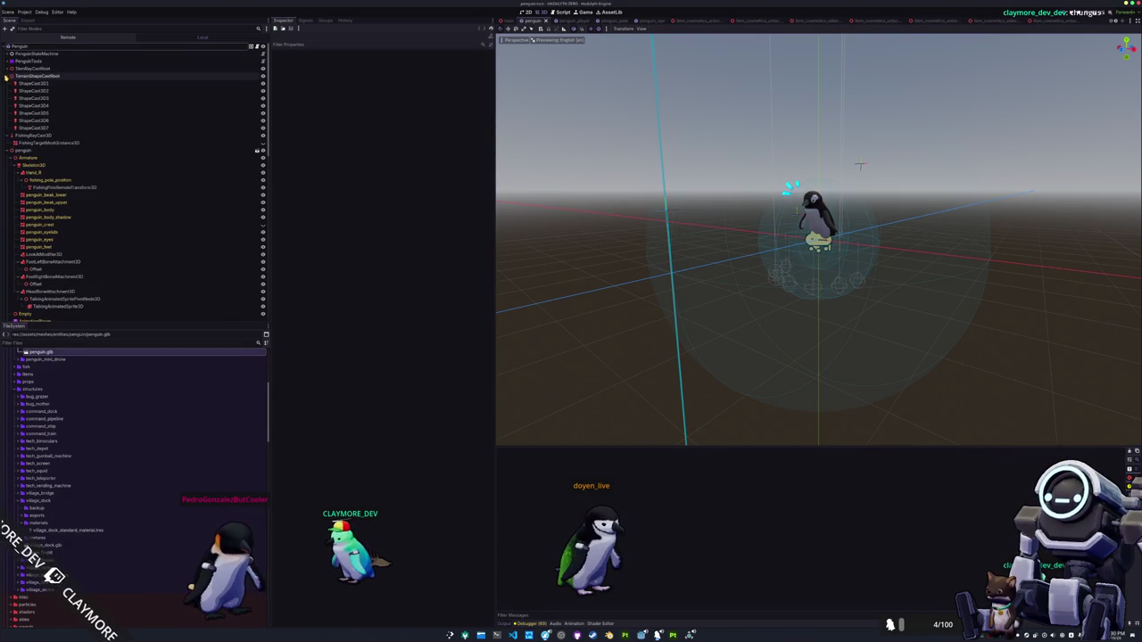
{"action": "left_click", "coordinate": [35, 98]}
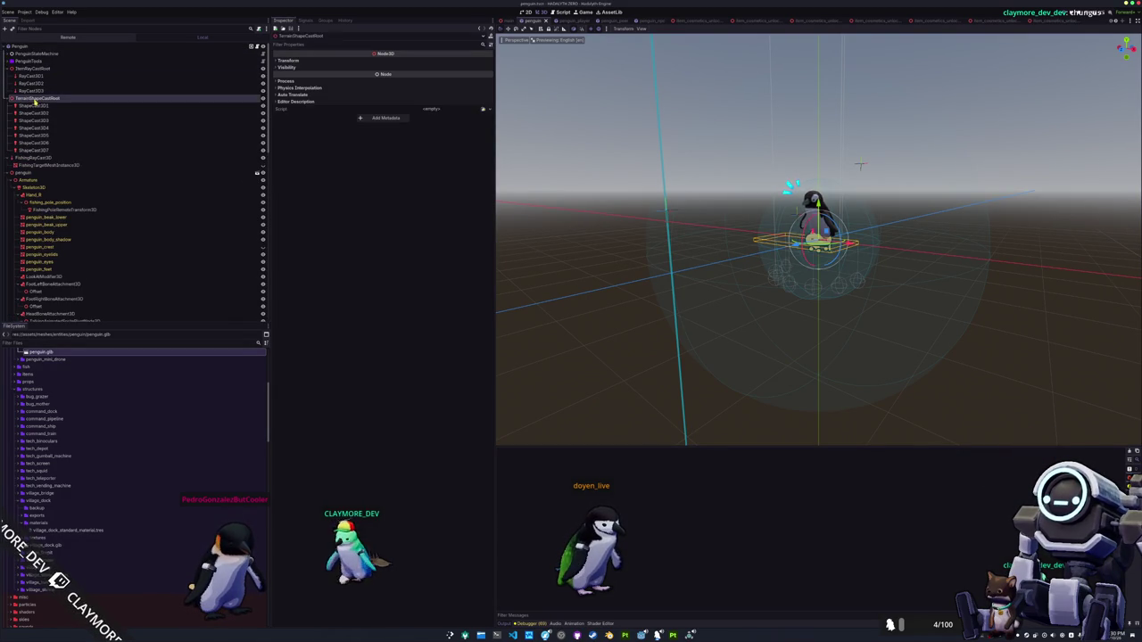
{"action": "left_click", "coordinate": [45, 150], "text": "shift"}
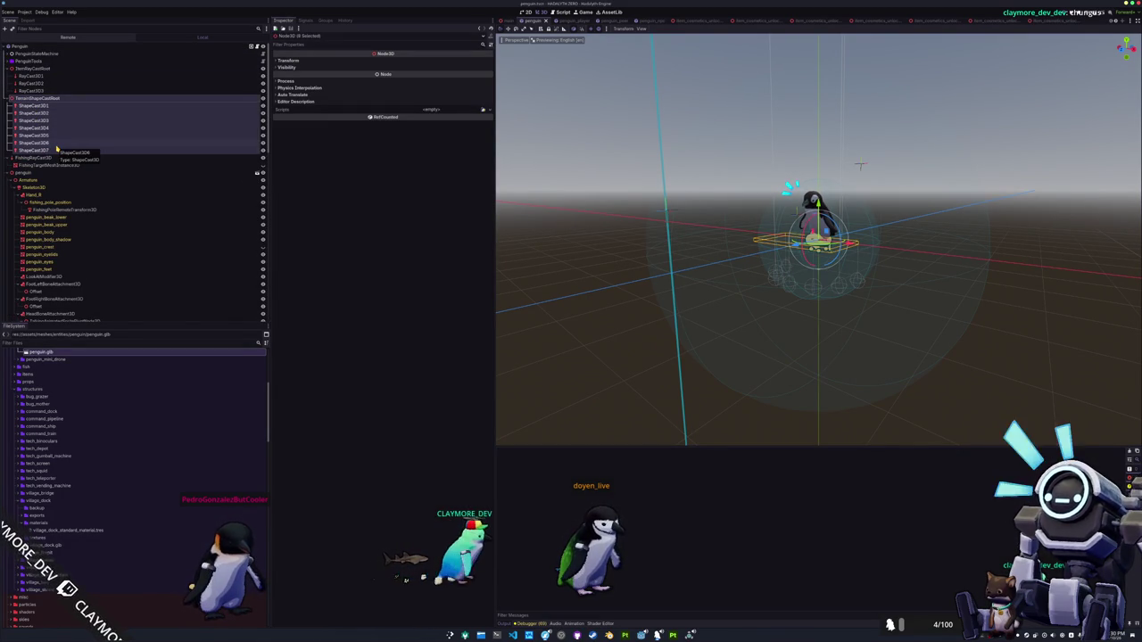
{"action": "key", "text": "Delete"}
{"action": "key", "text": "Return"}
{"action": "key", "text": "ctrl+s"}
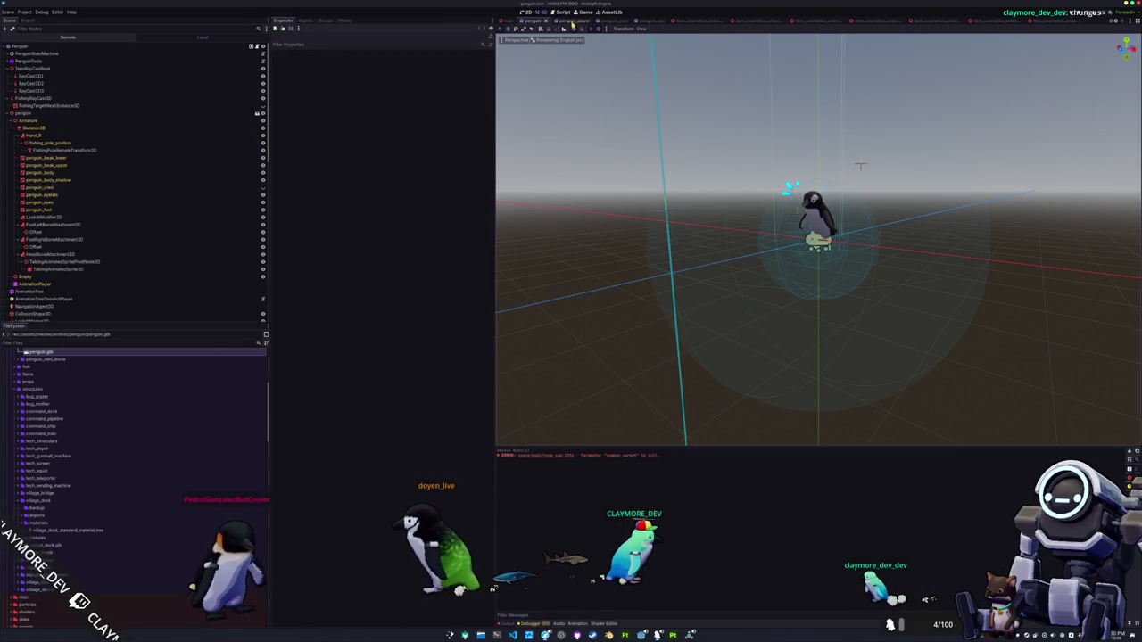
{"action": "scroll", "coordinate": [71, 179], "scroll_direction": "down", "scroll_amount": 10}
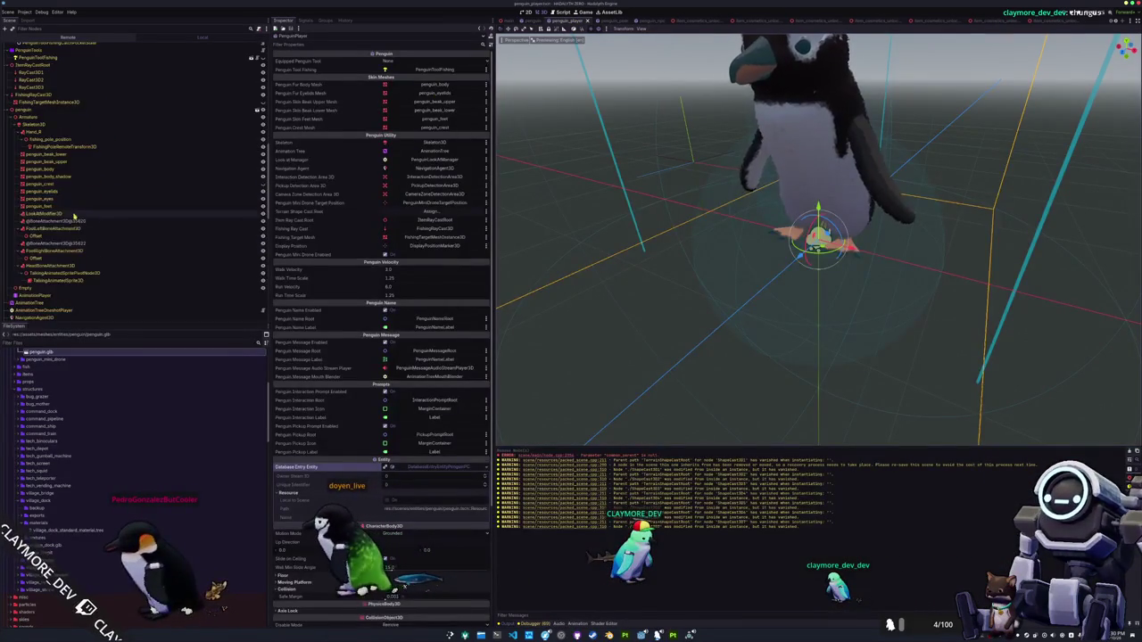
{"action": "left_click", "coordinate": [66, 222]}
{"action": "left_click", "coordinate": [72, 243], "text": "shift"}
{"action": "key", "text": "Delete"}
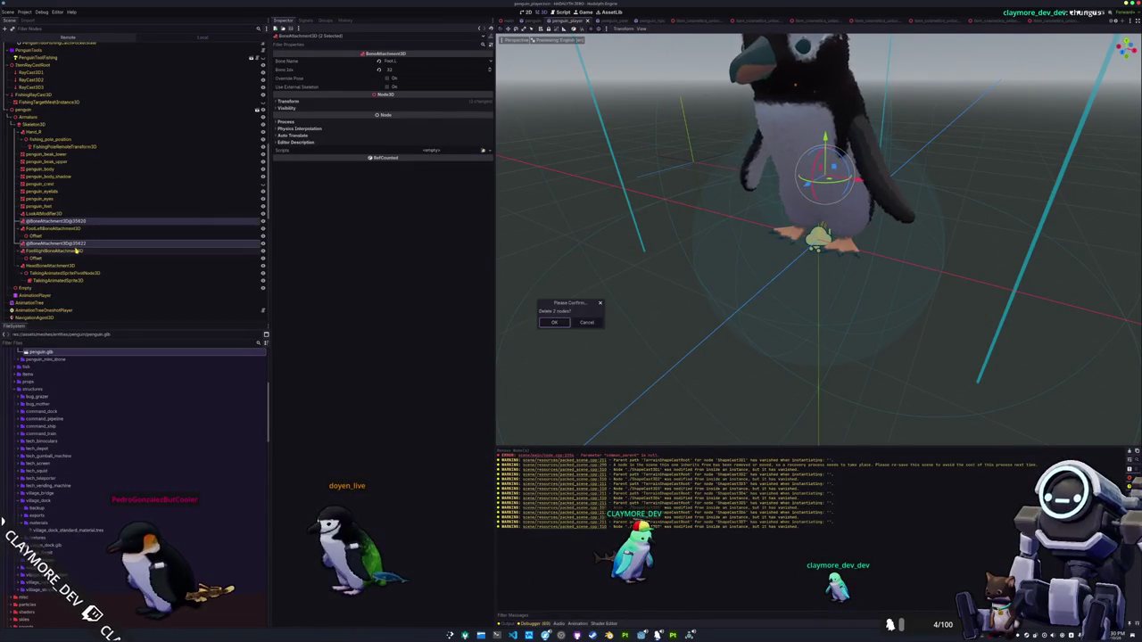
{"action": "key", "text": "Return"}
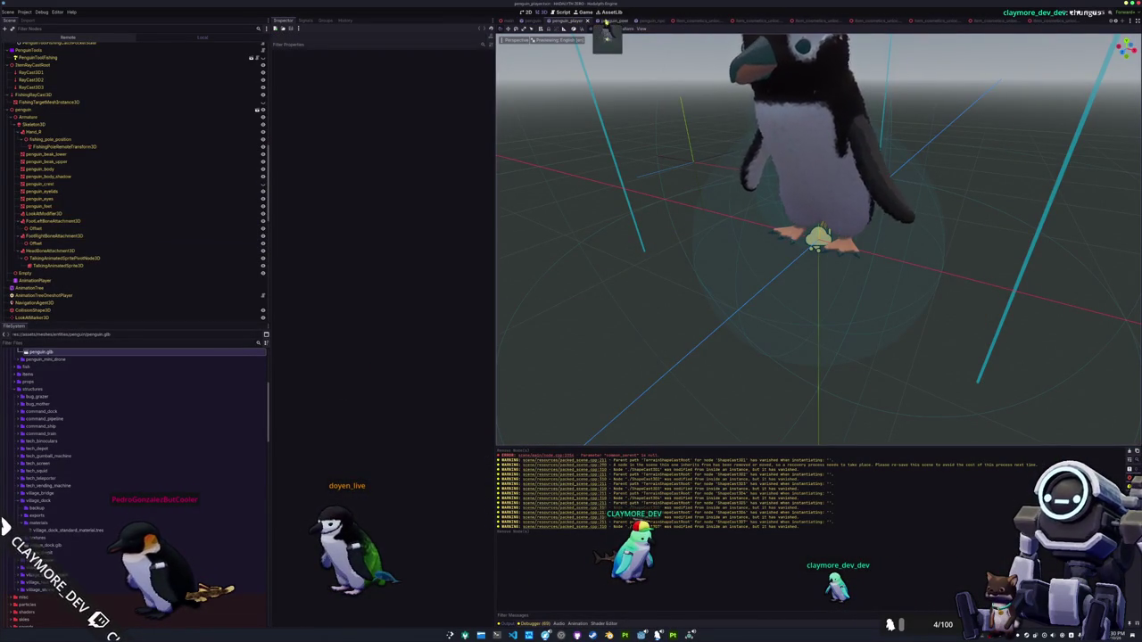
{"action": "key", "text": "ctrl+s"}
{"action": "scroll", "coordinate": [89, 179], "scroll_direction": "down", "scroll_amount": 10}
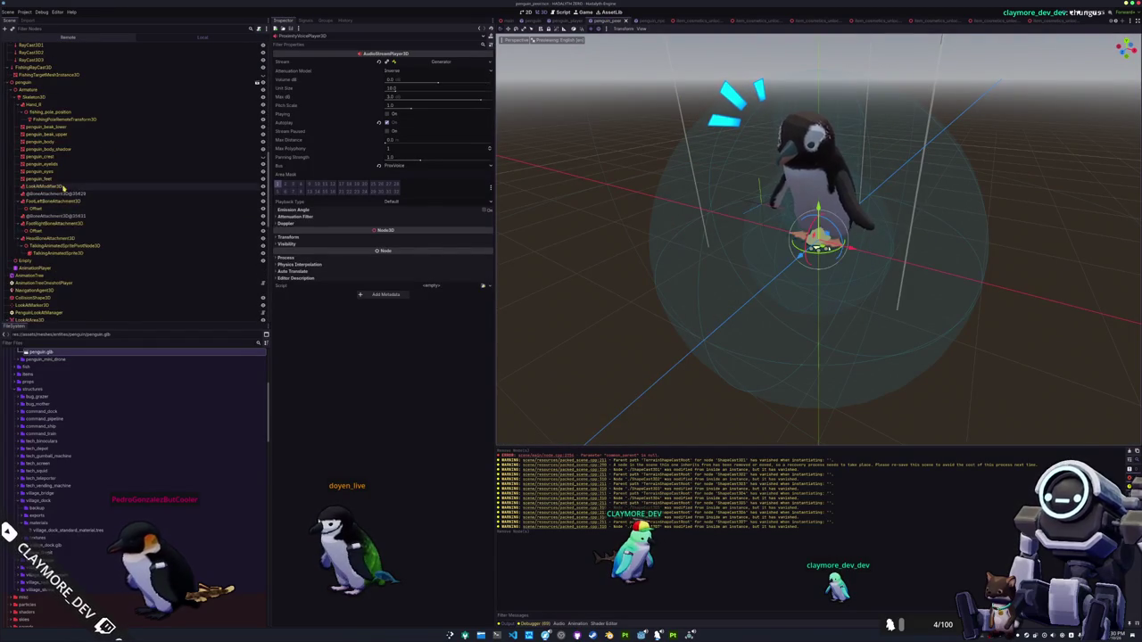
{"action": "left_click", "coordinate": [55, 194]}
{"action": "left_click", "coordinate": [63, 216], "text": "shift"}
{"action": "key", "text": "Delete"}
{"action": "key", "text": "Return"}
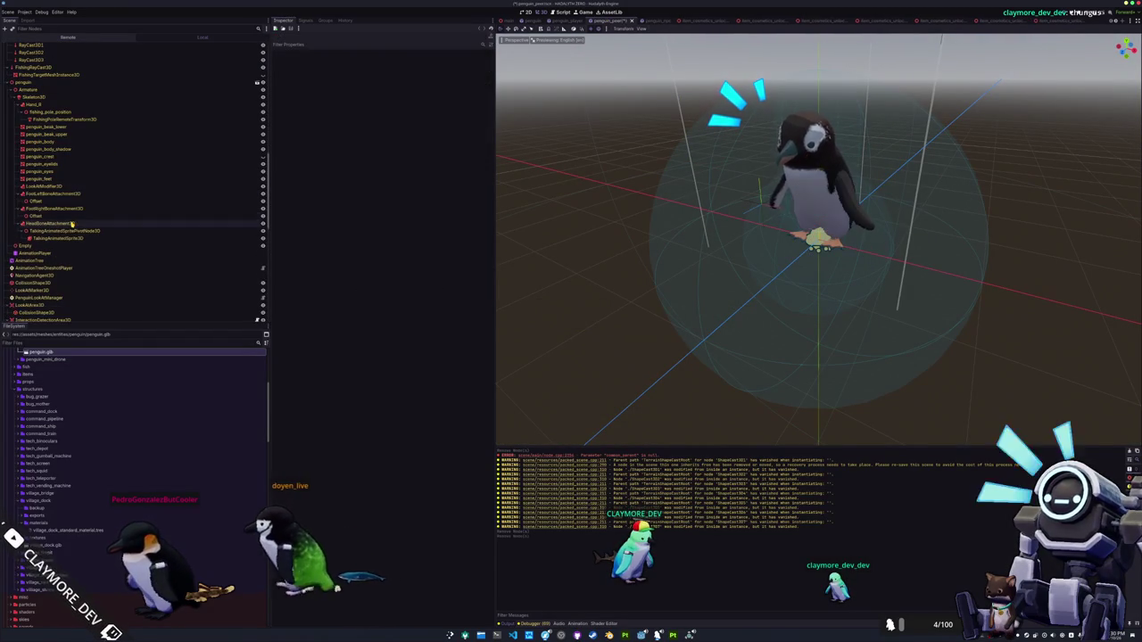
{"action": "key", "text": "ctrl+Tab"}
{"action": "scroll", "coordinate": [89, 208], "scroll_direction": "up", "scroll_amount": 3}
{"action": "scroll", "coordinate": [99, 209], "scroll_direction": "down", "scroll_amount": 3}
{"action": "left_click", "coordinate": [89, 248]}
{"action": "left_click", "coordinate": [102, 270], "text": "ctrl"}
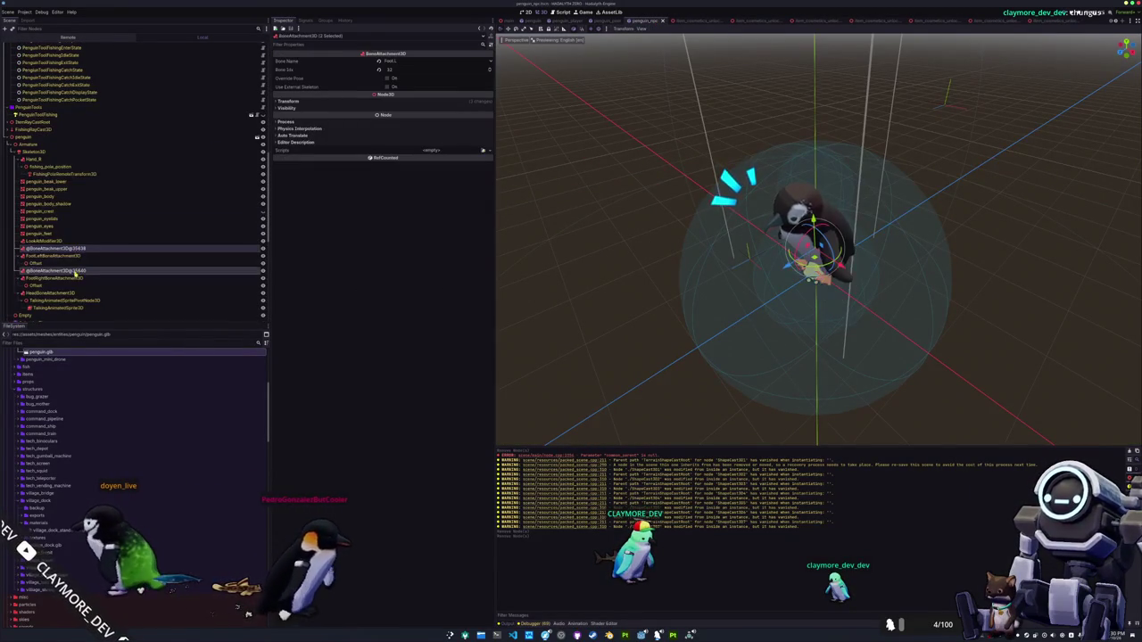
{"action": "key", "text": "Delete"}
{"action": "key", "text": "Return"}
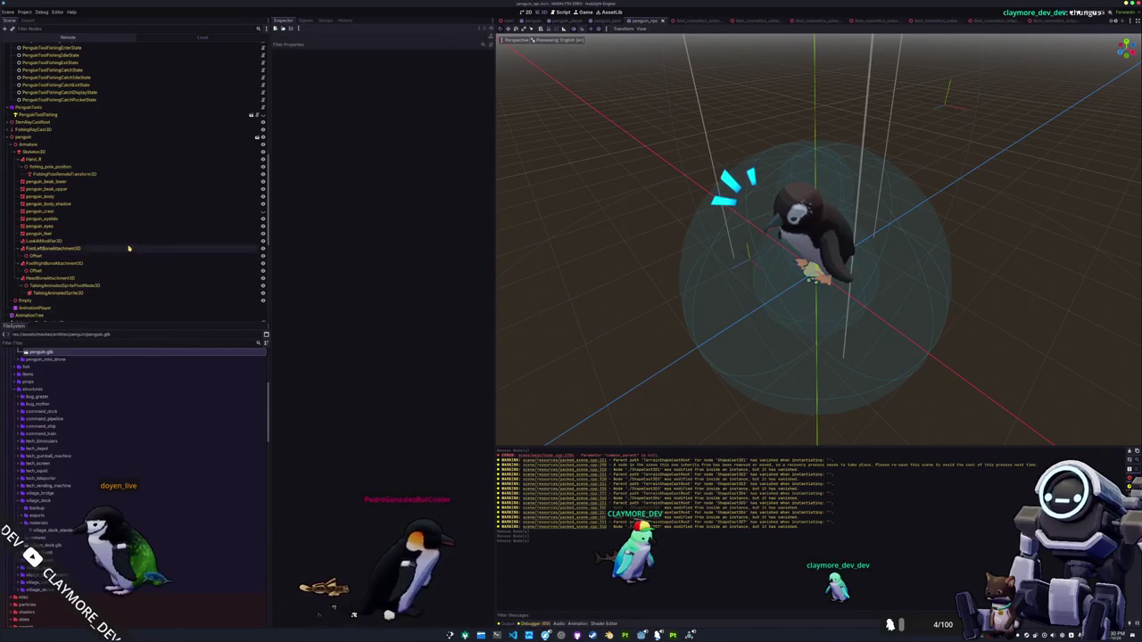
{"action": "scroll", "coordinate": [125, 243], "scroll_direction": "up", "scroll_amount": 5}
{"action": "key", "text": "ctrl+shift+Tab"}
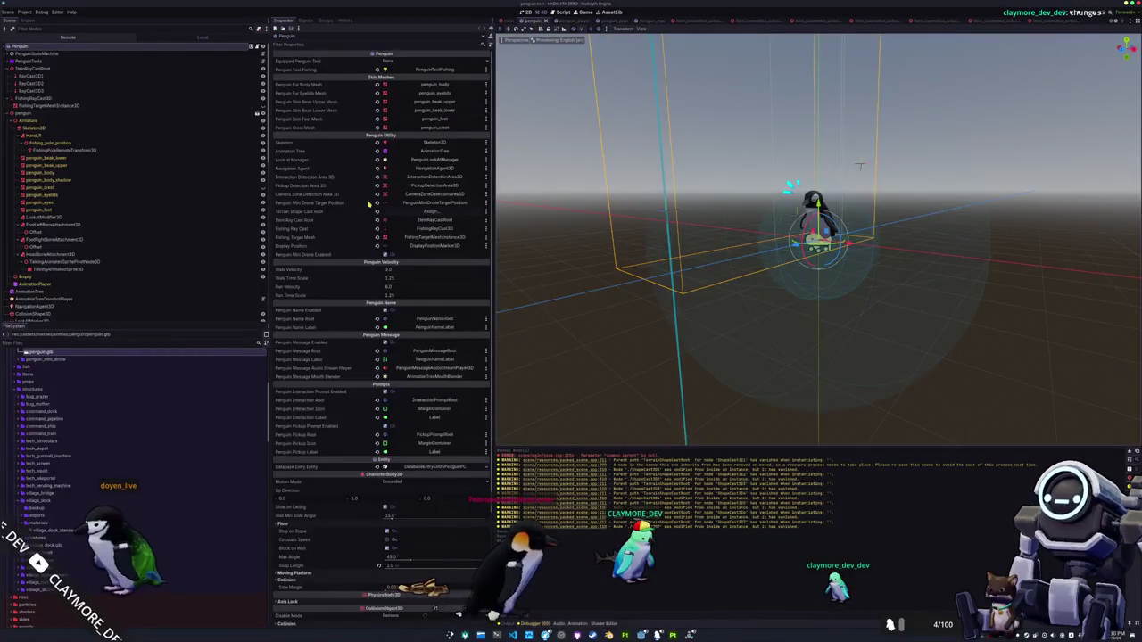
Save the penguin scene and open the AnimationTree's BaseStateMachine graph around MovementStateMachine
{"action": "key", "text": "ctrl+s"}
{"action": "scroll", "coordinate": [71, 258], "scroll_direction": "down", "scroll_amount": 10}
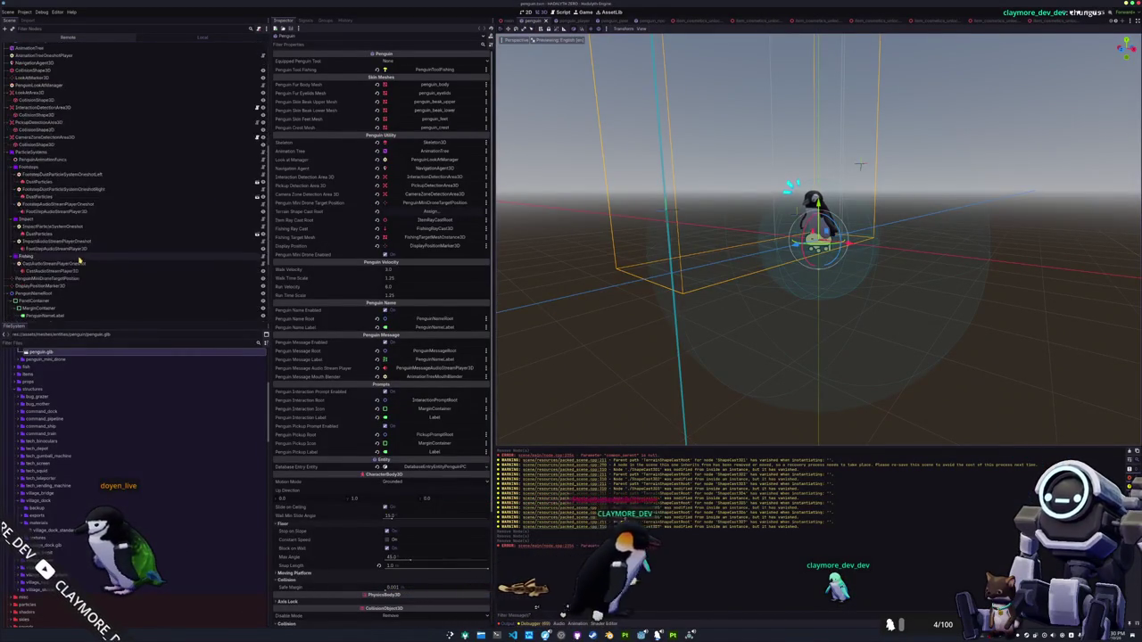
{"action": "scroll", "coordinate": [68, 266], "scroll_direction": "up", "scroll_amount": 3}
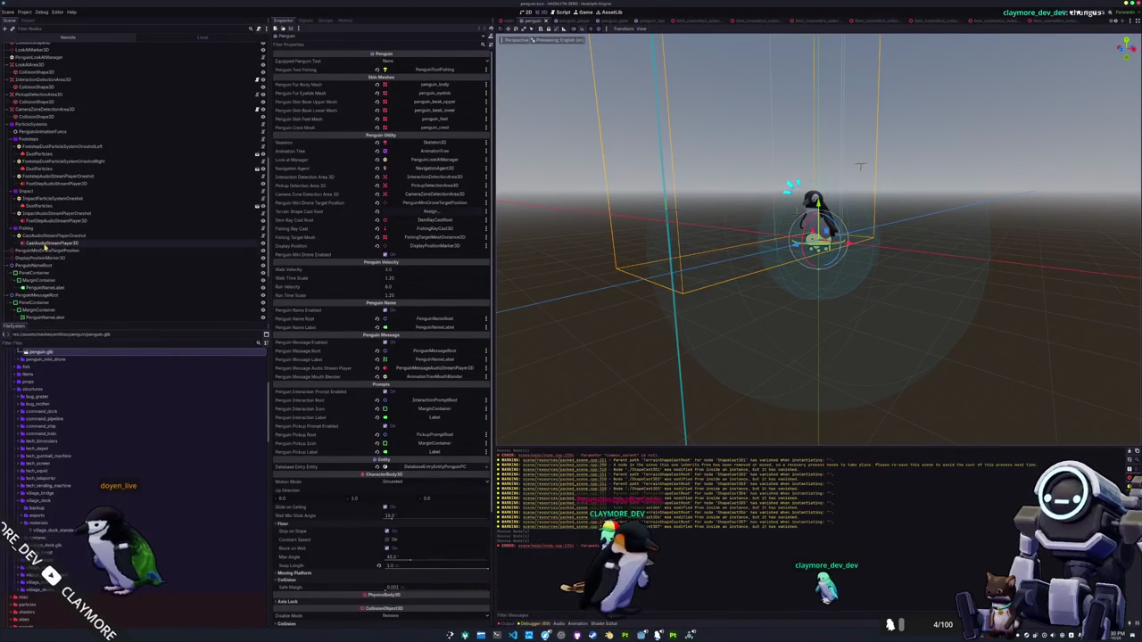
{"action": "scroll", "coordinate": [44, 265], "scroll_direction": "up", "scroll_amount": 10}
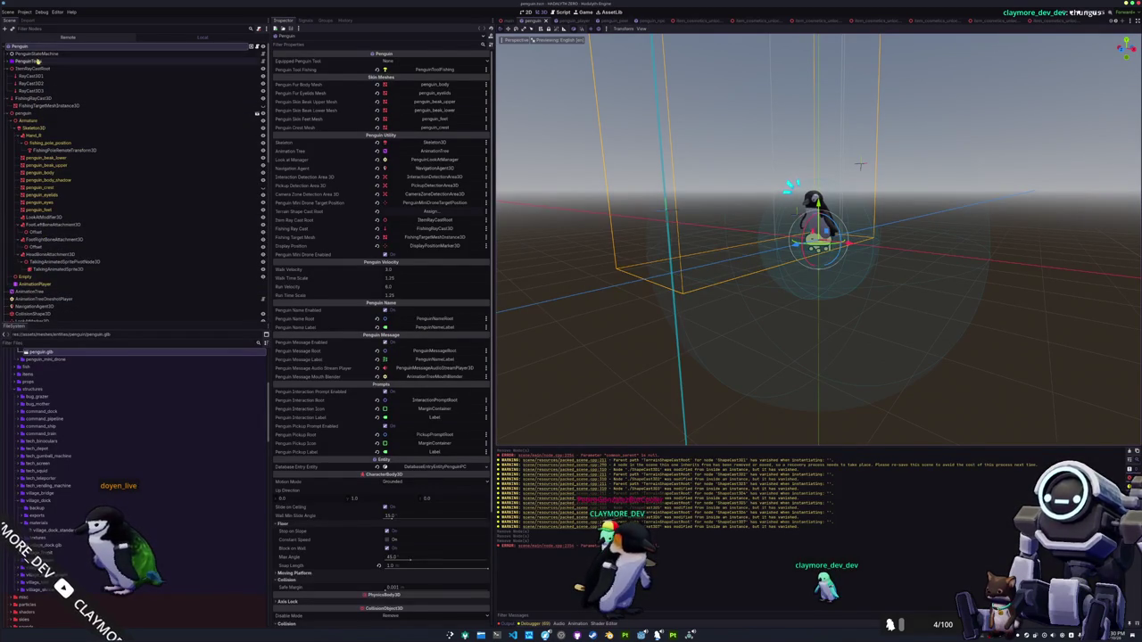
{"action": "left_click", "coordinate": [46, 291]}
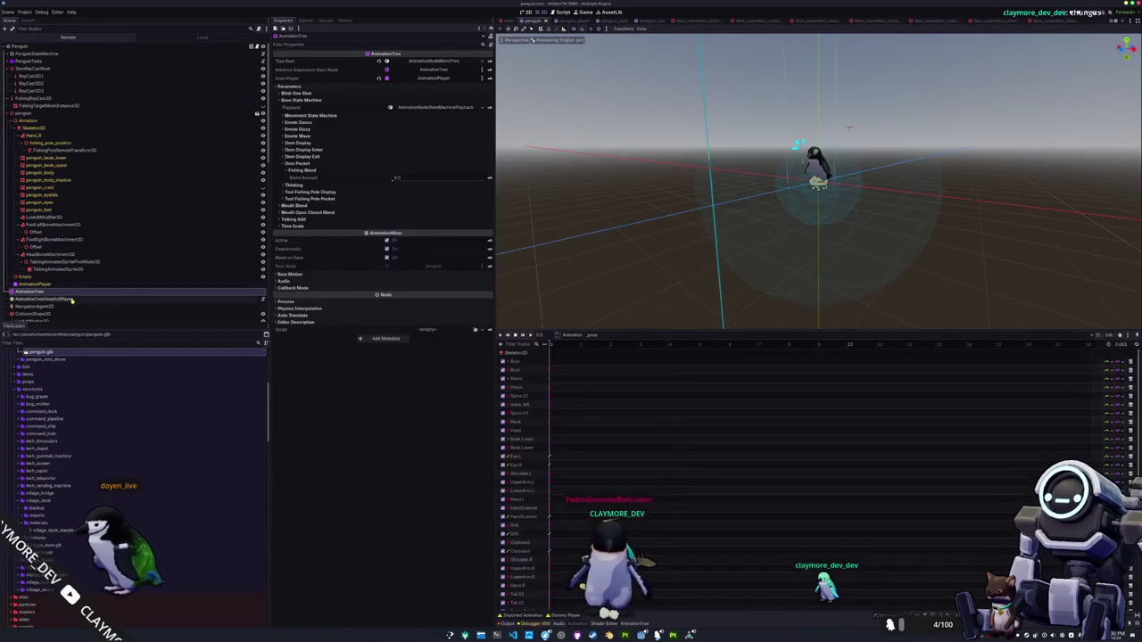
{"action": "left_click", "coordinate": [607, 623]}
{"action": "scroll", "coordinate": [665, 516], "scroll_direction": "left", "scroll_amount": 10}
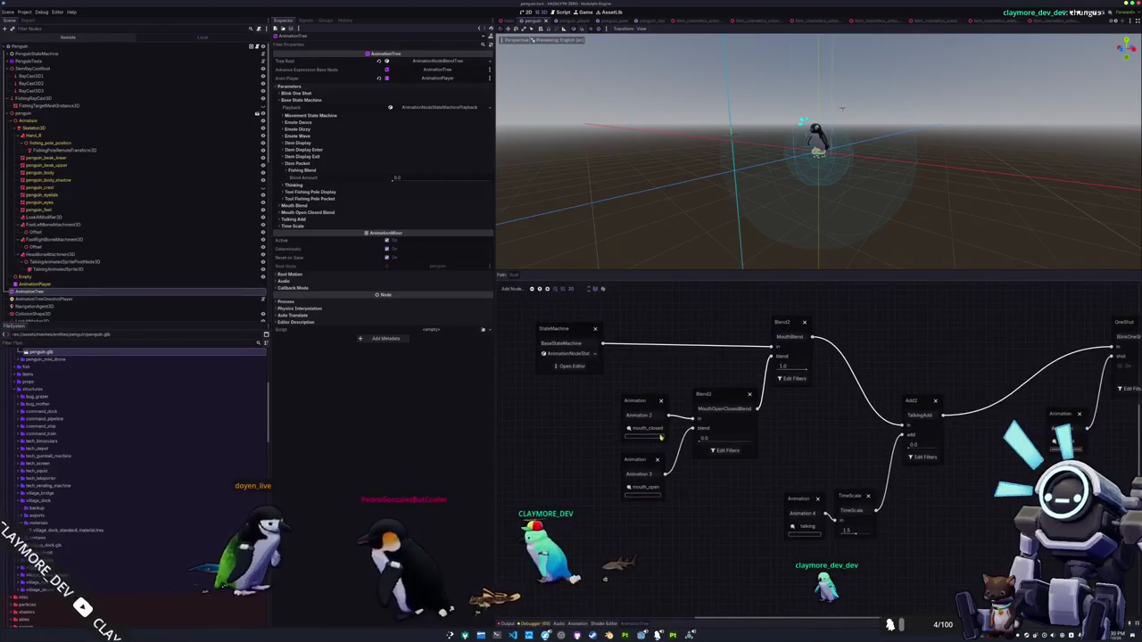
{"action": "left_click", "coordinate": [571, 365]}
{"action": "mouse_move", "coordinate": [692, 527]}
{"action": "left_mouse_down"}
{"action": "mouse_move", "coordinate": [687, 474]}
{"action": "mouse_move", "coordinate": [700, 524]}
{"action": "left_mouse_up"}
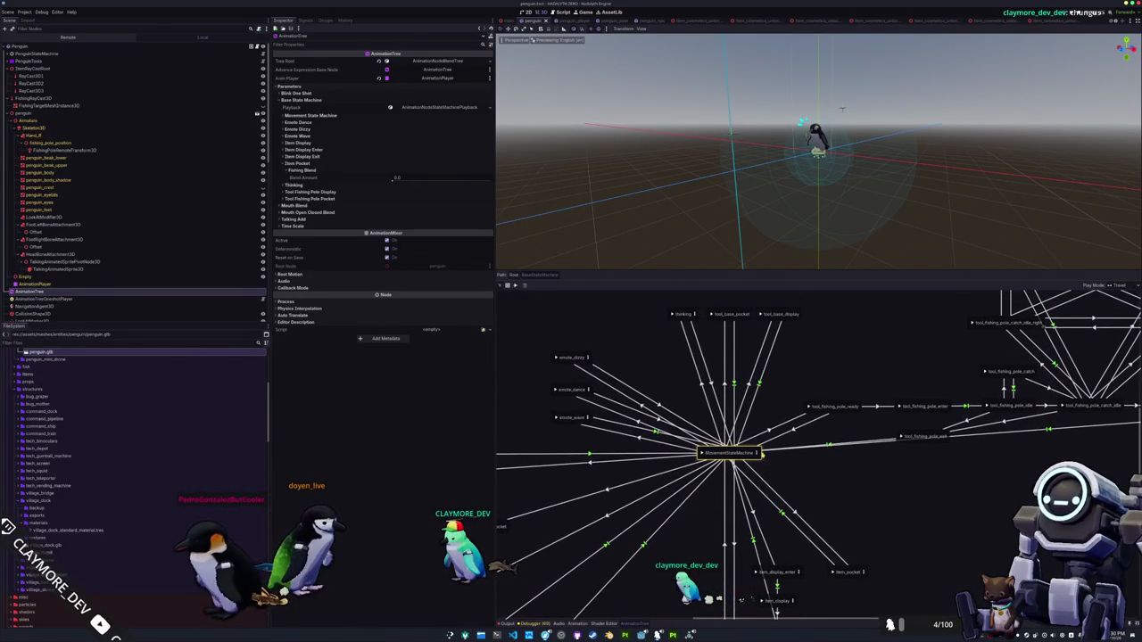
Inside MovementStateMachine, add jump_enter and jump as new animation states
{"action": "left_click", "coordinate": [757, 454]}
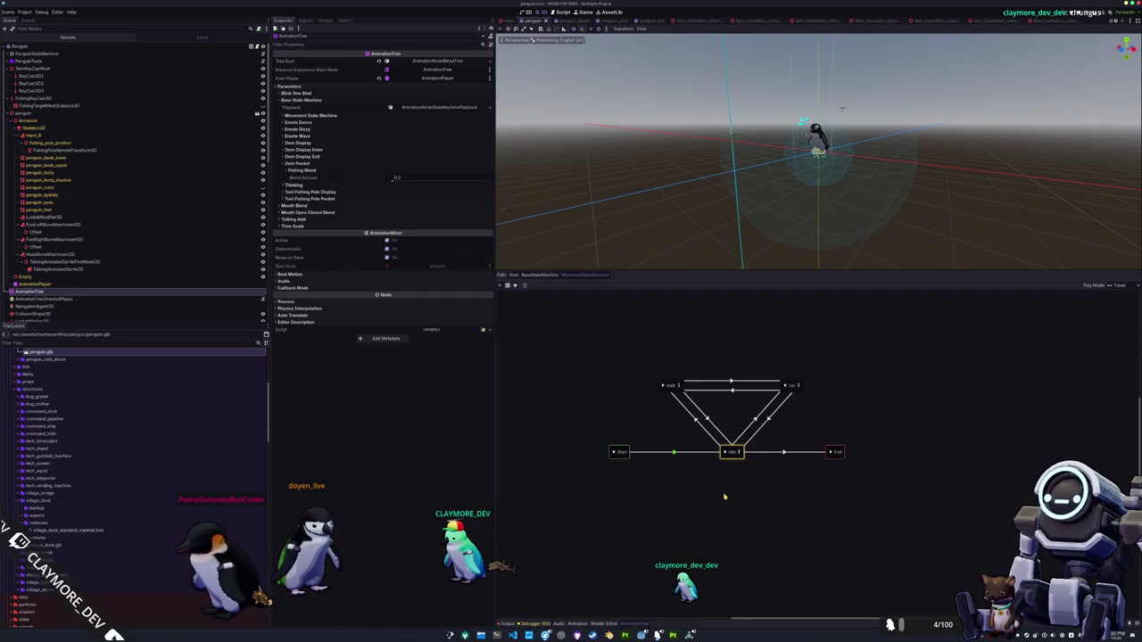
{"action": "right_click", "coordinate": [712, 493]}
{"action": "mouse_move", "coordinate": [732, 498]}
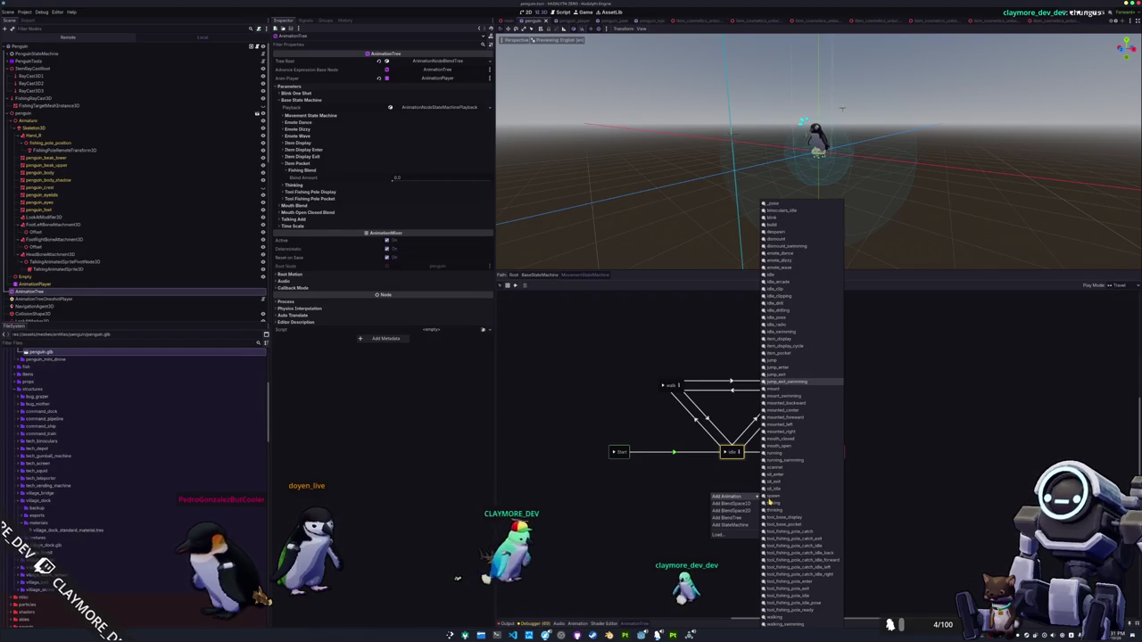
{"action": "key", "text": "Return"}
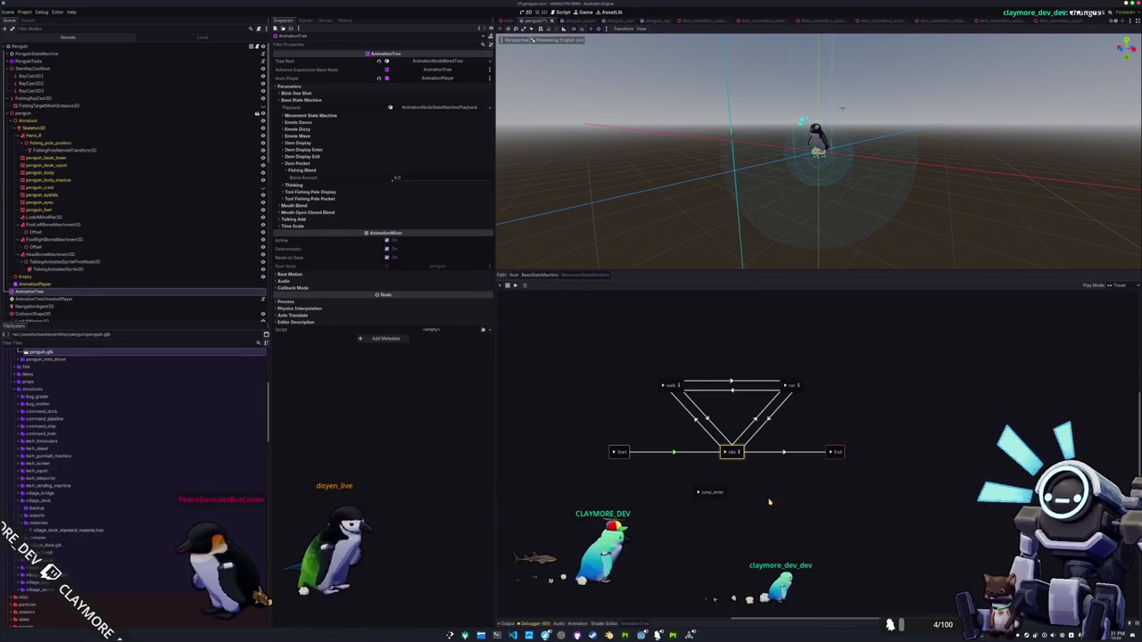
{"action": "right_click", "coordinate": [747, 505]}
{"action": "mouse_move", "coordinate": [763, 516]}
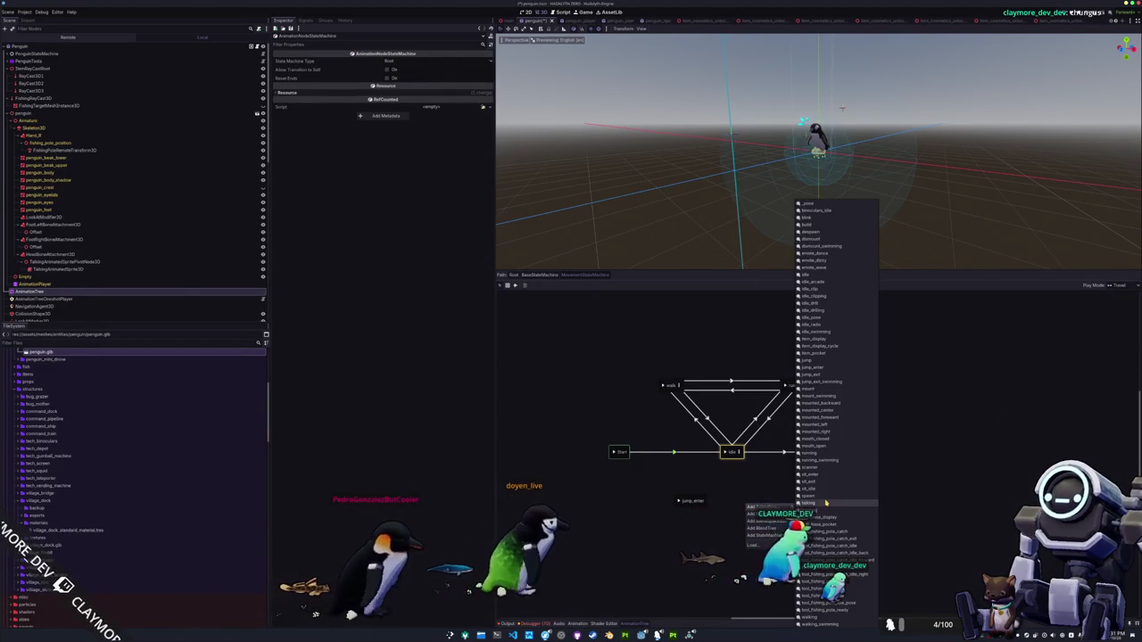
{"action": "key", "text": "Up"}
{"action": "key", "text": "Up"}
{"action": "key", "text": "Up"}
{"action": "key", "text": "Return"}
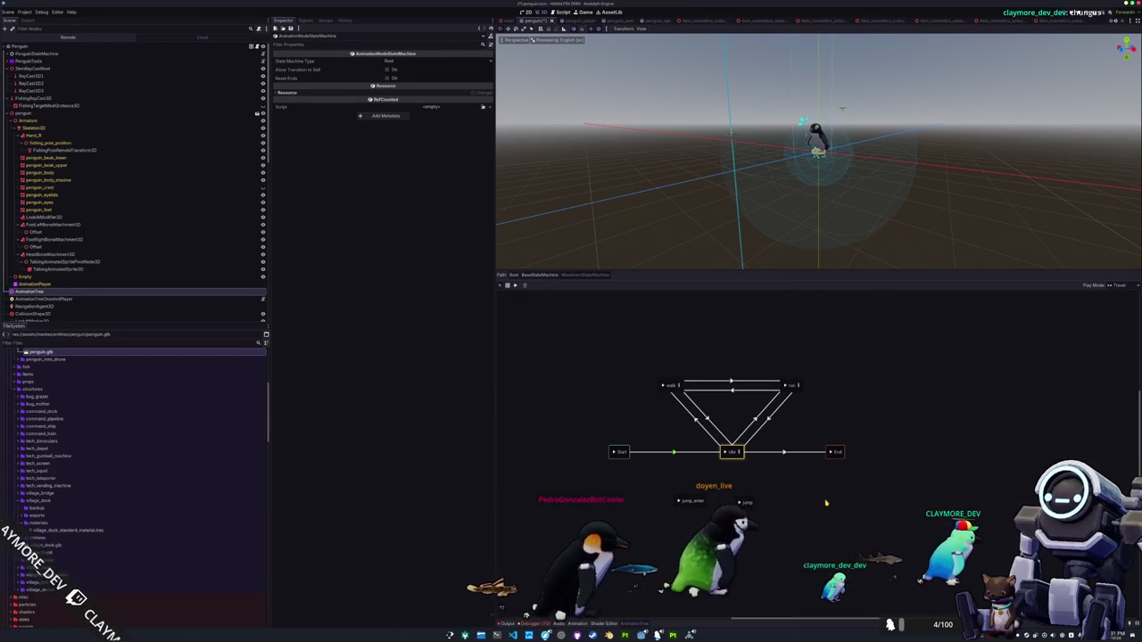
Set the new state's animation to jump_enter and undo an accidentally added node
{"action": "left_click", "coordinate": [745, 503]}
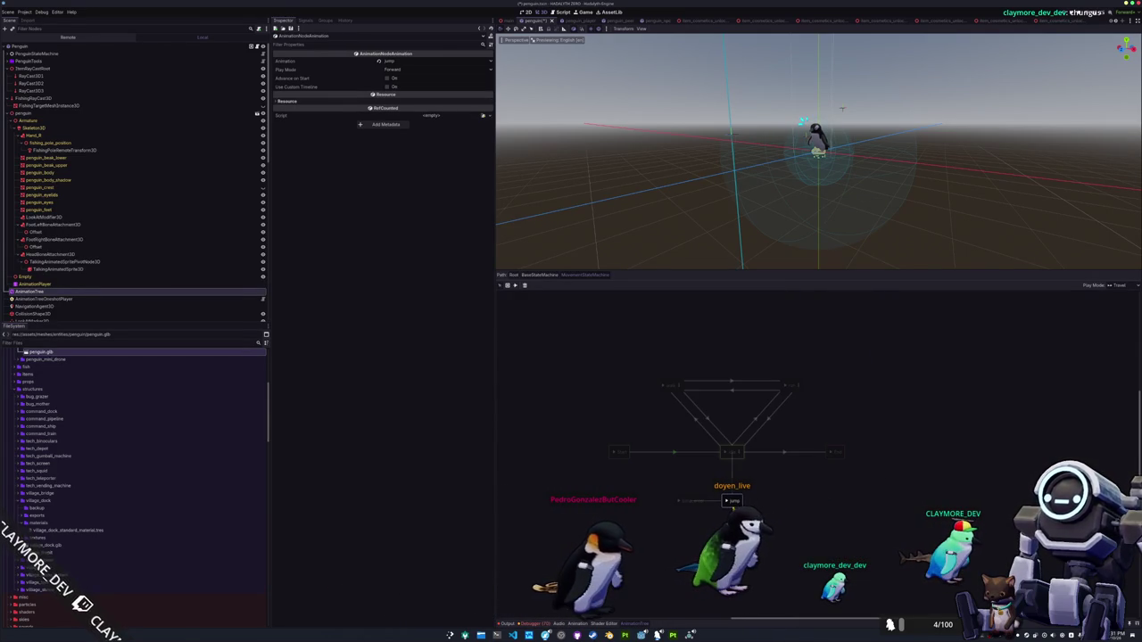
{"action": "left_click", "coordinate": [678, 419]}
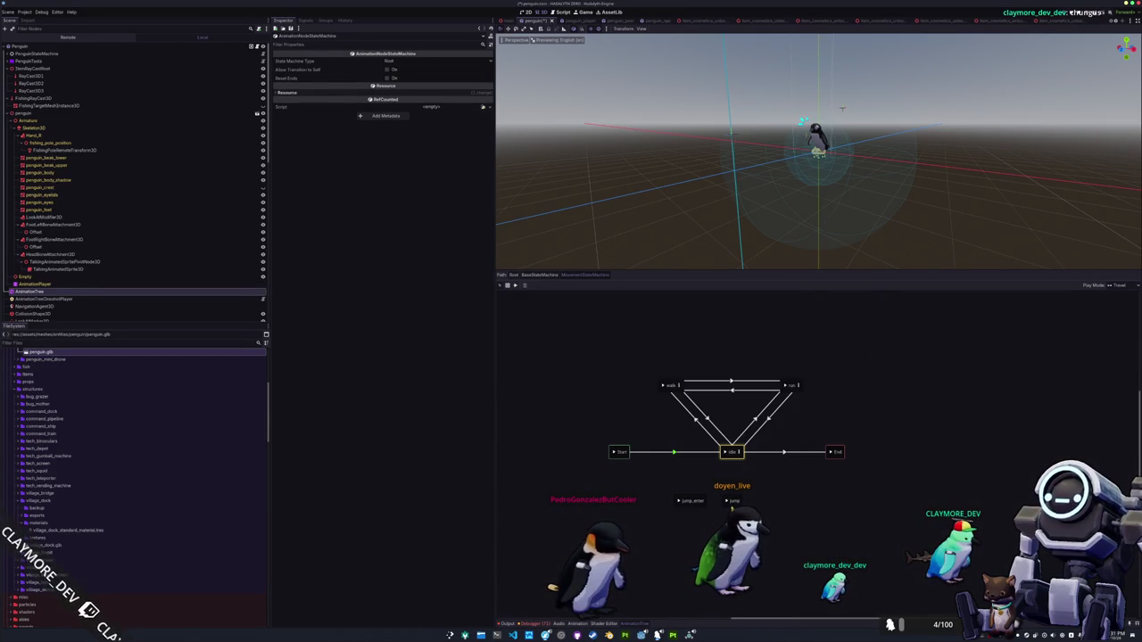
{"action": "left_click", "coordinate": [728, 502]}
{"action": "left_click", "coordinate": [701, 518]}
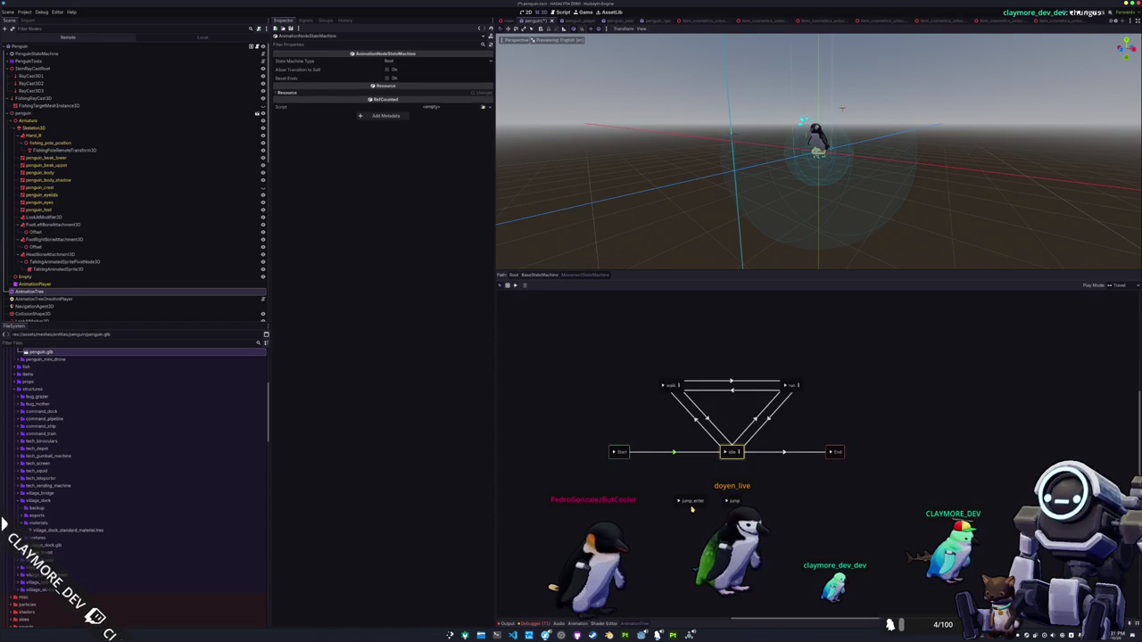
{"action": "left_click", "coordinate": [705, 514]}
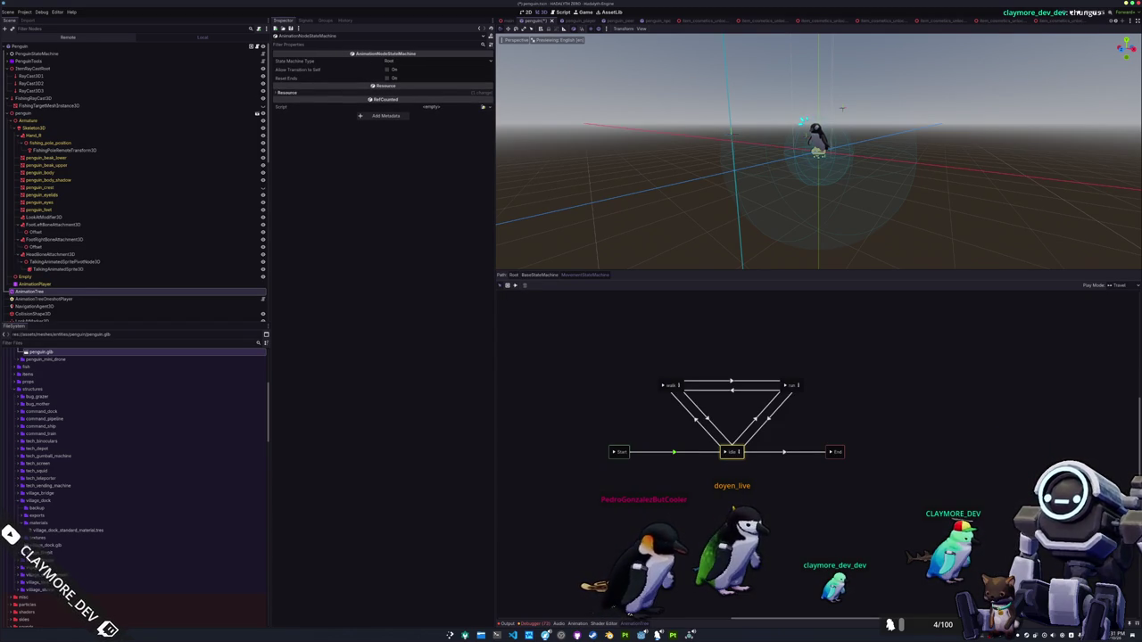
{"action": "left_click", "coordinate": [779, 512]}
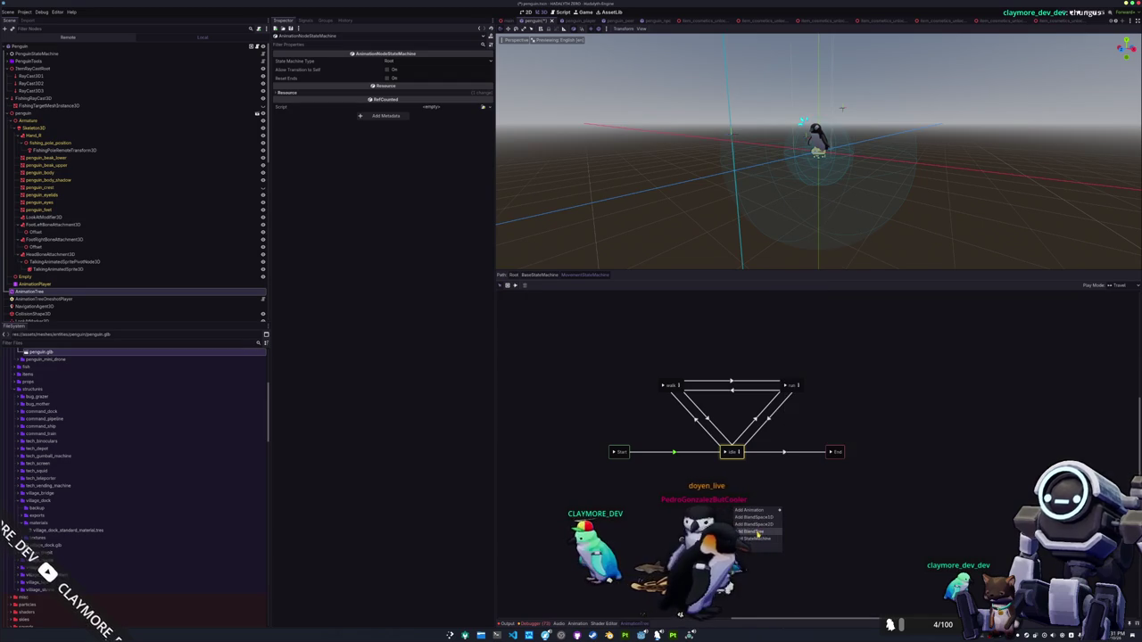
{"action": "left_click", "coordinate": [733, 505]}
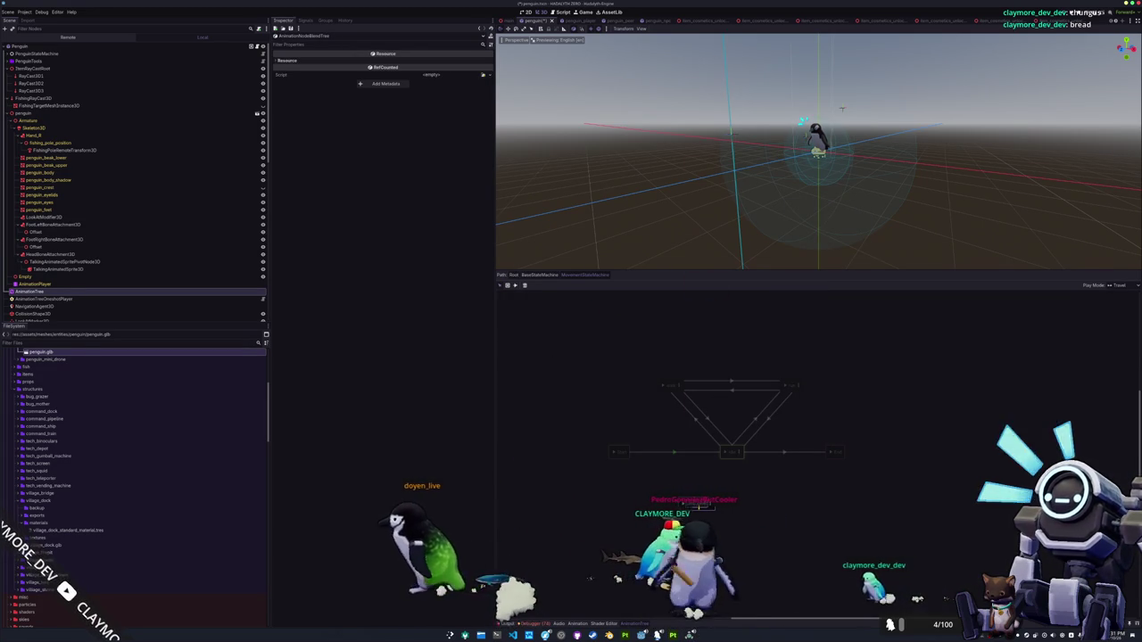
{"action": "key", "text": "ctrl+z"}
Add two BlendTree jump states and move the jump exit state next to jump
{"action": "right_click", "coordinate": [753, 506]}
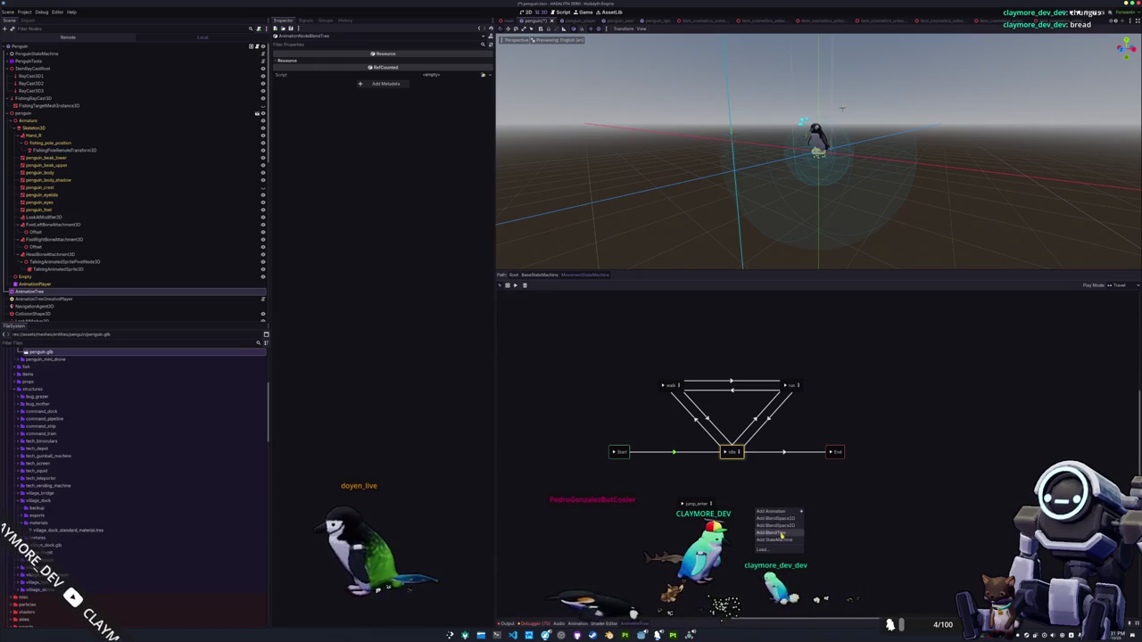
{"action": "left_click", "coordinate": [760, 521]}
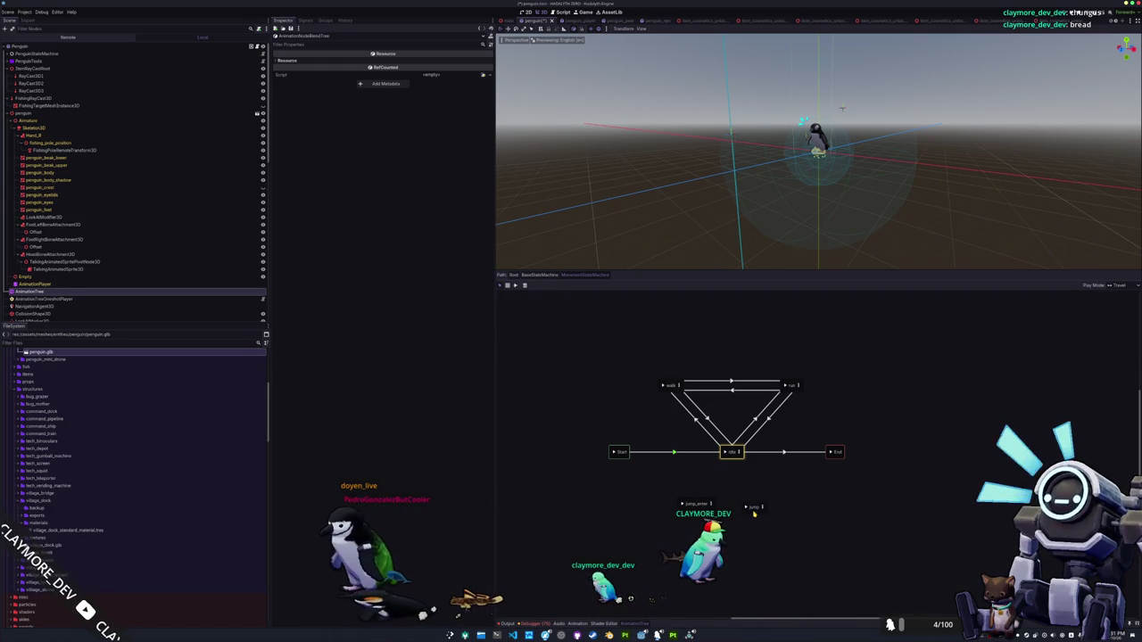
{"action": "right_click", "coordinate": [823, 507]}
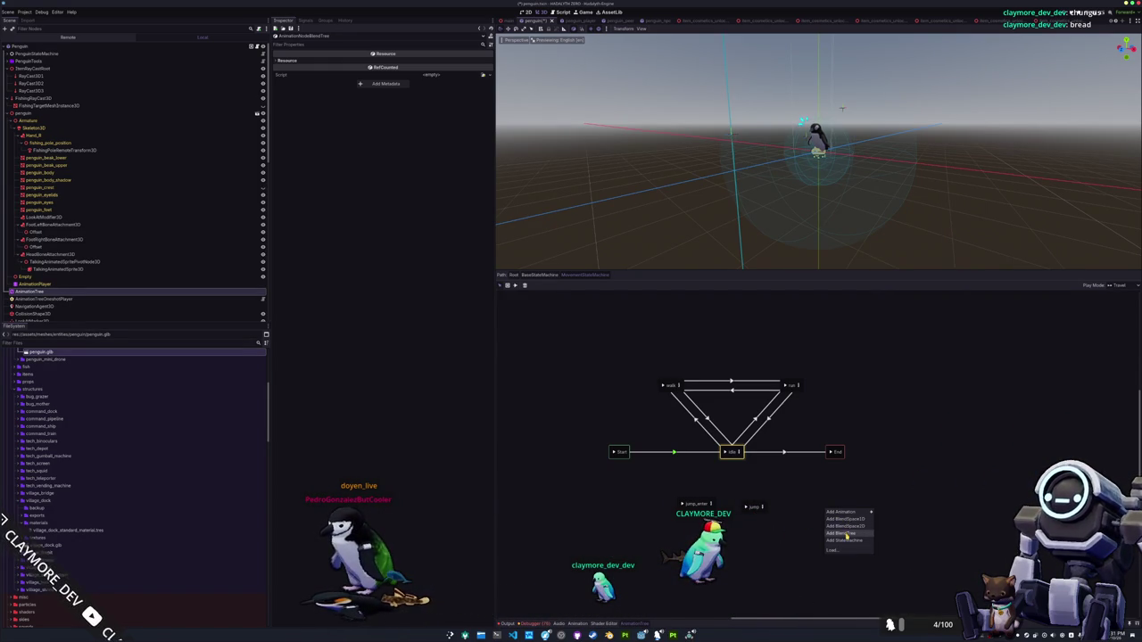
{"action": "left_click", "coordinate": [839, 534]}
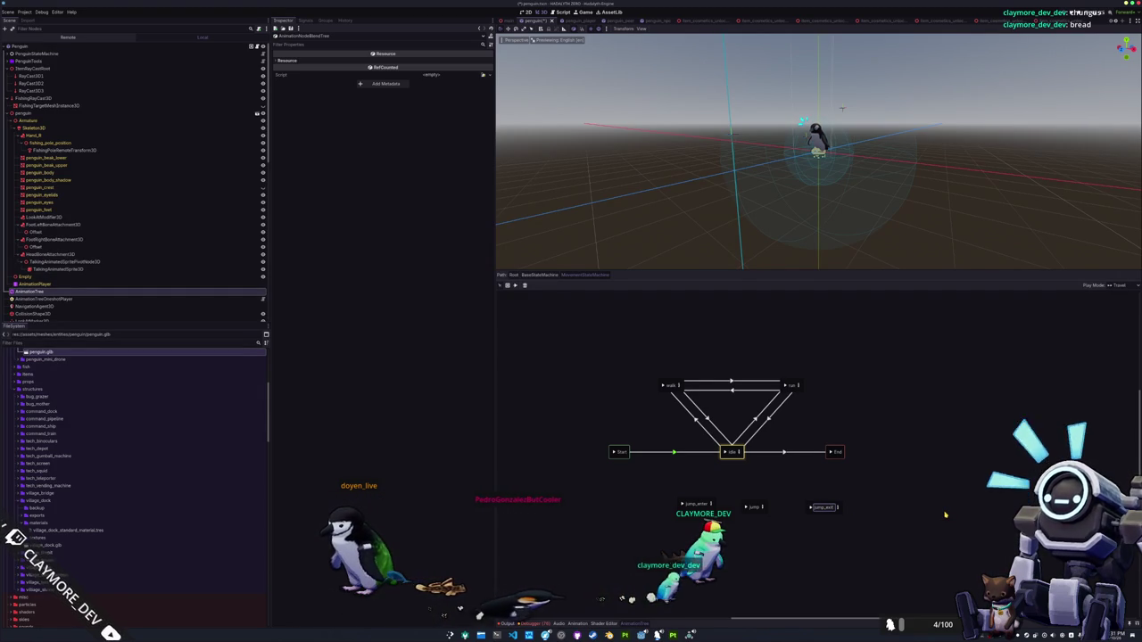
{"action": "left_click", "coordinate": [822, 508]}
{"action": "double_click", "coordinate": [821, 508]}
{"action": "left_click_drag", "start_coordinate": [822, 512], "coordinate": [678, 511]}
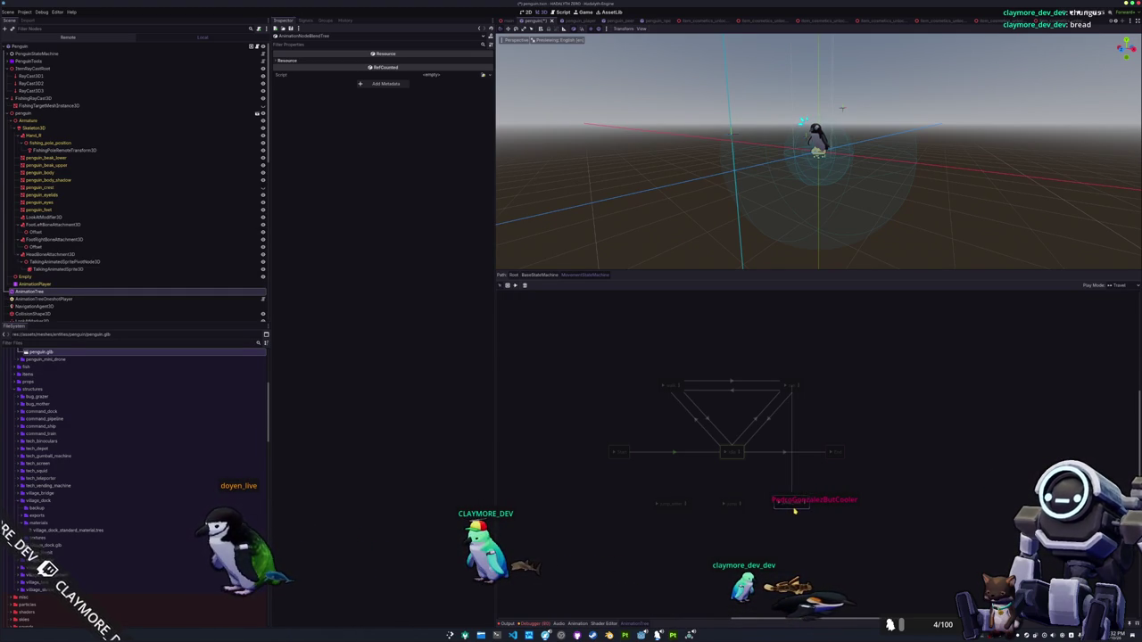
Add a jump_and_swimming BlendTree beside the jump states and select the idle-to-jump_enter transition
{"action": "right_click", "coordinate": [792, 535]}
{"action": "left_click", "coordinate": [812, 566]}
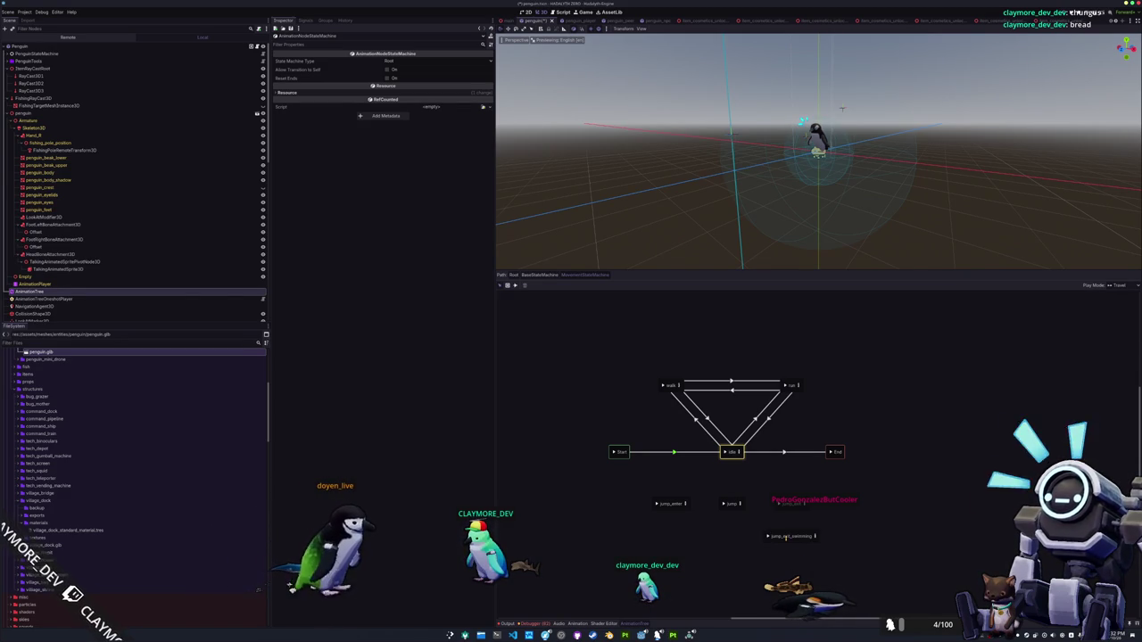
{"action": "left_click", "coordinate": [787, 540]}
{"action": "left_click_drag", "start_coordinate": [786, 539], "coordinate": [787, 541]}
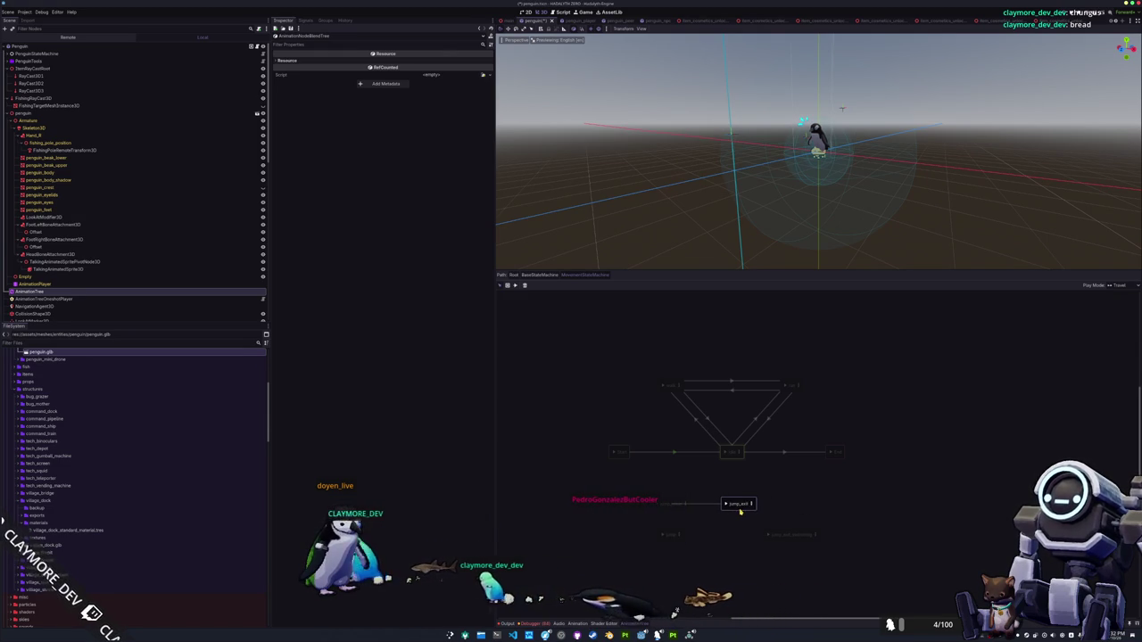
{"action": "left_click_drag", "start_coordinate": [783, 537], "coordinate": [790, 510]}
{"action": "left_click", "coordinate": [685, 518]}
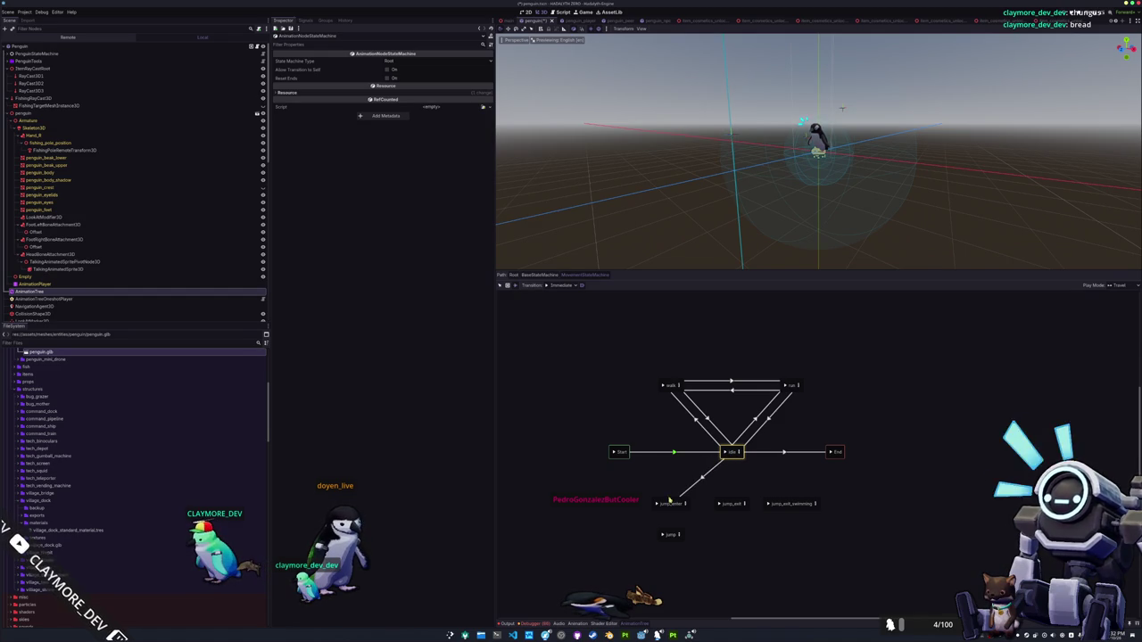
{"action": "left_click", "coordinate": [701, 478]}
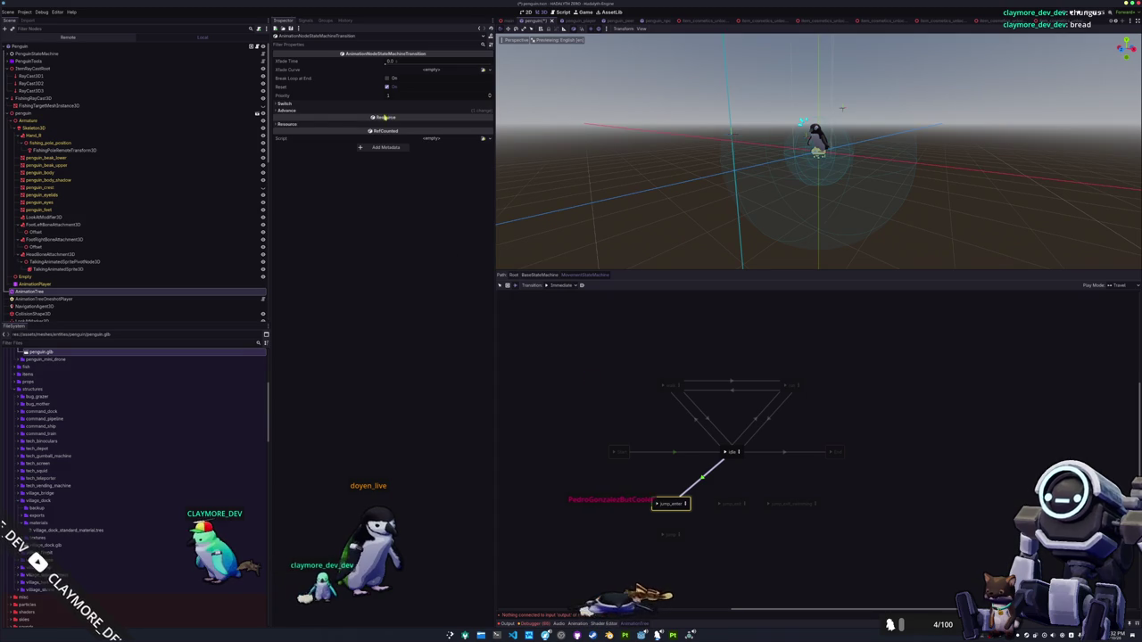
Set the idle-to-jump_enter transition's Xfade Time to 0.1 and open jump_enter's blend tree
{"action": "left_click", "coordinate": [384, 112]}
{"action": "left_click", "coordinate": [399, 104]}
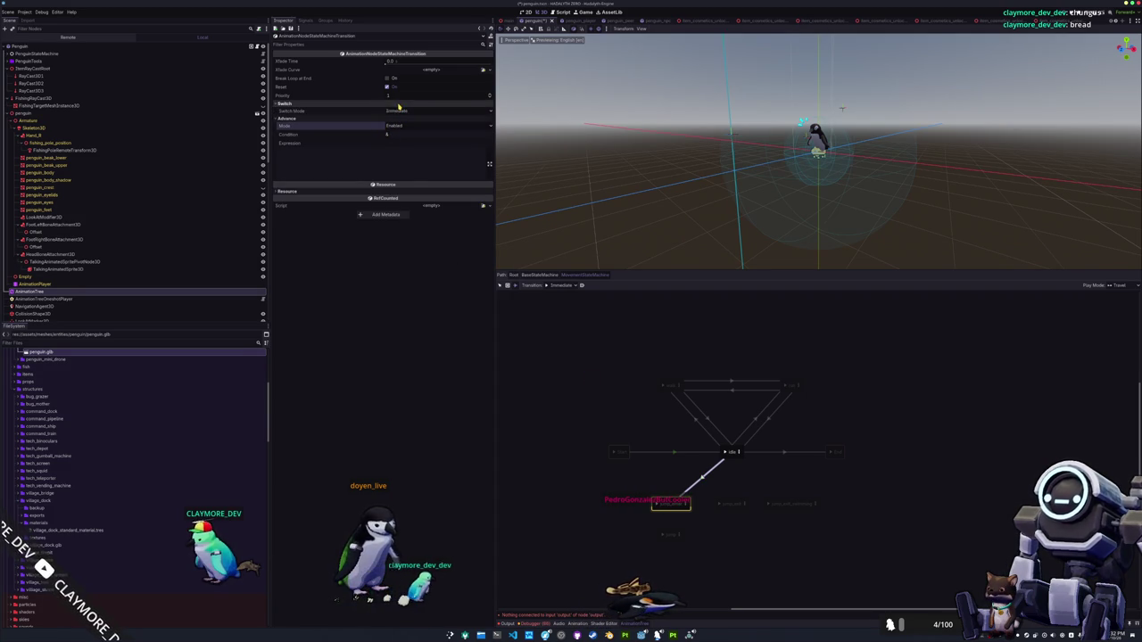
{"action": "left_click", "coordinate": [391, 60]}
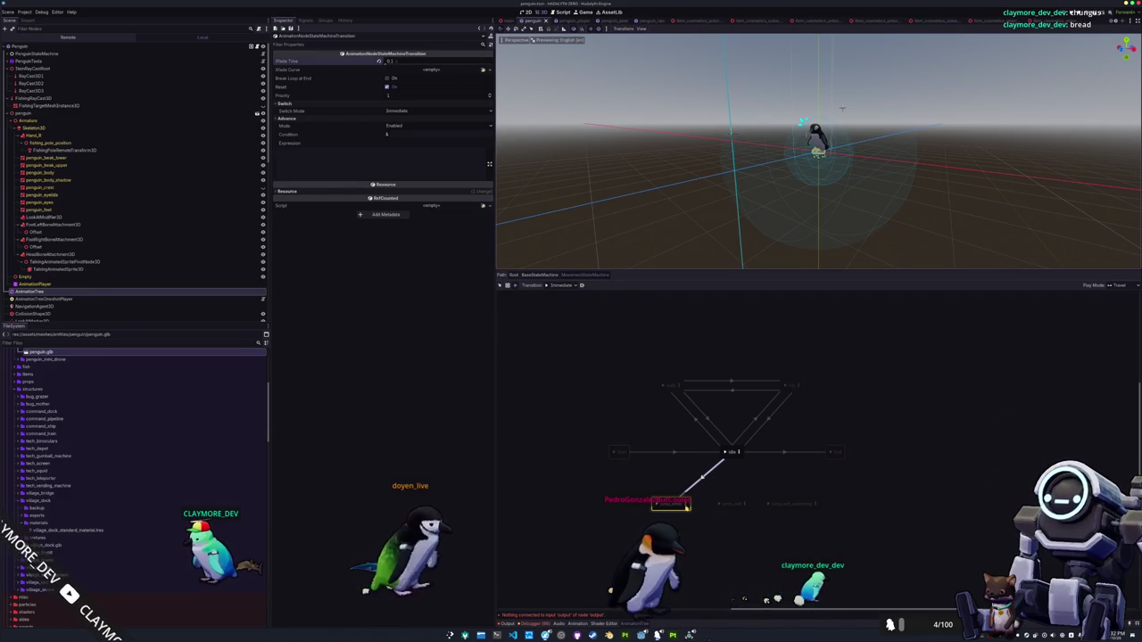
{"action": "right_click", "coordinate": [686, 507]}
{"action": "left_click", "coordinate": [689, 515]}
{"action": "left_click", "coordinate": [687, 507]}
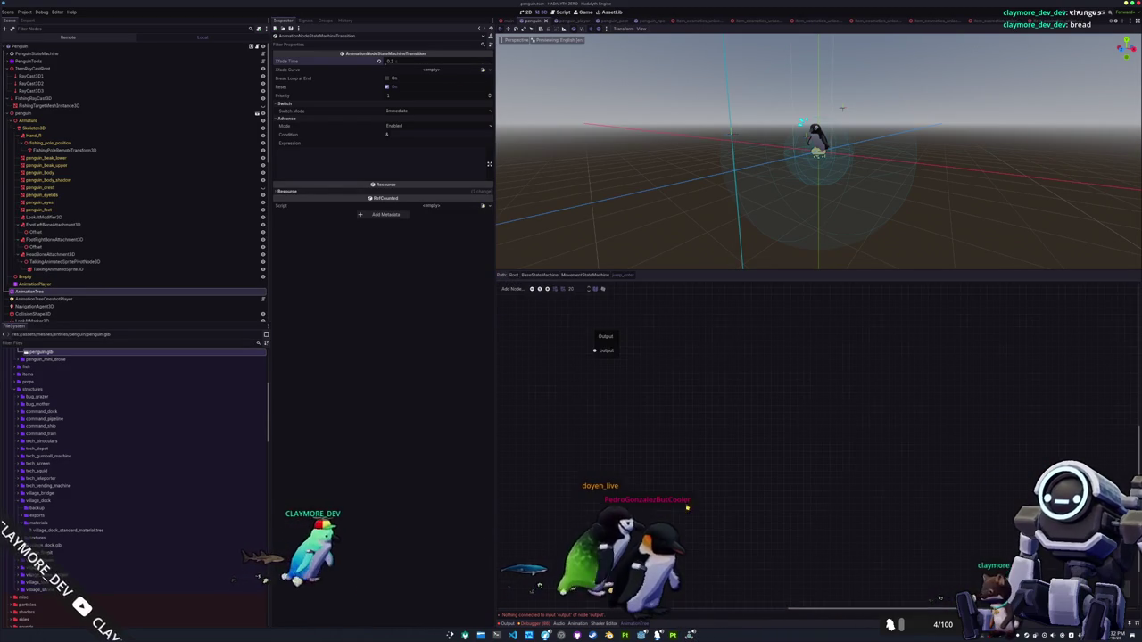
Add a jump_enter Animation node feeding a Blend2 node renamed fishing_blend
{"action": "right_click", "coordinate": [611, 390]}
{"action": "left_click", "coordinate": [629, 401]}
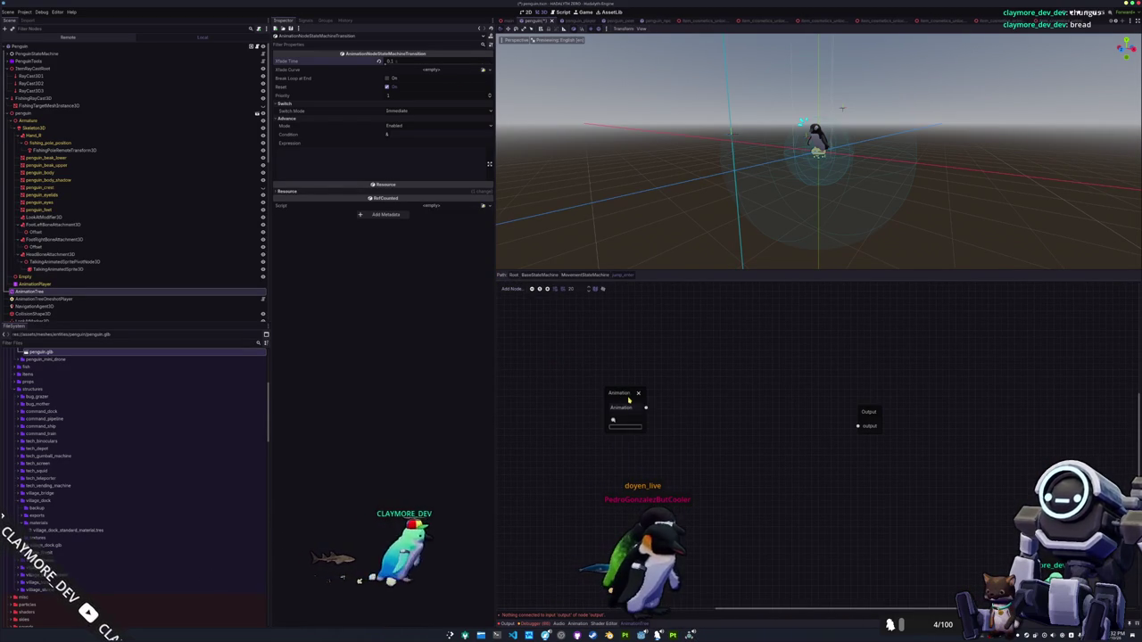
{"action": "left_click", "coordinate": [623, 423]}
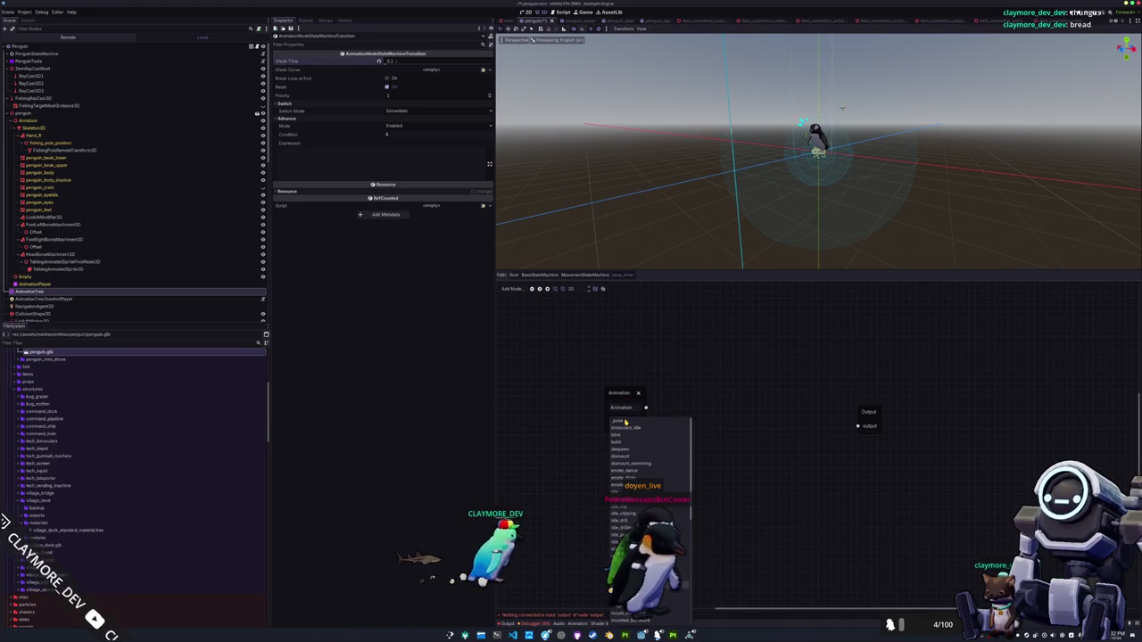
{"action": "left_click", "coordinate": [629, 556]}
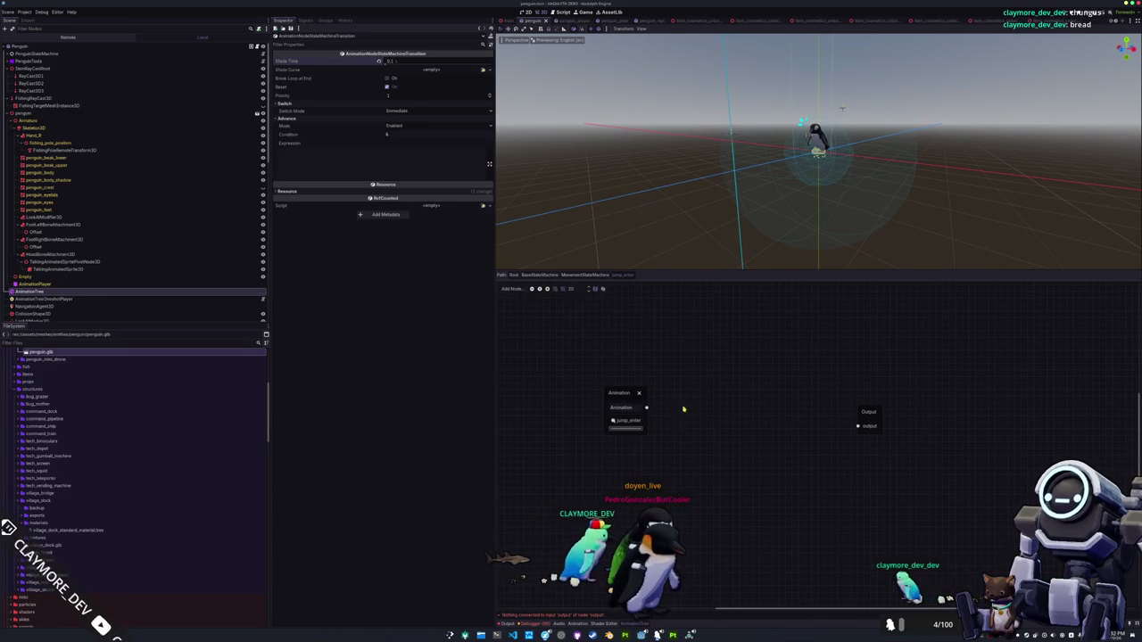
{"action": "scroll", "coordinate": [678, 415], "scroll_direction": "up", "scroll_amount": 2}
{"action": "left_click_drag", "start_coordinate": [882, 438], "coordinate": [738, 435]}
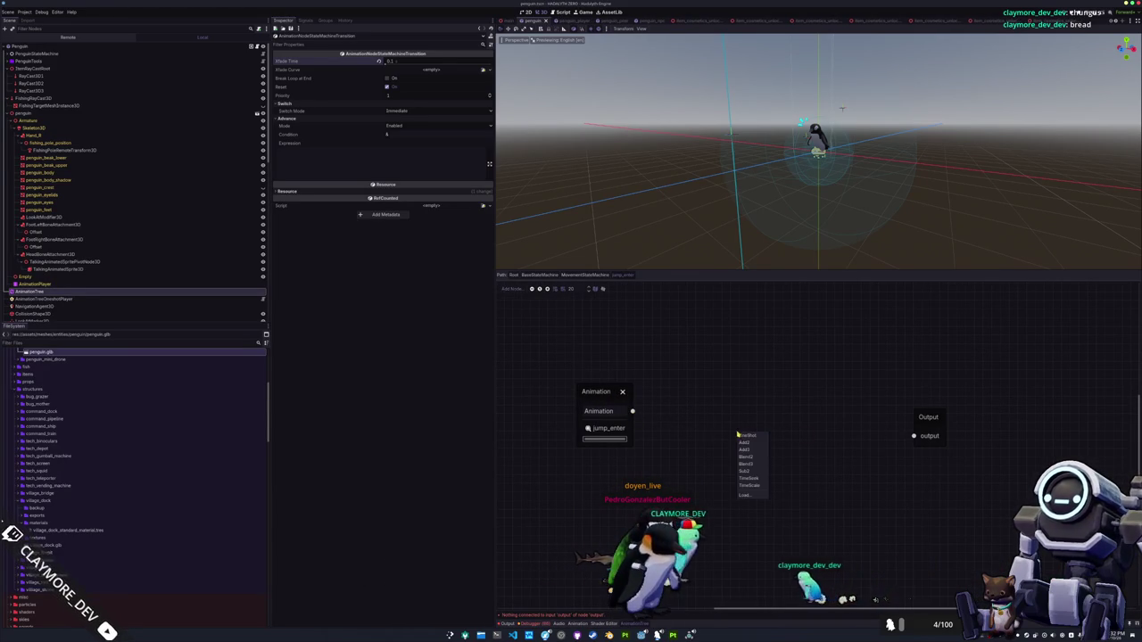
{"action": "left_click", "coordinate": [746, 457]}
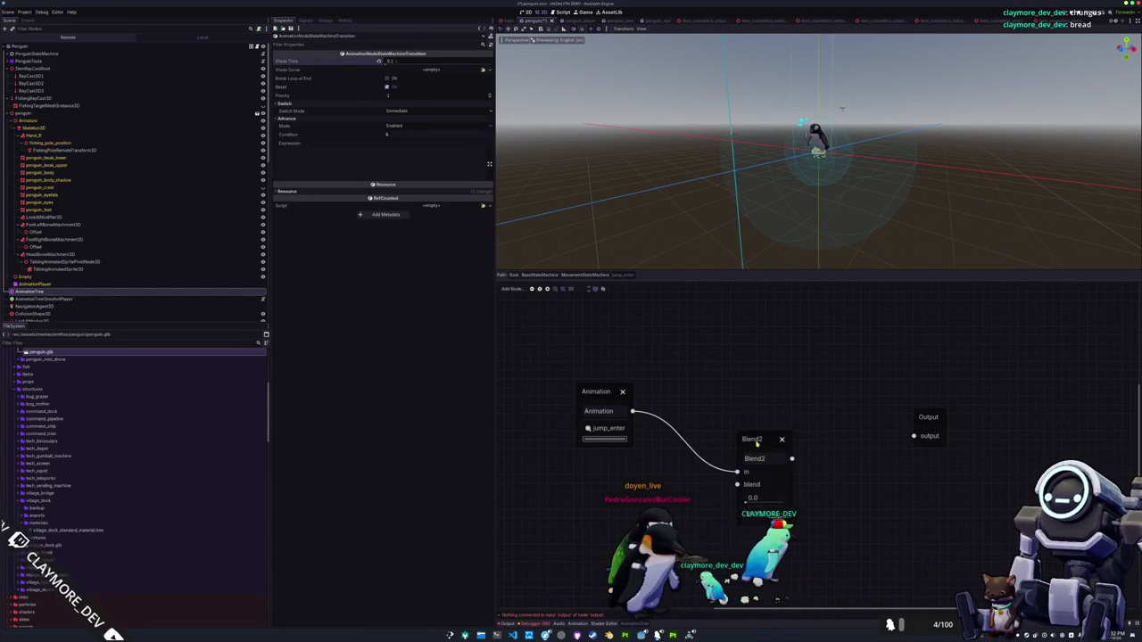
{"action": "double_click", "coordinate": [761, 424]}
{"action": "type", "text": "fis"}
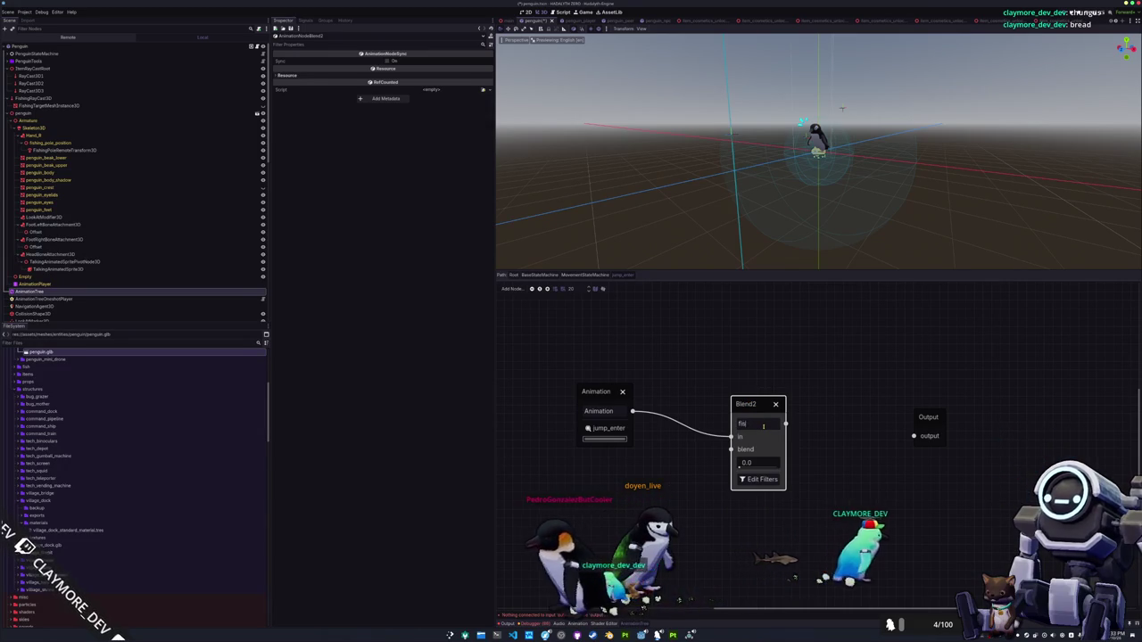
{"action": "type", "text": "hing_blend"}
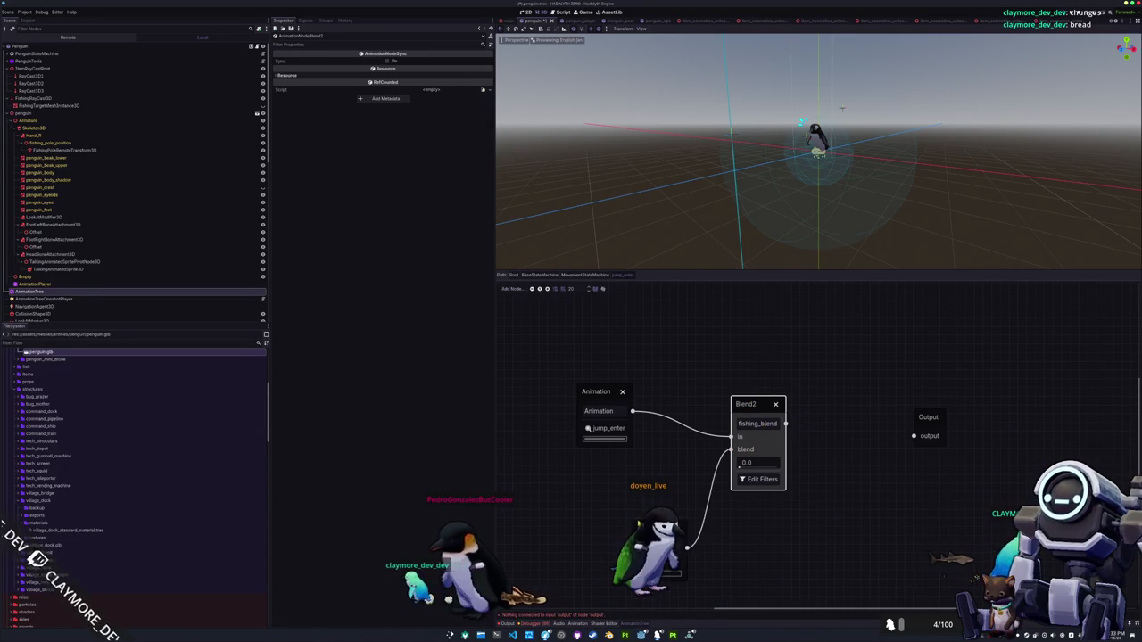
Wire tool_fishing_pole_idle_pose into fishing_blend's blend input and set its track filters
{"action": "left_click_drag", "start_coordinate": [687, 546], "coordinate": [687, 546]}
{"action": "left_click", "coordinate": [705, 558]}
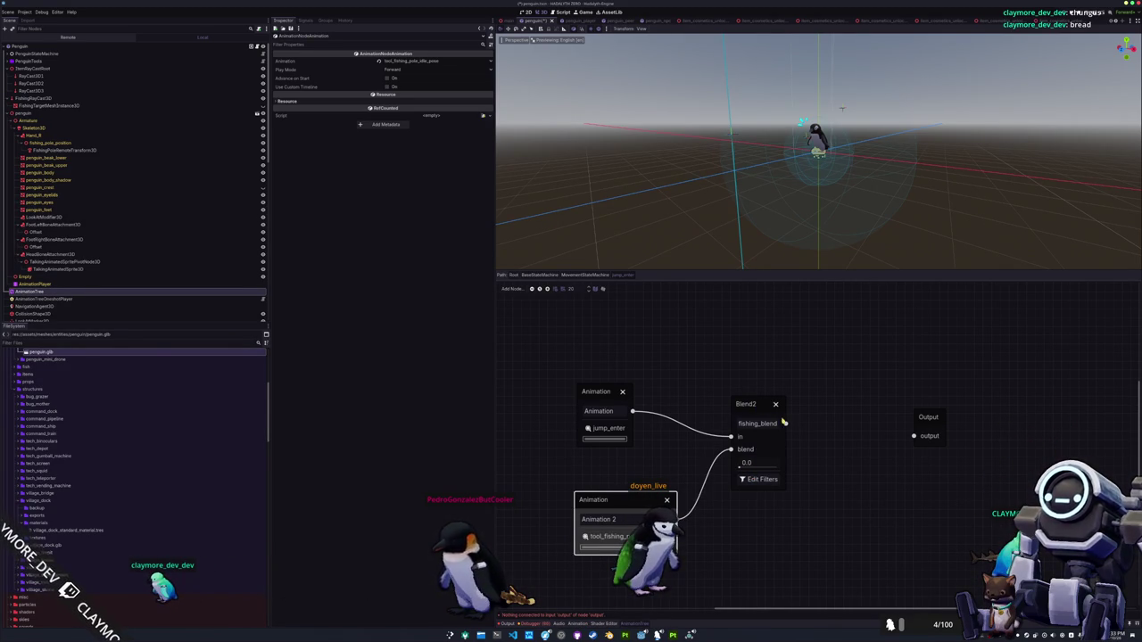
{"action": "scroll", "coordinate": [701, 459], "scroll_direction": "up", "scroll_amount": 1}
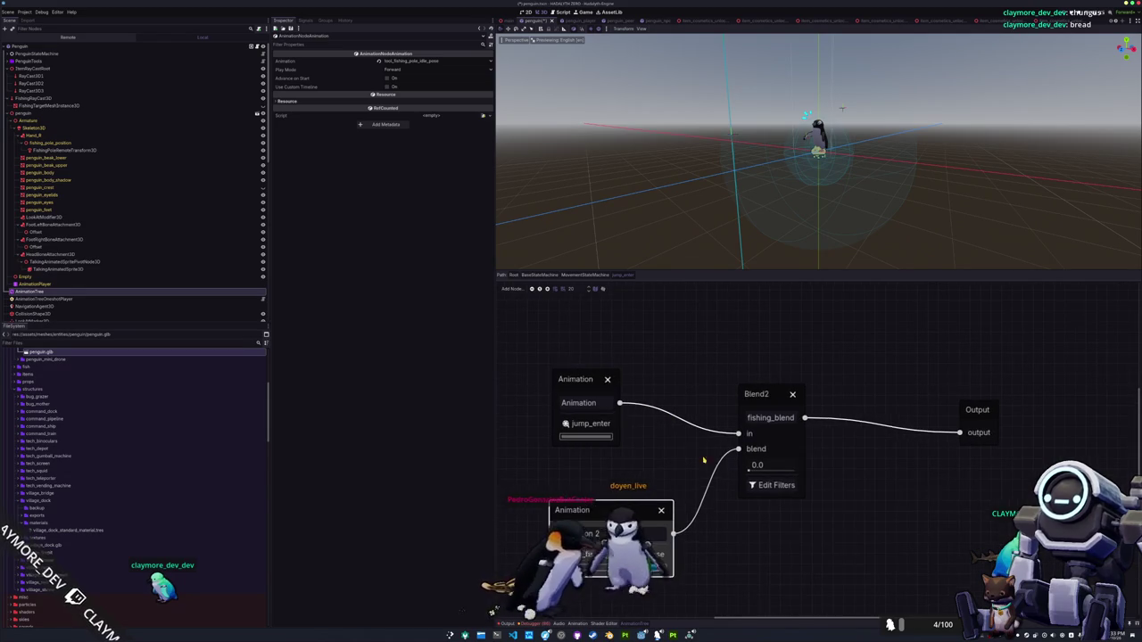
{"action": "left_click", "coordinate": [763, 486]}
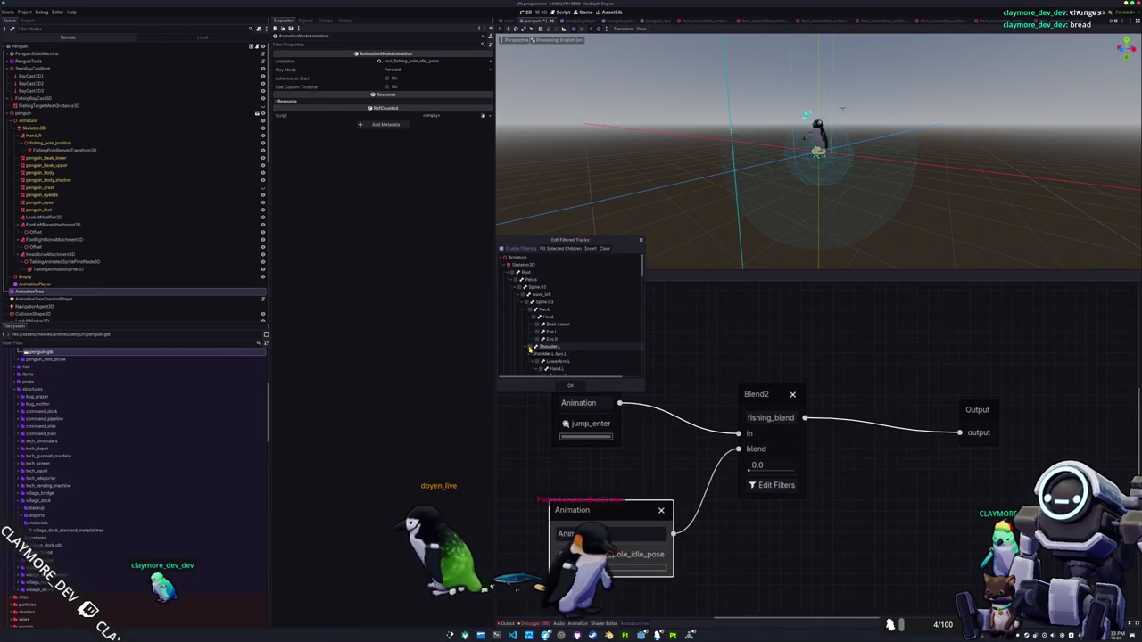
{"action": "scroll", "coordinate": [530, 346], "scroll_direction": "down", "scroll_amount": 3}
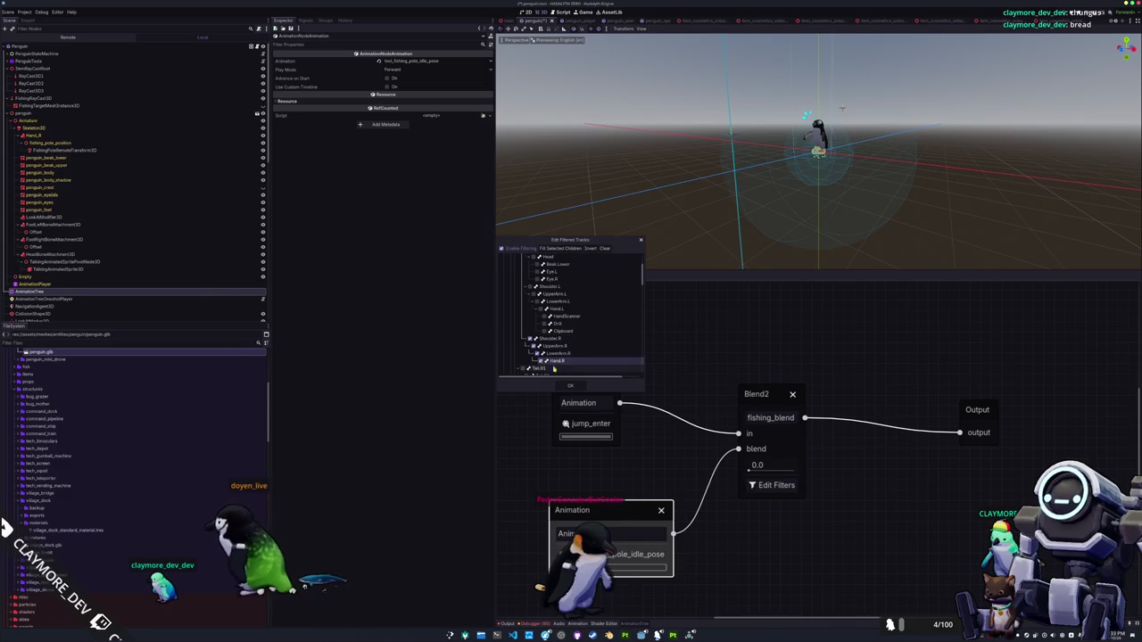
{"action": "left_click", "coordinate": [571, 387]}
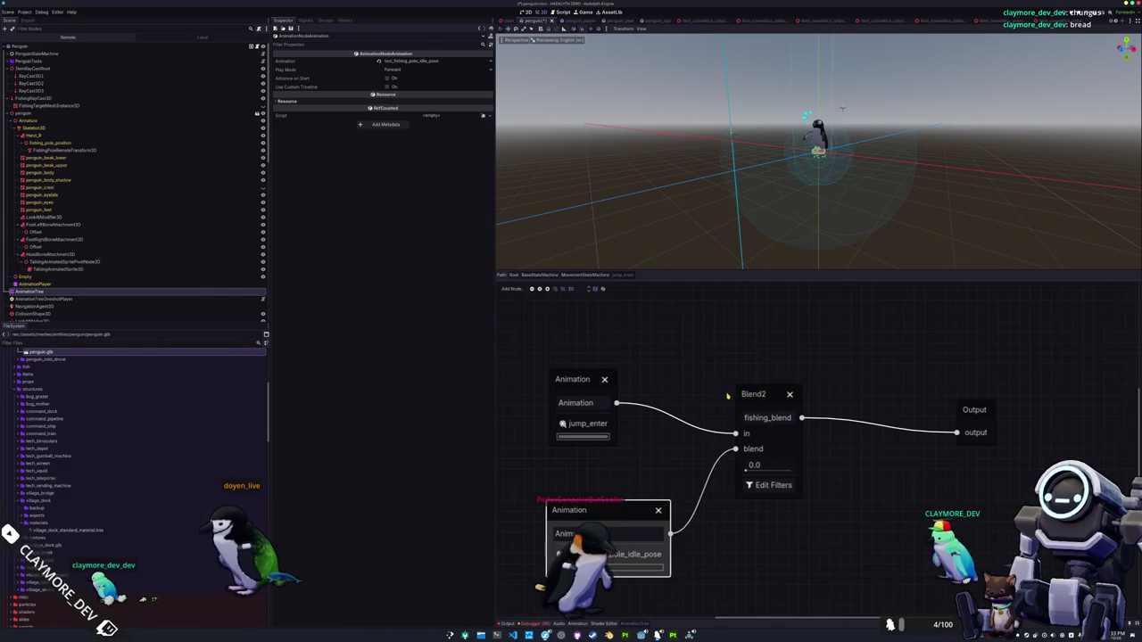
{"action": "scroll", "coordinate": [722, 474], "scroll_direction": "right", "scroll_amount": 1}
{"action": "left_click_drag", "start_coordinate": [555, 382], "coordinate": [552, 386]}
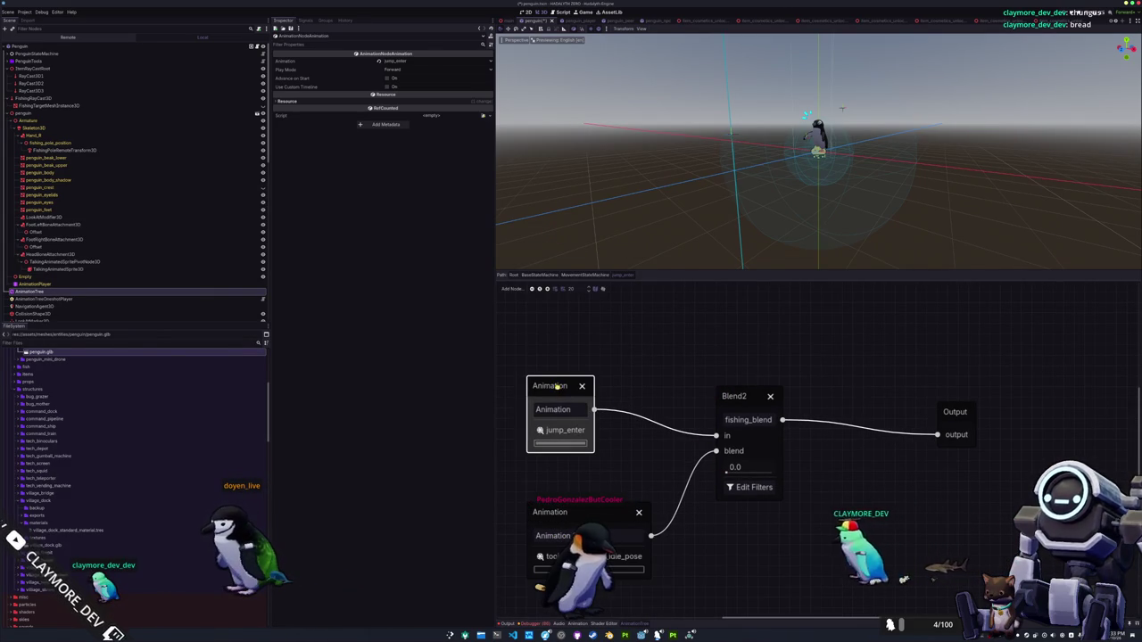
Check jump_enter's length in the Animation panel, finding it ends at 0.1667 s
{"action": "left_click", "coordinate": [540, 430]}
{"action": "left_click", "coordinate": [593, 336]}
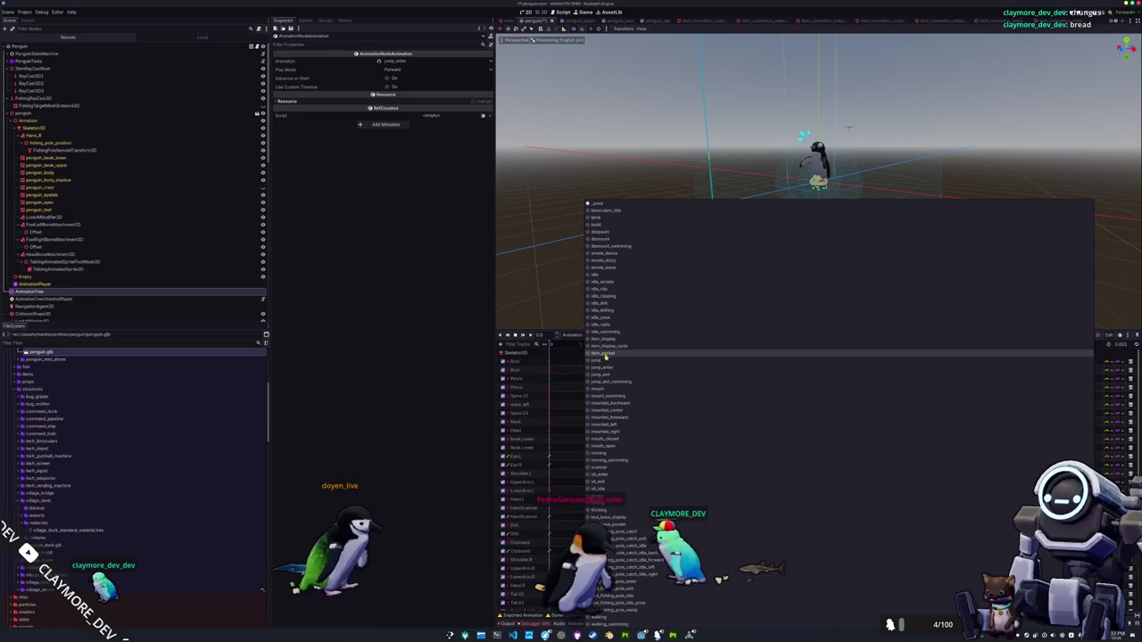
{"action": "left_click", "coordinate": [604, 374]}
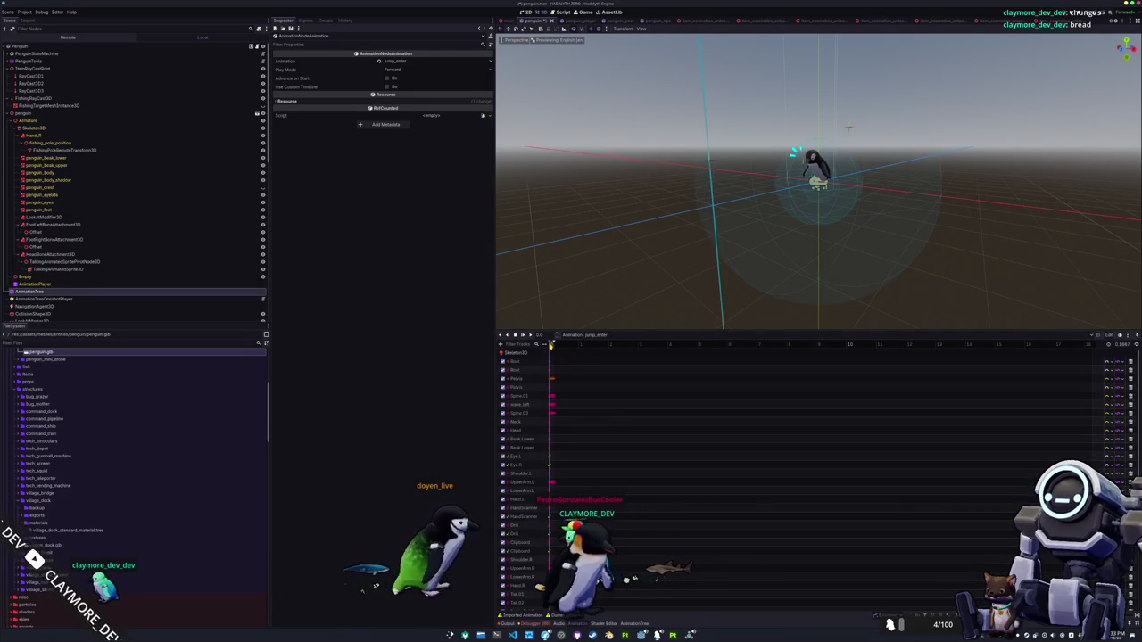
{"action": "left_click", "coordinate": [554, 347]}
{"action": "left_click", "coordinate": [554, 346]}
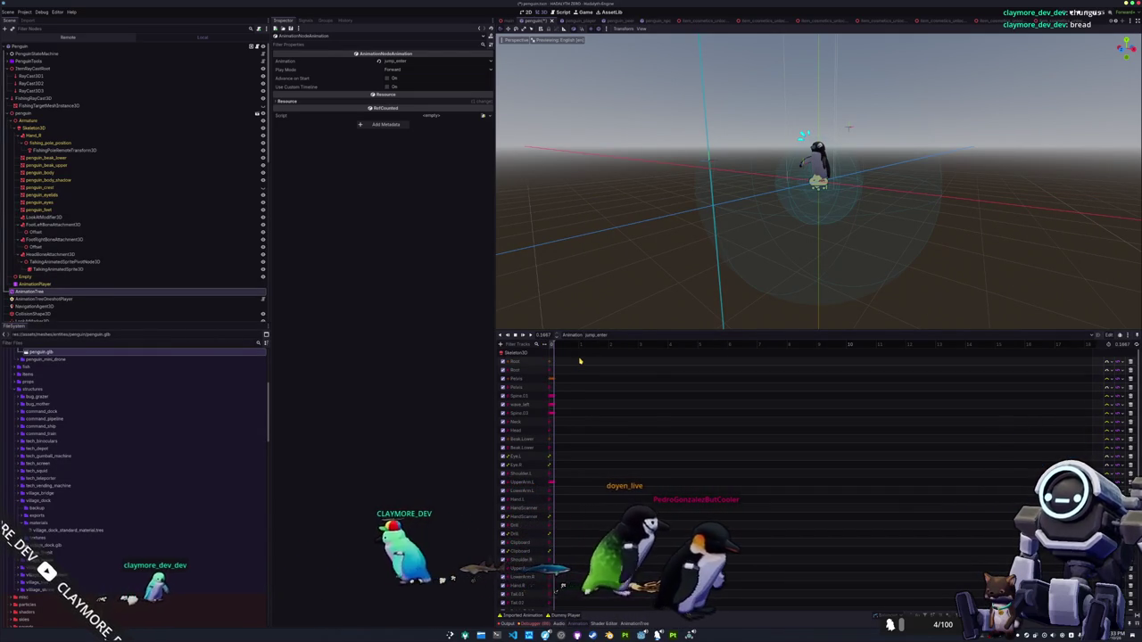
{"action": "left_click", "coordinate": [609, 335]}
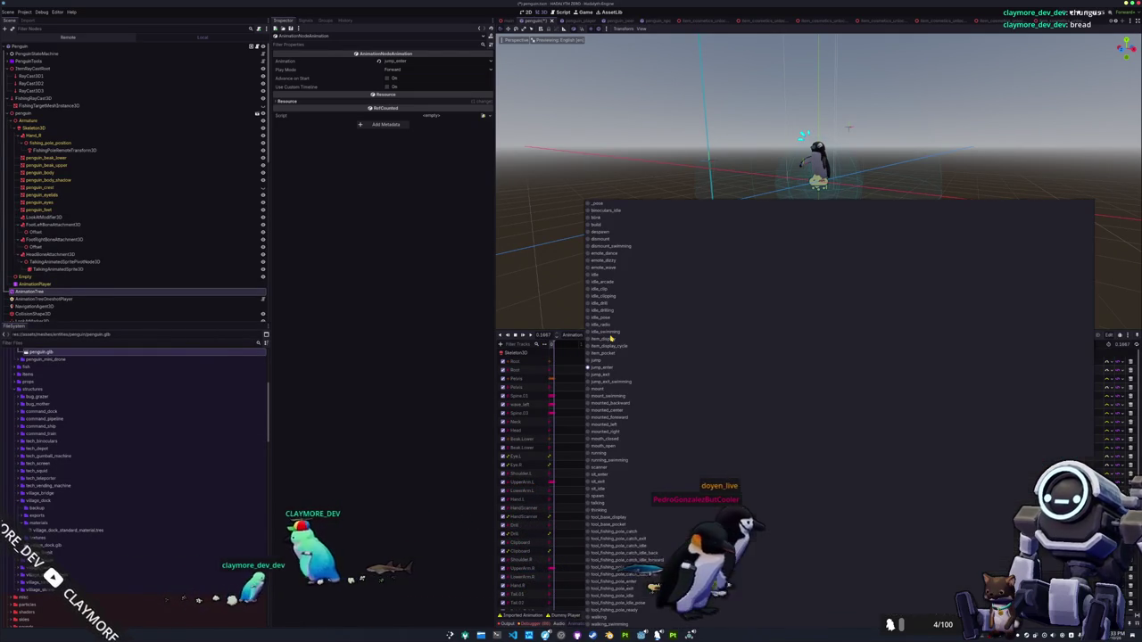
{"action": "left_click", "coordinate": [436, 374]}
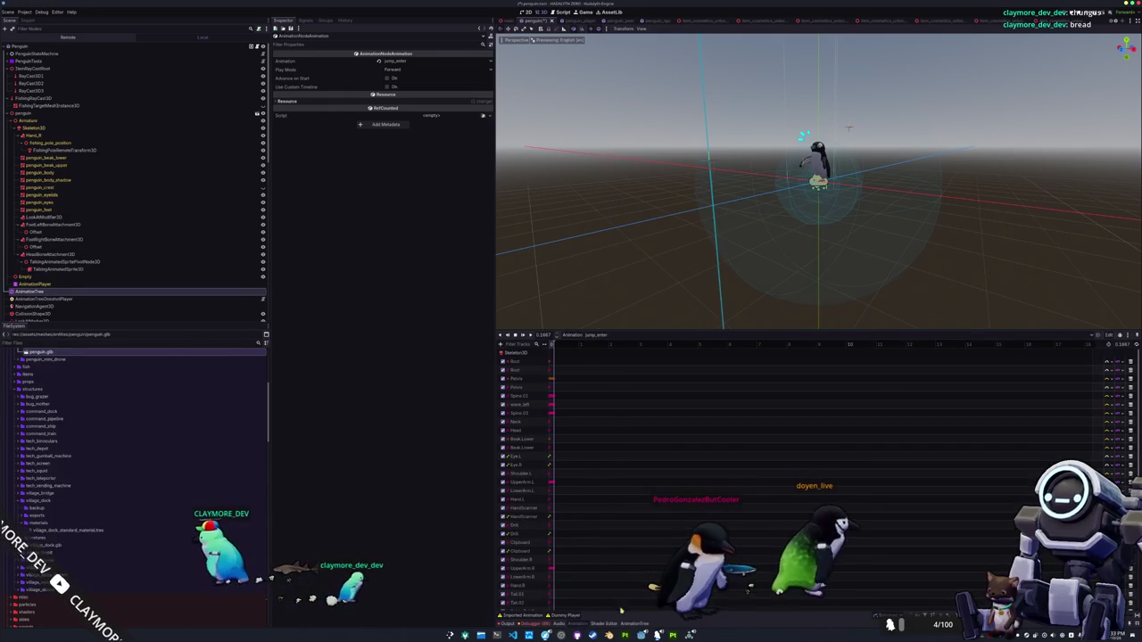
Give the fishing-pole pose a 0.167 custom timeline with no loop and set fishing_blend to 1.0
{"action": "left_click", "coordinate": [628, 623]}
{"action": "left_click", "coordinate": [602, 510]}
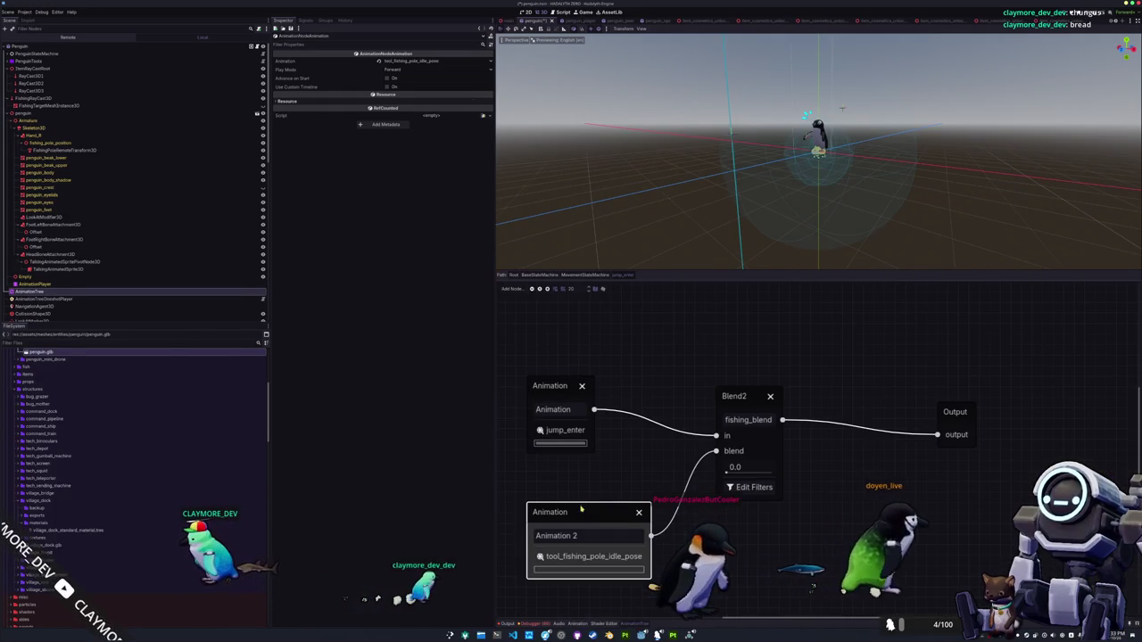
{"action": "left_click", "coordinate": [387, 86]}
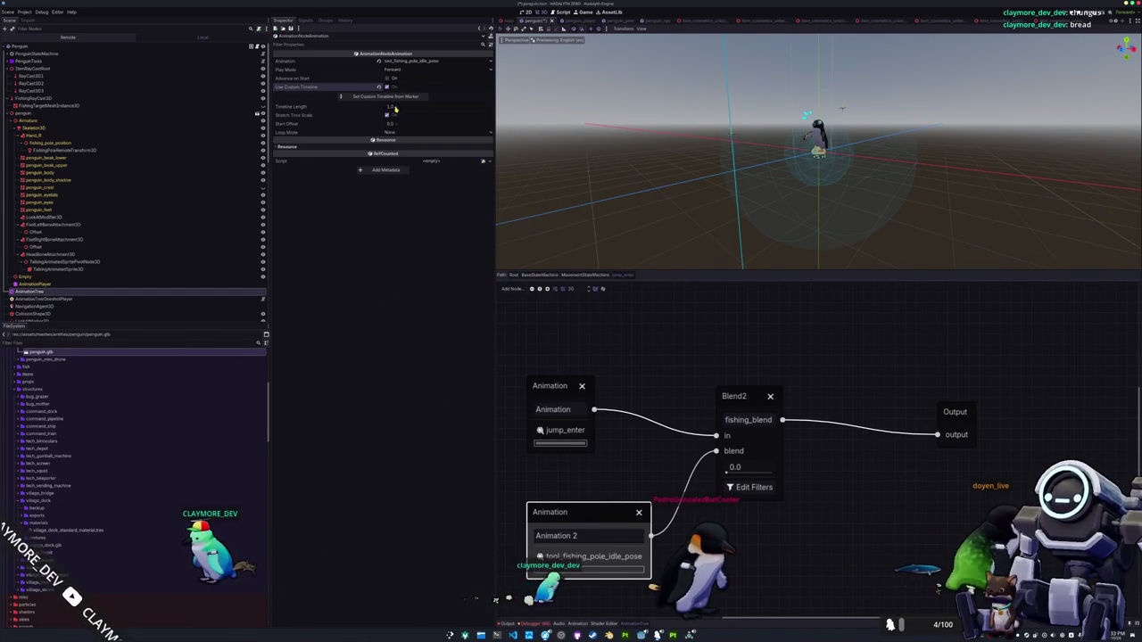
{"action": "left_click", "coordinate": [394, 108]}
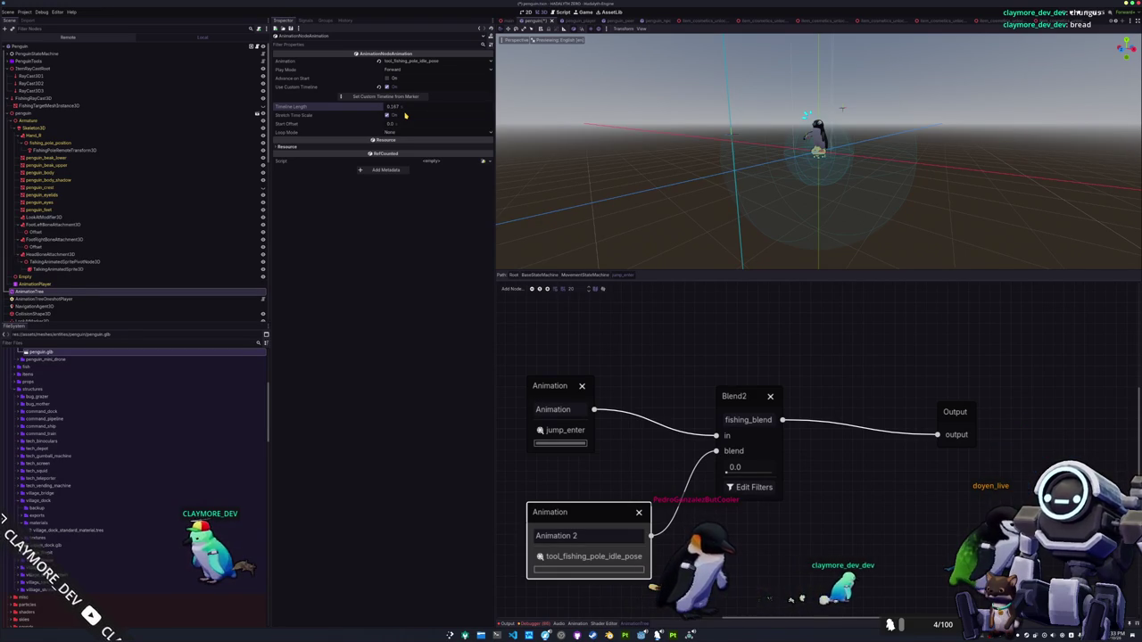
{"action": "left_click", "coordinate": [397, 133]}
{"action": "left_click", "coordinate": [398, 133]}
{"action": "left_click_drag", "start_coordinate": [726, 473], "coordinate": [774, 470]}
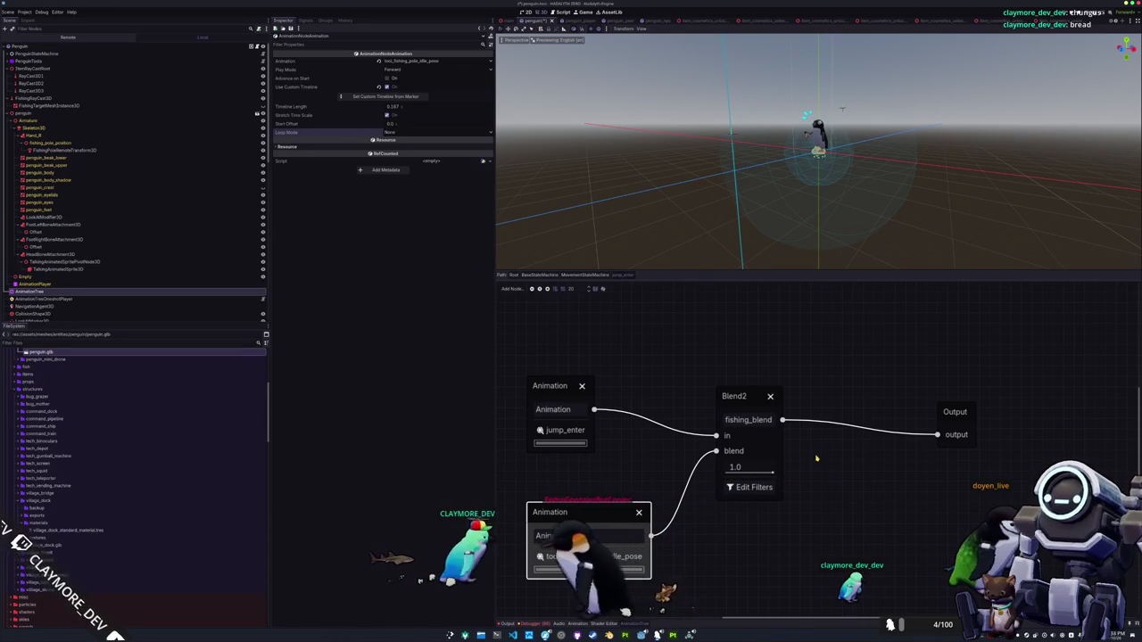
{"action": "left_click", "coordinate": [585, 275]}
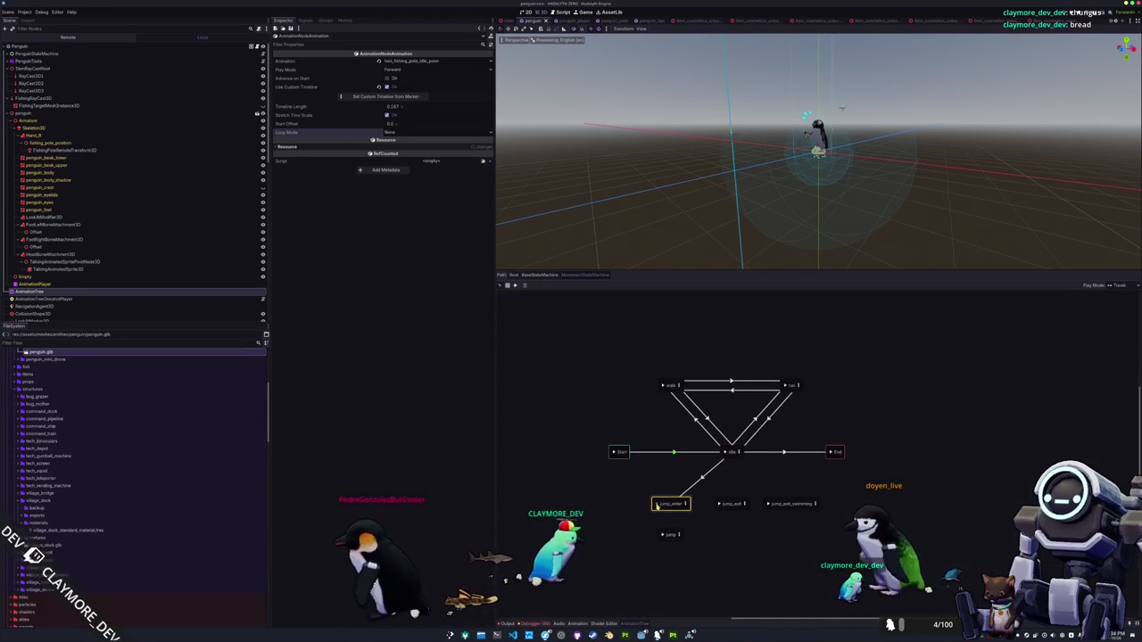
Go into MovementStateMachine via BaseStateMachine and inspect the jump_enter blend tree
{"action": "scroll", "coordinate": [705, 201], "scroll_direction": "up", "scroll_amount": 5}
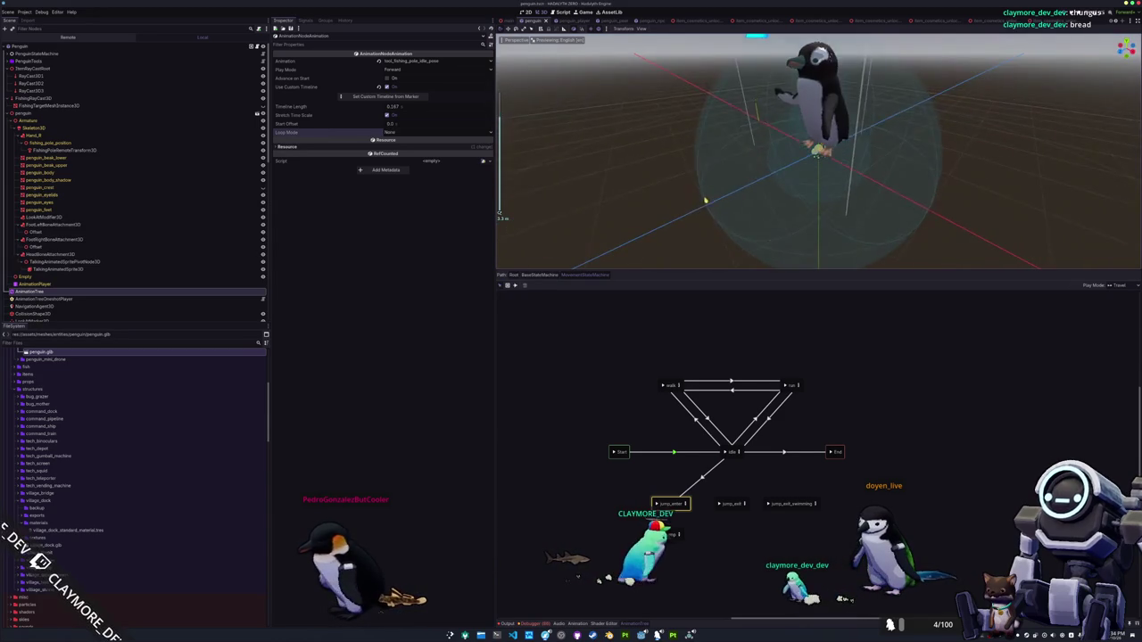
{"action": "scroll", "coordinate": [673, 245], "scroll_direction": "down", "scroll_amount": 3}
{"action": "left_click", "coordinate": [552, 276]}
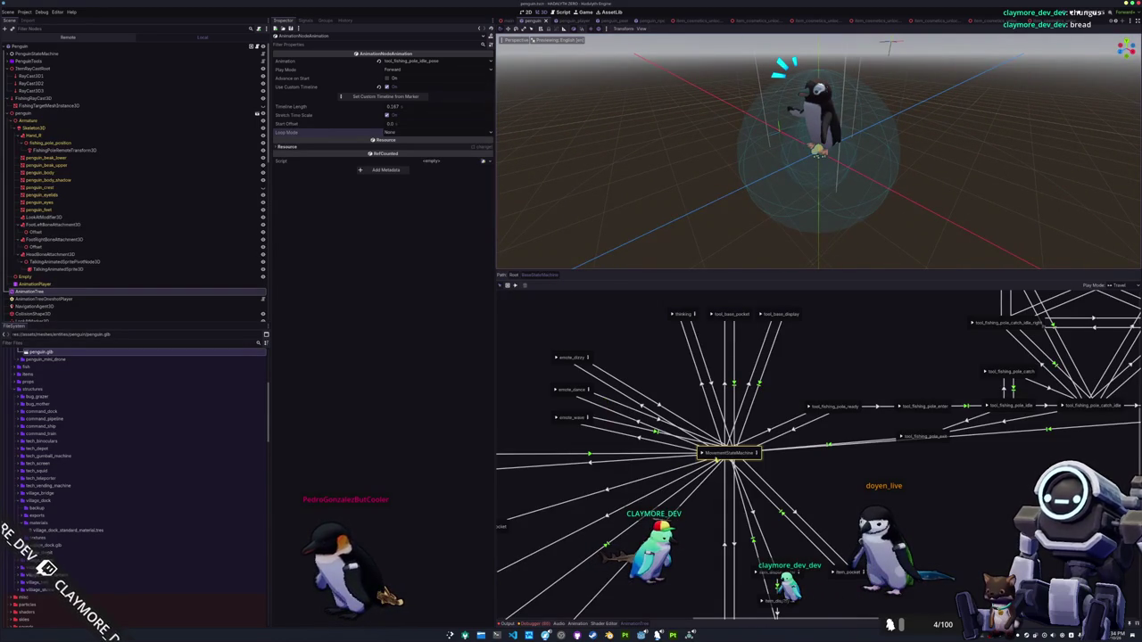
{"action": "left_click", "coordinate": [755, 453]}
{"action": "left_click", "coordinate": [684, 505]}
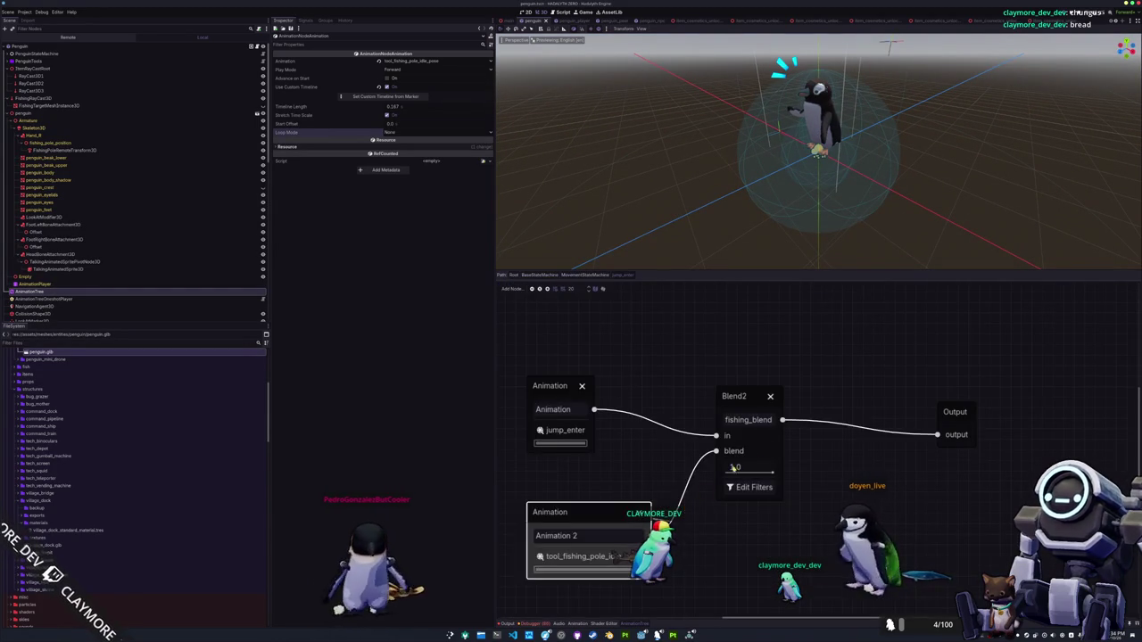
{"action": "left_click", "coordinate": [698, 477]}
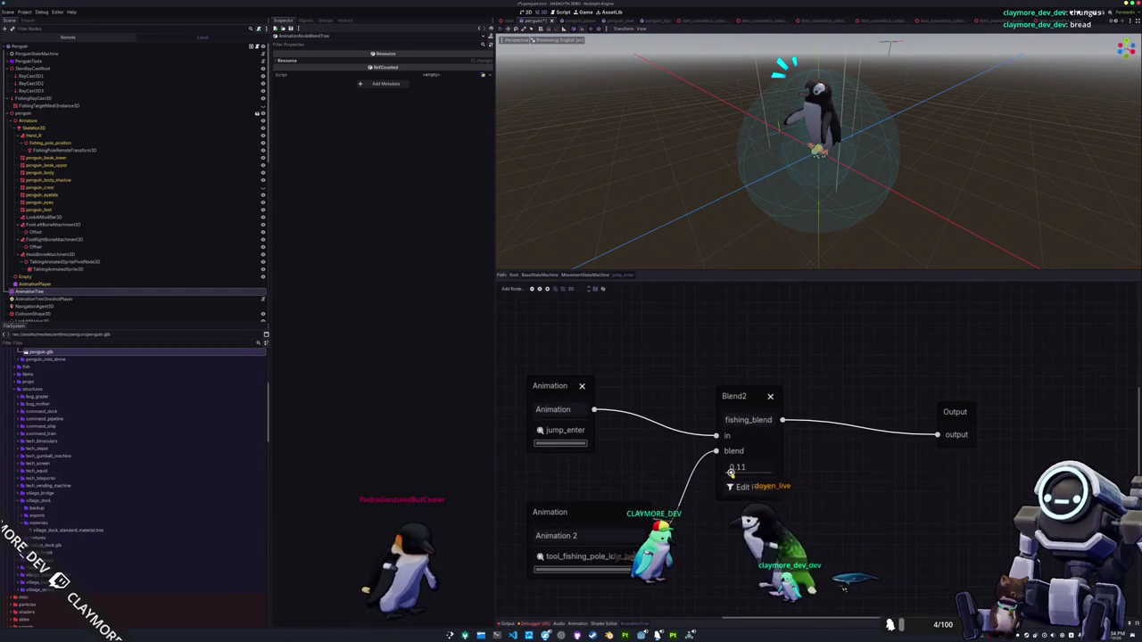
Back in MovementStateMachine, connect jump_enter to the jump state below it
{"action": "left_click", "coordinate": [586, 275]}
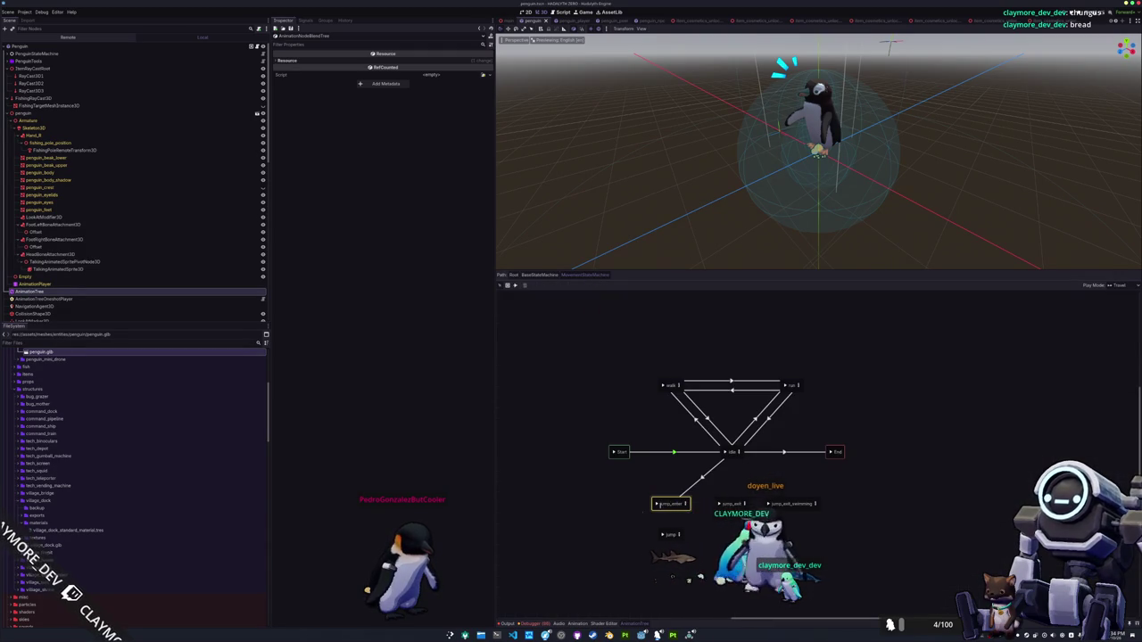
{"action": "scroll", "coordinate": [665, 504], "scroll_direction": "down", "scroll_amount": 3}
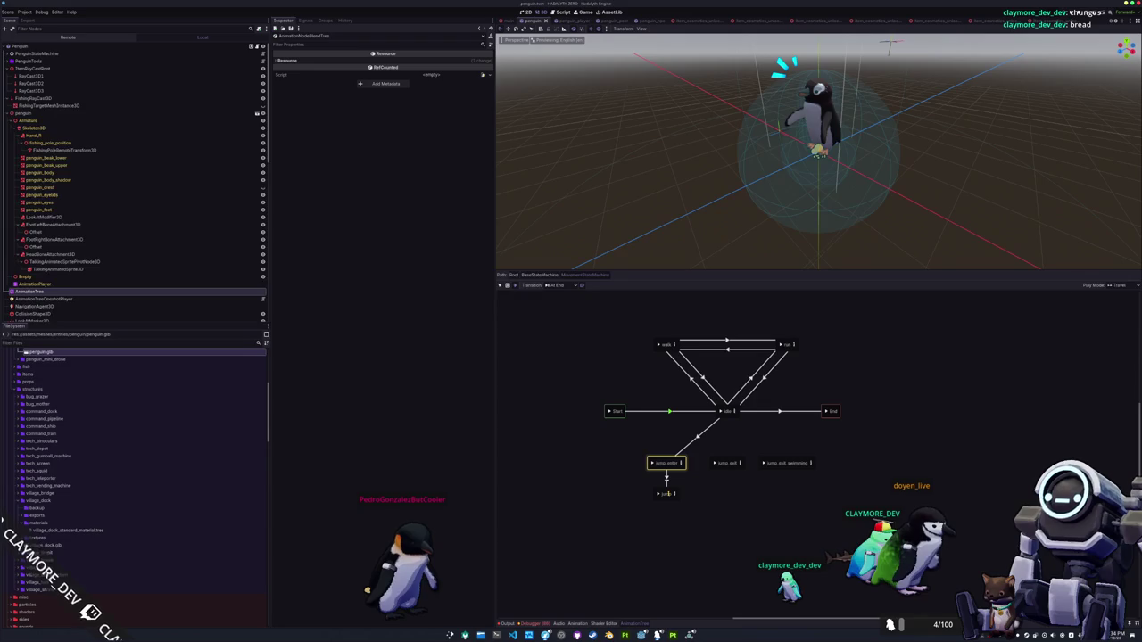
{"action": "left_click_drag", "start_coordinate": [666, 463], "coordinate": [665, 494]}
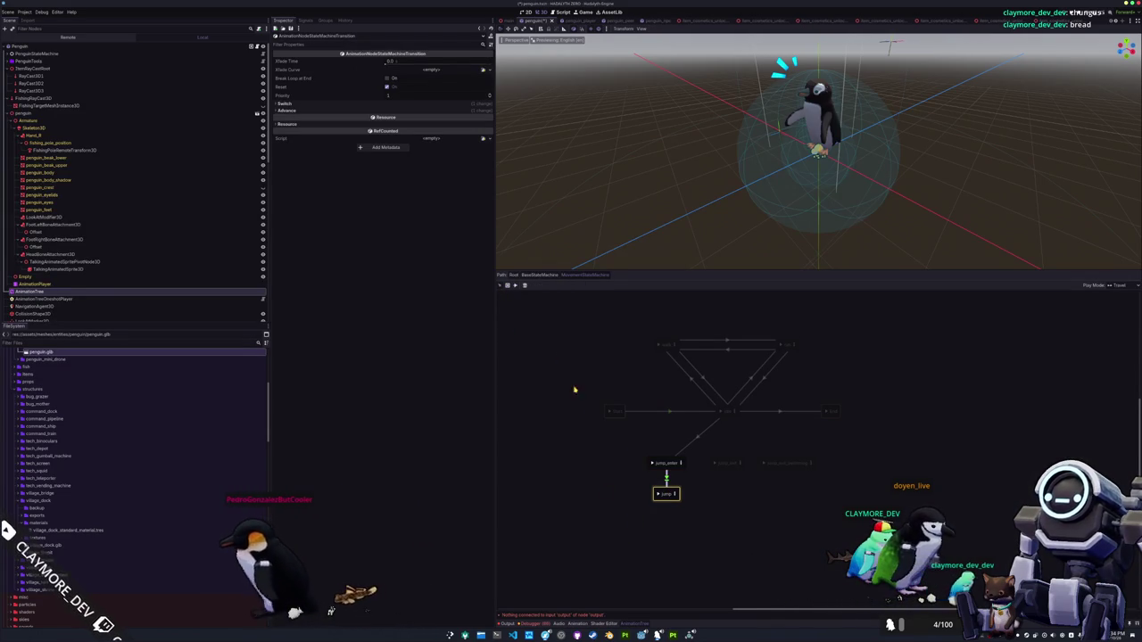
{"action": "left_click", "coordinate": [676, 494]}
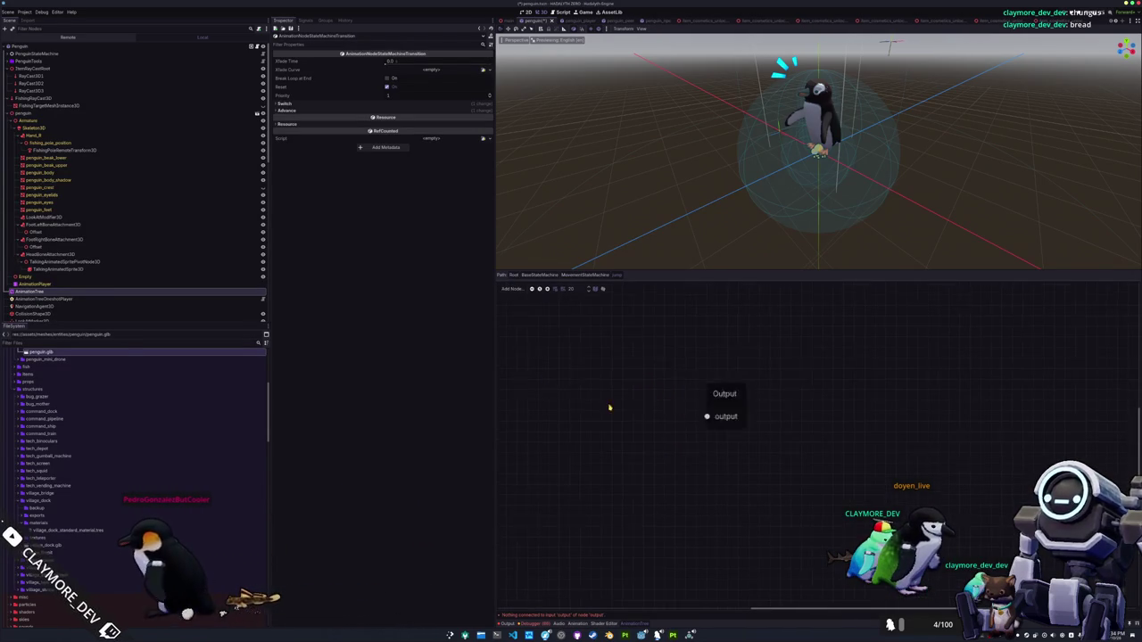
Add an Animation node playing the jump clip, left of Output
{"action": "right_click", "coordinate": [552, 401]}
{"action": "left_click", "coordinate": [566, 404]}
{"action": "left_click", "coordinate": [575, 451]}
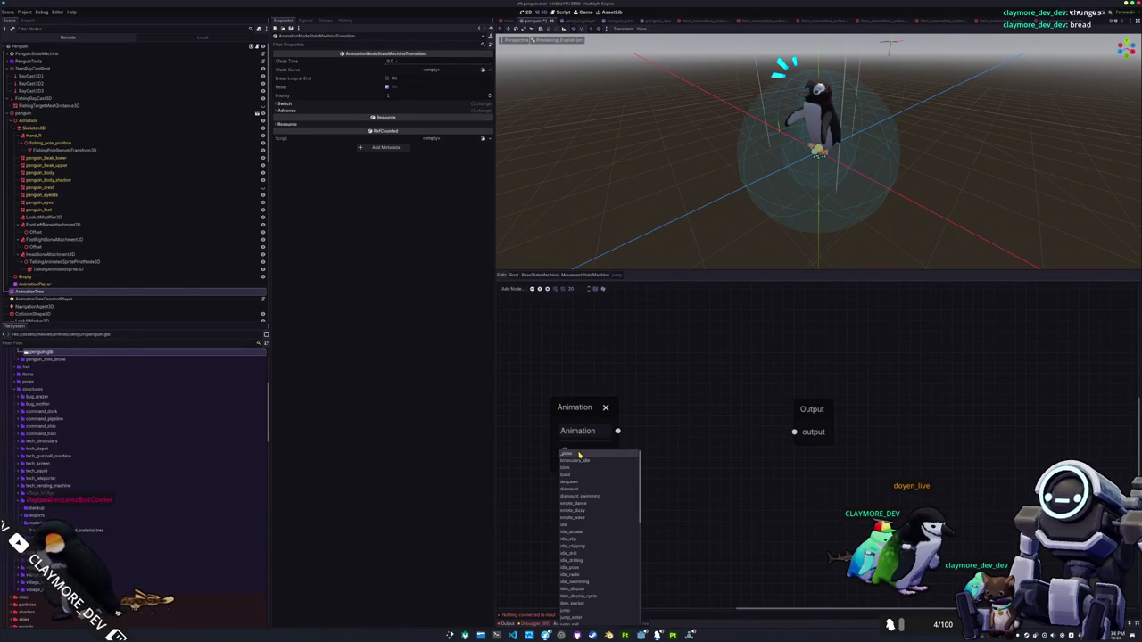
{"action": "left_click", "coordinate": [572, 612]}
{"action": "left_click_drag", "start_coordinate": [585, 404], "coordinate": [538, 399]}
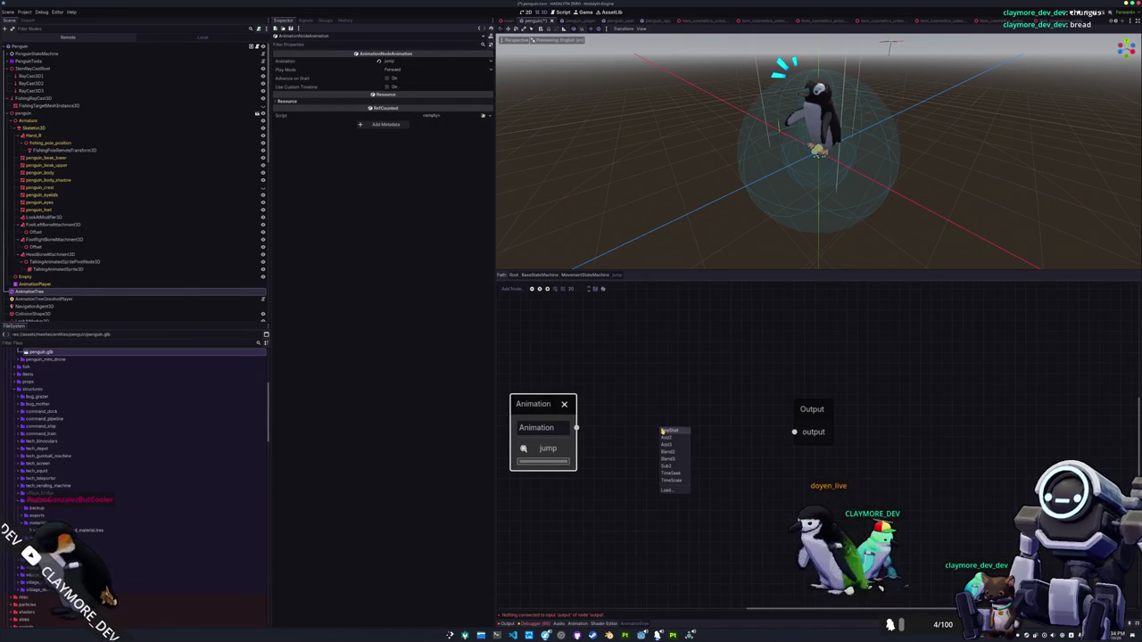
Add a Blend2 fed by the jump animation and rename it fishing_blend
{"action": "left_click", "coordinate": [667, 452]}
{"action": "left_click_drag", "start_coordinate": [687, 437], "coordinate": [662, 412]}
{"action": "double_click", "coordinate": [670, 428]}
{"action": "type", "text": "fishin"}
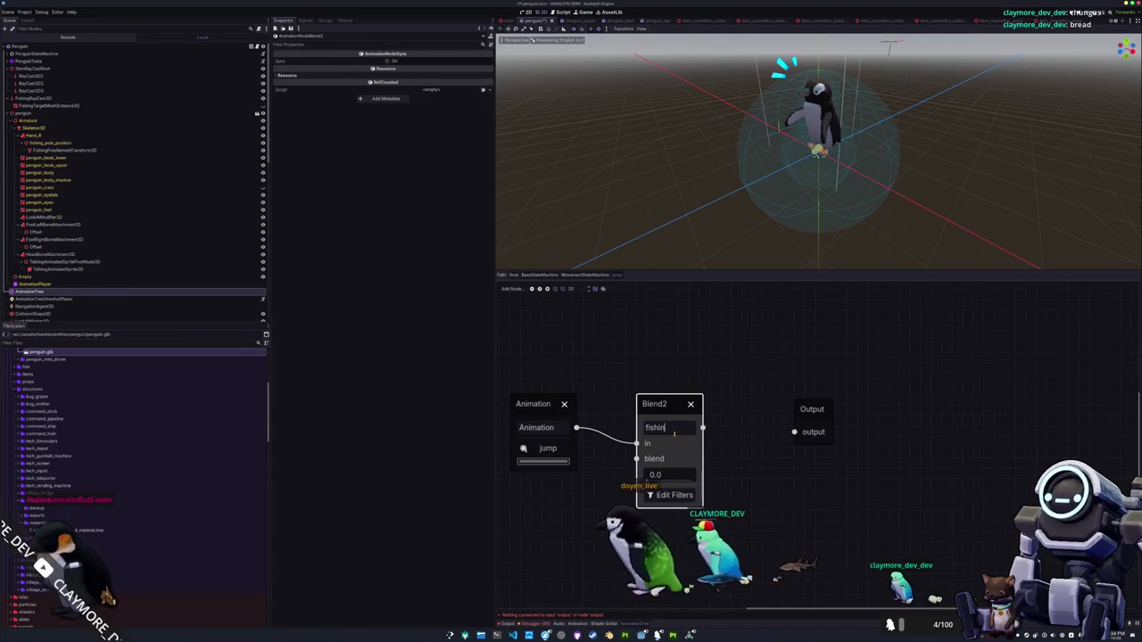
{"action": "type", "text": "g_blend"}
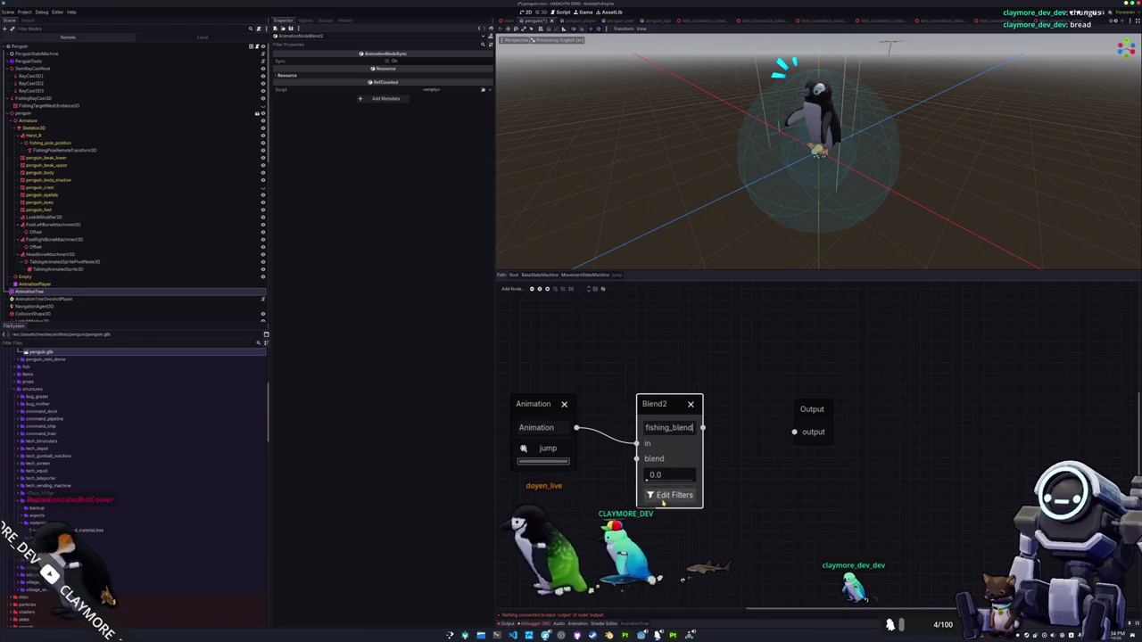
{"action": "left_click", "coordinate": [666, 497]}
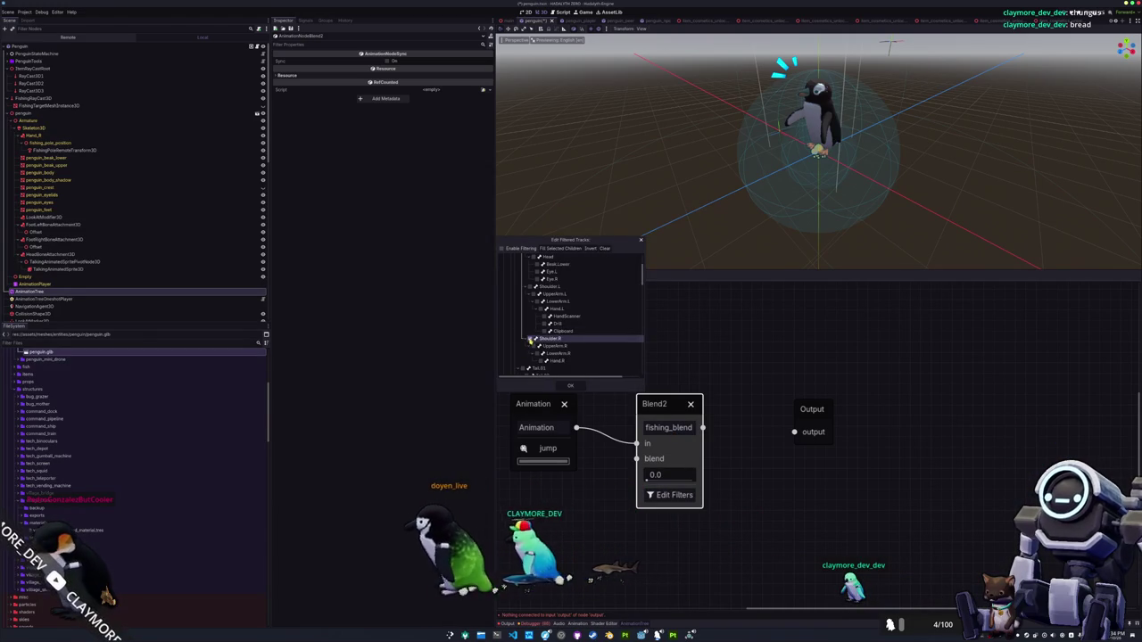
{"action": "left_click", "coordinate": [570, 385]}
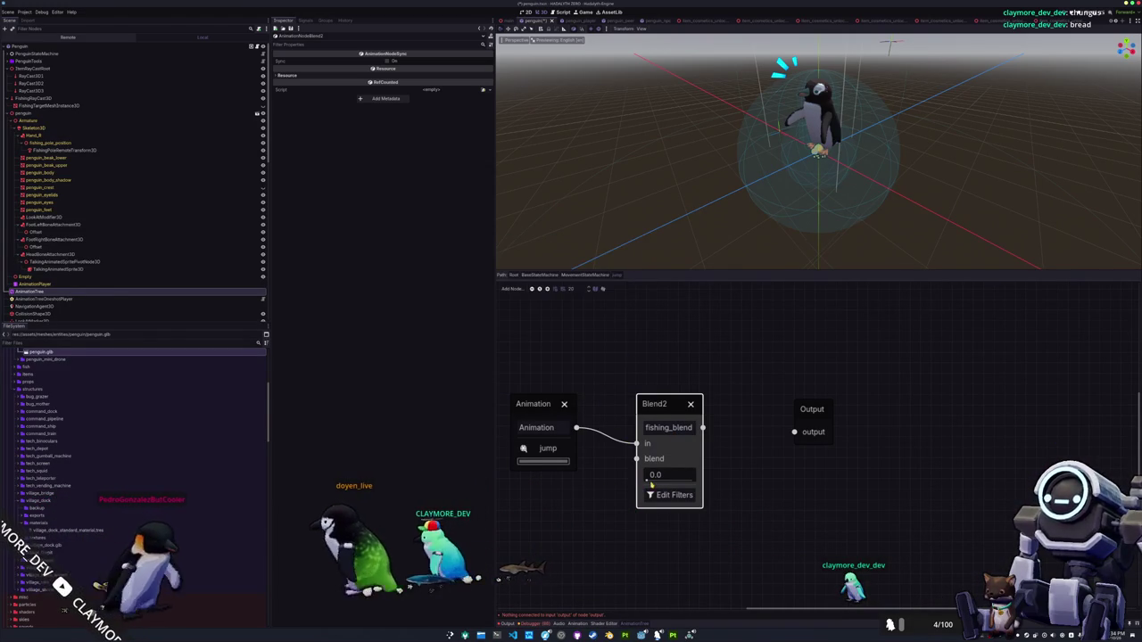
Feed a tool_fishing_pole_idle_pose animation into the blend input and wire fishing_blend to Output
{"action": "right_click", "coordinate": [582, 521]}
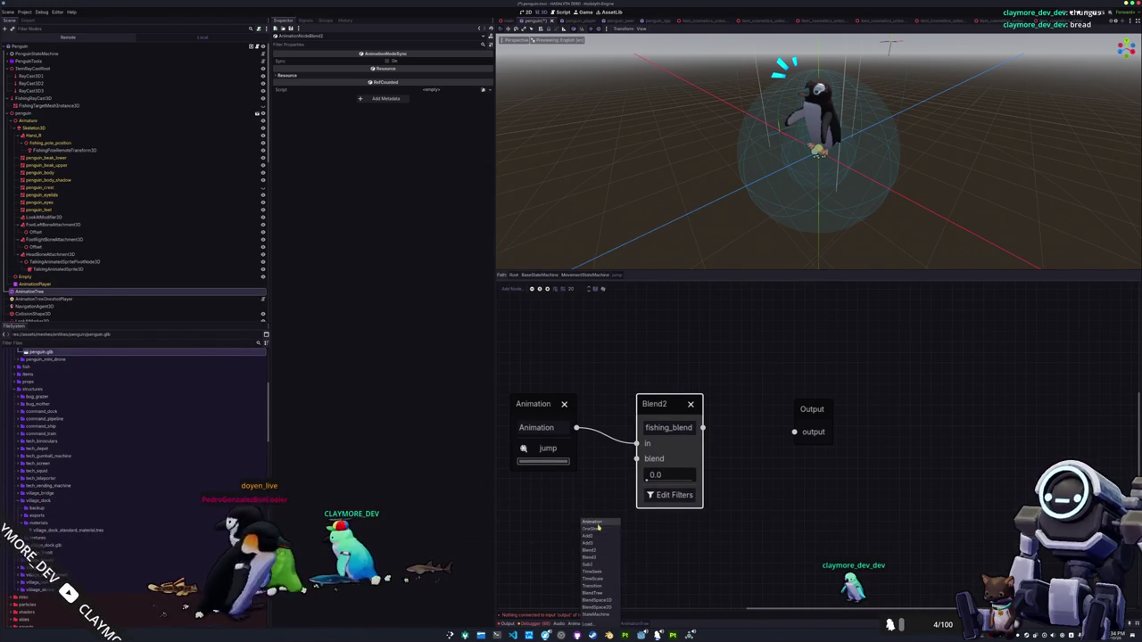
{"action": "left_click", "coordinate": [593, 522]}
{"action": "left_click_drag", "start_coordinate": [611, 546], "coordinate": [548, 532]}
{"action": "left_click", "coordinate": [550, 571]}
{"action": "scroll", "coordinate": [560, 615], "scroll_direction": "down", "scroll_amount": 15}
{"action": "scroll", "coordinate": [560, 615], "scroll_direction": "down", "scroll_amount": 10}
{"action": "left_click", "coordinate": [570, 607]}
{"action": "left_click_drag", "start_coordinate": [665, 406], "coordinate": [794, 432]}
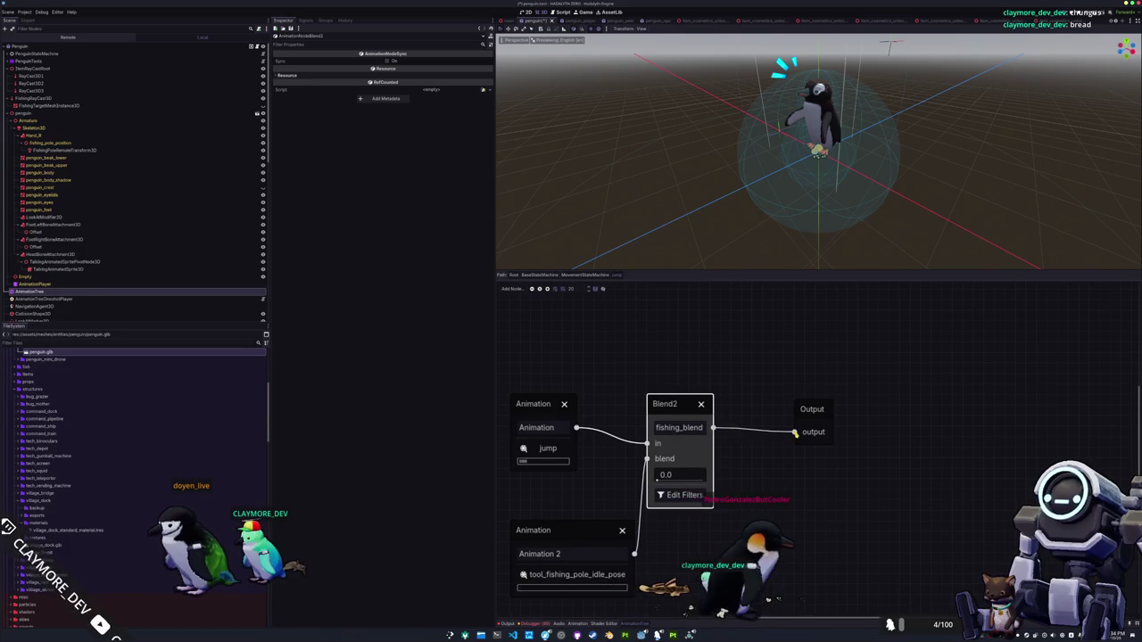
Check both animation nodes, then return to MovementStateMachine in transition-creation mode
{"action": "scroll", "coordinate": [758, 460], "scroll_direction": "down", "scroll_amount": 1}
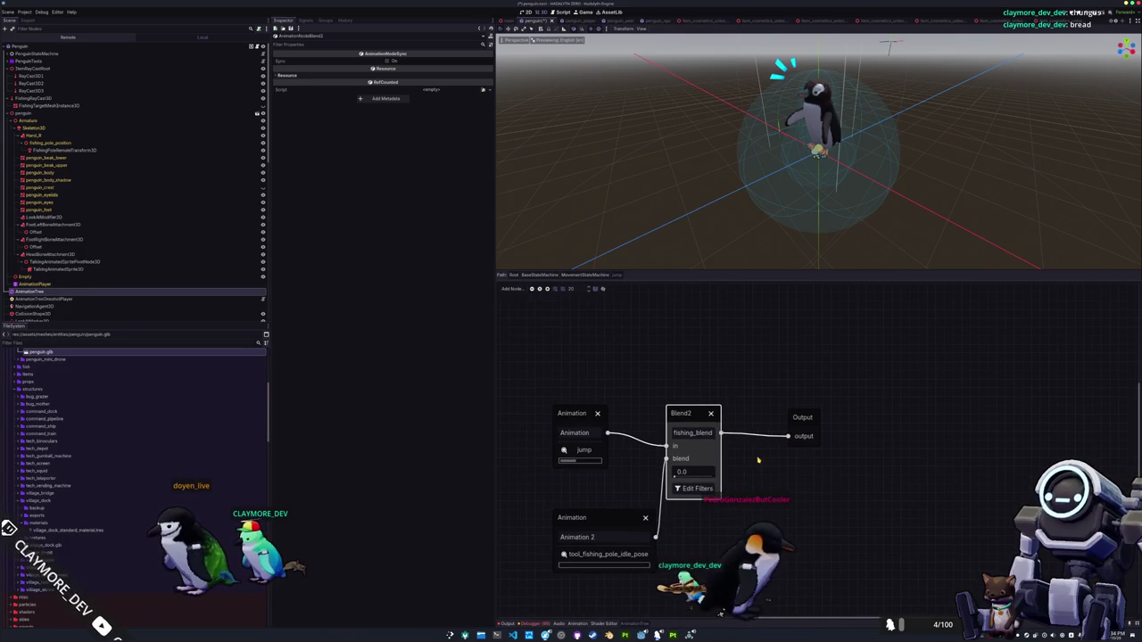
{"action": "left_click", "coordinate": [576, 422]}
{"action": "left_click", "coordinate": [591, 519]}
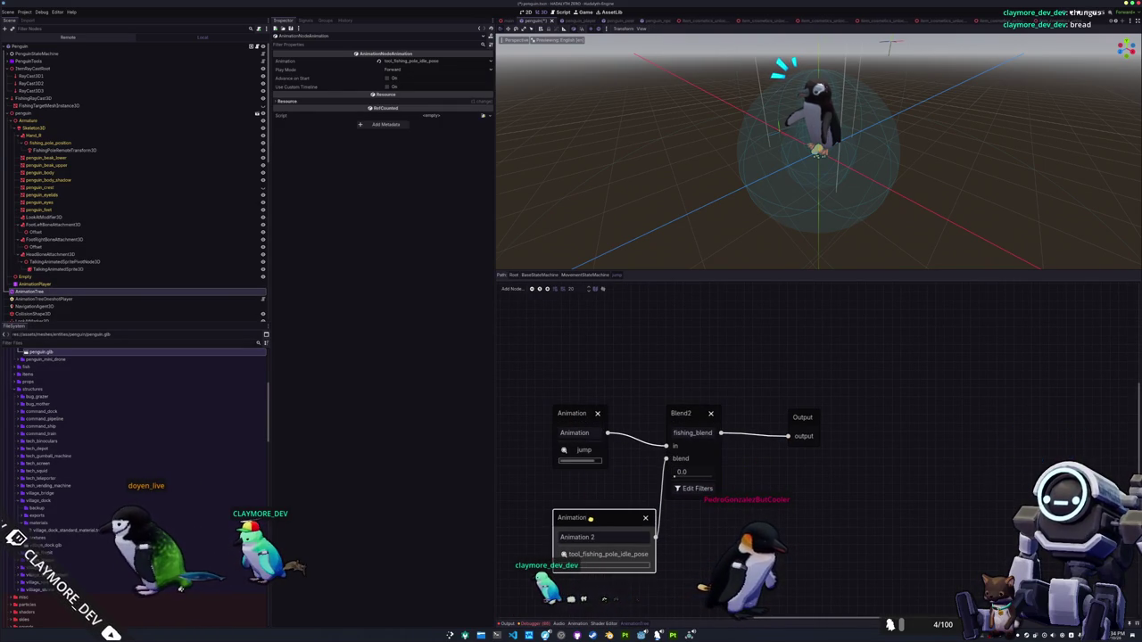
{"action": "left_click", "coordinate": [579, 276]}
{"action": "left_click", "coordinate": [515, 285]}
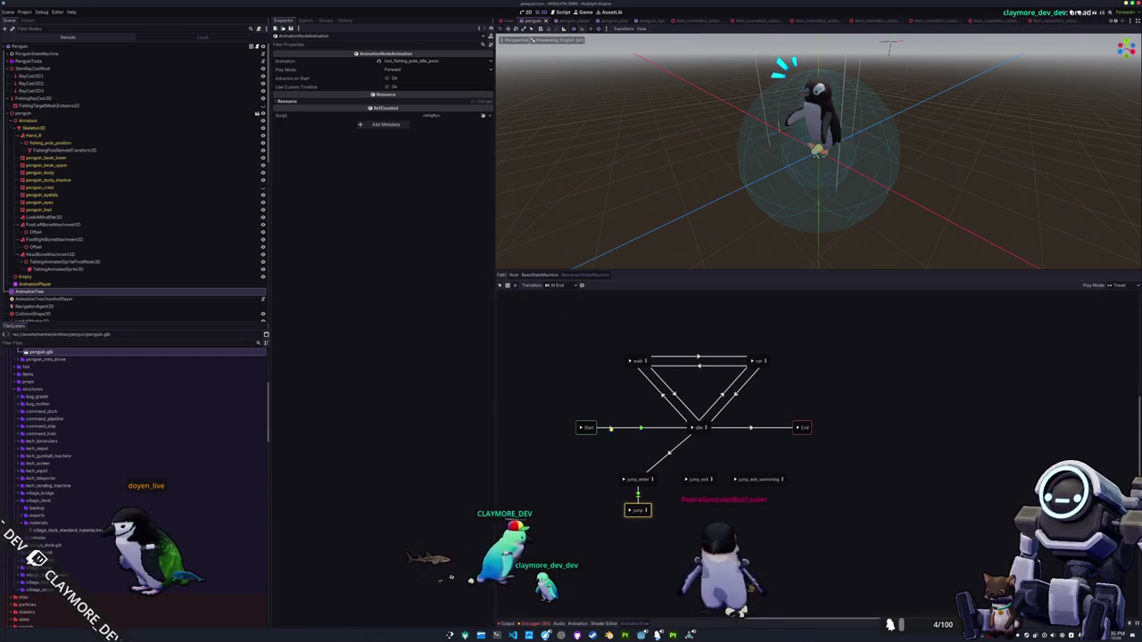
Add transitions from jump to jump_exit and jump_exit_swimming, then save the scene
{"action": "left_click", "coordinate": [552, 286]}
{"action": "left_click", "coordinate": [561, 295]}
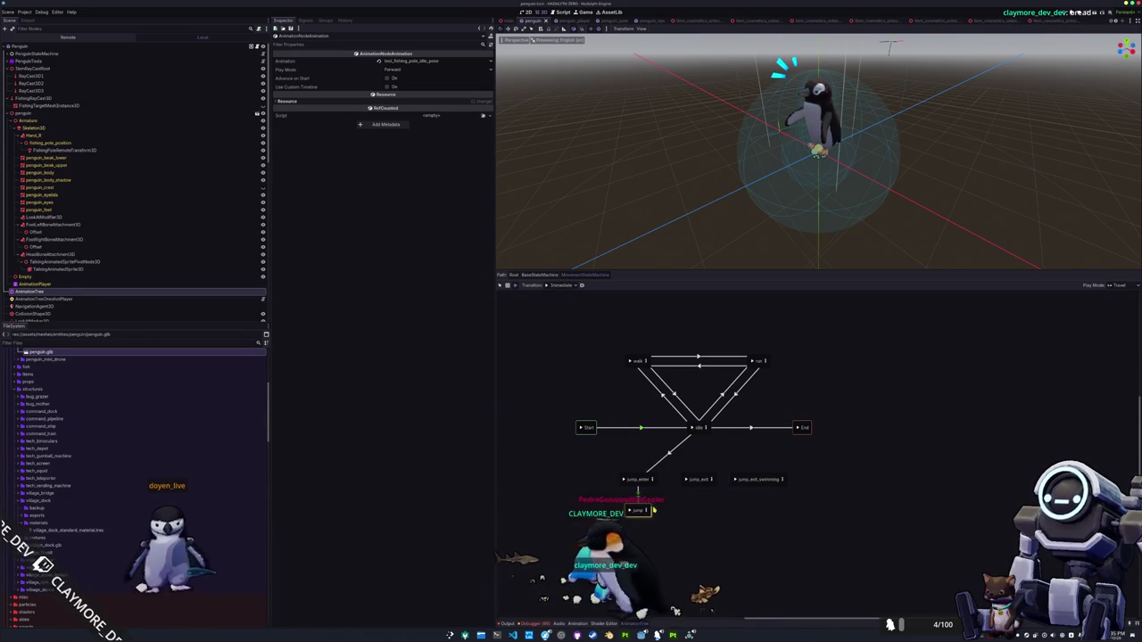
{"action": "left_click", "coordinate": [692, 495]}
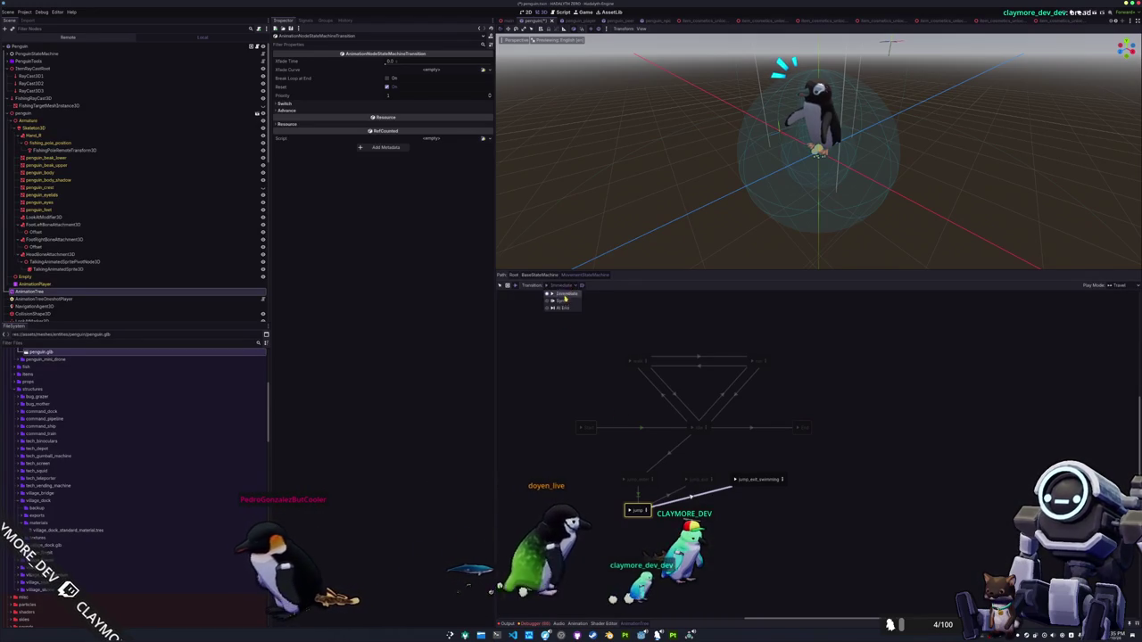
{"action": "left_click", "coordinate": [563, 308]}
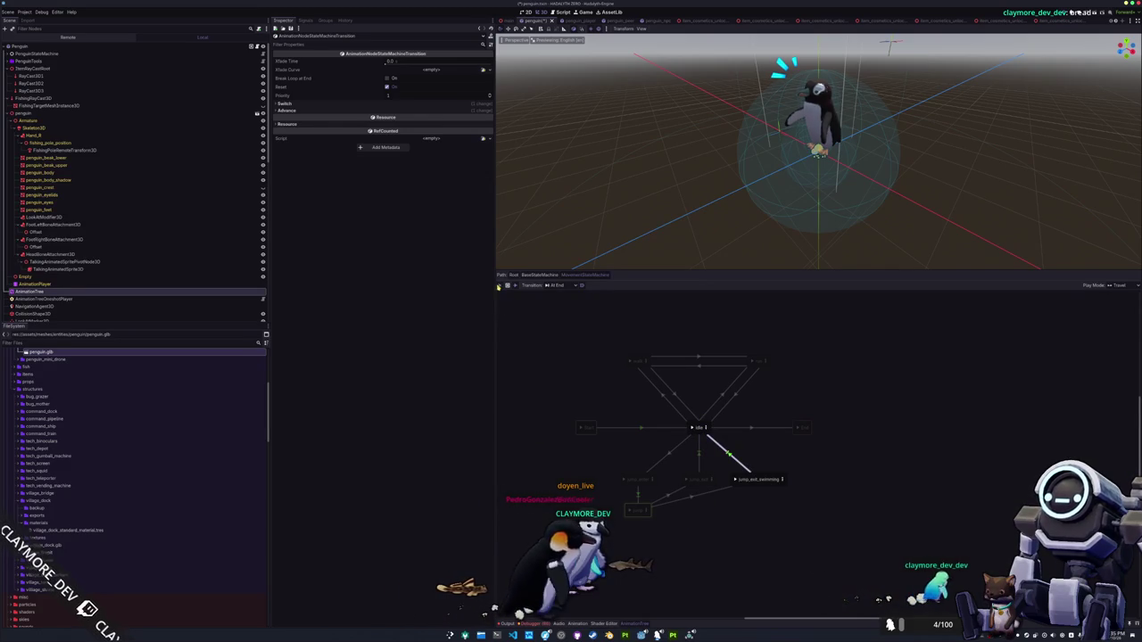
{"action": "key", "text": "ctrl+s"}
Set the jump-to-jump_exit transition's Xfade Time to 0.1
{"action": "left_click", "coordinate": [669, 455]}
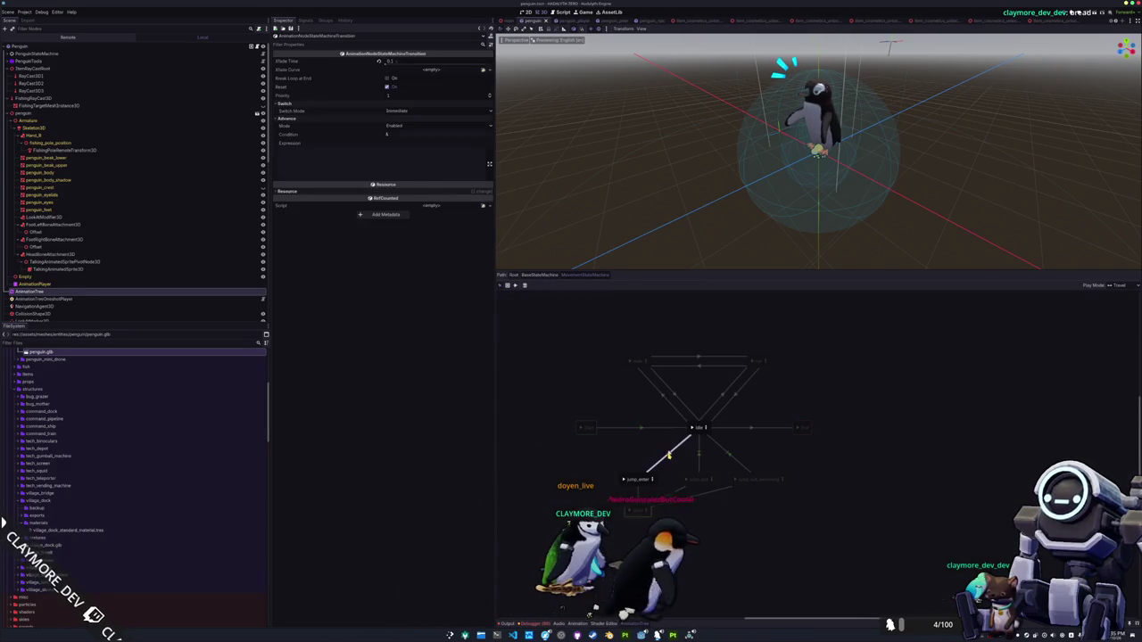
{"action": "left_click", "coordinate": [669, 495]}
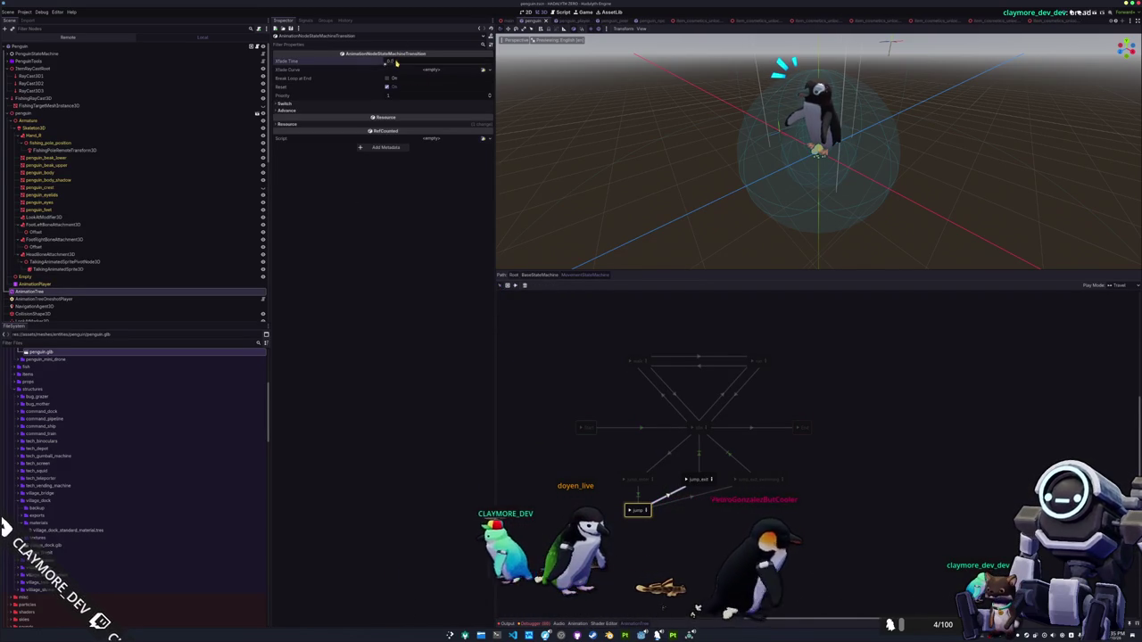
{"action": "type", "text": "0.1"}
{"action": "key", "text": "Return"}
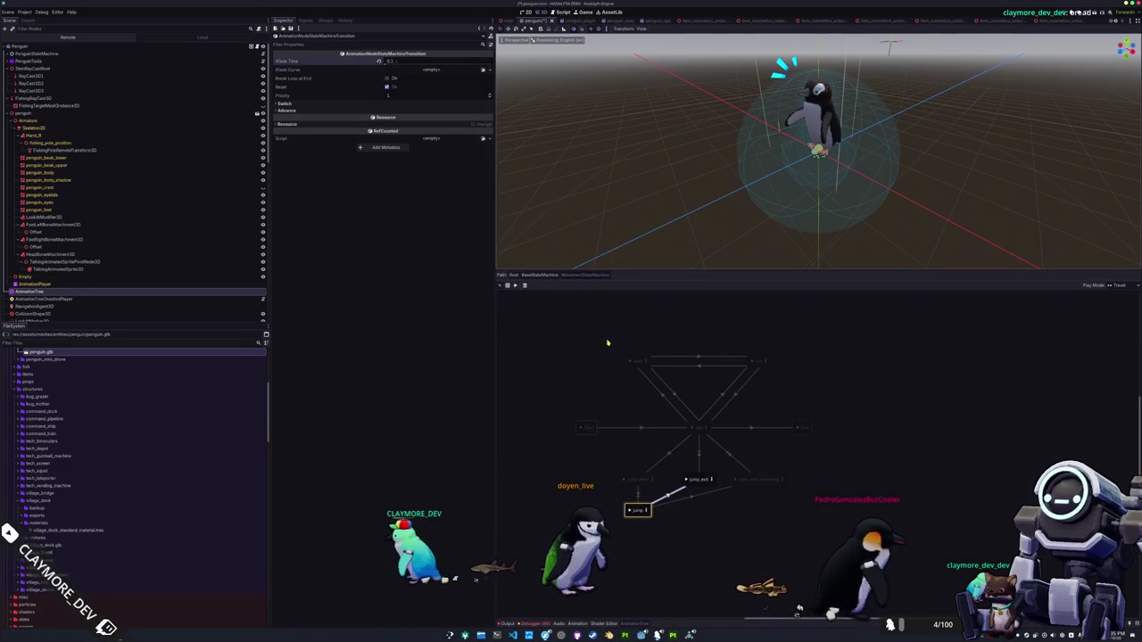
Review the crossfade times of the other jump-related transitions and select the jump state
{"action": "left_click", "coordinate": [639, 494]}
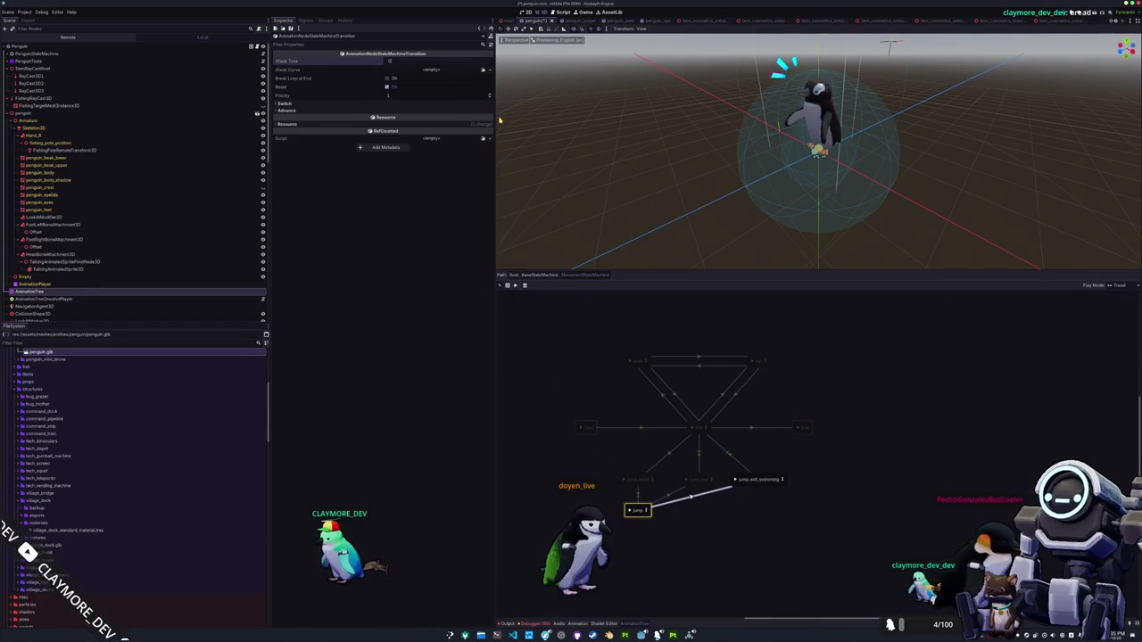
{"action": "left_click", "coordinate": [737, 456]}
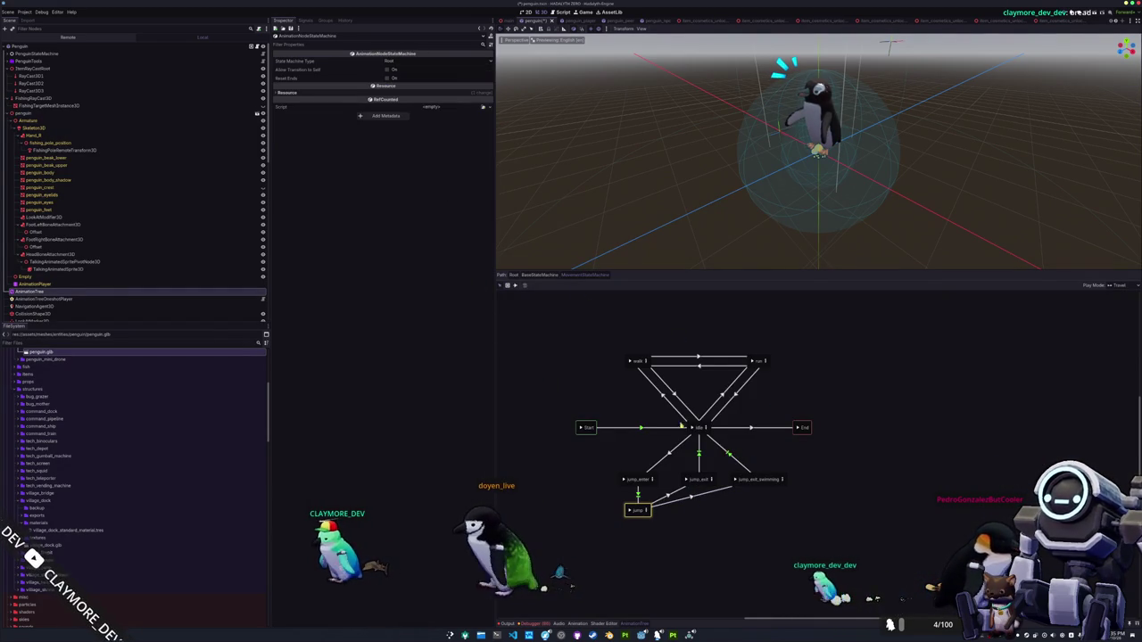
{"action": "left_click", "coordinate": [434, 63]}
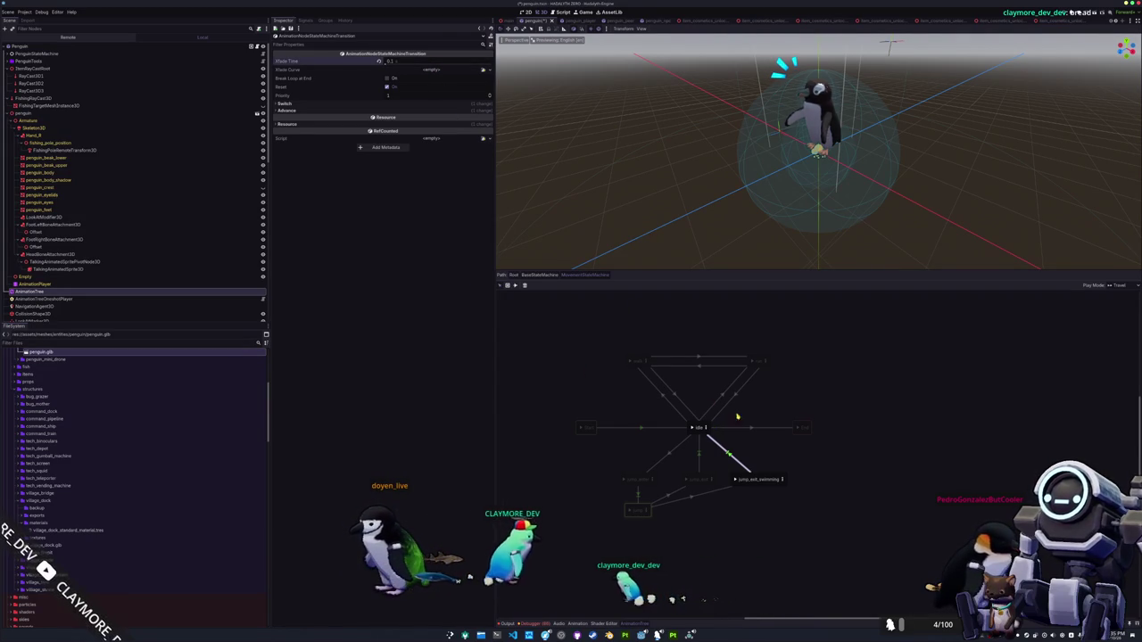
{"action": "left_click", "coordinate": [667, 460]}
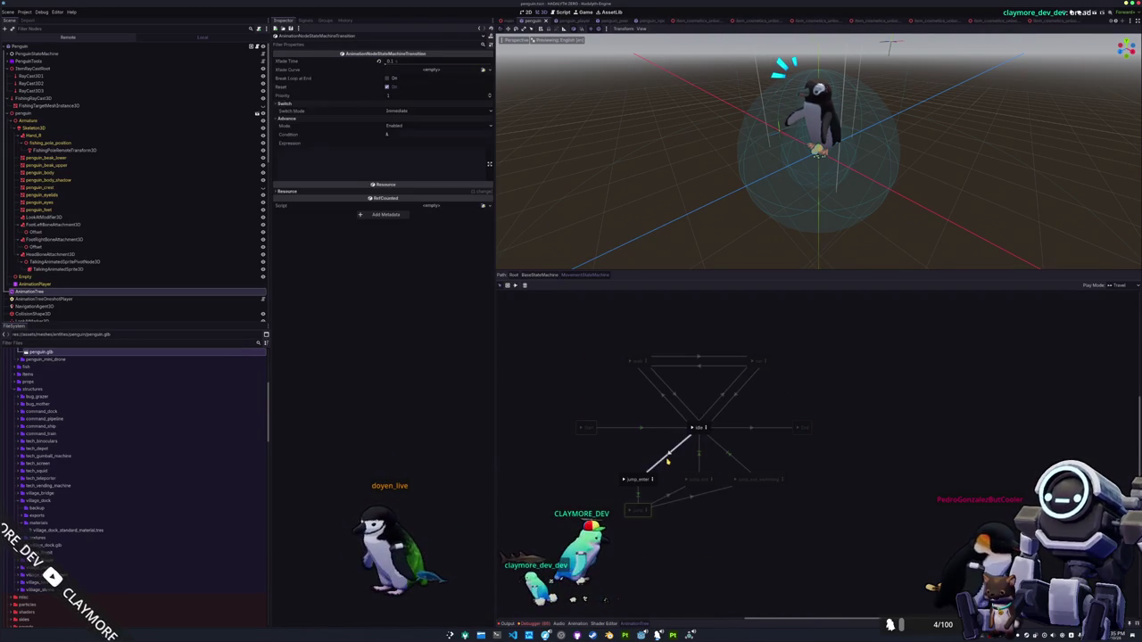
{"action": "left_click", "coordinate": [642, 507]}
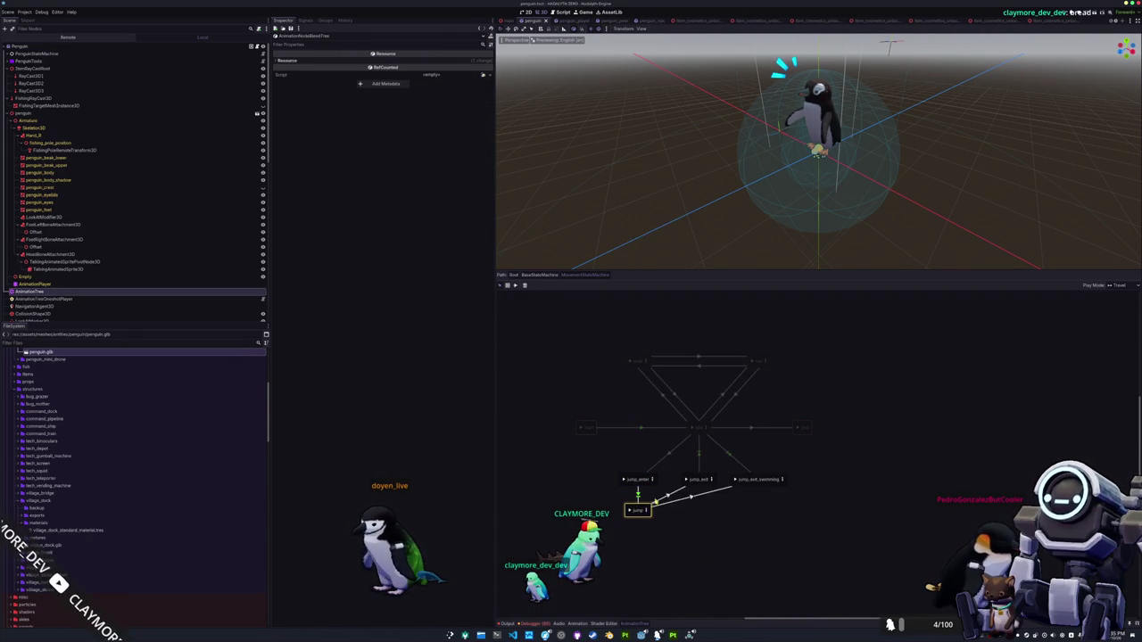
In jump_exit's blend tree, add a Blend2 node wired to Output
{"action": "double_click", "coordinate": [698, 480]}
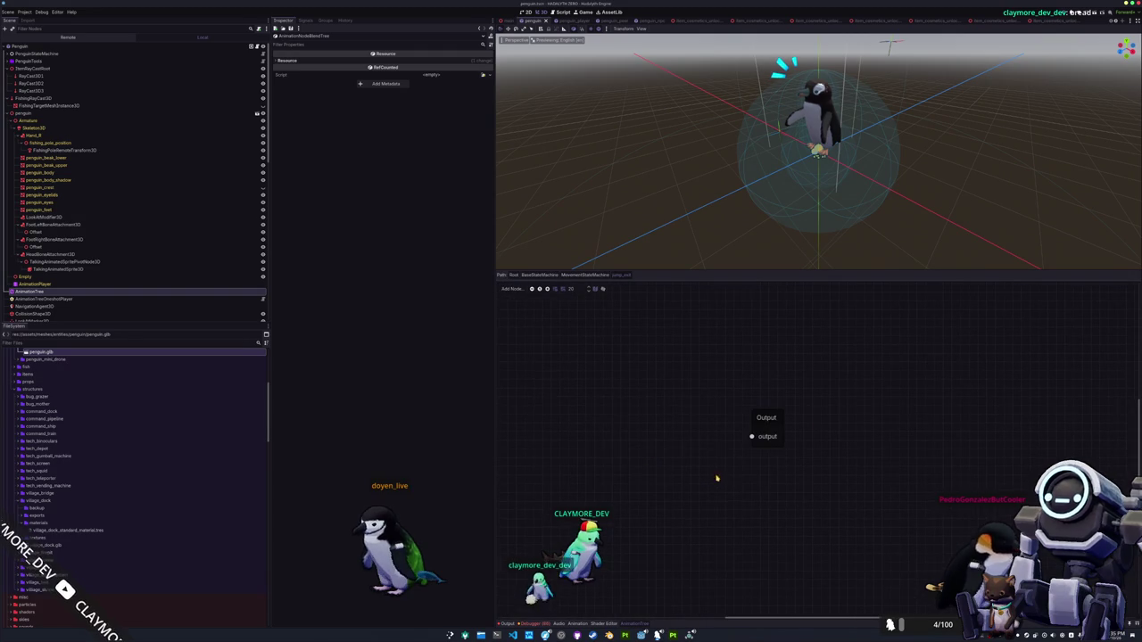
{"action": "left_click", "coordinate": [608, 455]}
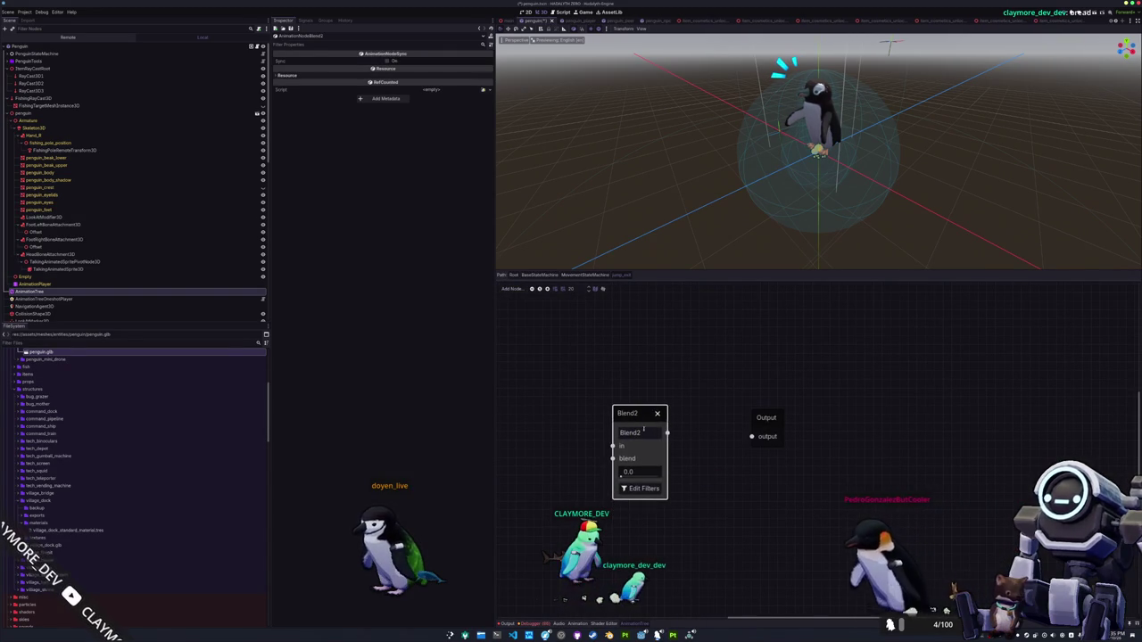
{"action": "mouse_move", "coordinate": [666, 434]}
{"action": "left_mouse_down"}
{"action": "mouse_move", "coordinate": [752, 438]}
{"action": "mouse_move", "coordinate": [595, 413]}
{"action": "left_mouse_up"}
{"action": "scroll", "coordinate": [752, 438], "scroll_direction": "left", "scroll_amount": 2}
Add an Animation node playing jump_exit into the blend's first input
{"action": "left_click", "coordinate": [601, 420]}
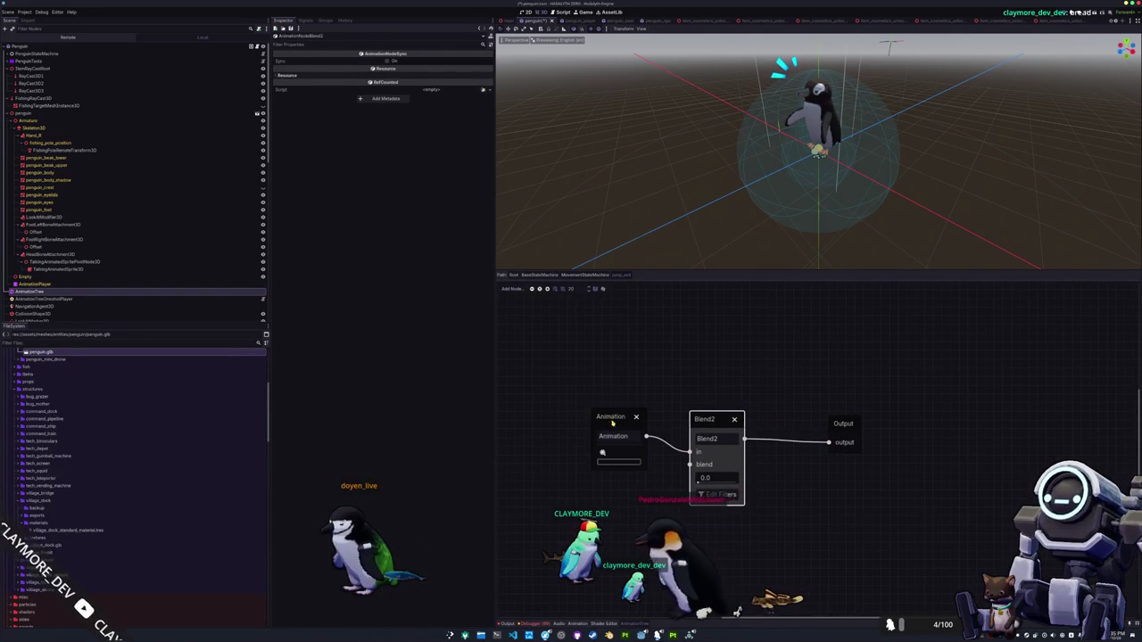
{"action": "left_click", "coordinate": [572, 422]}
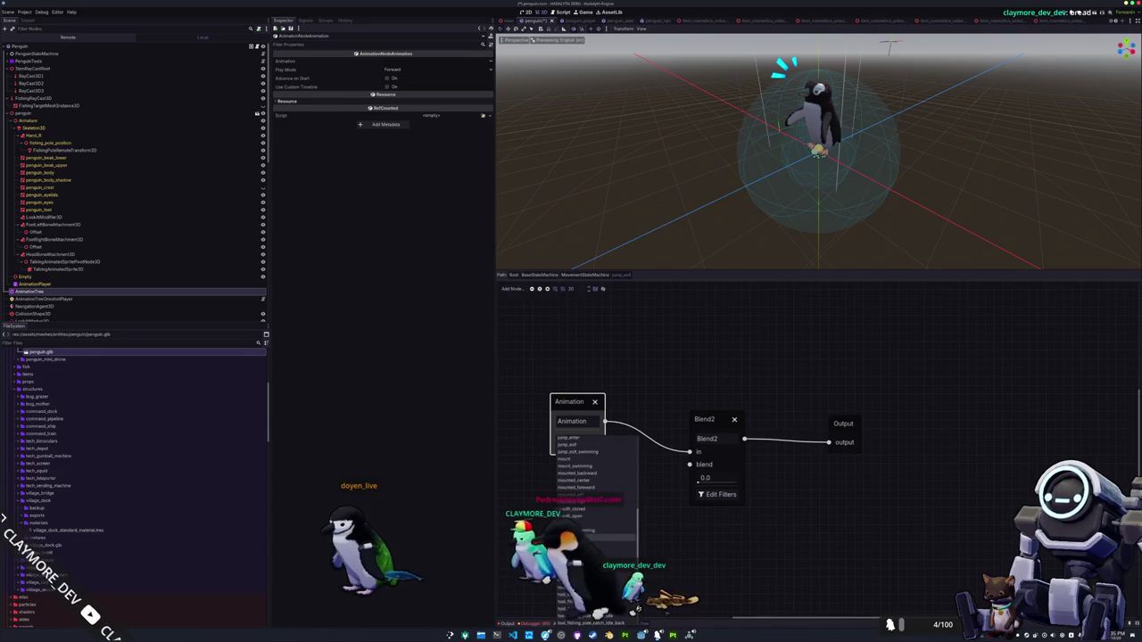
{"action": "scroll", "coordinate": [578, 556], "scroll_direction": "up", "scroll_amount": 2}
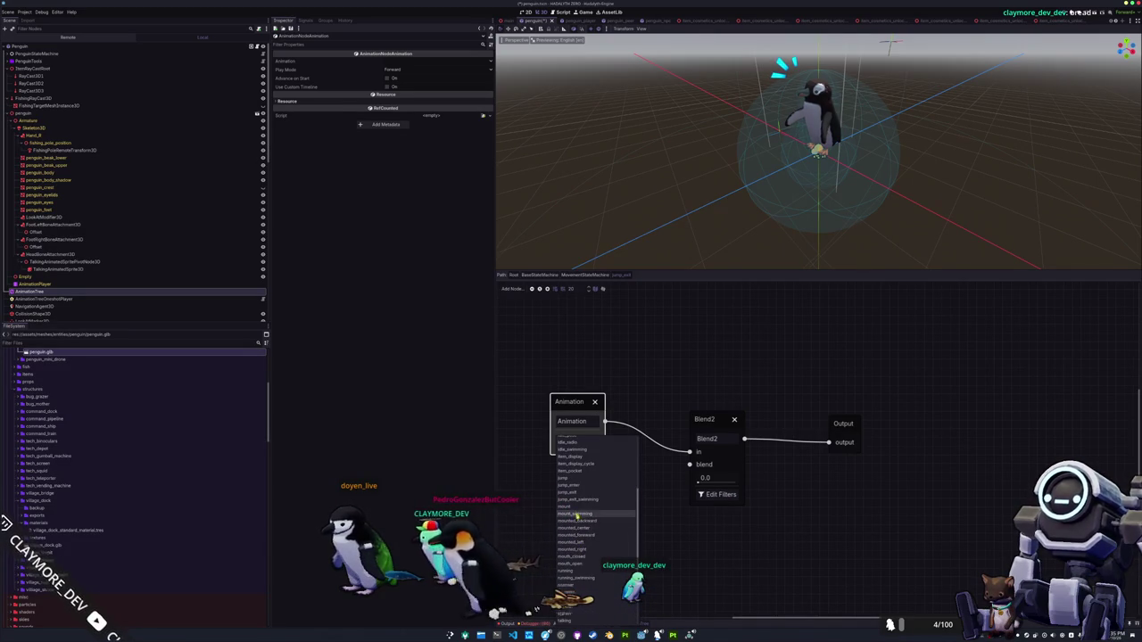
{"action": "left_click", "coordinate": [576, 494]}
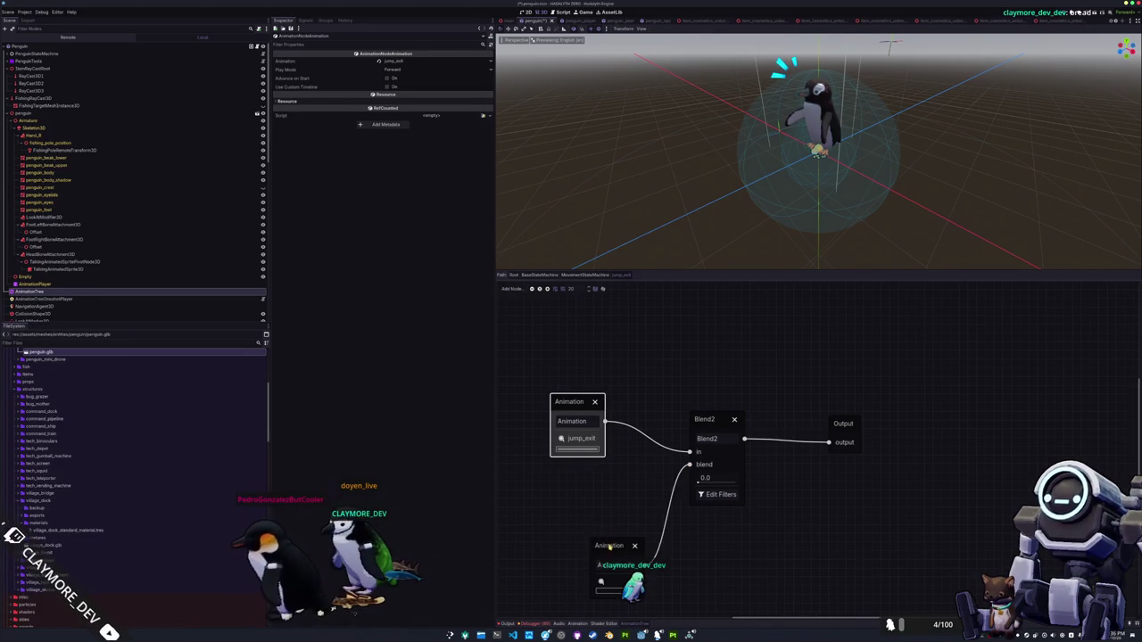
Set a second animation node below the blend to tool_fishing_pole_idle_pose
{"action": "left_click_drag", "start_coordinate": [609, 545], "coordinate": [571, 515]}
{"action": "scroll", "coordinate": [583, 593], "scroll_direction": "down", "scroll_amount": 5}
{"action": "scroll", "coordinate": [585, 605], "scroll_direction": "down", "scroll_amount": 1}
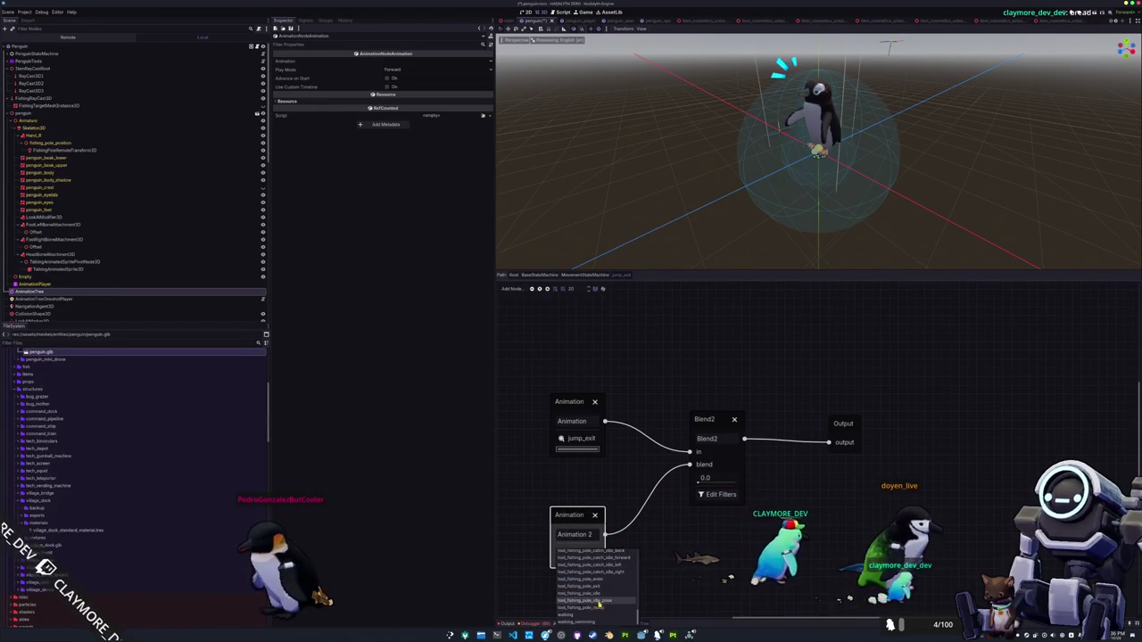
{"action": "left_click", "coordinate": [598, 602]}
Rename the Blend2 fishing_blend and filter Shoulder.R, UpperArm.R, LowerArm.R and Hand.R
{"action": "double_click", "coordinate": [723, 440]}
{"action": "type", "text": "fishing_bl"}
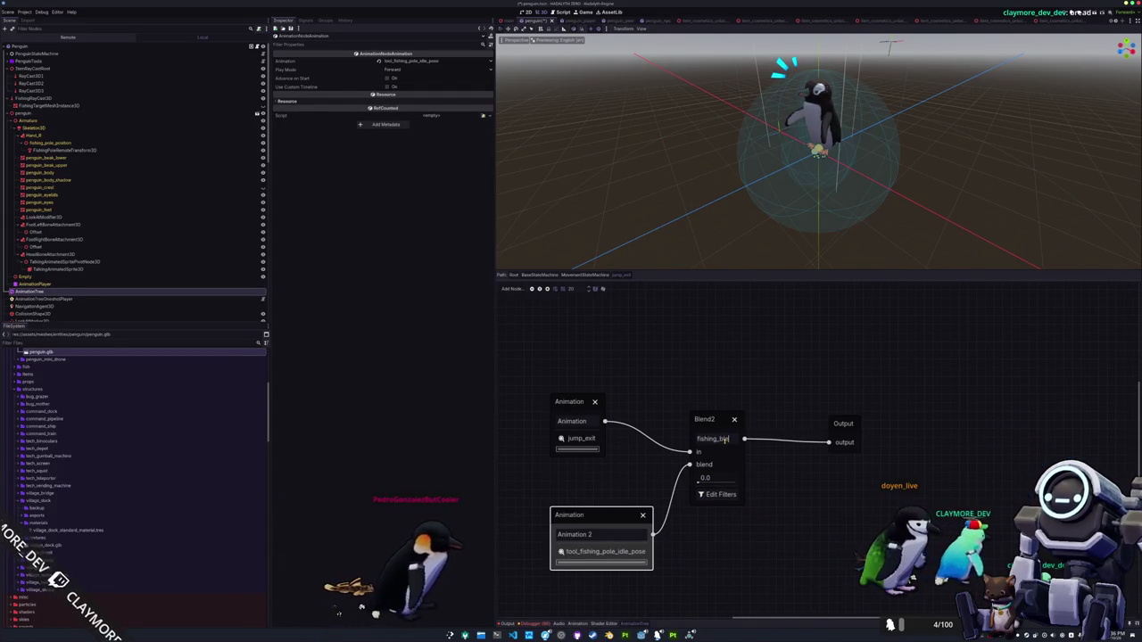
{"action": "left_click", "coordinate": [717, 495]}
{"action": "left_click", "coordinate": [529, 339]}
{"action": "left_click", "coordinate": [534, 346]}
{"action": "left_click", "coordinate": [537, 353]}
{"action": "left_click", "coordinate": [540, 361]}
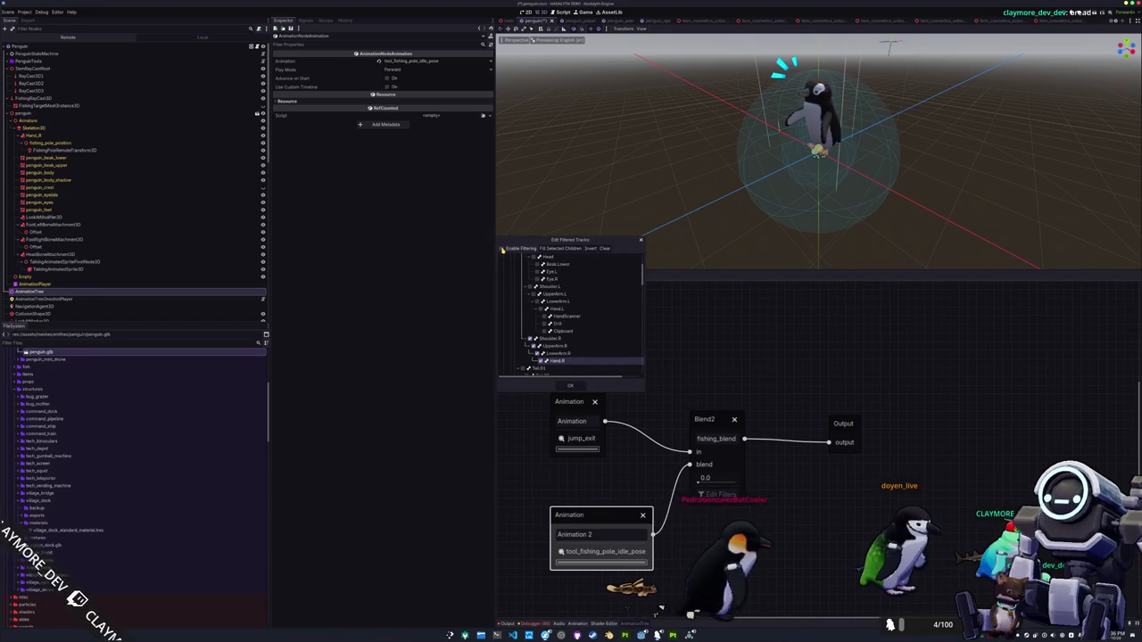
{"action": "left_click", "coordinate": [570, 388]}
Save the scene and tidy the jump_exit node layout
{"action": "key", "text": "ctrl+s"}
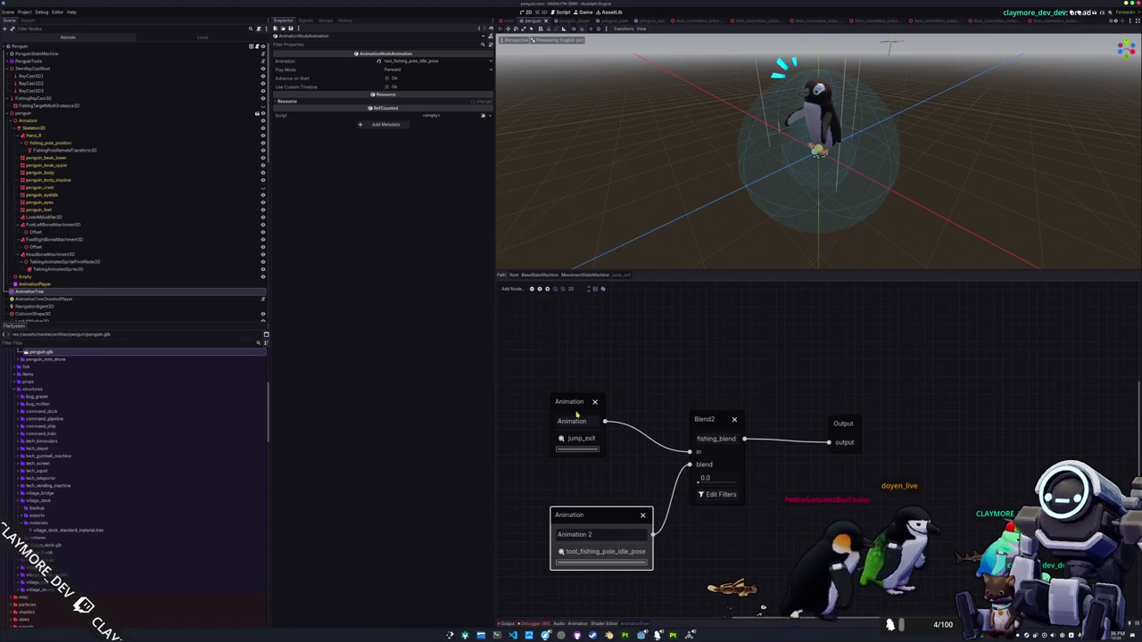
{"action": "left_click_drag", "start_coordinate": [577, 416], "coordinate": [576, 410]}
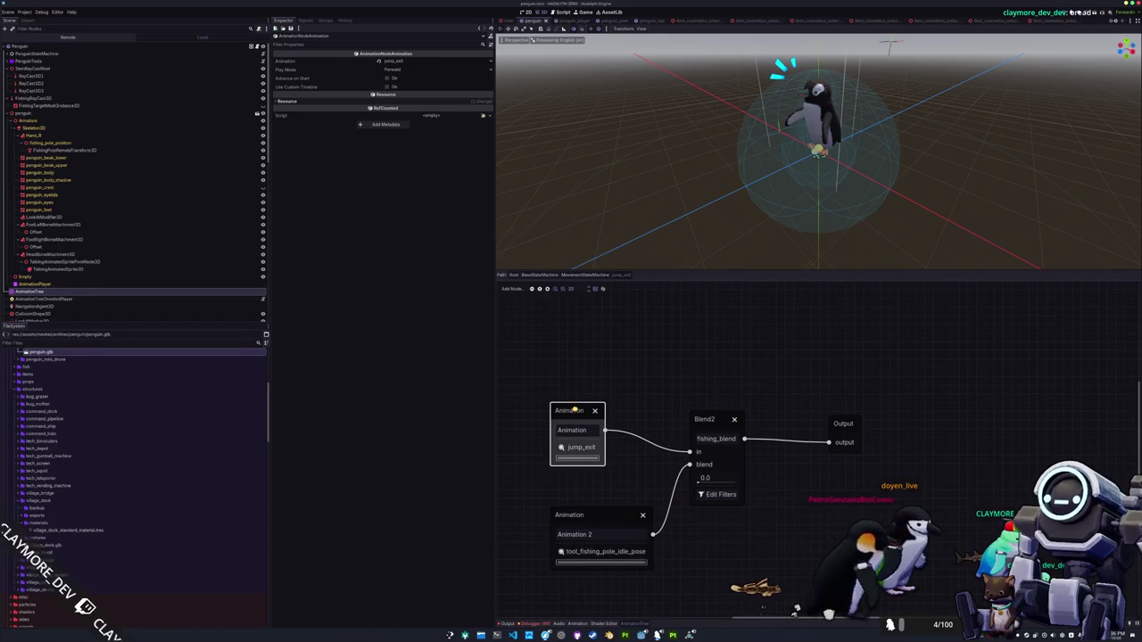
{"action": "left_click", "coordinate": [712, 423]}
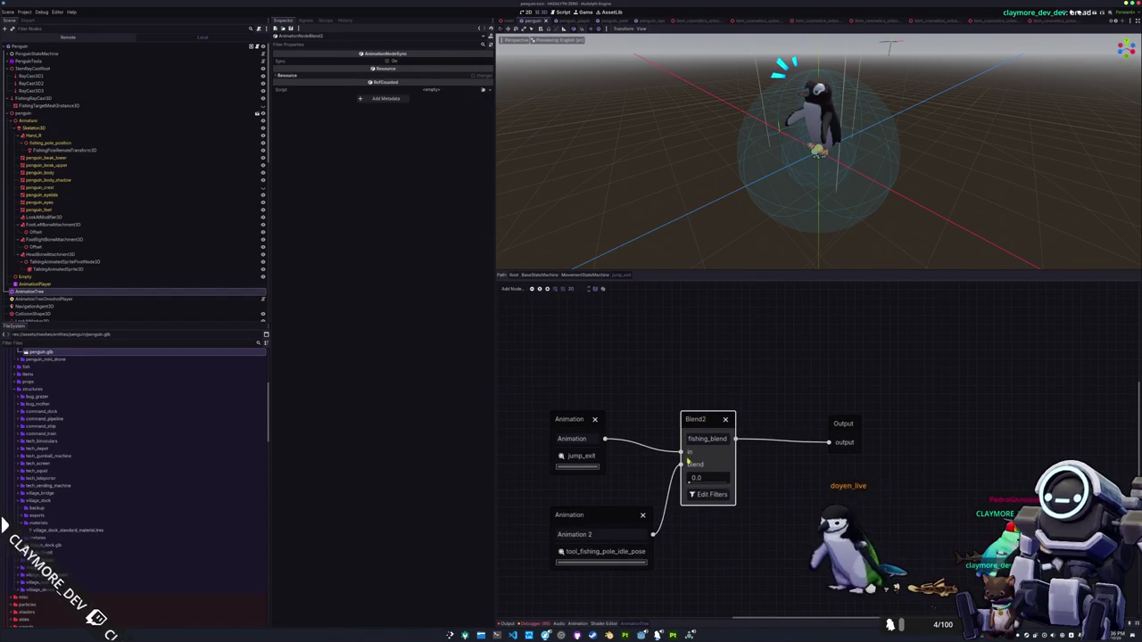
{"action": "key", "text": "ctrl+s"}
Back in MovementStateMachine, select an idle transition and edit its crossfade time
{"action": "left_click", "coordinate": [585, 275]}
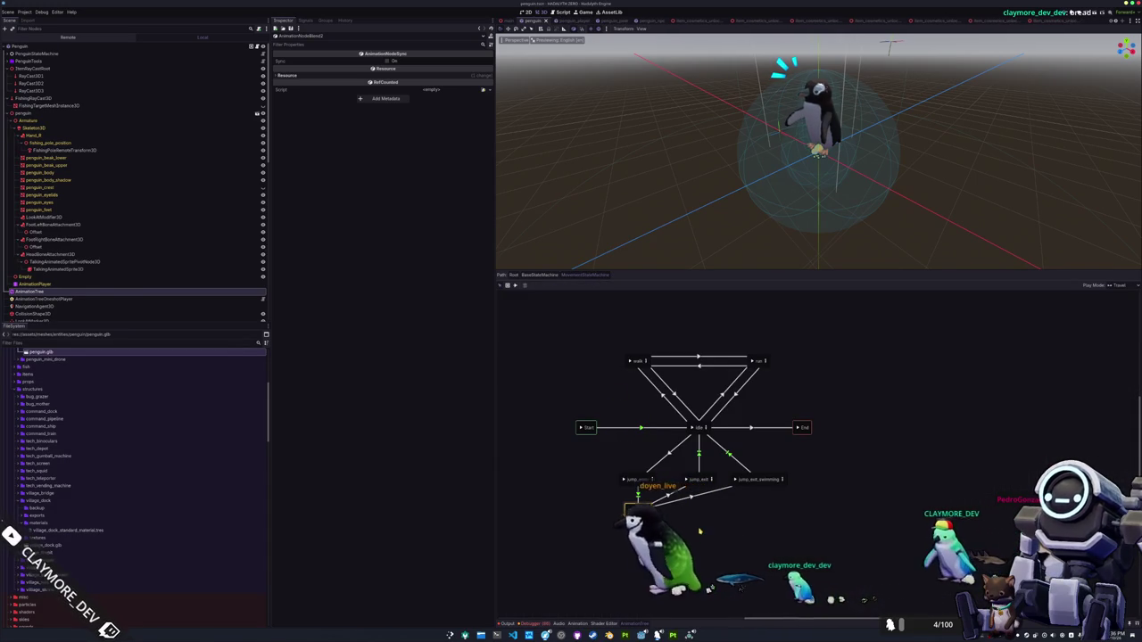
{"action": "left_click", "coordinate": [688, 483]}
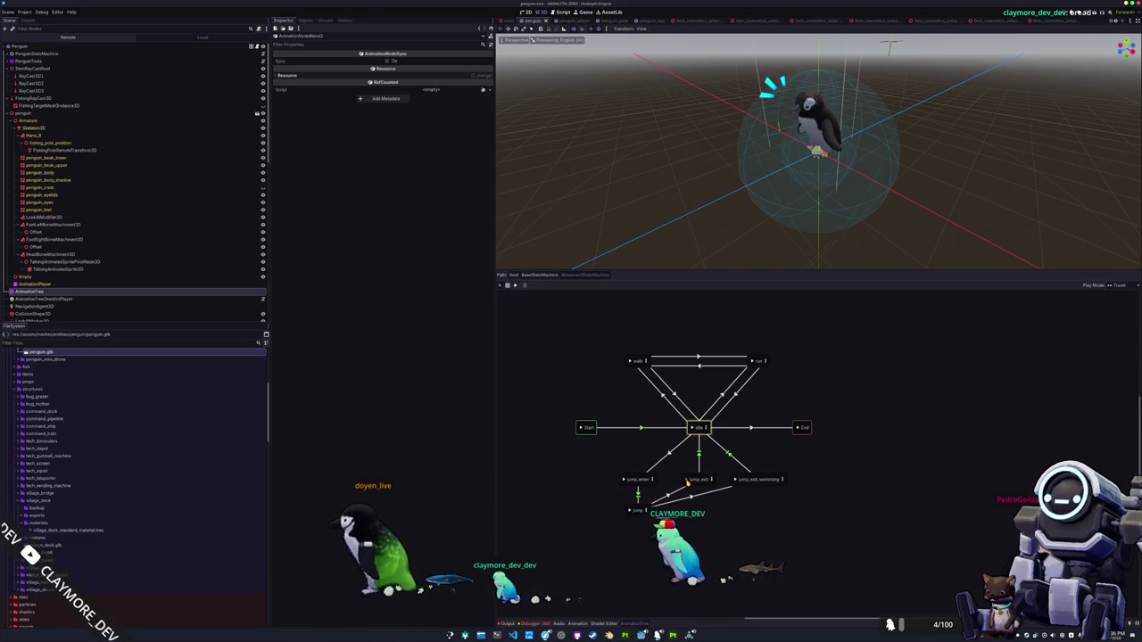
{"action": "left_click", "coordinate": [643, 429]}
{"action": "left_click", "coordinate": [390, 61]}
Give the idle transition a 0.1 Xfade Time, then select the jump_exit_swimming state
{"action": "type", "text": "0.1"}
{"action": "key", "text": "Return"}
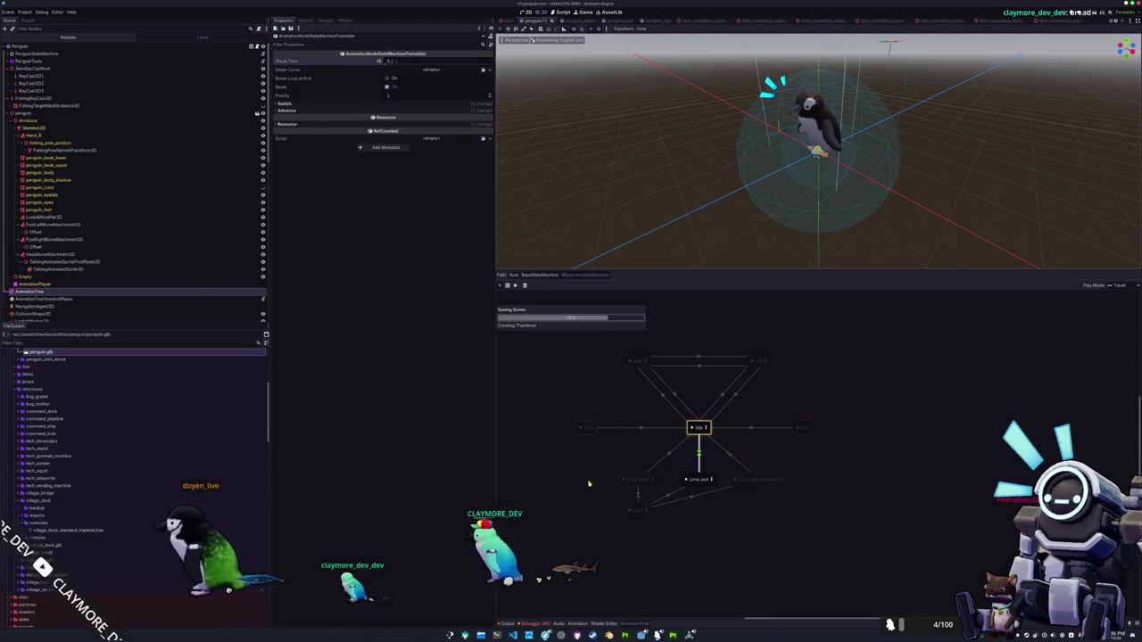
{"action": "left_click", "coordinate": [687, 480]}
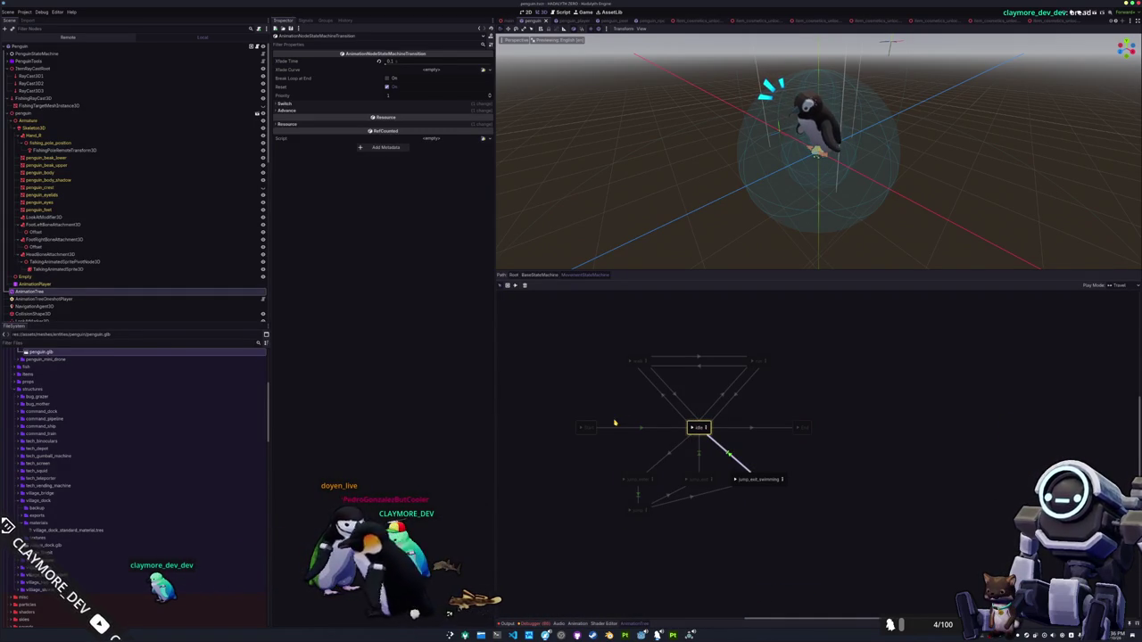
{"action": "left_click", "coordinate": [781, 483]}
In jump_exit_swimming's blend tree, add an Animation node playing jump_exit_swimming
{"action": "left_click", "coordinate": [785, 481]}
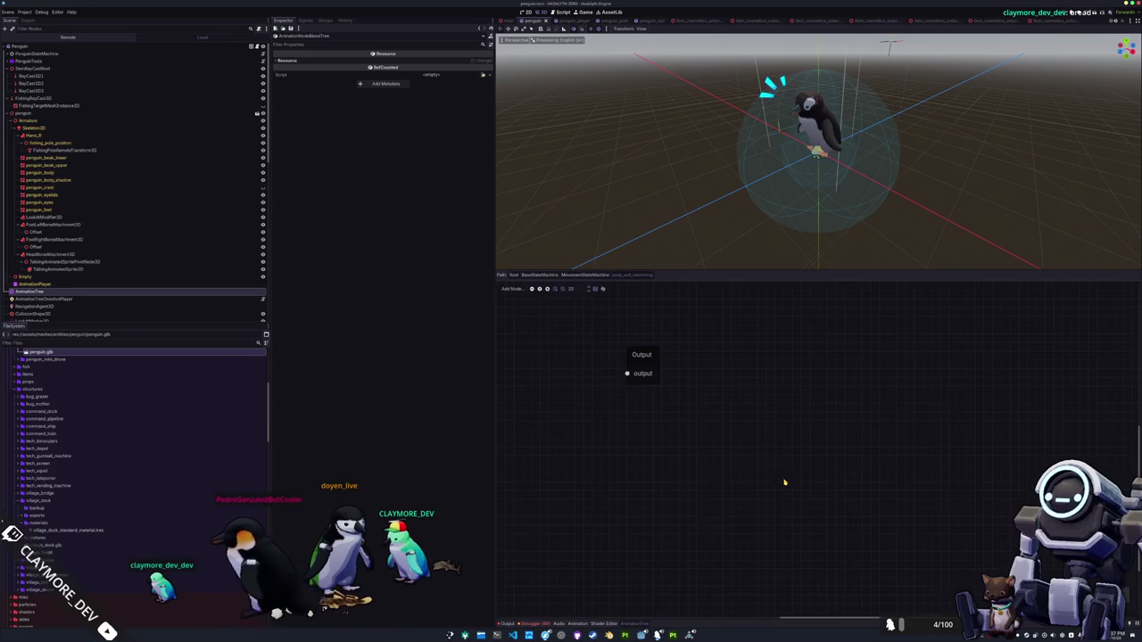
{"action": "right_click", "coordinate": [669, 391]}
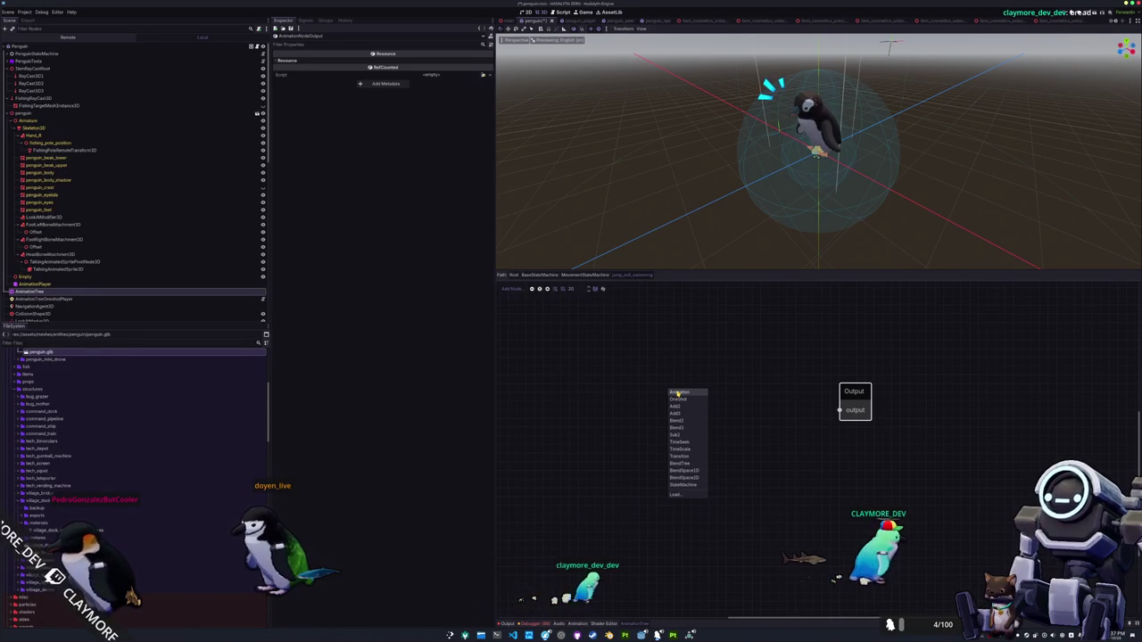
{"action": "left_click", "coordinate": [678, 392]}
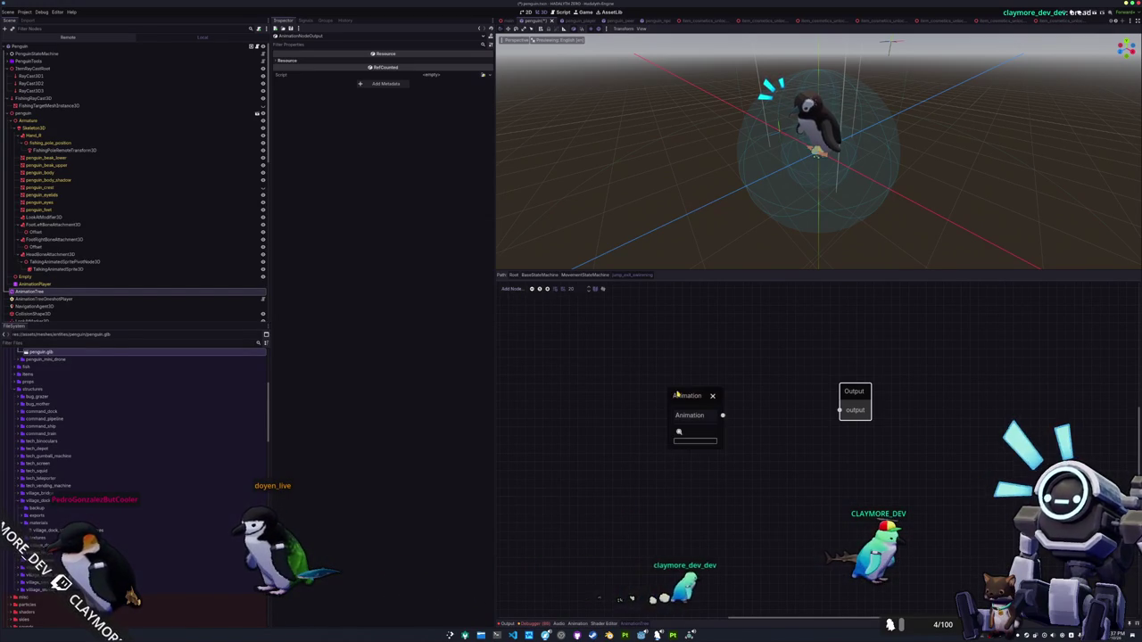
{"action": "left_click_drag", "start_coordinate": [692, 396], "coordinate": [553, 365]}
{"action": "left_click", "coordinate": [554, 403]}
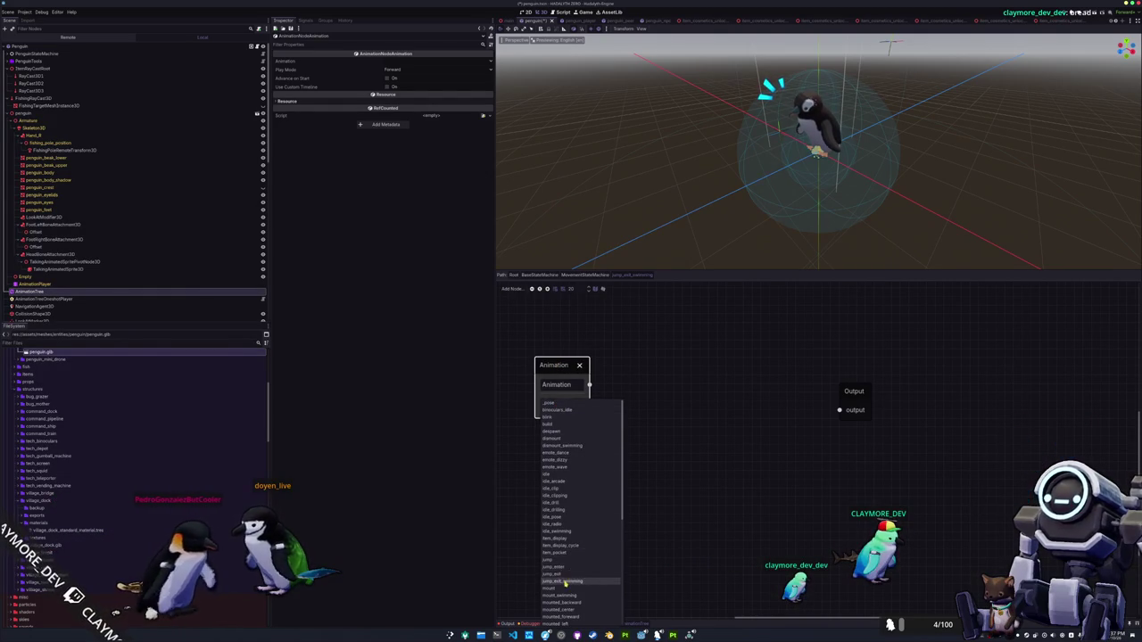
{"action": "left_click", "coordinate": [578, 581]}
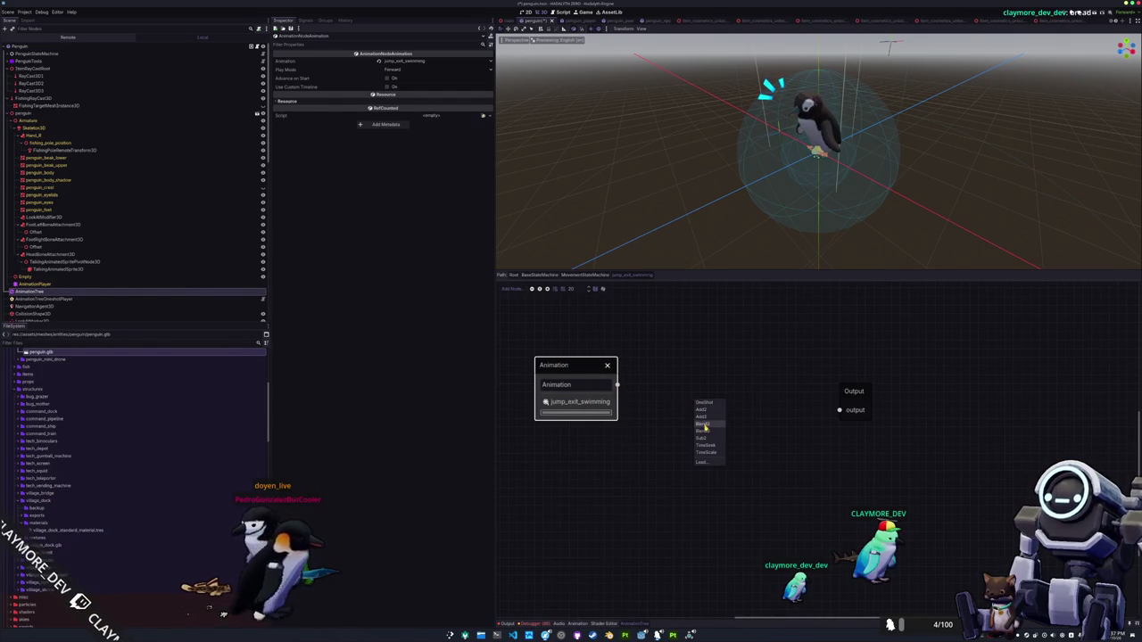
Add the fishing_blend Blend2 and a second jump_exit_swimming animation on its blend input
{"action": "left_click_drag", "start_coordinate": [710, 408], "coordinate": [715, 389]}
{"action": "type", "text": "fish"}
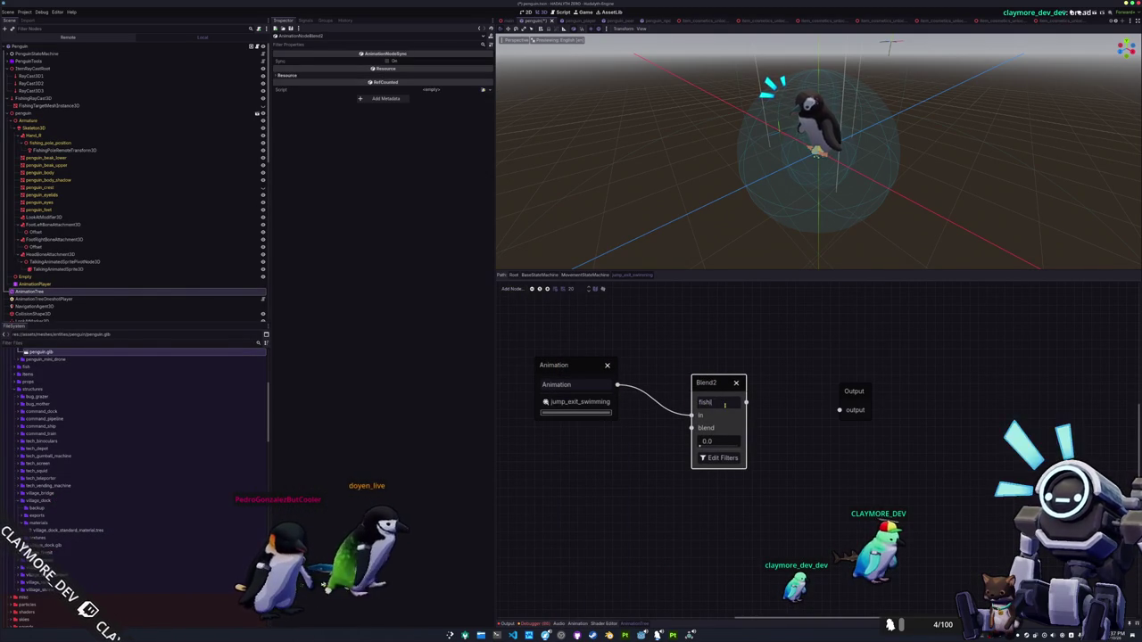
{"action": "type", "text": "ing_idle"}
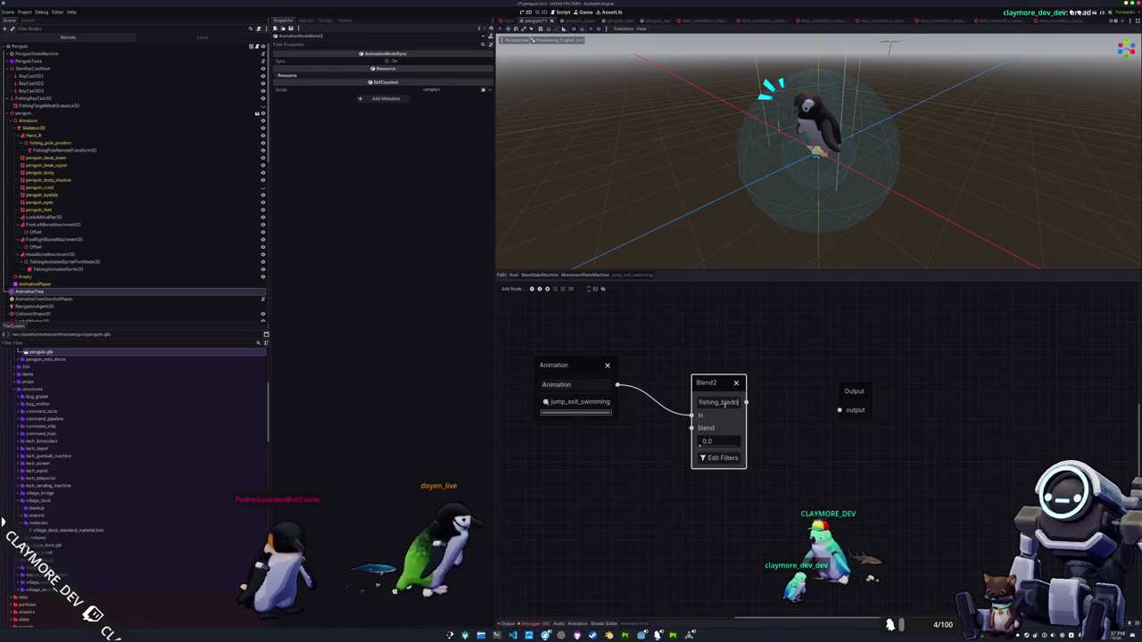
{"action": "type", "text": "nd"}
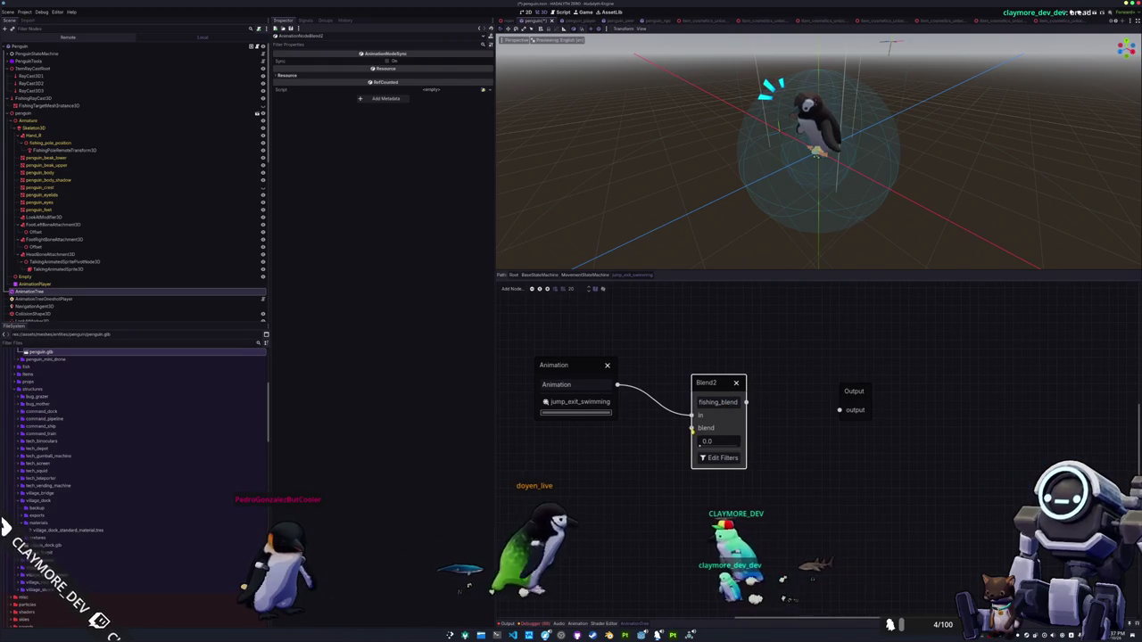
{"action": "right_click", "coordinate": [601, 497]}
{"action": "left_click", "coordinate": [606, 501]}
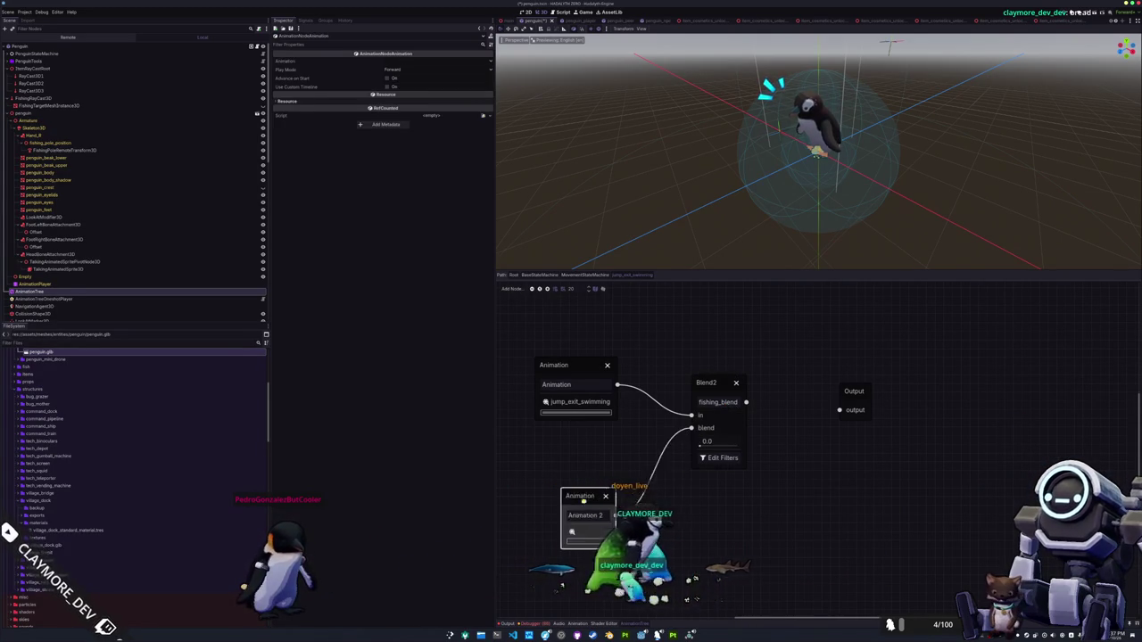
{"action": "left_click", "coordinate": [546, 515]}
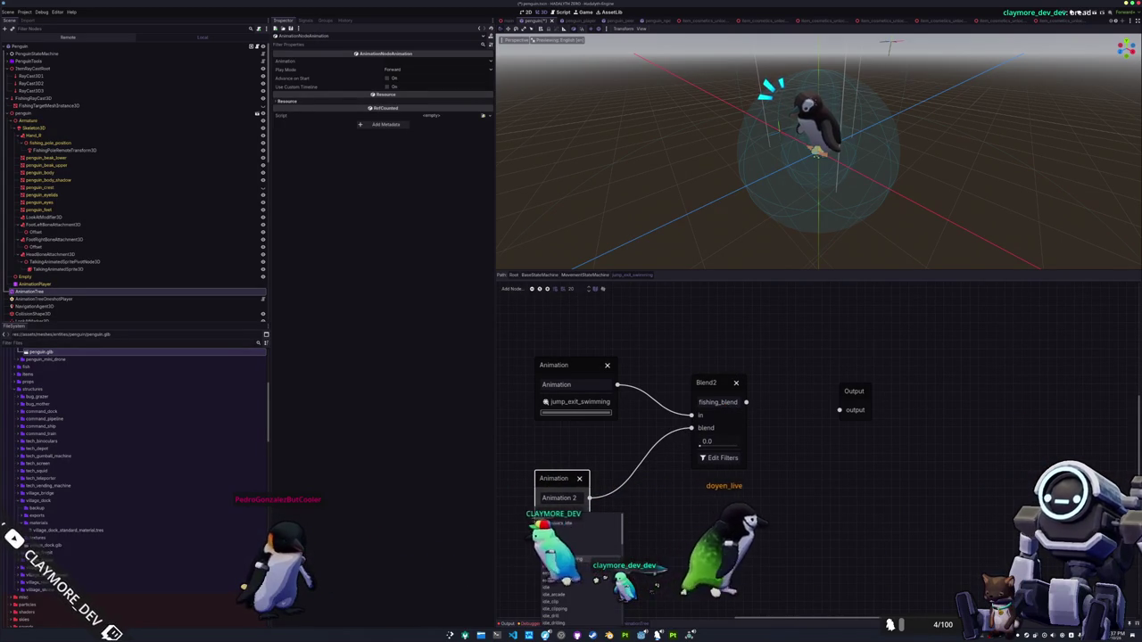
{"action": "scroll", "coordinate": [572, 564], "scroll_direction": "down", "scroll_amount": 3}
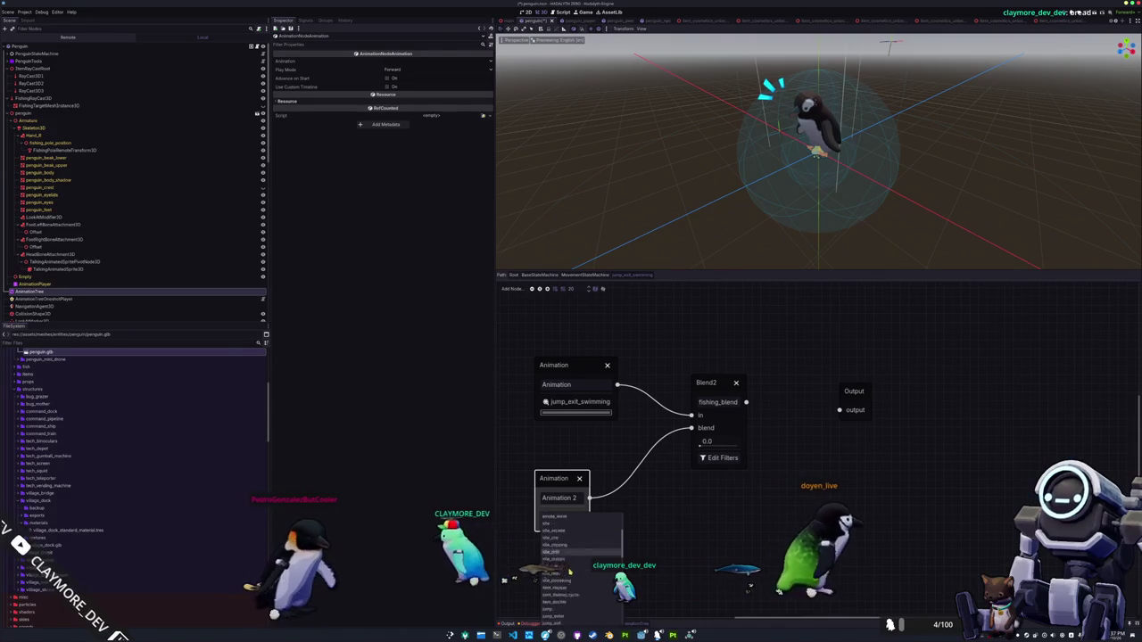
{"action": "left_click", "coordinate": [573, 581]}
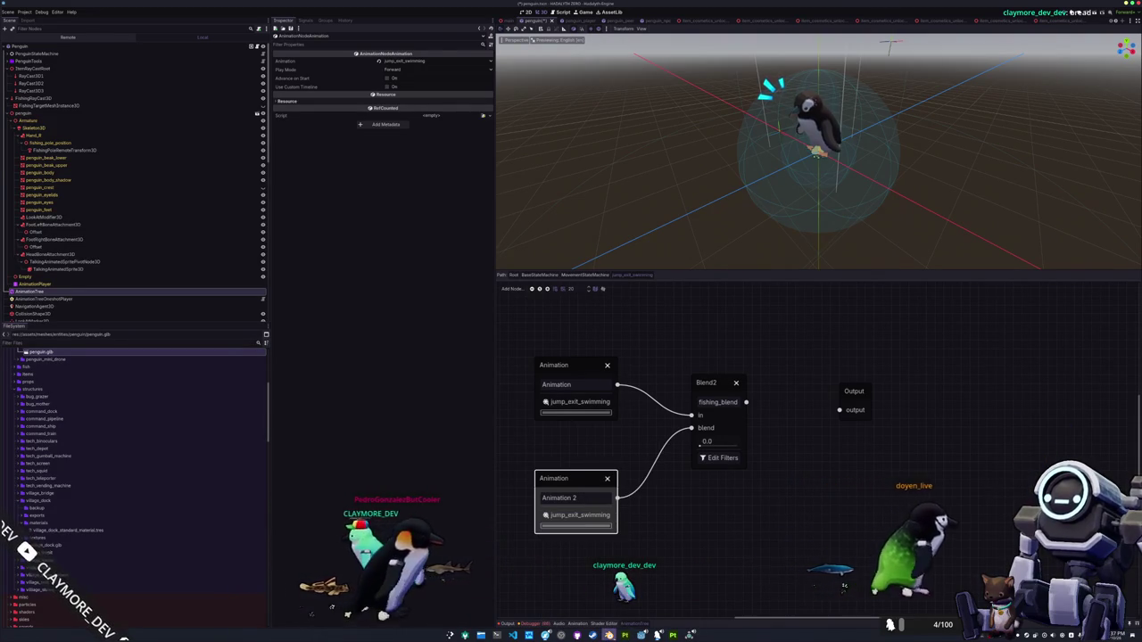
Check the jump_exit_swimming action on the rig in Blender, then return to Godot
{"action": "key", "text": "alt+Tab"}
{"action": "left_click", "coordinate": [358, 435]}
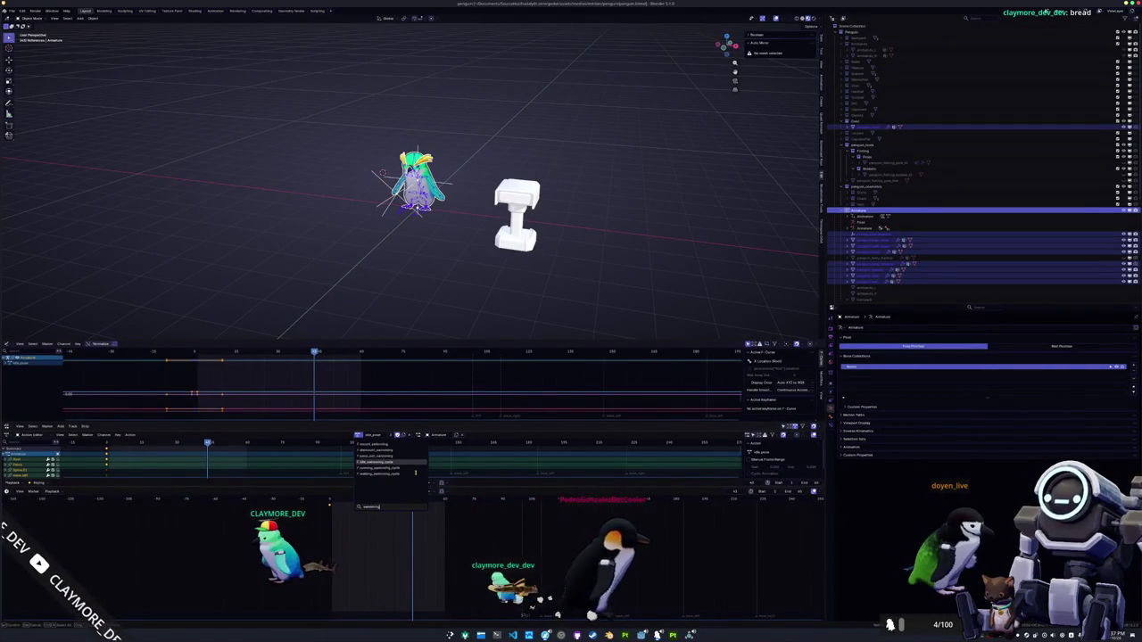
{"action": "key", "text": "Return"}
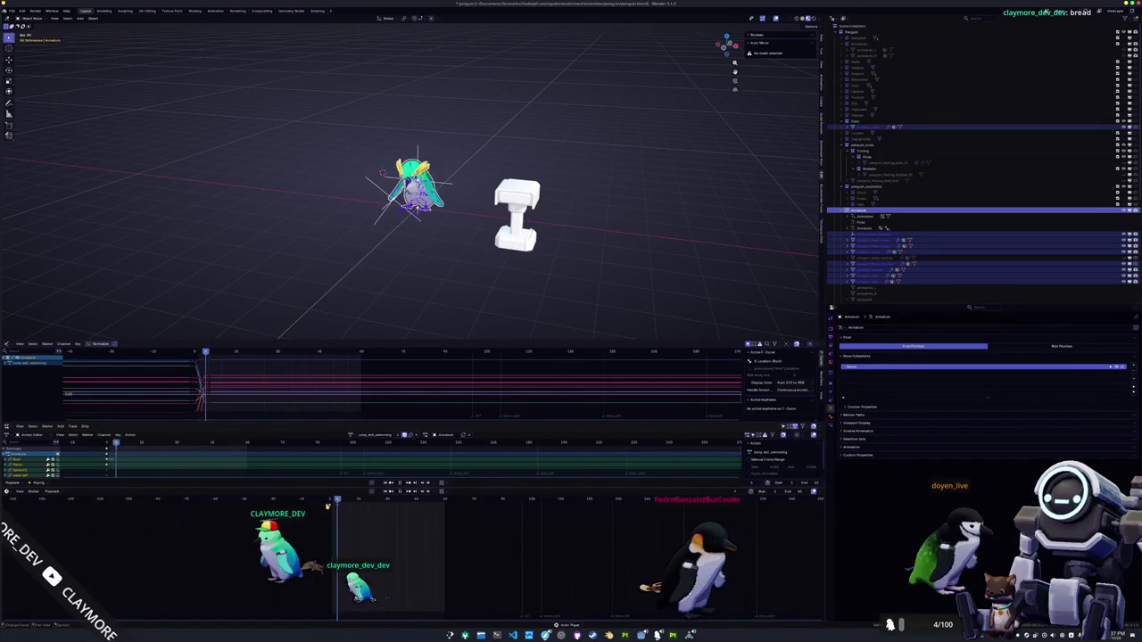
{"action": "key", "text": "alt+Tab"}
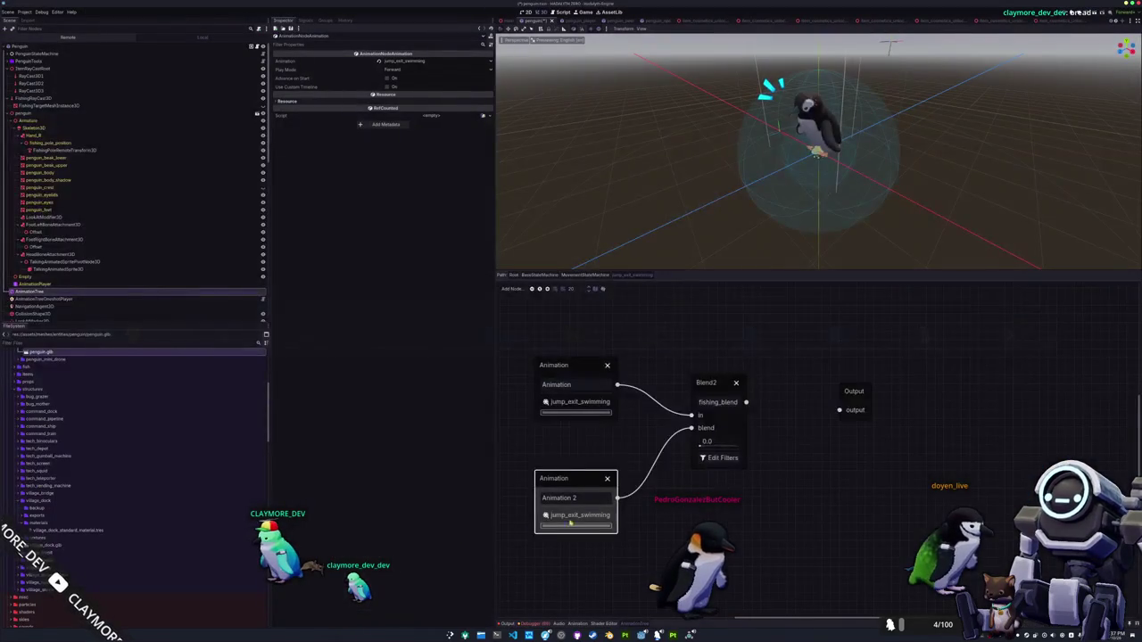
Move Animation 2 down and set it to tool_fishing_pole_idle_pose
{"action": "left_click_drag", "start_coordinate": [566, 488], "coordinate": [590, 515]}
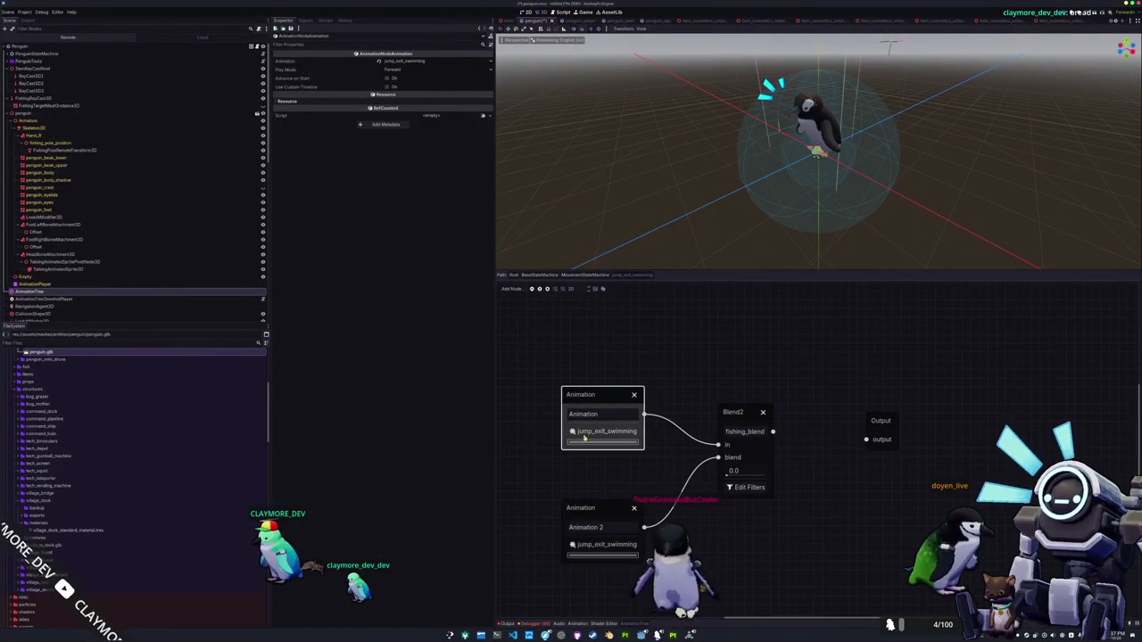
{"action": "left_click", "coordinate": [596, 401]}
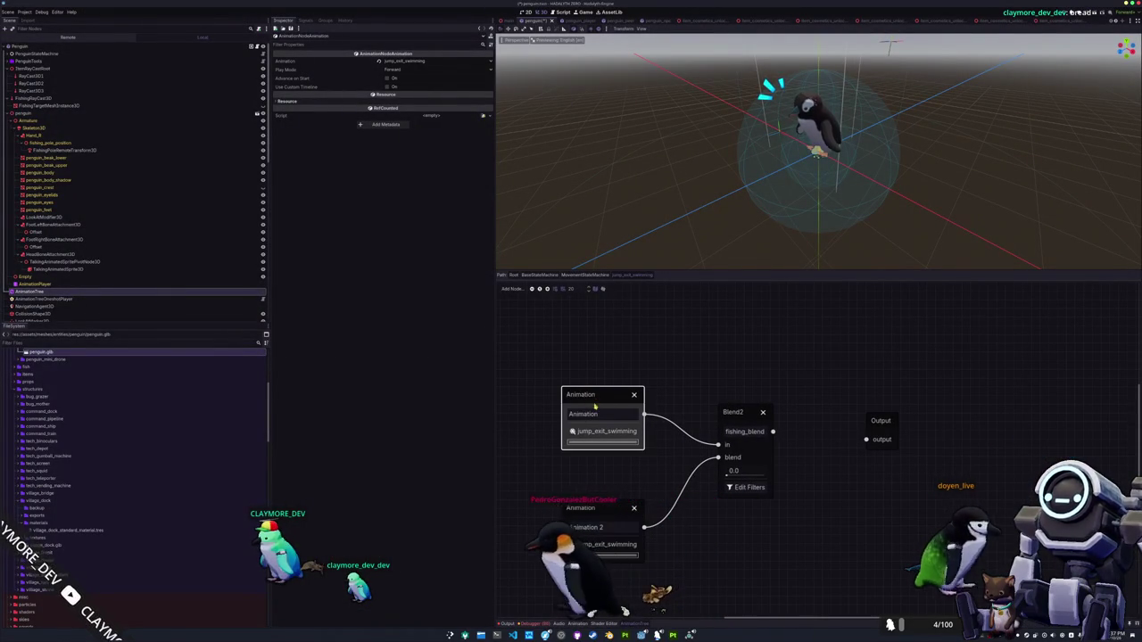
{"action": "left_click", "coordinate": [604, 544]}
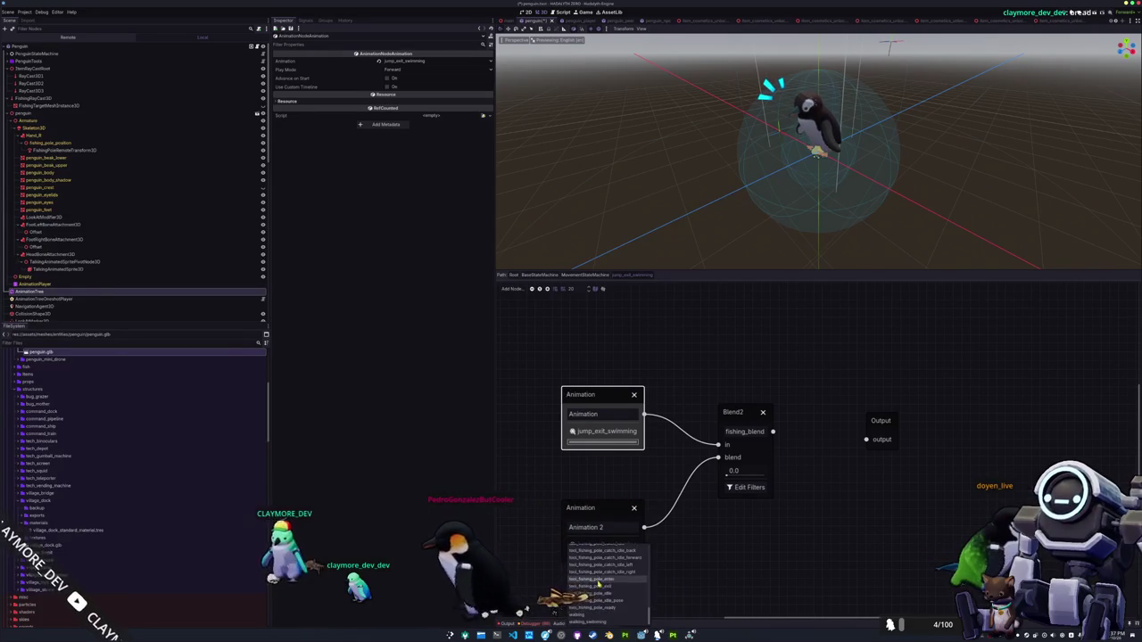
{"action": "left_click", "coordinate": [596, 601]}
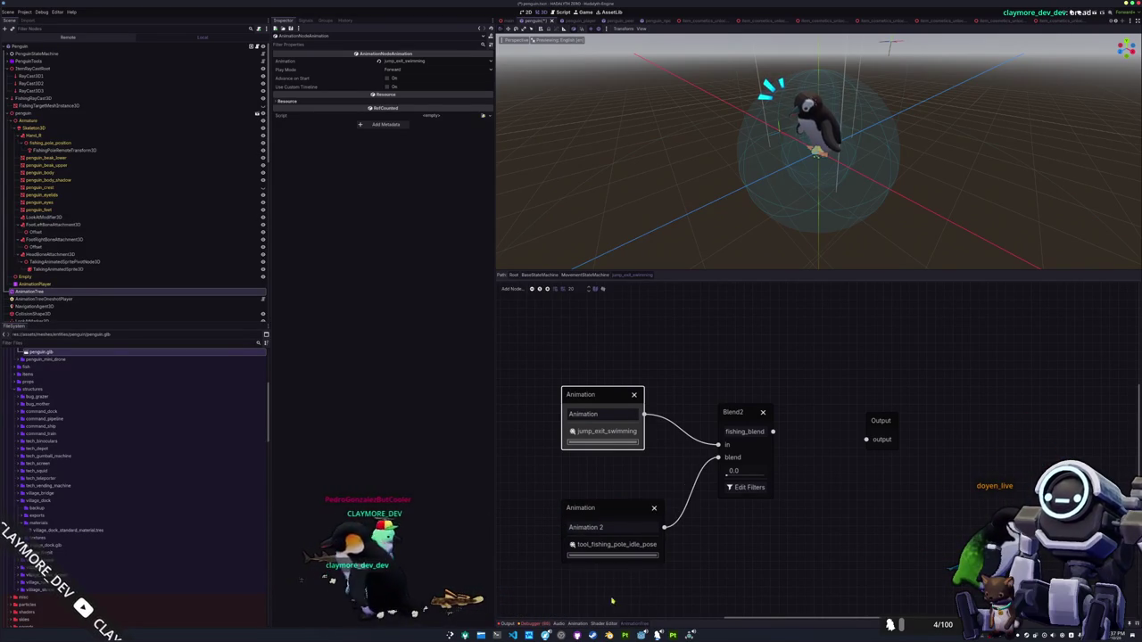
Filter the right-arm bones in fishing_blend and connect it to Output
{"action": "left_click", "coordinate": [746, 487]}
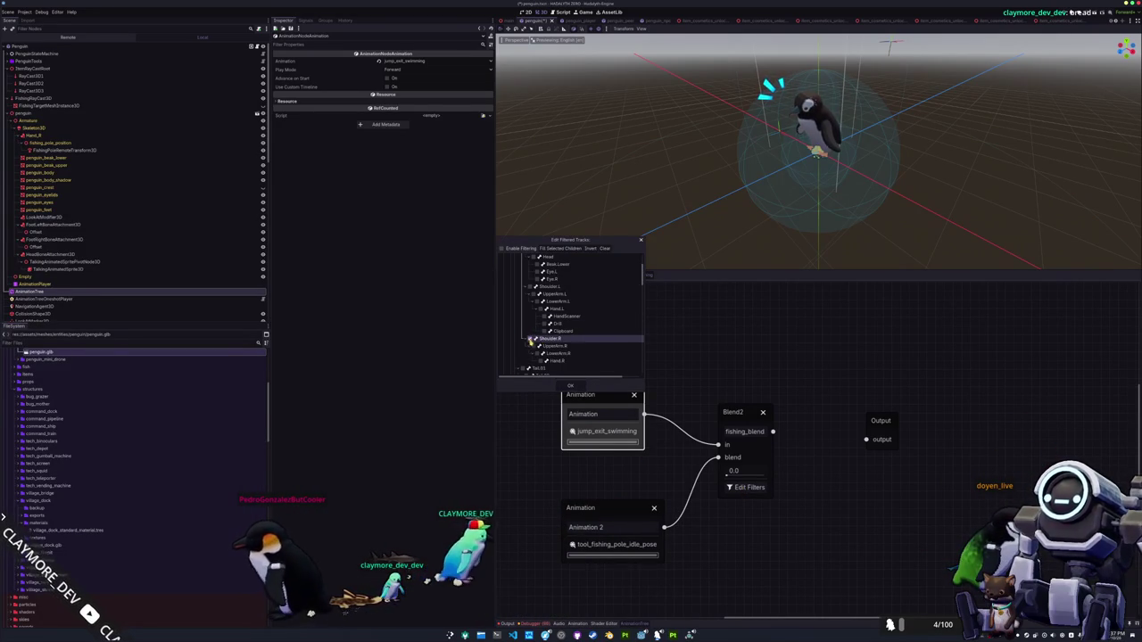
{"action": "left_click", "coordinate": [553, 360]}
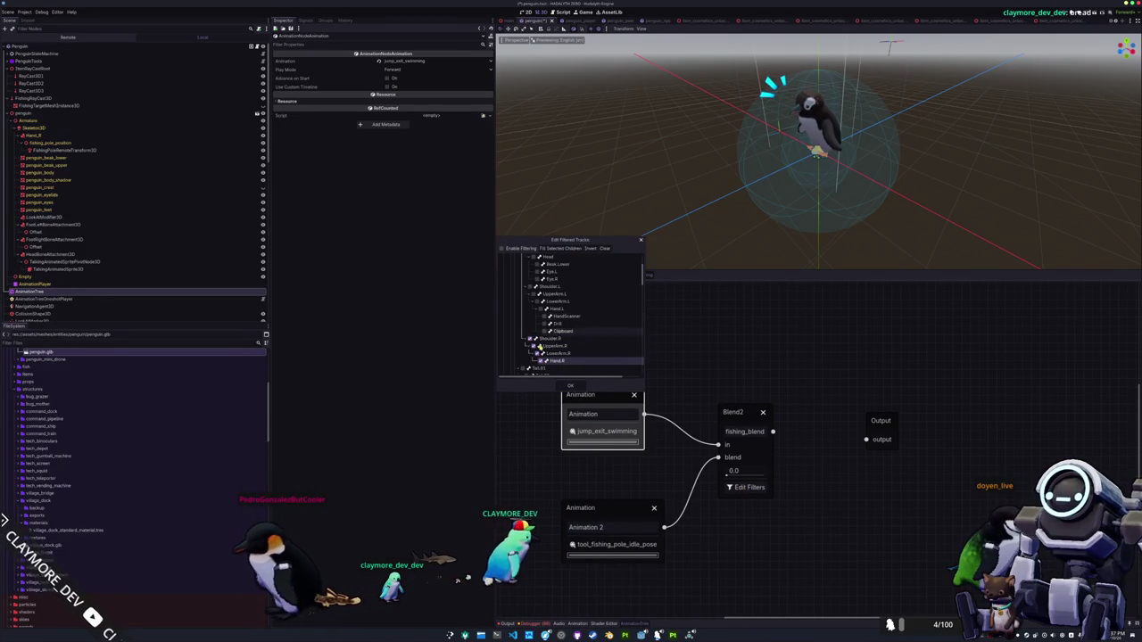
{"action": "left_click", "coordinate": [570, 385]}
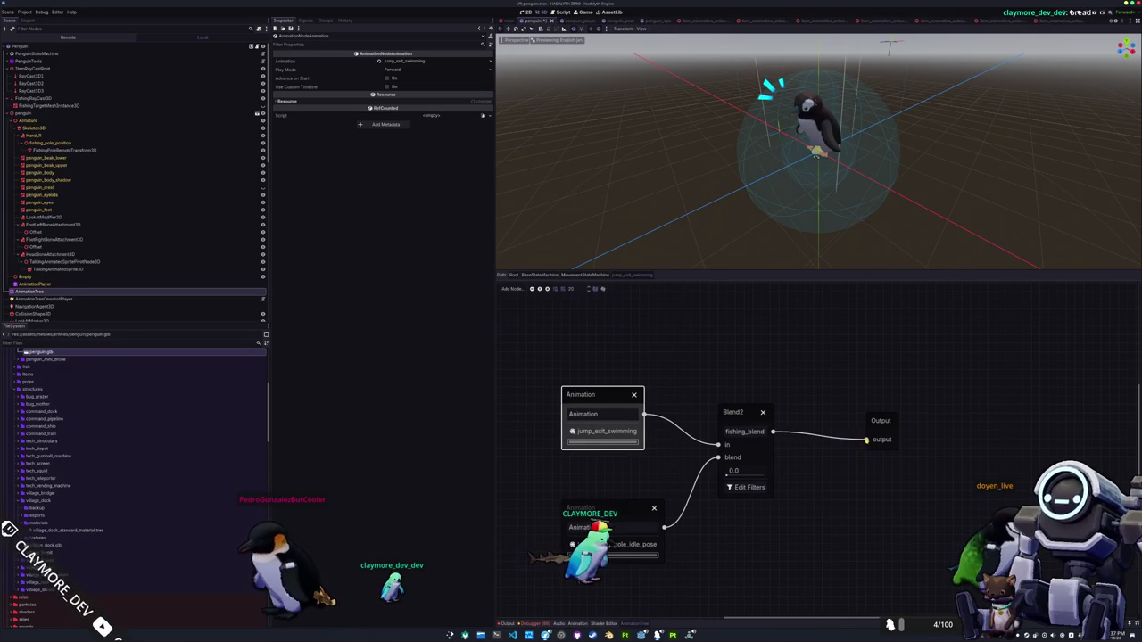
{"action": "left_click", "coordinate": [681, 400]}
Enable a custom timeline on Animation 2, then go back to MovementStateMachine
{"action": "left_click", "coordinate": [597, 402]}
{"action": "left_click", "coordinate": [607, 515]}
{"action": "left_click", "coordinate": [603, 480]}
{"action": "left_click", "coordinate": [602, 398]}
{"action": "left_click", "coordinate": [594, 502]}
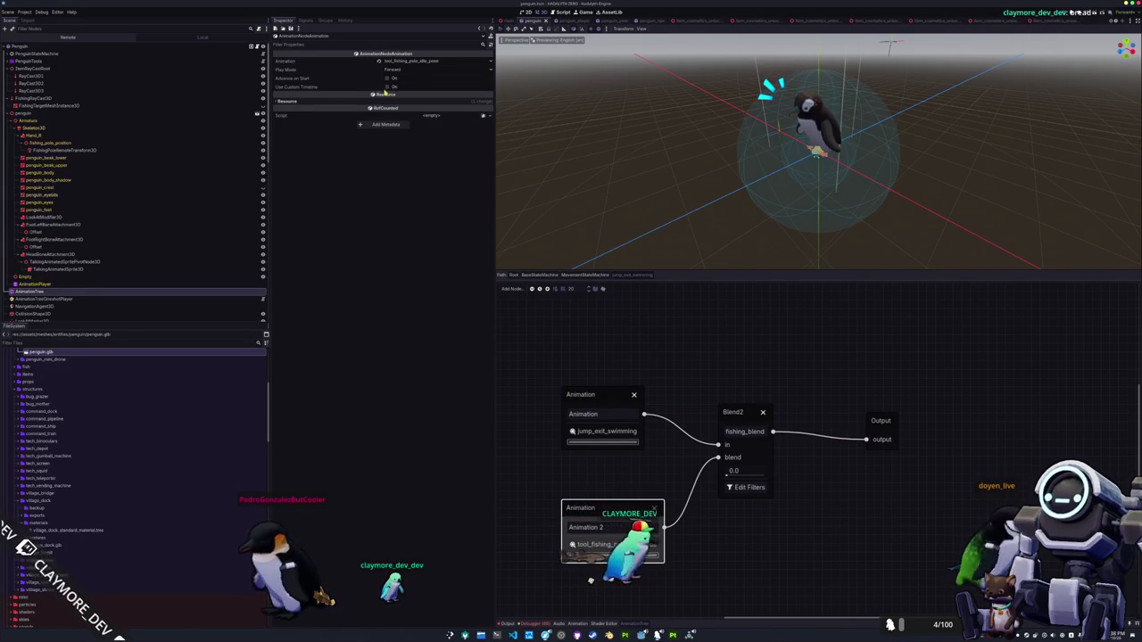
{"action": "left_click", "coordinate": [387, 87]}
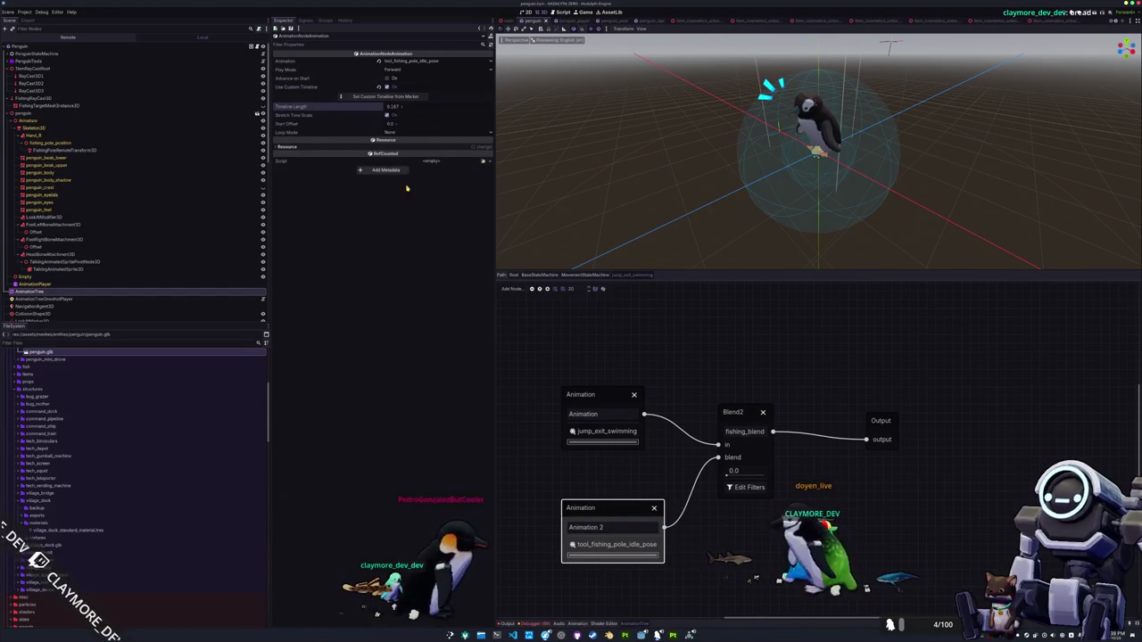
{"action": "left_click", "coordinate": [585, 275]}
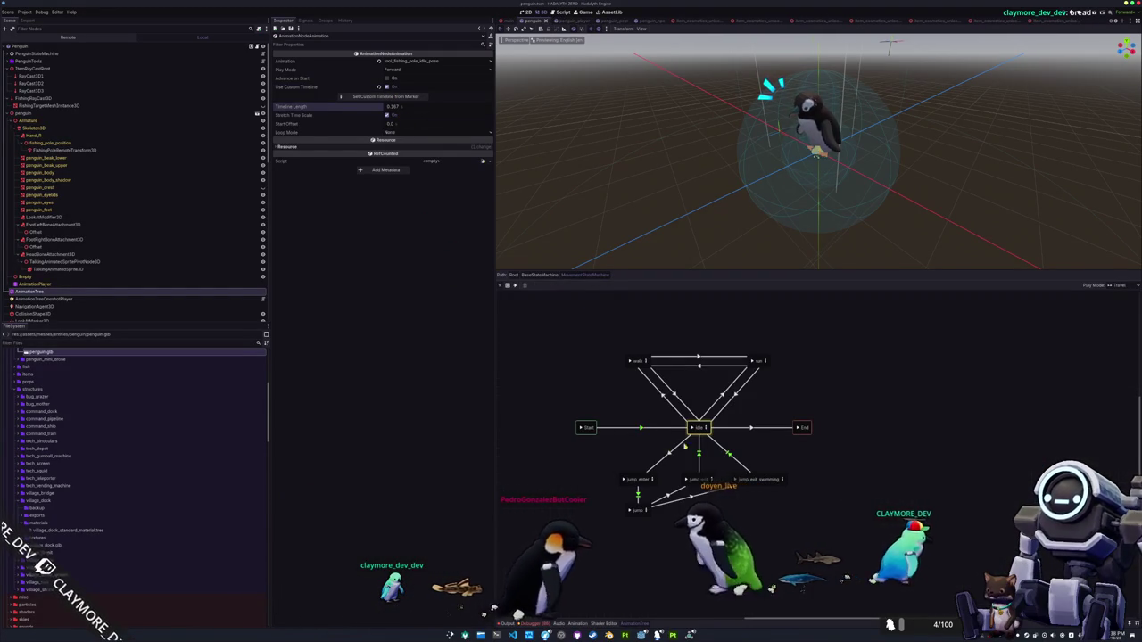
{"action": "left_click", "coordinate": [704, 490]}
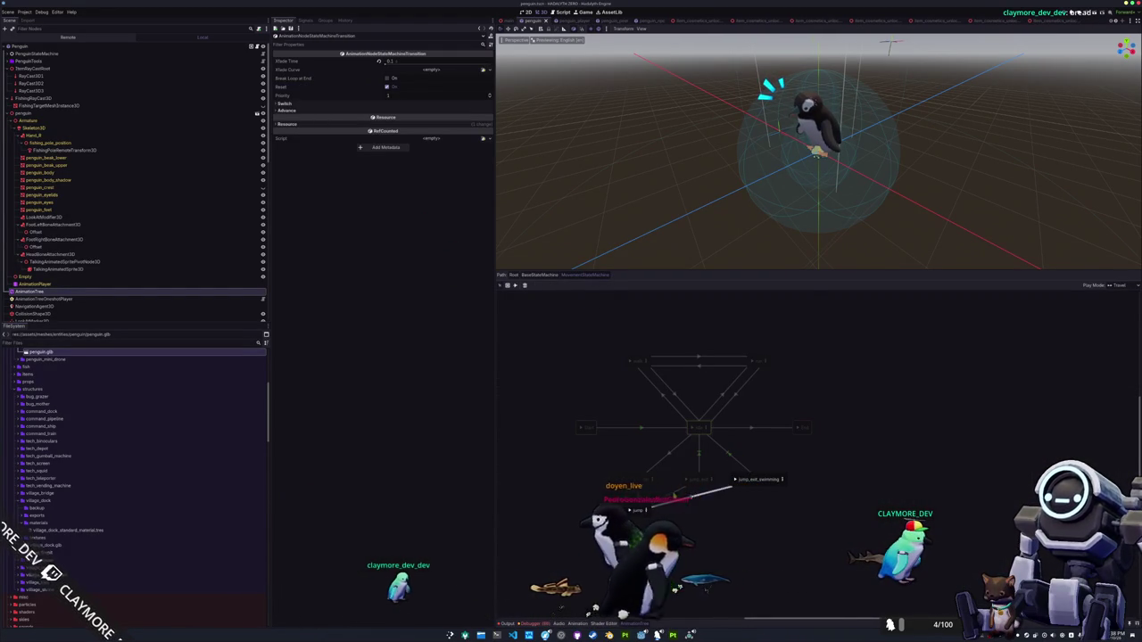
{"action": "left_click", "coordinate": [665, 457]}
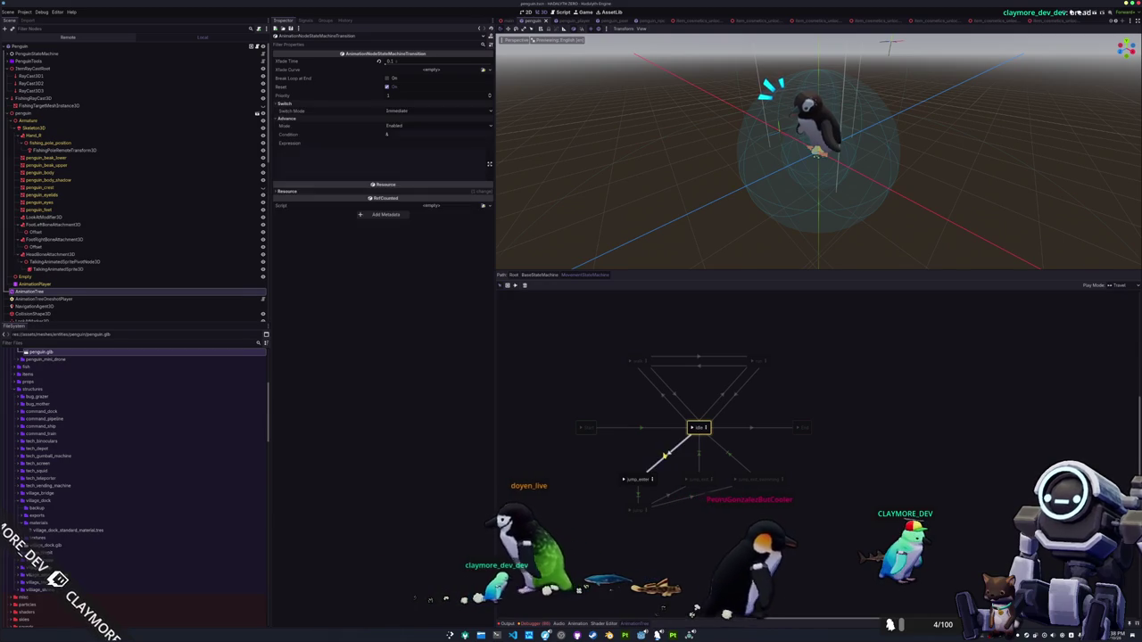
{"action": "left_click", "coordinate": [637, 480]}
{"action": "left_click", "coordinate": [652, 479]}
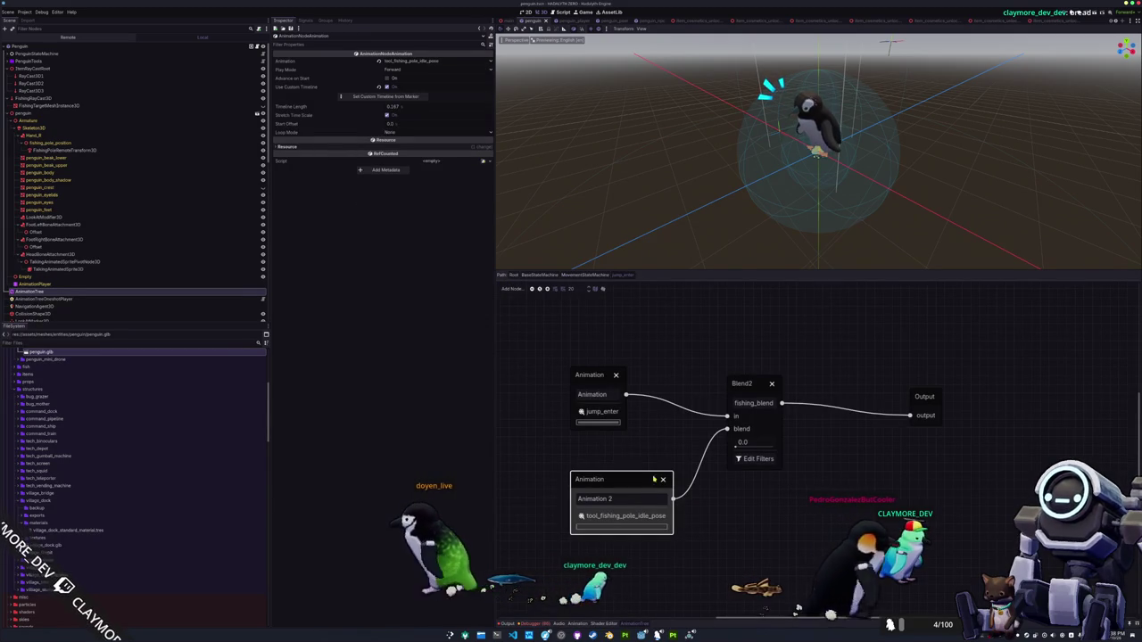
{"action": "left_click", "coordinate": [732, 405]}
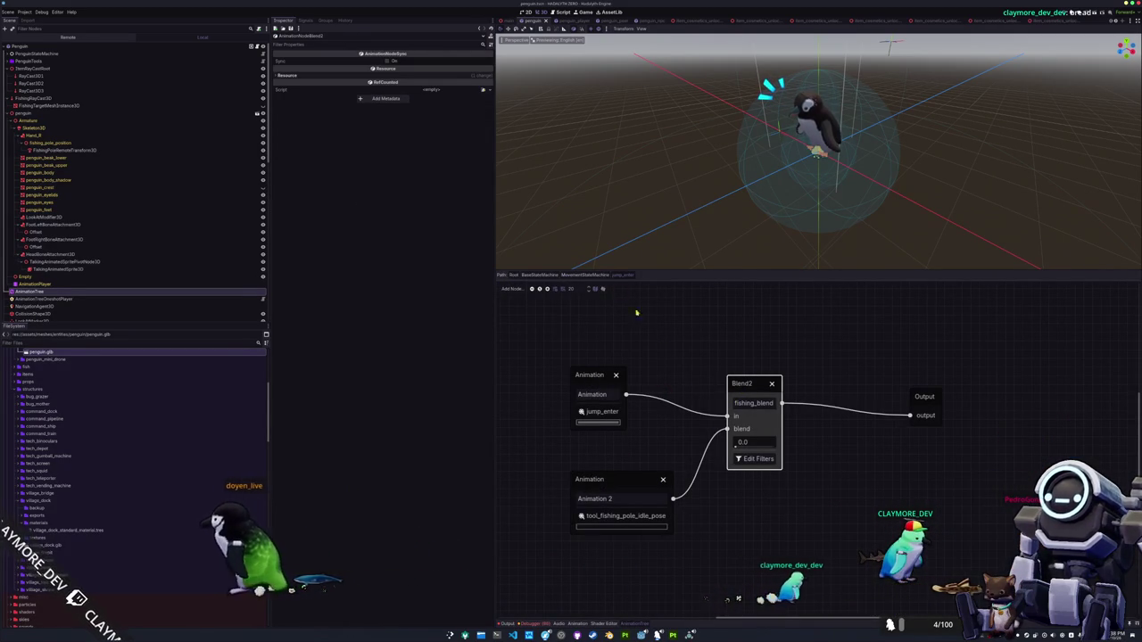
{"action": "left_click", "coordinate": [585, 276]}
{"action": "left_click", "coordinate": [646, 511]}
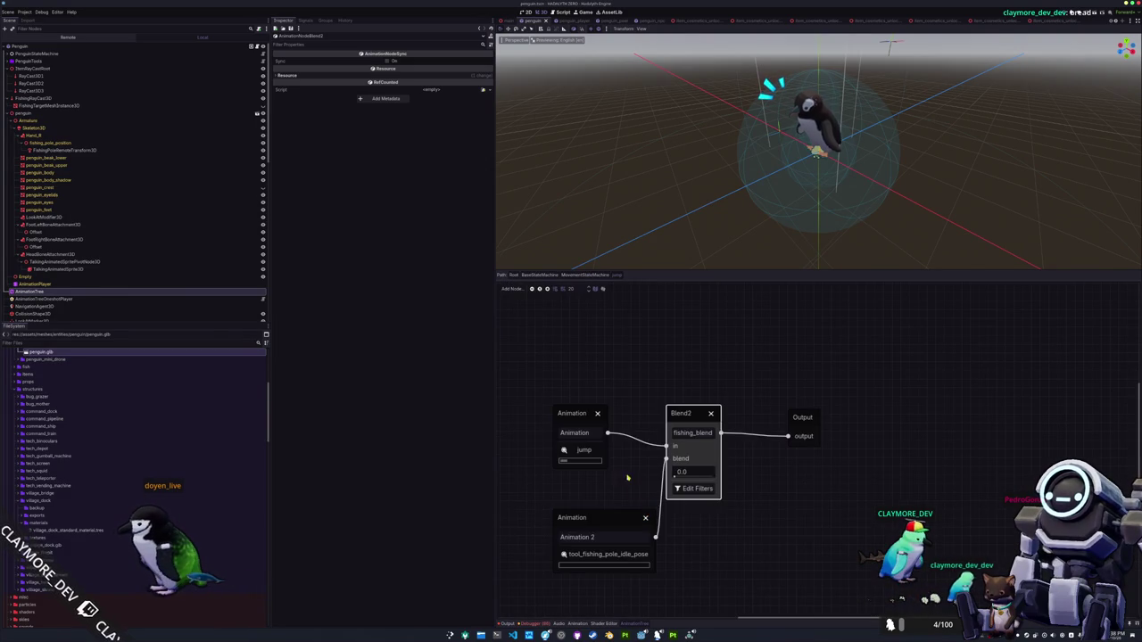
{"action": "left_click", "coordinate": [578, 429]}
{"action": "left_click", "coordinate": [589, 517]}
{"action": "left_click", "coordinate": [692, 480]}
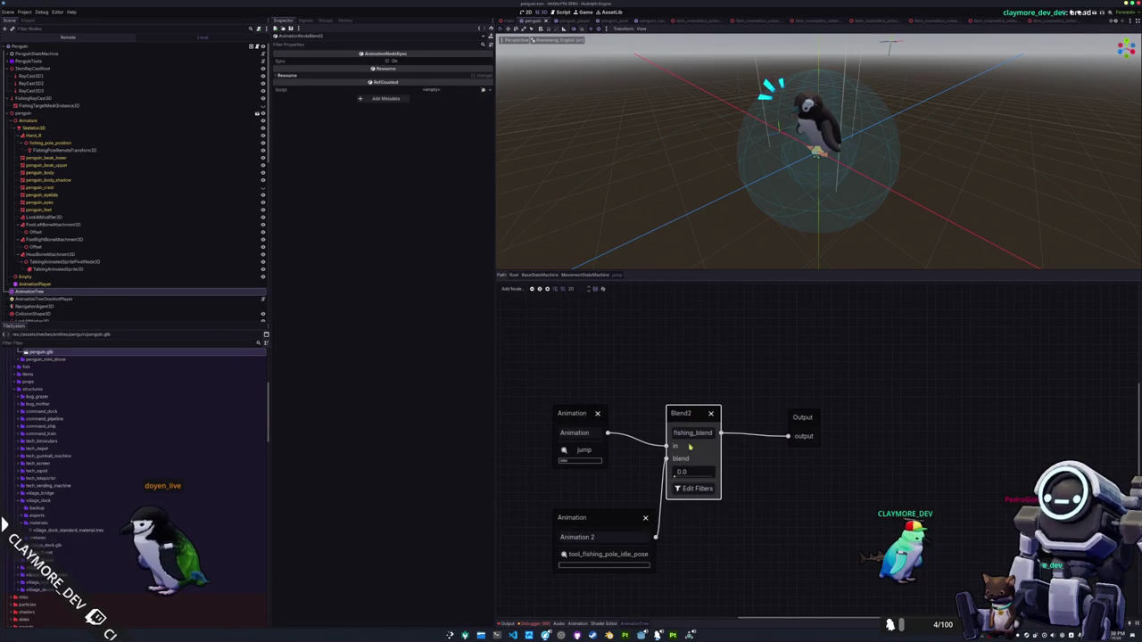
{"action": "left_click", "coordinate": [693, 489]}
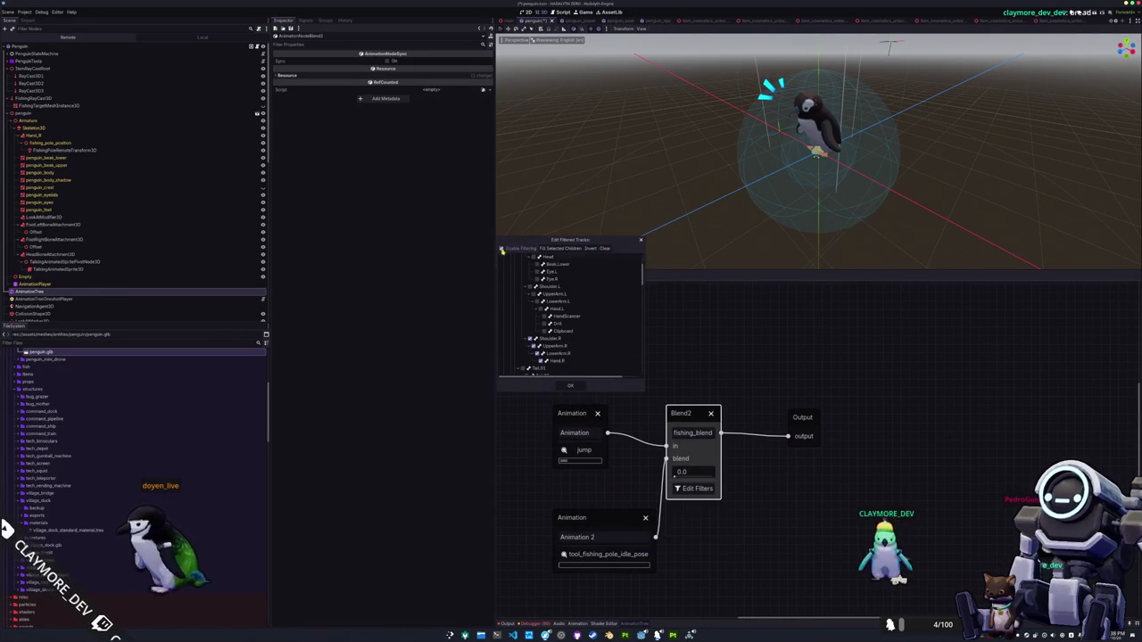
{"action": "left_click", "coordinate": [571, 385]}
{"action": "left_click", "coordinate": [584, 275]}
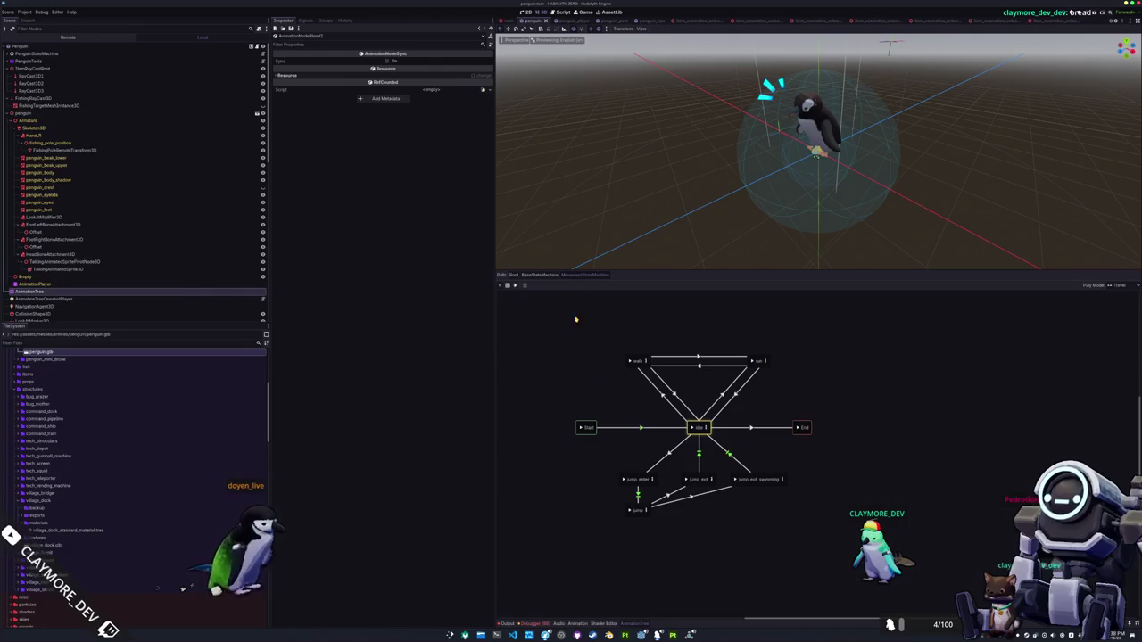
In jump_exit, give tool_fishing_pole_idle_pose a custom timeline and recheck fishing_blend's filters
{"action": "left_click", "coordinate": [712, 480]}
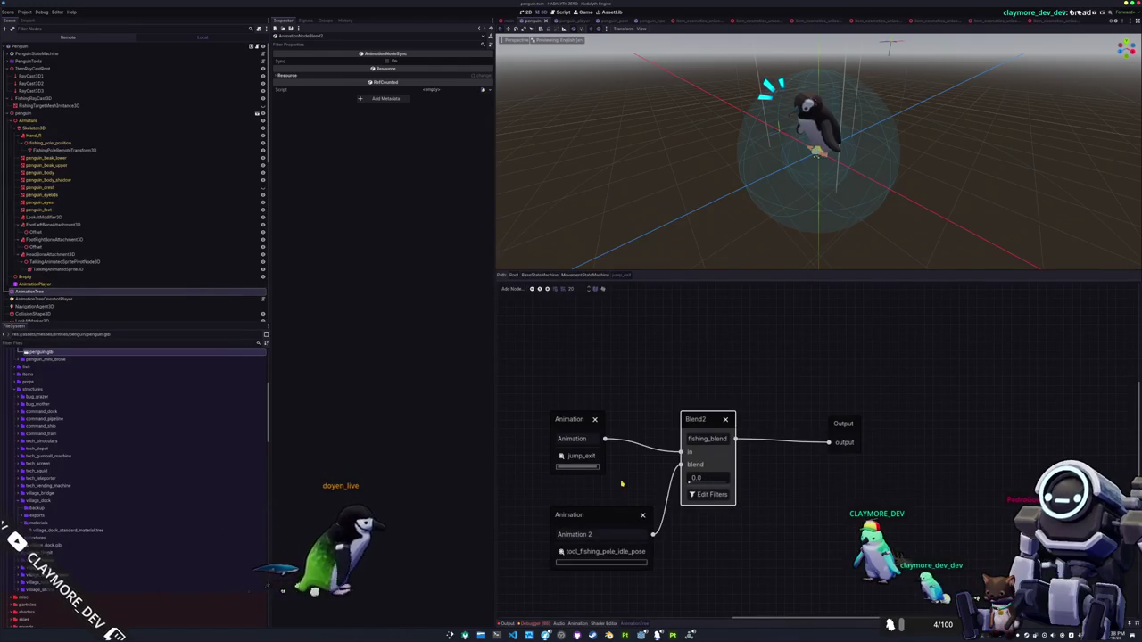
{"action": "left_click", "coordinate": [615, 516]}
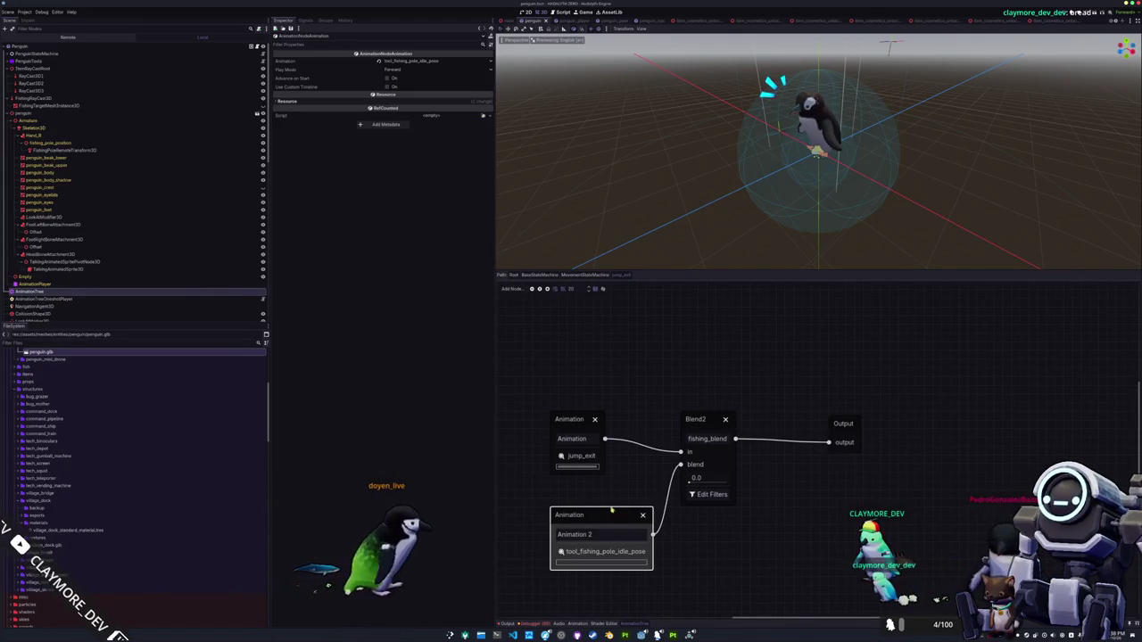
{"action": "left_click", "coordinate": [386, 86]}
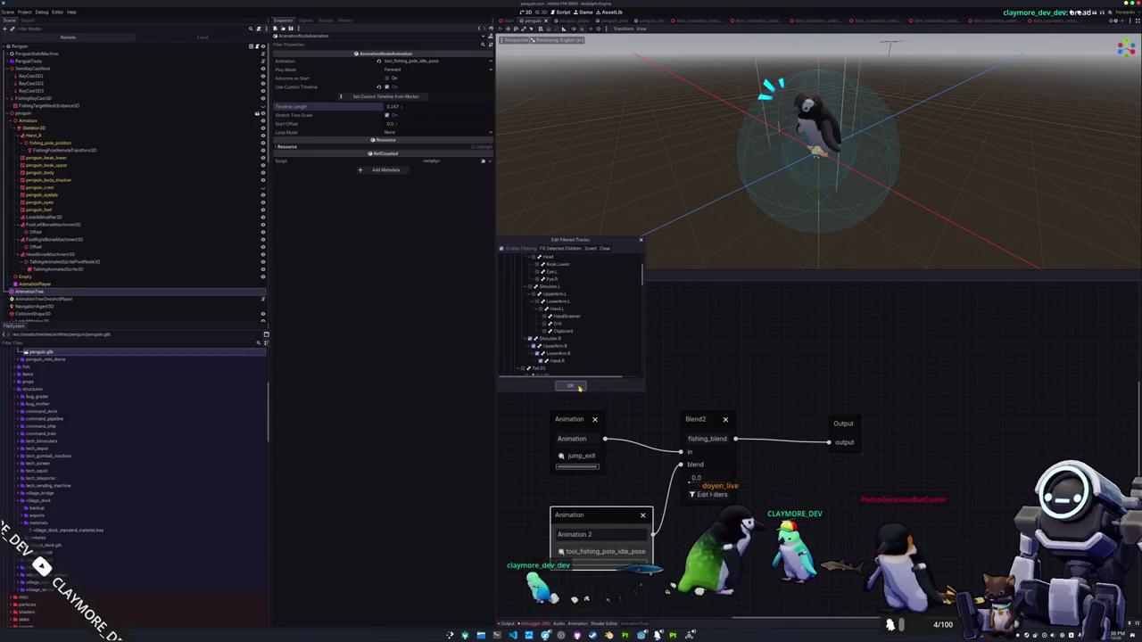
{"action": "left_click", "coordinate": [695, 493]}
{"action": "left_click", "coordinate": [572, 385]}
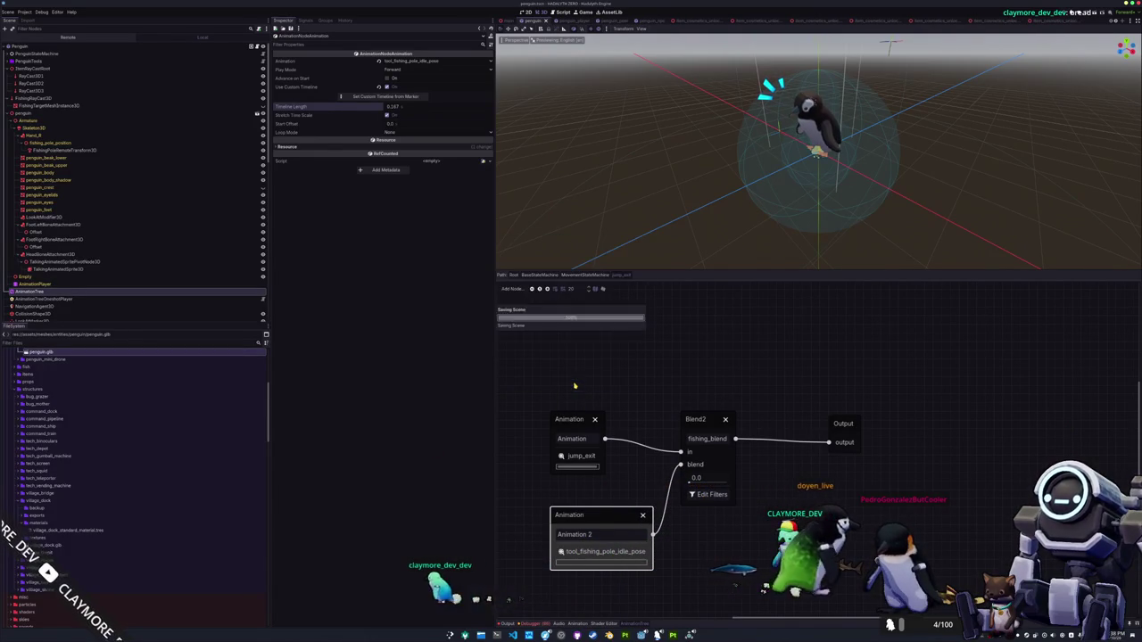
{"action": "left_click", "coordinate": [575, 275]}
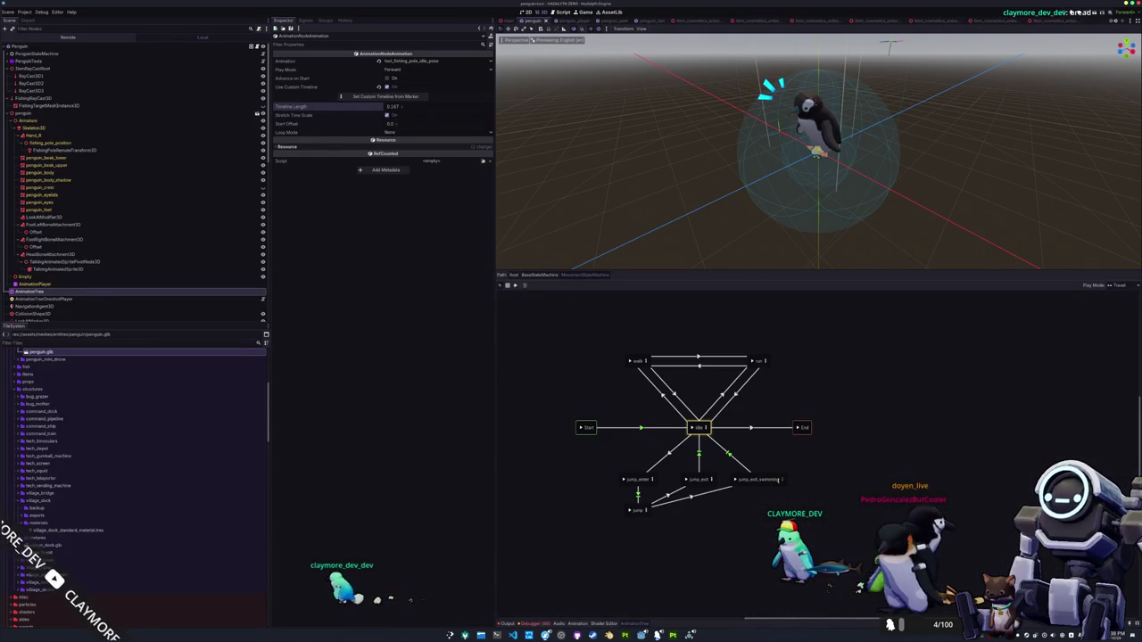
Verify the track filters of jump_exit_swimming's Blend2 node
{"action": "left_click", "coordinate": [781, 480]}
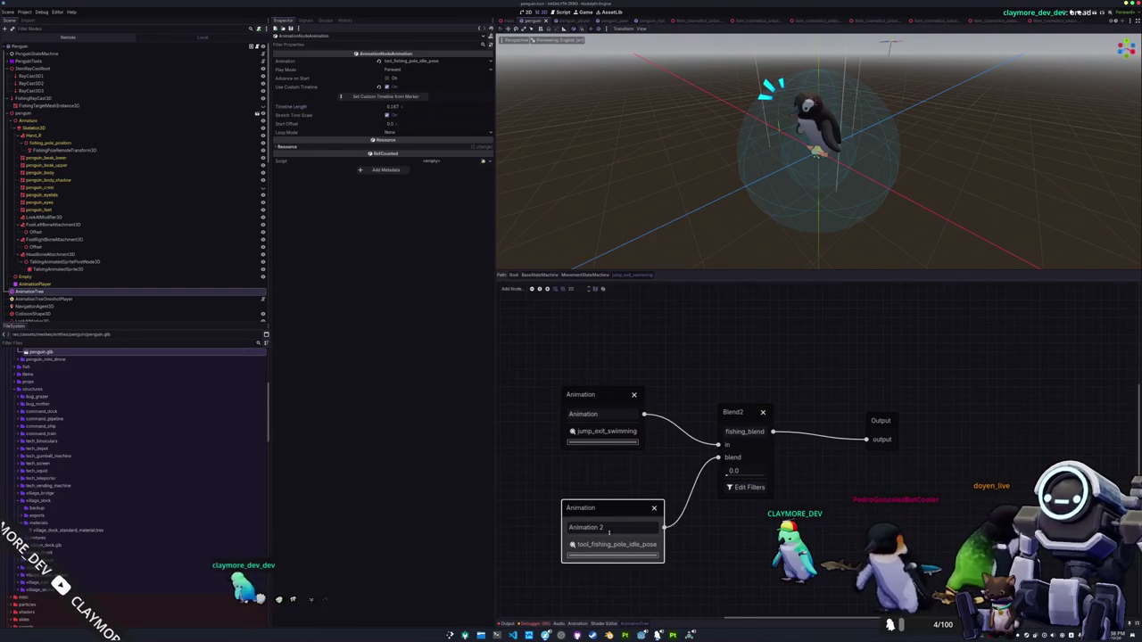
{"action": "left_click", "coordinate": [744, 419]}
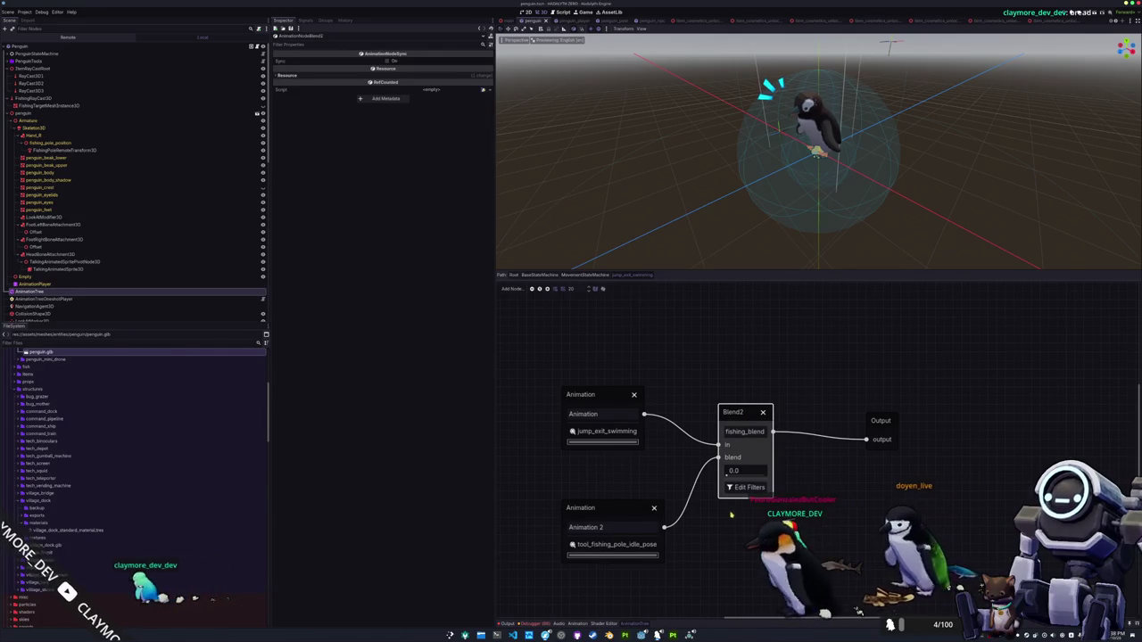
{"action": "left_click", "coordinate": [748, 487]}
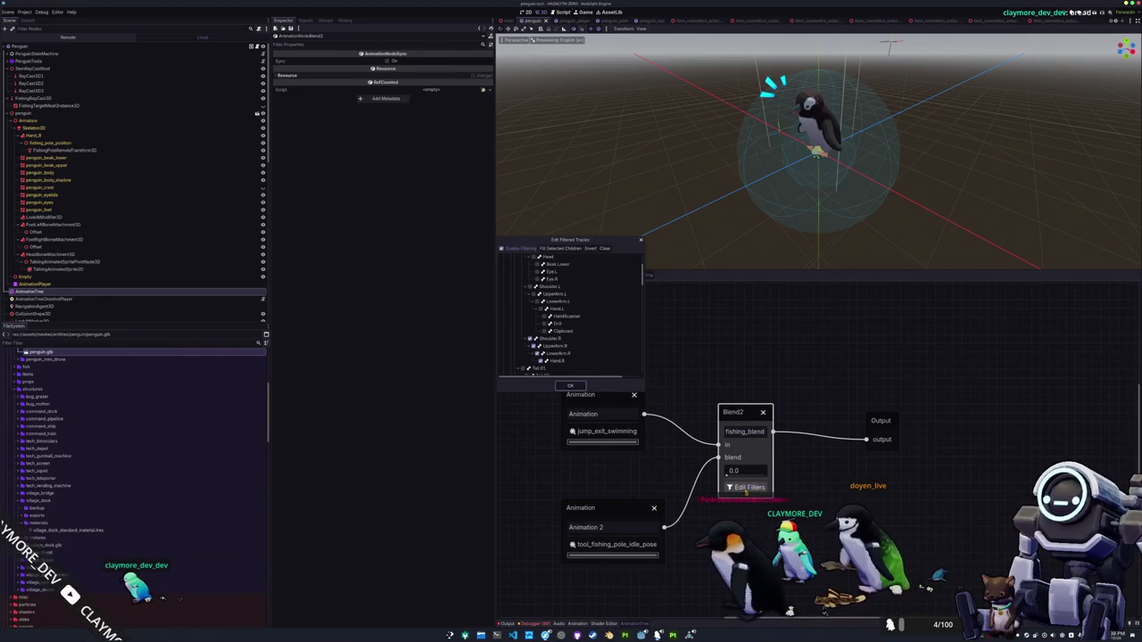
{"action": "left_click", "coordinate": [570, 385]}
{"action": "left_click", "coordinate": [586, 276]}
Navigate through BaseStateMachine and MovementStateMachine into the idle state's blend tree
{"action": "left_click", "coordinate": [545, 276]}
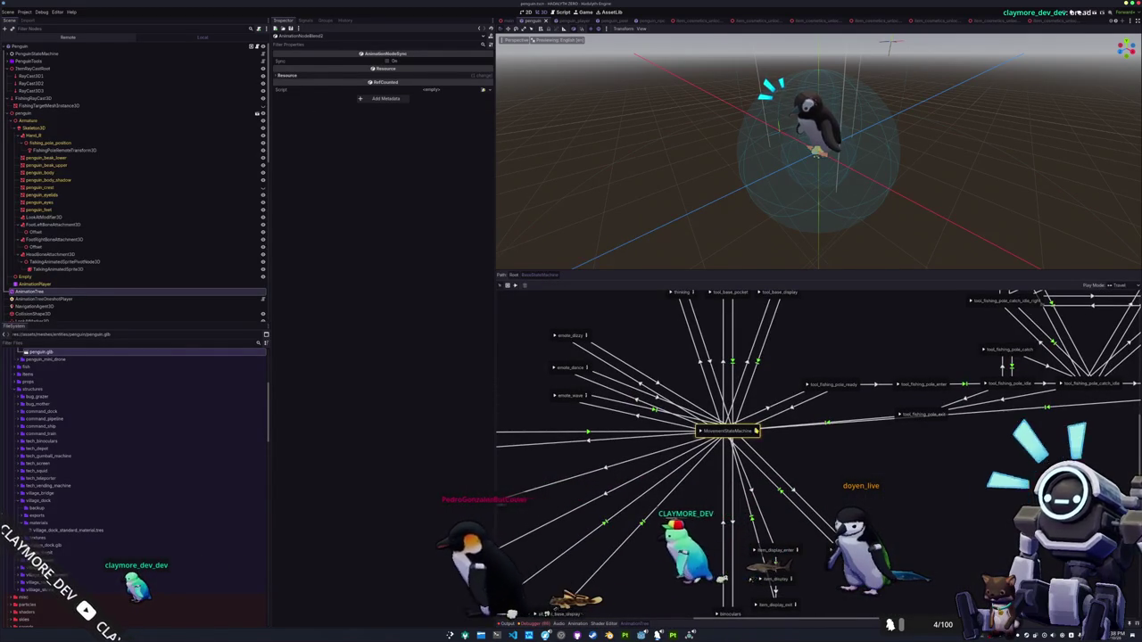
{"action": "left_click", "coordinate": [756, 431]}
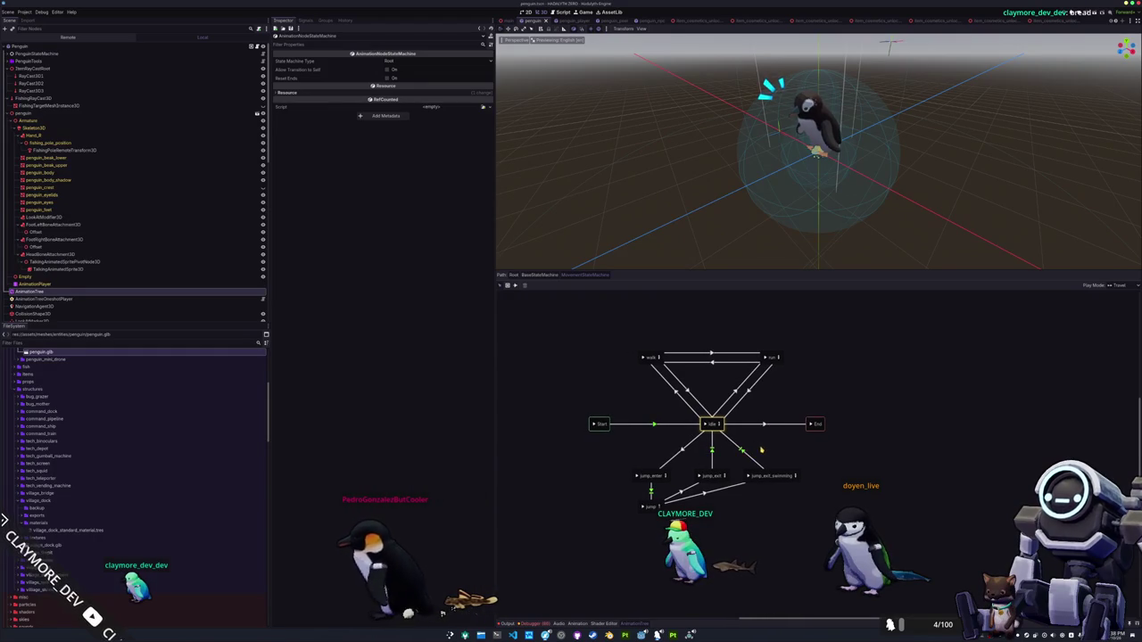
{"action": "left_click", "coordinate": [744, 435]}
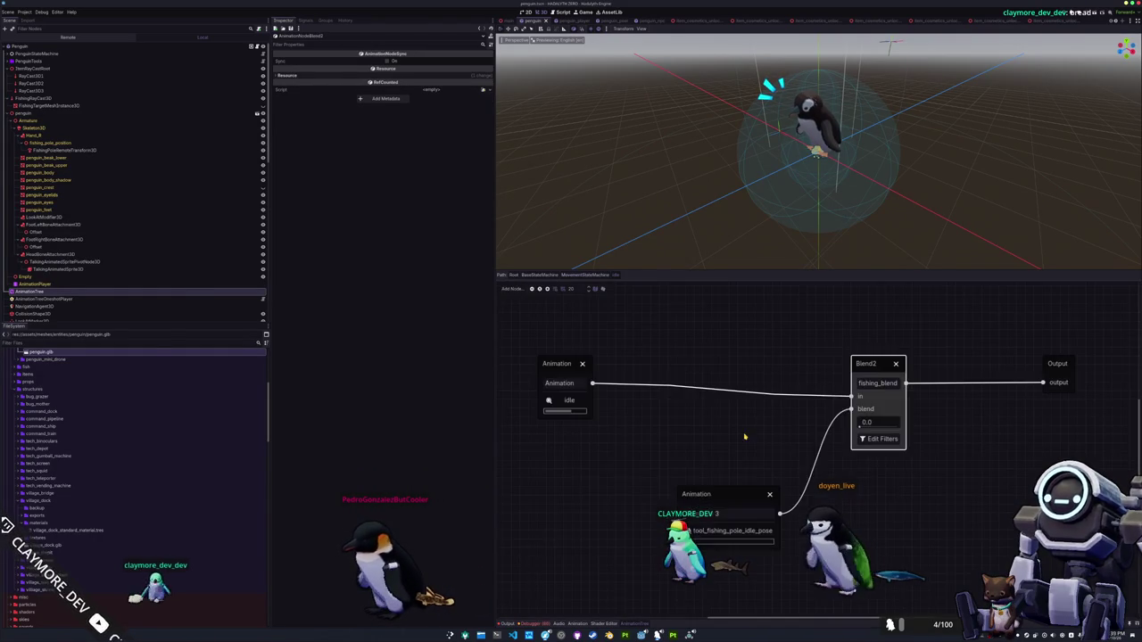
Make room in idle's tree and add an Animation node playing idle_swimming
{"action": "mouse_move", "coordinate": [928, 390]}
{"action": "left_mouse_down"}
{"action": "mouse_move", "coordinate": [955, 389]}
{"action": "mouse_move", "coordinate": [866, 392]}
{"action": "mouse_move", "coordinate": [928, 390]}
{"action": "left_mouse_up"}
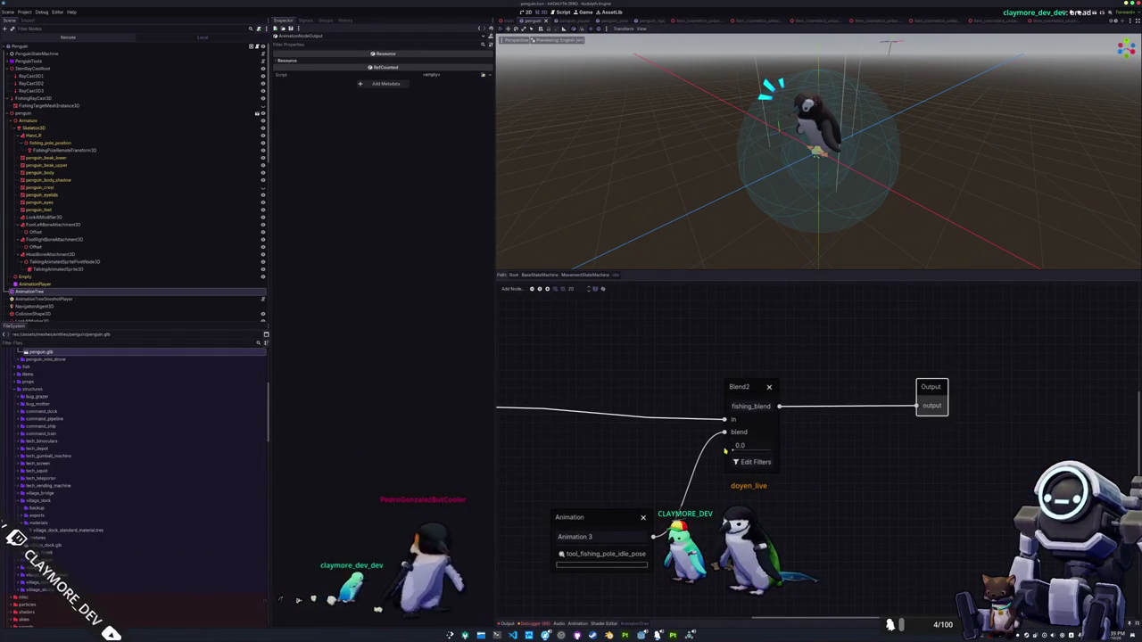
{"action": "scroll", "coordinate": [839, 463], "scroll_direction": "left", "scroll_amount": 5}
{"action": "left_click_drag", "start_coordinate": [643, 388], "coordinate": [520, 388]}
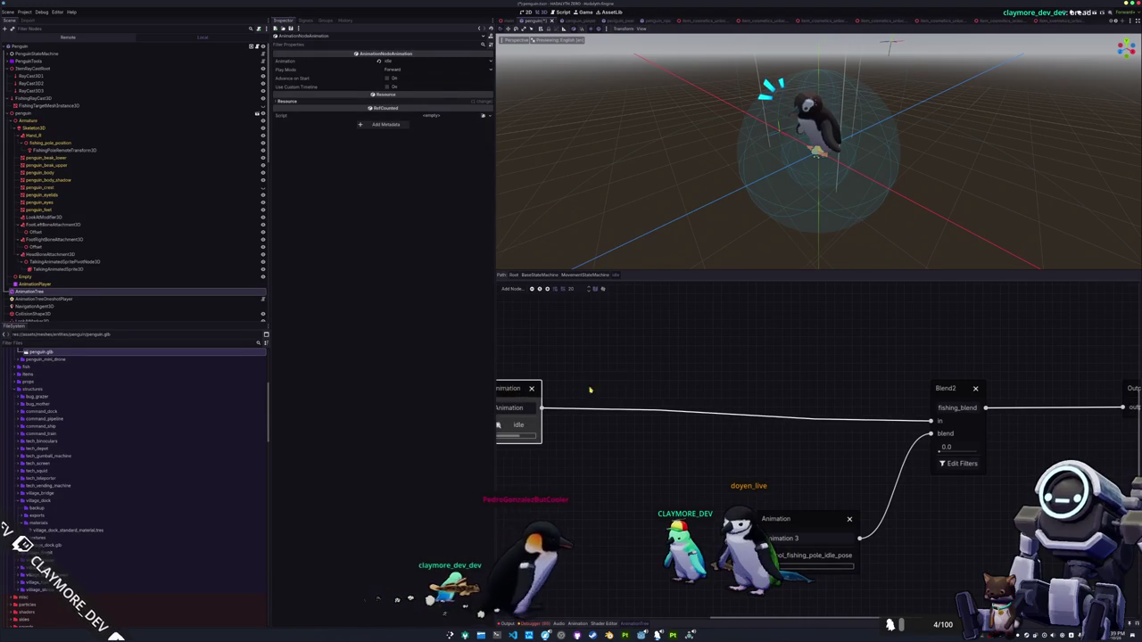
{"action": "right_click", "coordinate": [594, 458]}
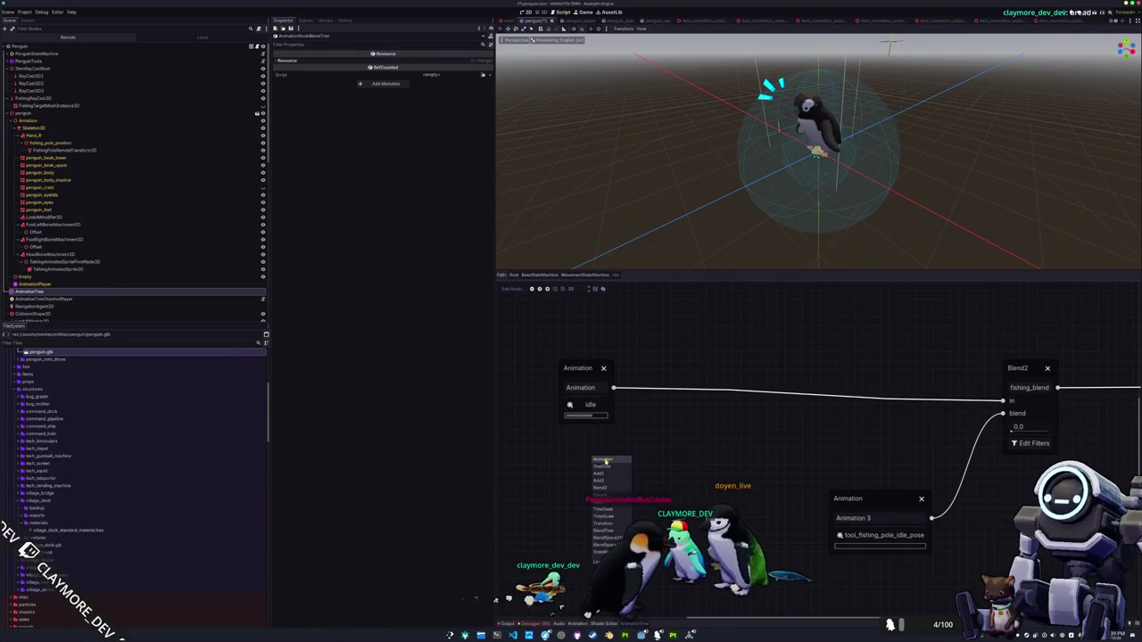
{"action": "left_click", "coordinate": [604, 460]}
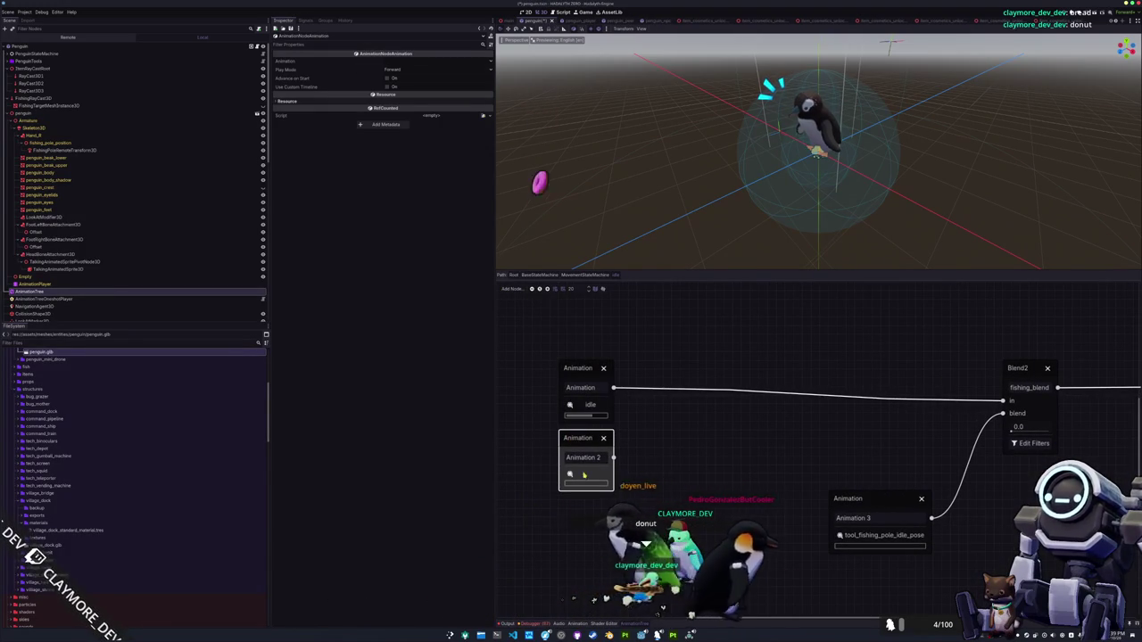
{"action": "left_click", "coordinate": [588, 475]}
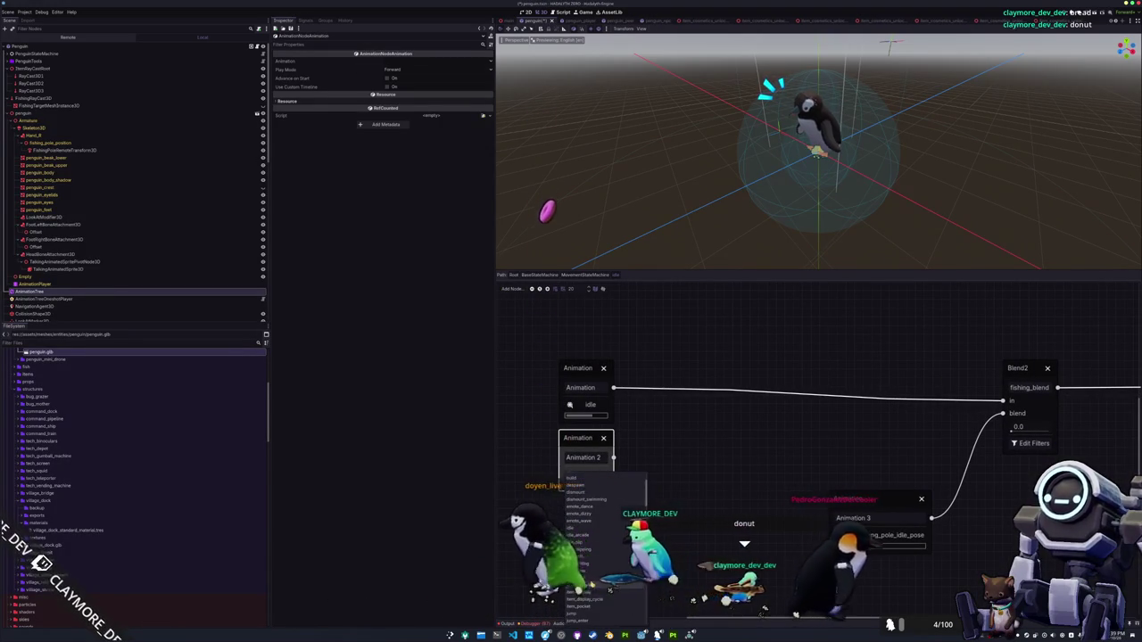
{"action": "left_click", "coordinate": [591, 513]}
Blend idle and idle_swimming in a swimming_blend Blend2 feeding fishing_blend's in input
{"action": "mouse_move", "coordinate": [625, 457]}
{"action": "left_mouse_down"}
{"action": "mouse_move", "coordinate": [702, 437]}
{"action": "mouse_move", "coordinate": [696, 396]}
{"action": "left_mouse_up"}
{"action": "left_click", "coordinate": [714, 468]}
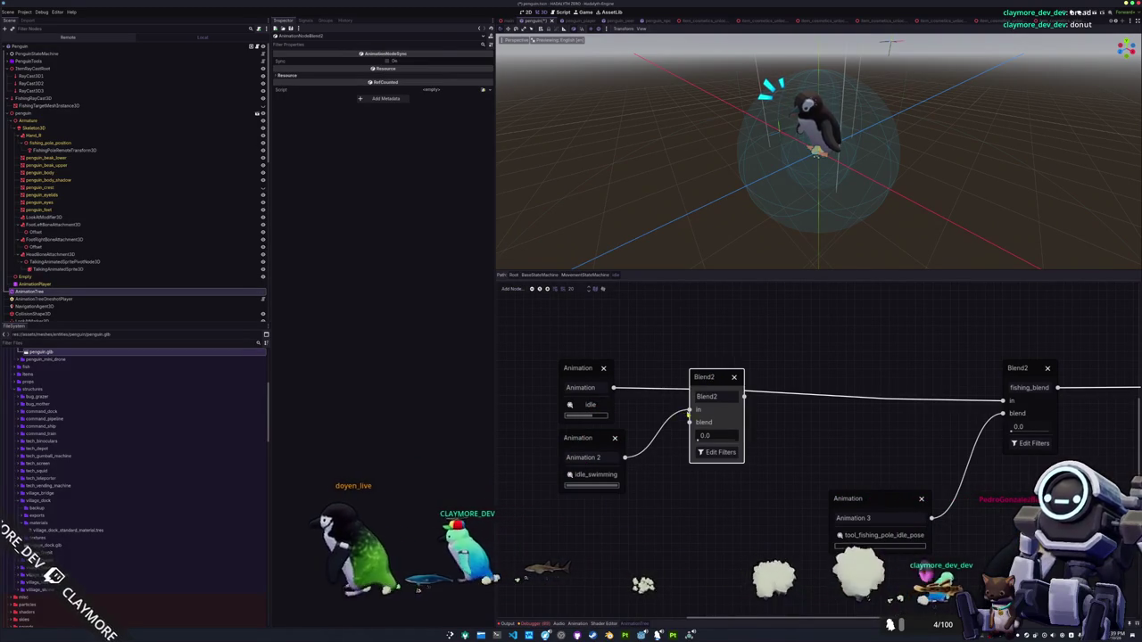
{"action": "left_click_drag", "start_coordinate": [1002, 401], "coordinate": [689, 410]}
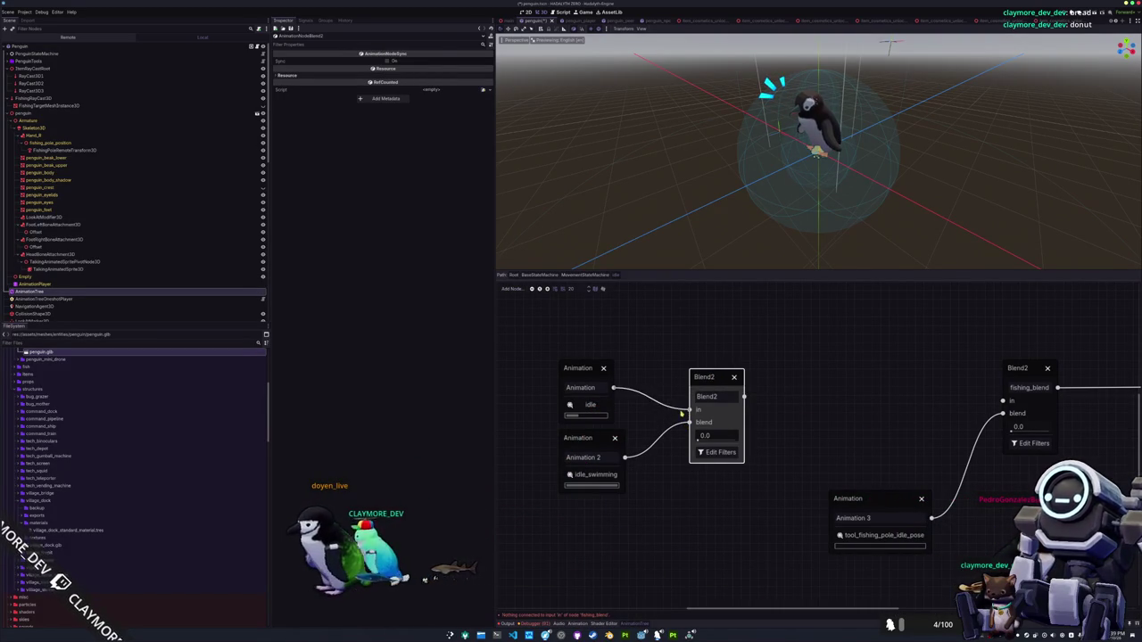
{"action": "left_click_drag", "start_coordinate": [926, 405], "coordinate": [1002, 401]}
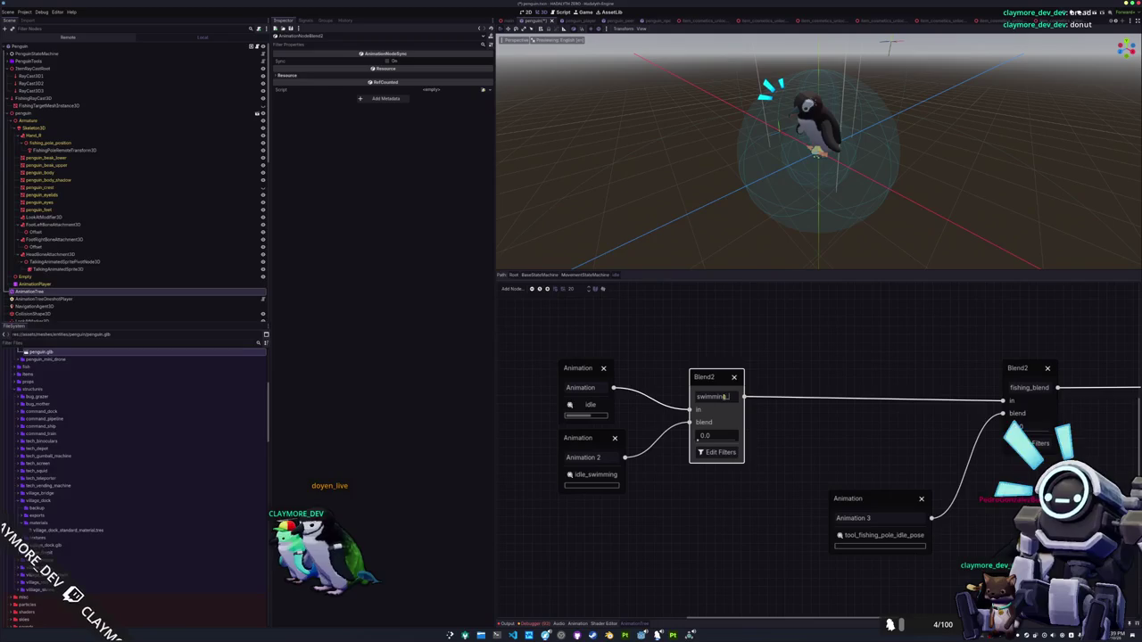
{"action": "left_click", "coordinate": [704, 437]}
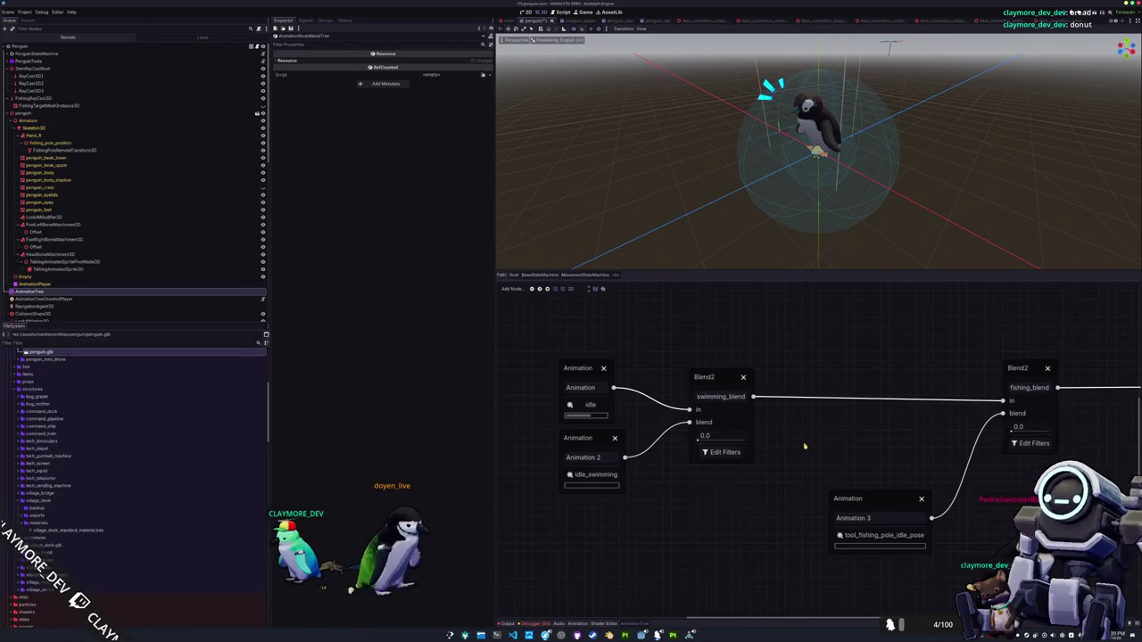
{"action": "mouse_move", "coordinate": [704, 436]}
{"action": "left_mouse_down"}
{"action": "mouse_move", "coordinate": [736, 439]}
{"action": "mouse_move", "coordinate": [688, 434]}
{"action": "mouse_move", "coordinate": [764, 441]}
{"action": "left_mouse_up"}
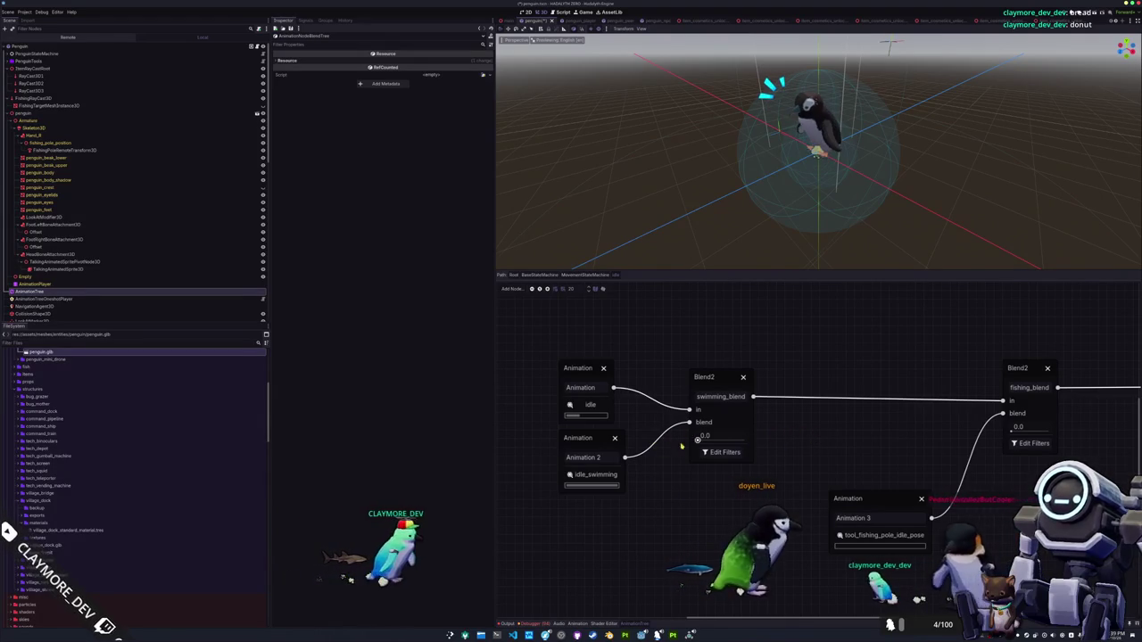
{"action": "left_click", "coordinate": [585, 275]}
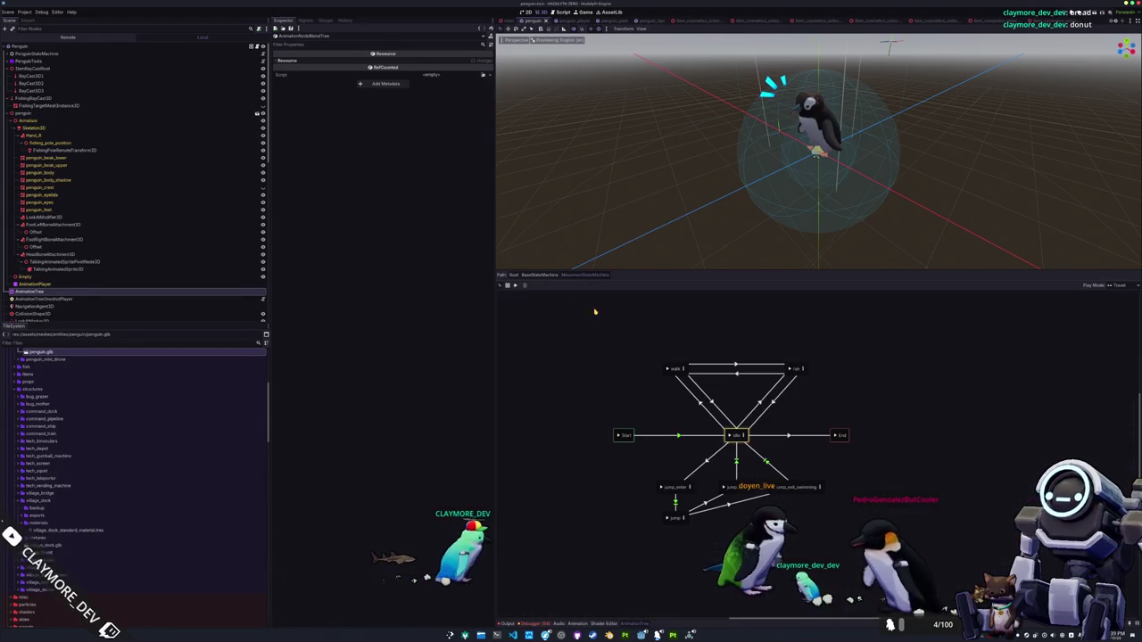
In the walk blend tree, shift the walking chain left and move the fishing-pole Animation aside
{"action": "left_click", "coordinate": [682, 368]}
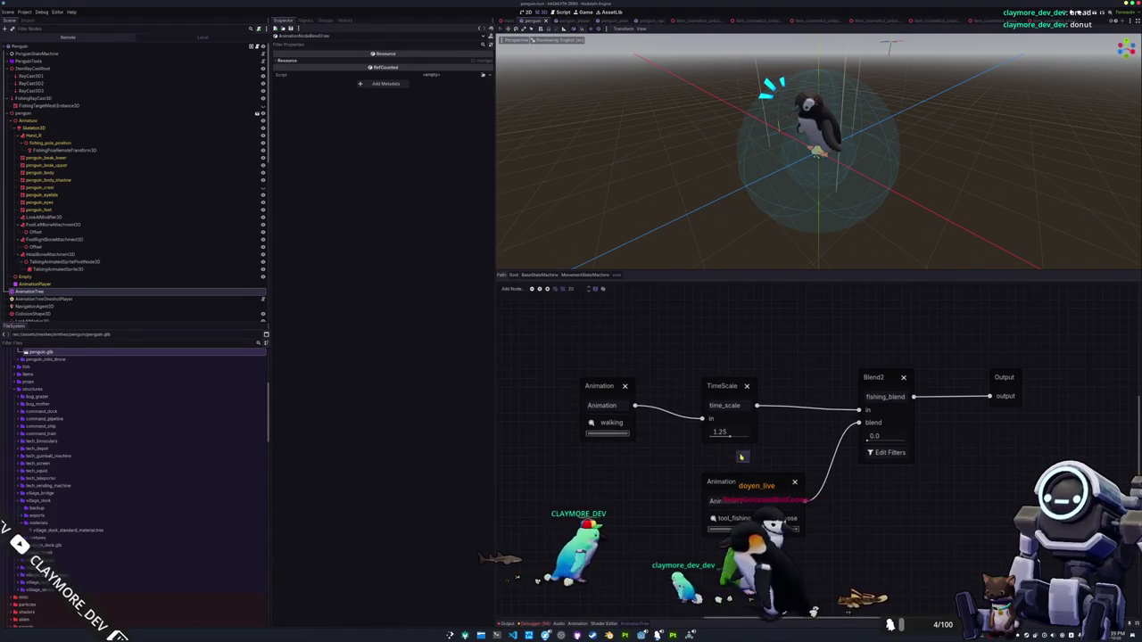
{"action": "left_click_drag", "start_coordinate": [561, 349], "coordinate": [758, 469]}
{"action": "left_click_drag", "start_coordinate": [727, 393], "coordinate": [587, 383]}
{"action": "mouse_move", "coordinate": [728, 482]}
{"action": "left_mouse_down"}
{"action": "mouse_move", "coordinate": [797, 536]}
{"action": "mouse_move", "coordinate": [866, 499]}
{"action": "left_mouse_up"}
{"action": "scroll", "coordinate": [741, 504], "scroll_direction": "down", "scroll_amount": 1}
{"action": "scroll", "coordinate": [741, 504], "scroll_direction": "left", "scroll_amount": 2}
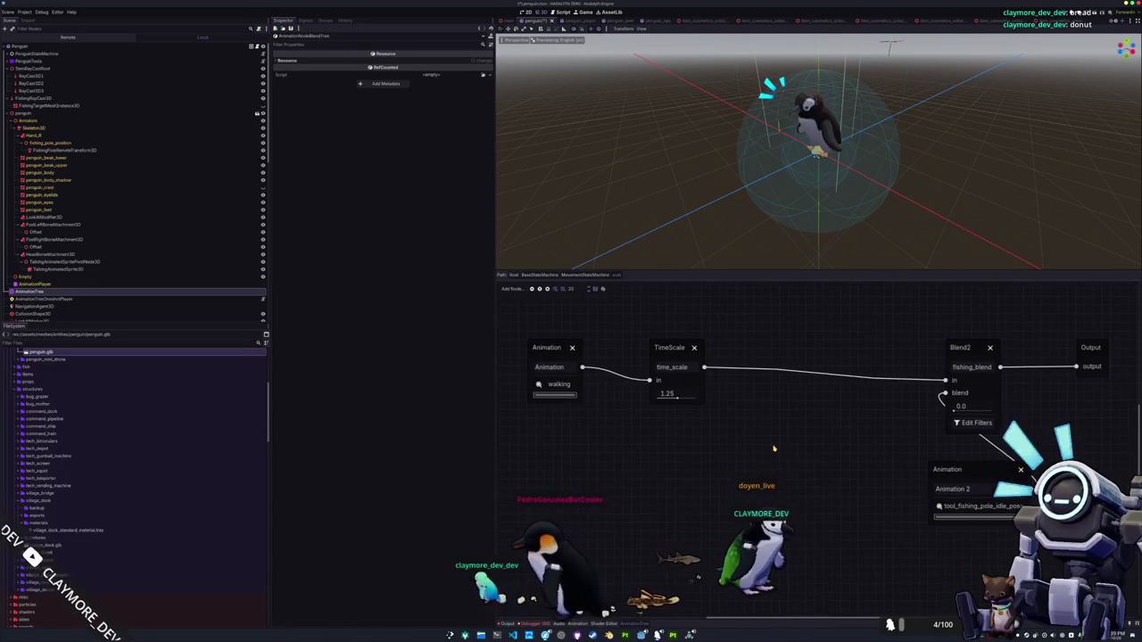
Add a Blend2 node between TimeScale and fishing_blend, linked into fishing_blend's input
{"action": "right_click", "coordinate": [778, 449]}
{"action": "left_click", "coordinate": [794, 473]}
{"action": "left_click_drag", "start_coordinate": [800, 458], "coordinate": [806, 412]}
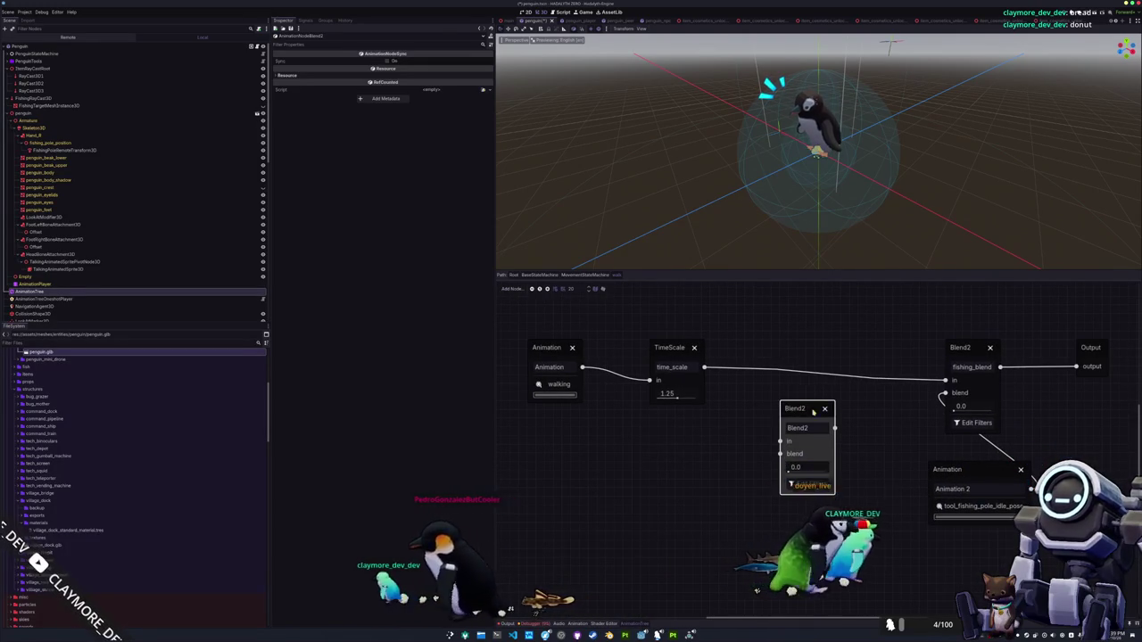
{"action": "mouse_move", "coordinate": [944, 380]}
{"action": "left_mouse_down"}
{"action": "mouse_move", "coordinate": [781, 439]}
{"action": "mouse_move", "coordinate": [797, 378]}
{"action": "mouse_move", "coordinate": [785, 349]}
{"action": "left_mouse_up"}
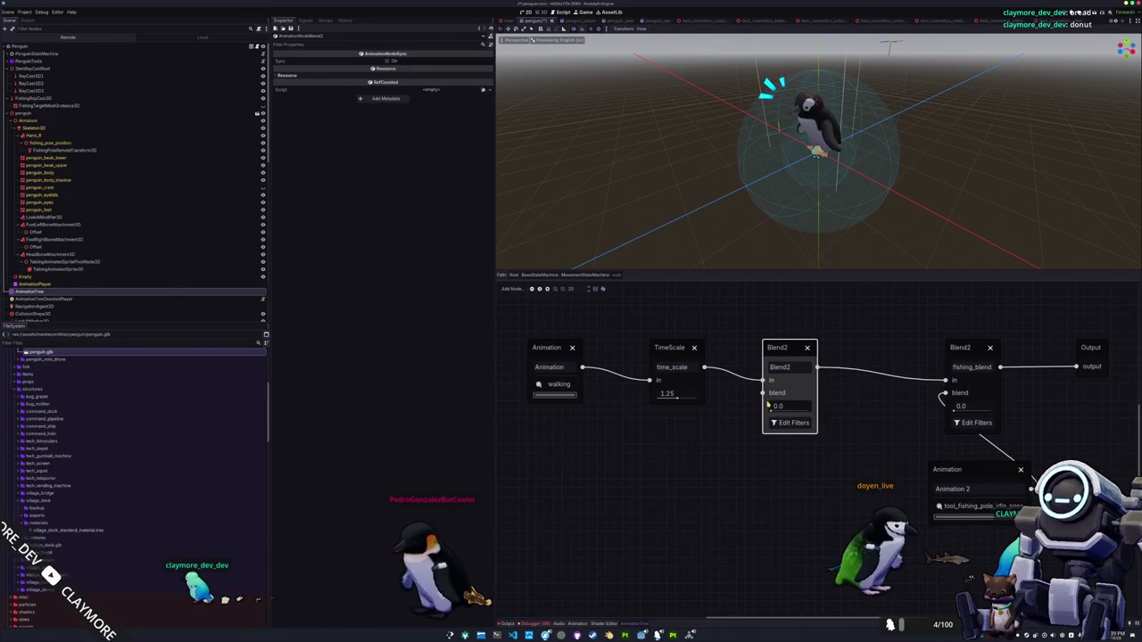
Feed the Blend2's blend port from a new Animation node set to walking_swimming
{"action": "mouse_move", "coordinate": [752, 403]}
{"action": "left_mouse_down"}
{"action": "mouse_move", "coordinate": [631, 485]}
{"action": "mouse_move", "coordinate": [564, 442]}
{"action": "left_mouse_up"}
{"action": "left_click", "coordinate": [641, 488]}
{"action": "left_click", "coordinate": [555, 480]}
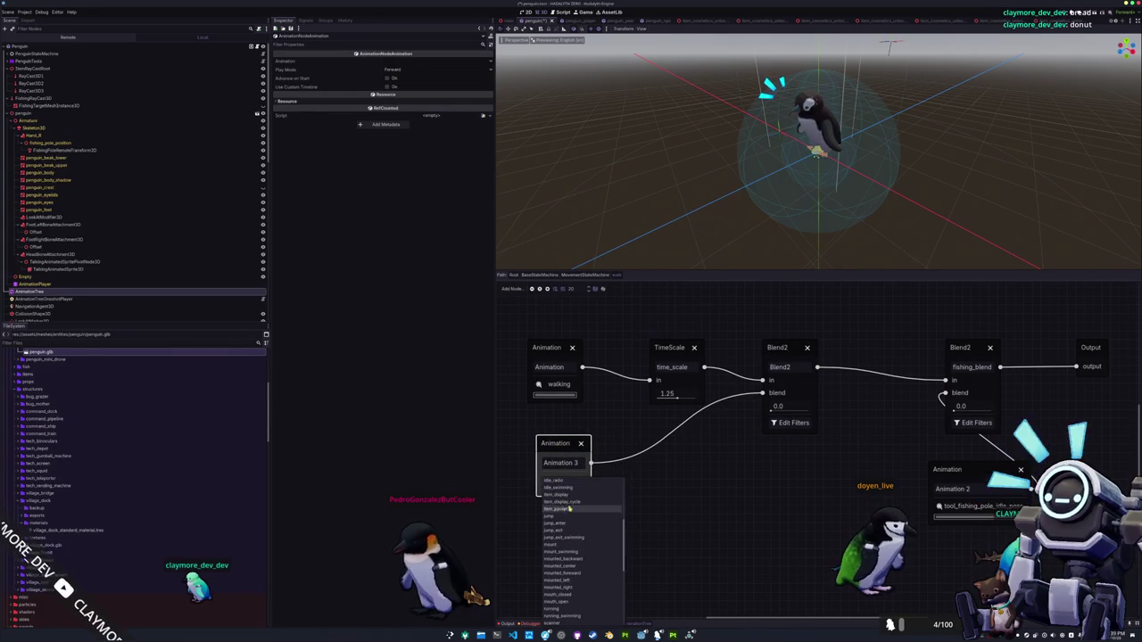
{"action": "scroll", "coordinate": [571, 571], "scroll_direction": "down", "scroll_amount": 5}
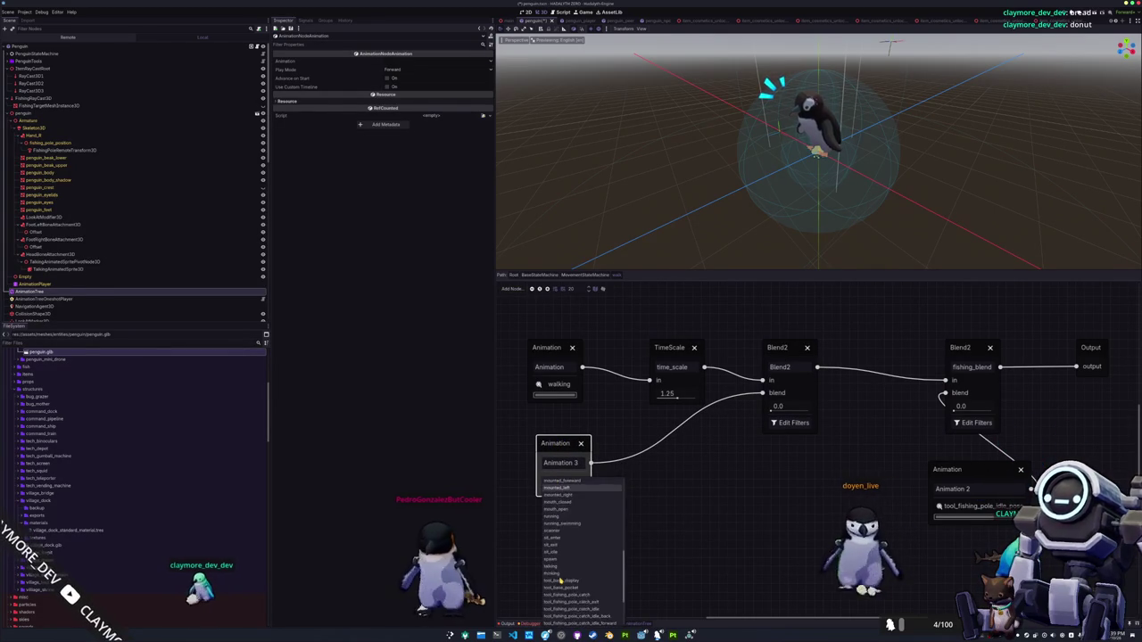
{"action": "left_click", "coordinate": [589, 515]}
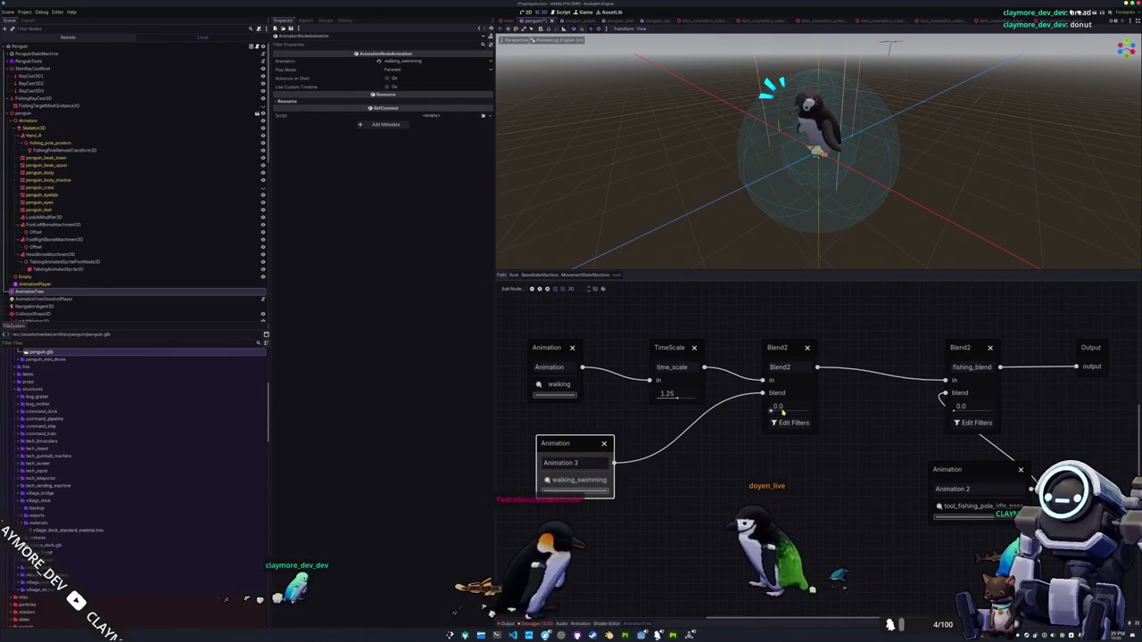
Rename the new Blend2 to swimming_blend, then return to MovementStateMachine with walk selected
{"action": "double_click", "coordinate": [781, 366]}
{"action": "type", "text": "swimming_b"}
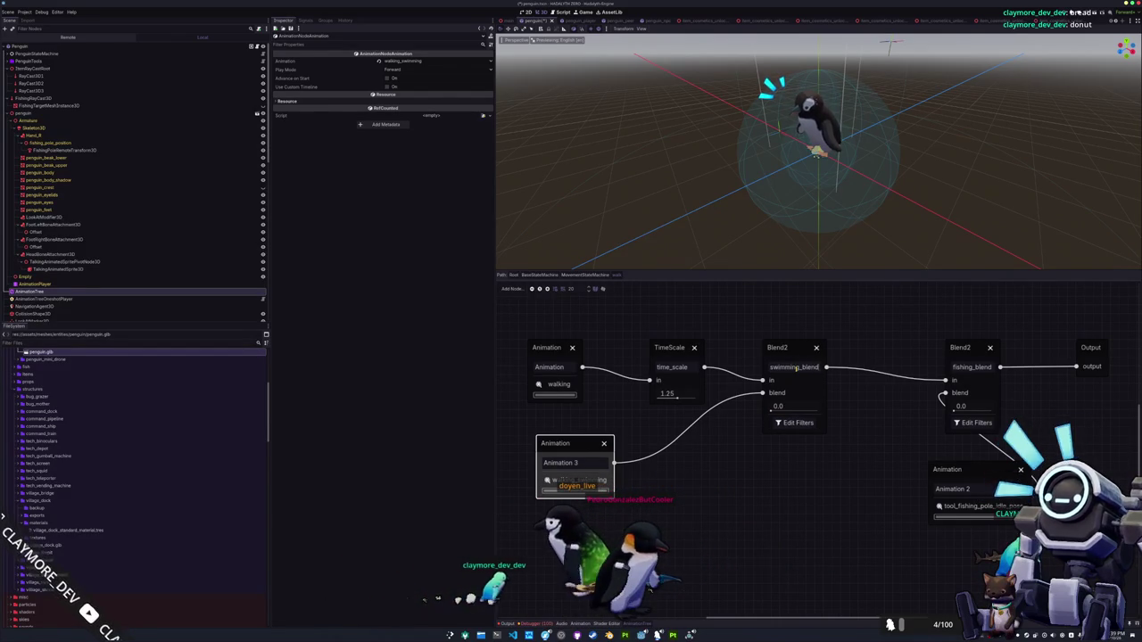
{"action": "left_click", "coordinate": [791, 456]}
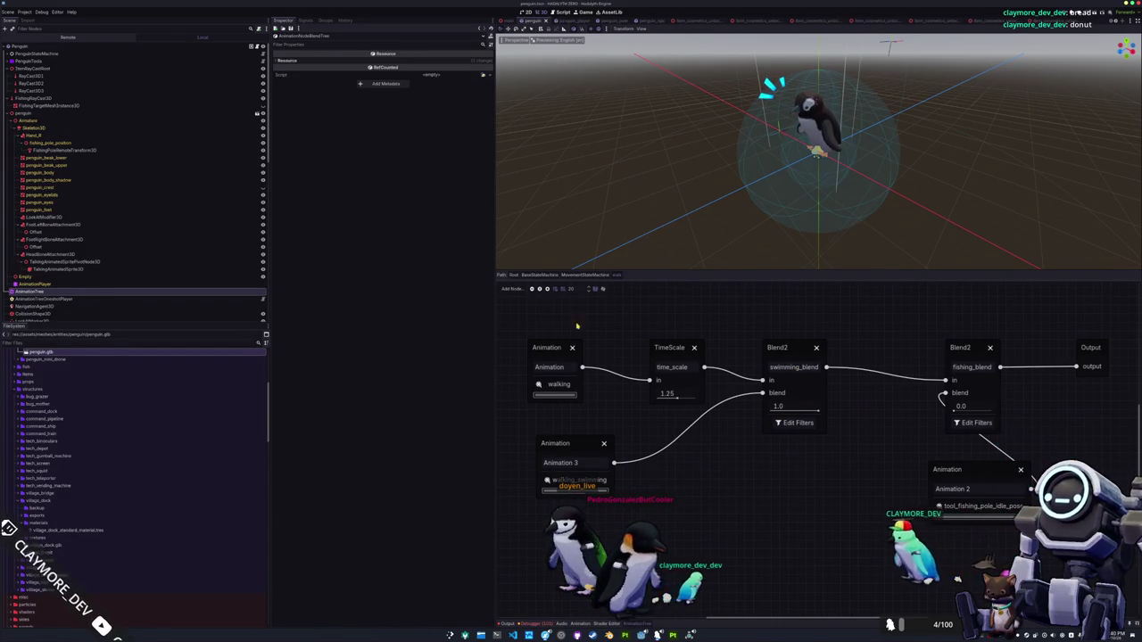
{"action": "left_click", "coordinate": [585, 274]}
{"action": "left_click", "coordinate": [671, 369]}
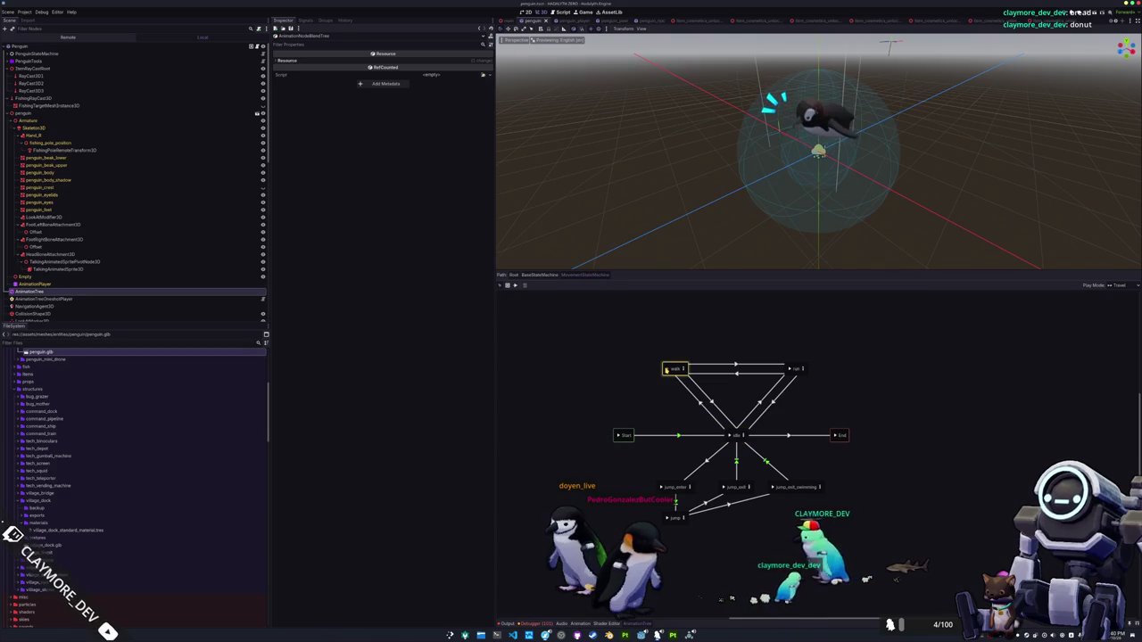
Reopen the walk state's blend tree and inspect the Animation 3 node's settings
{"action": "left_click", "coordinate": [685, 369]}
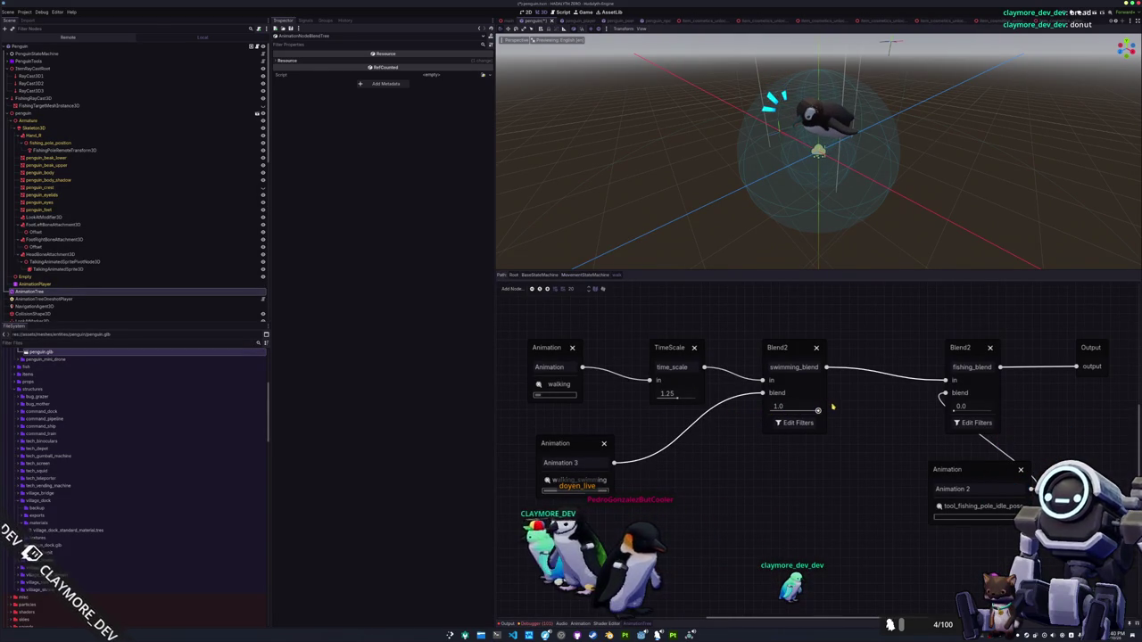
{"action": "left_click", "coordinate": [578, 444]}
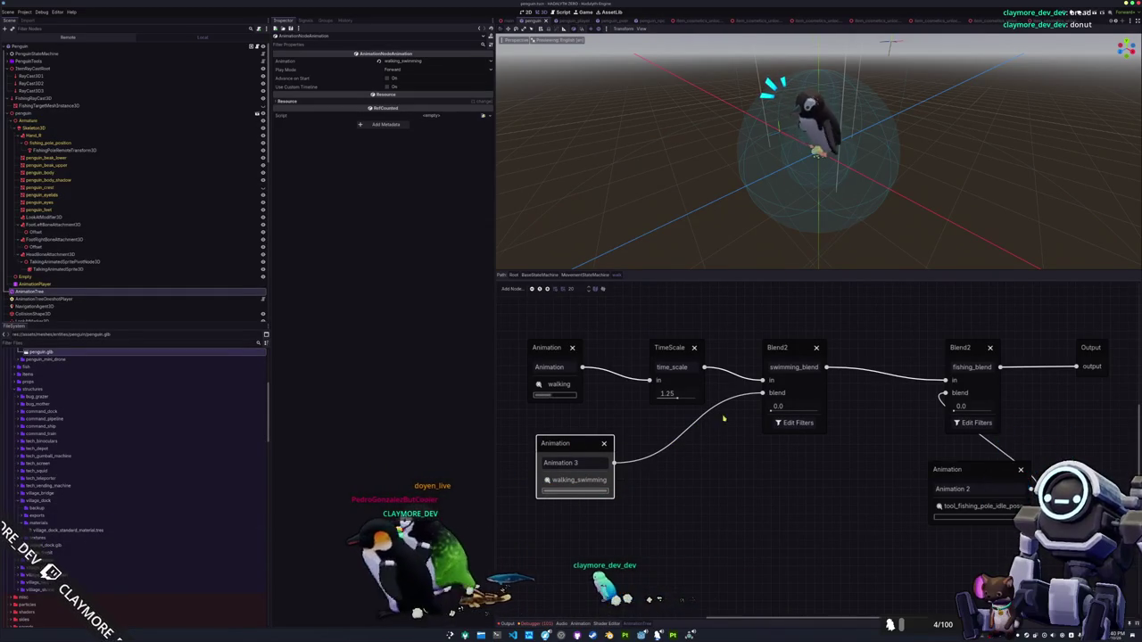
{"action": "scroll", "coordinate": [77, 497], "scroll_direction": "up", "scroll_amount": 3}
{"action": "double_click", "coordinate": [40, 456]}
{"action": "scroll", "coordinate": [150, 395], "scroll_direction": "down", "scroll_amount": 5}
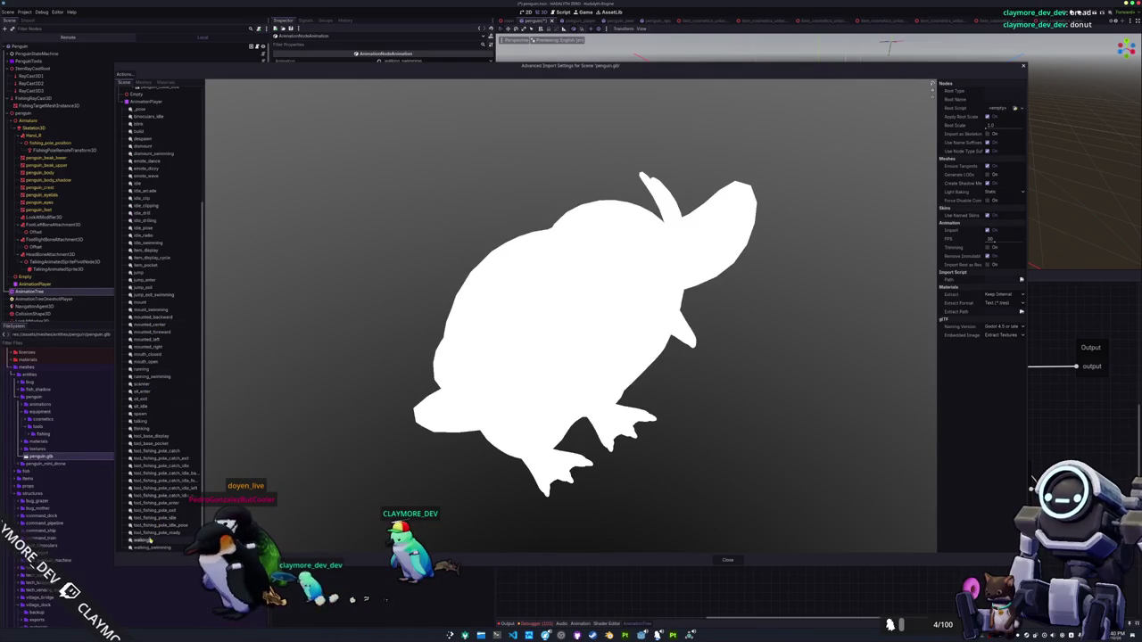
{"action": "left_click", "coordinate": [148, 548]}
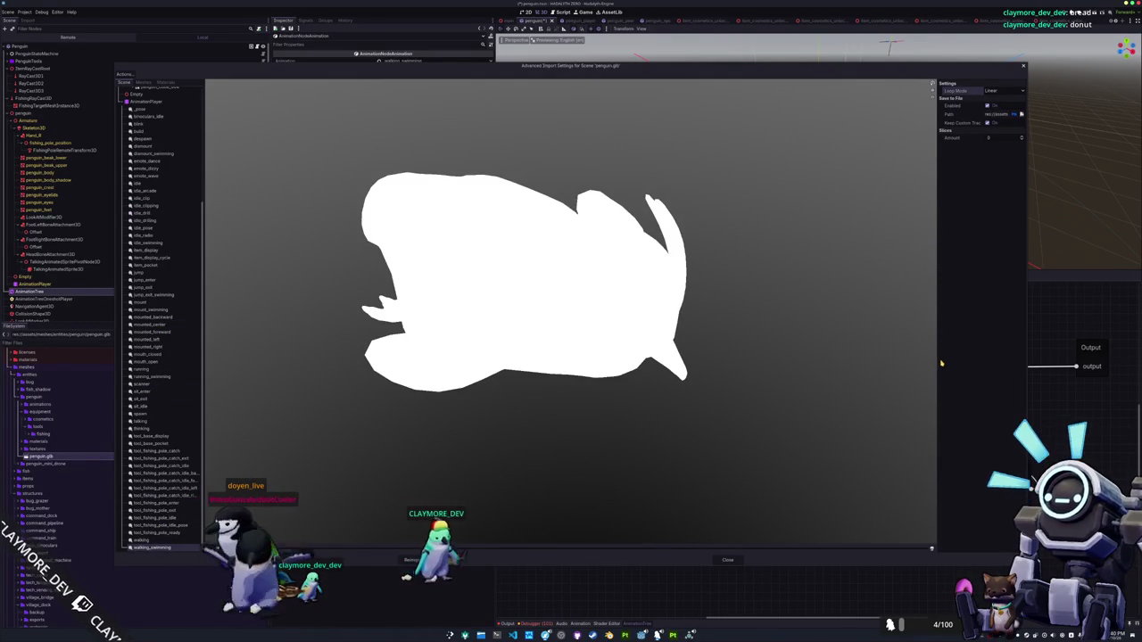
{"action": "left_click", "coordinate": [728, 562]}
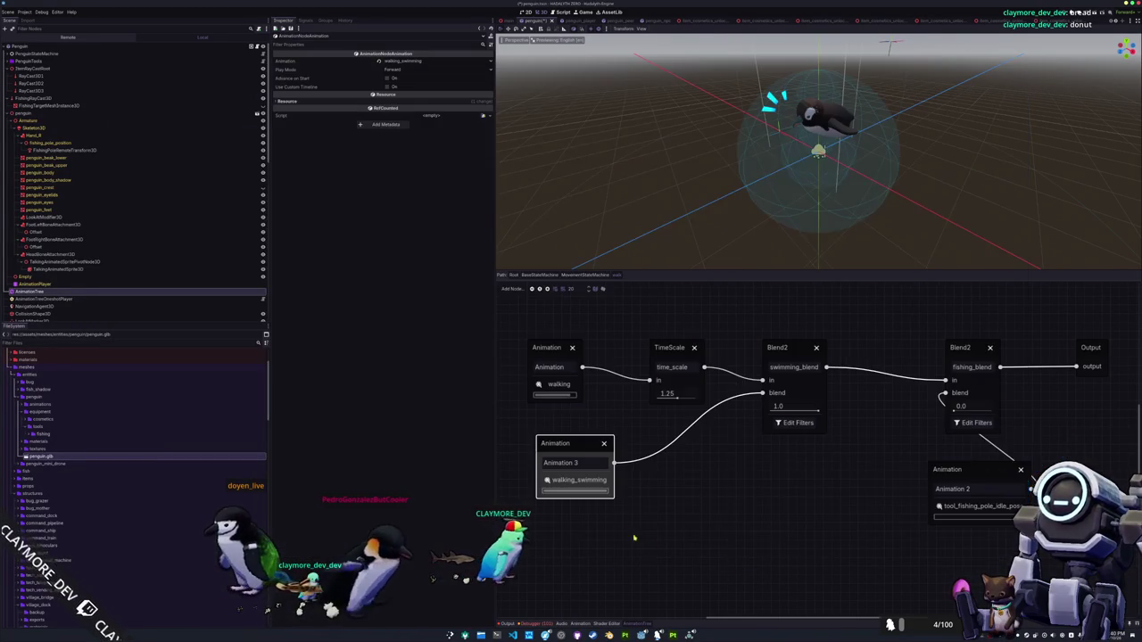
Compare which animations the Animation 3 and fishing-pole Animation nodes play
{"action": "left_click_drag", "start_coordinate": [574, 454], "coordinate": [566, 457]}
{"action": "left_click", "coordinate": [580, 436]}
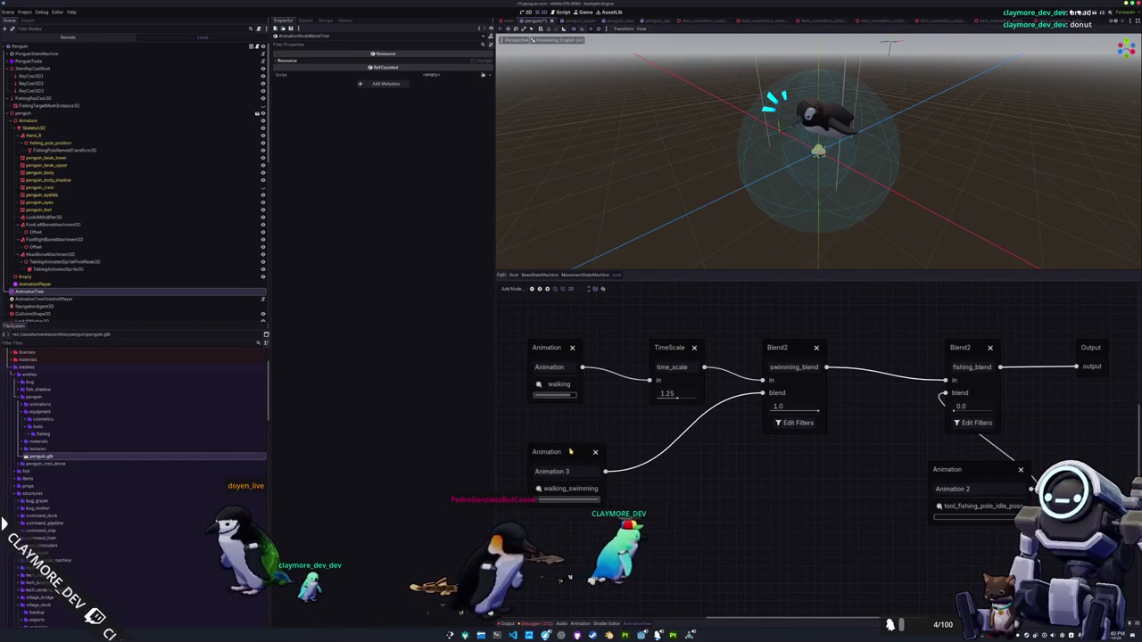
{"action": "left_click", "coordinate": [569, 452]}
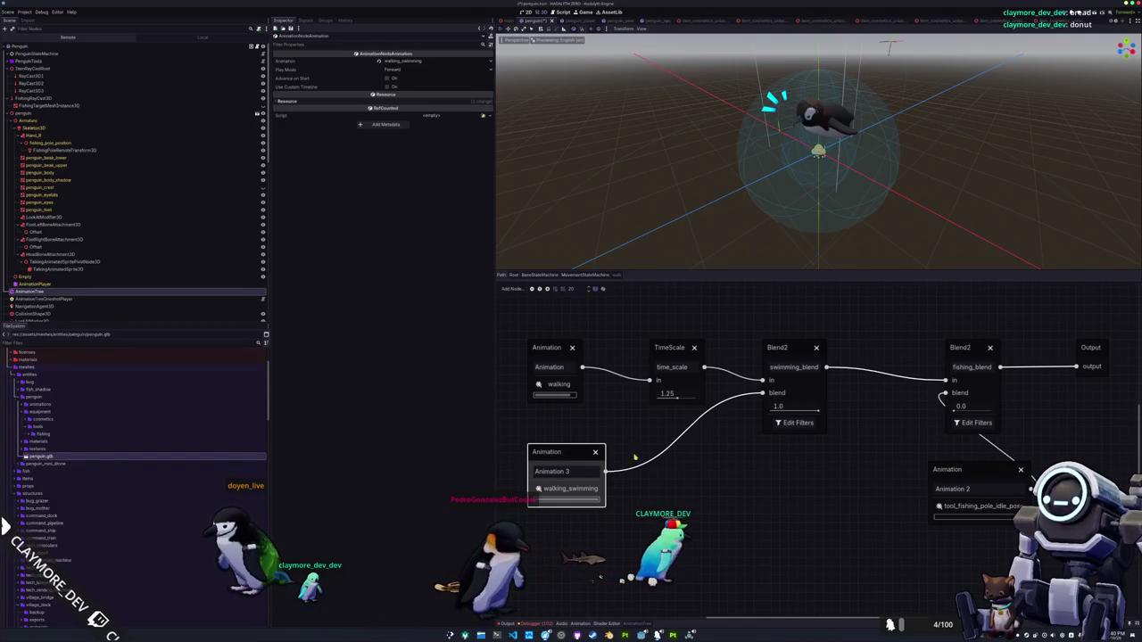
{"action": "left_click", "coordinate": [944, 471]}
{"action": "left_click", "coordinate": [584, 453]}
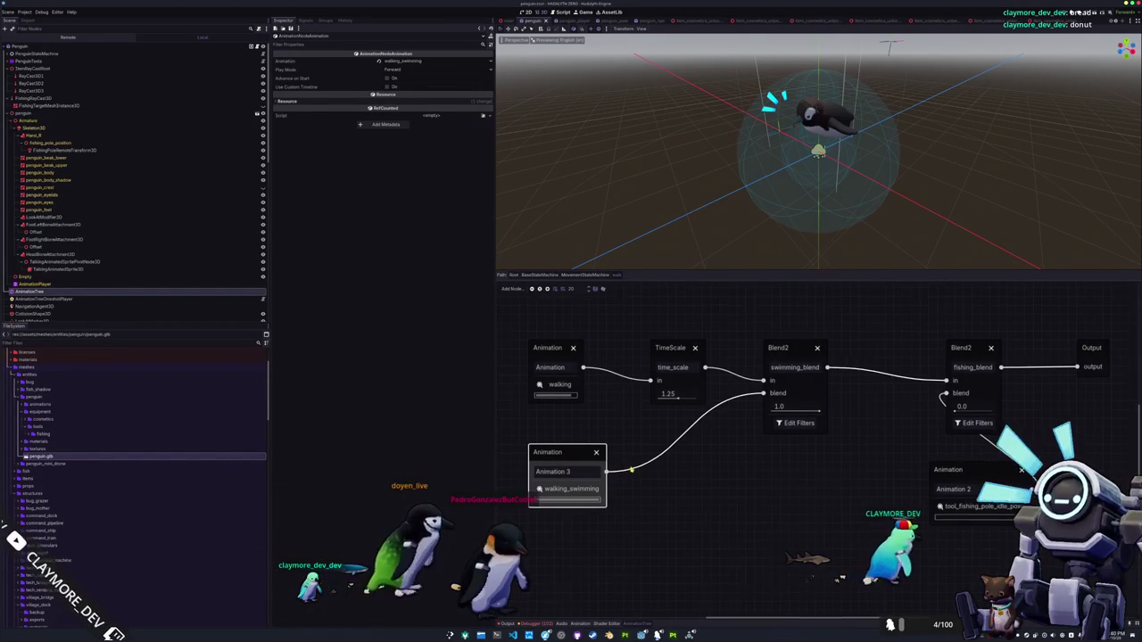
{"action": "left_click_drag", "start_coordinate": [620, 466], "coordinate": [637, 468]}
Review the Debugger errors and Output log, return to AnimationTree, and save the scene
{"action": "left_click", "coordinate": [536, 623]}
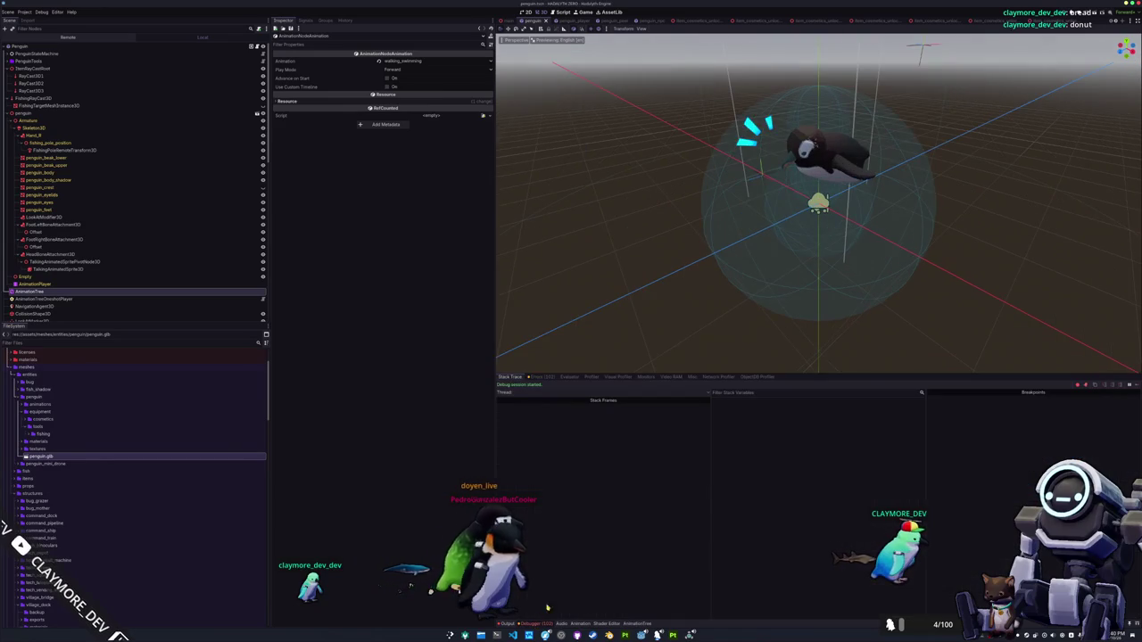
{"action": "left_click", "coordinate": [539, 378]}
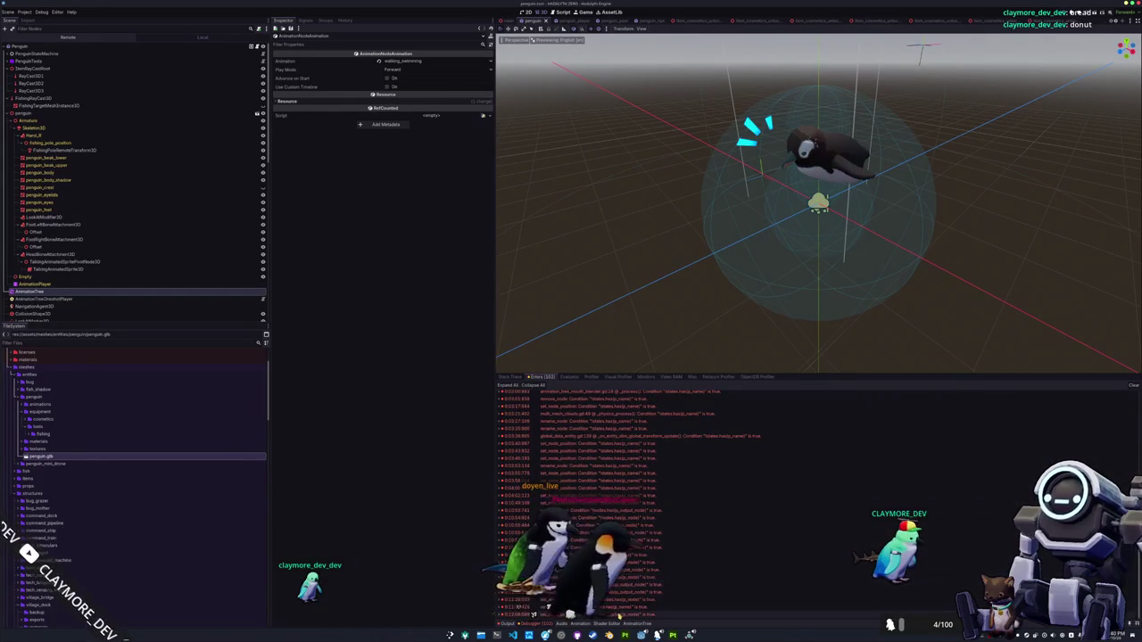
{"action": "left_click", "coordinate": [505, 624]}
{"action": "left_click", "coordinate": [637, 623]}
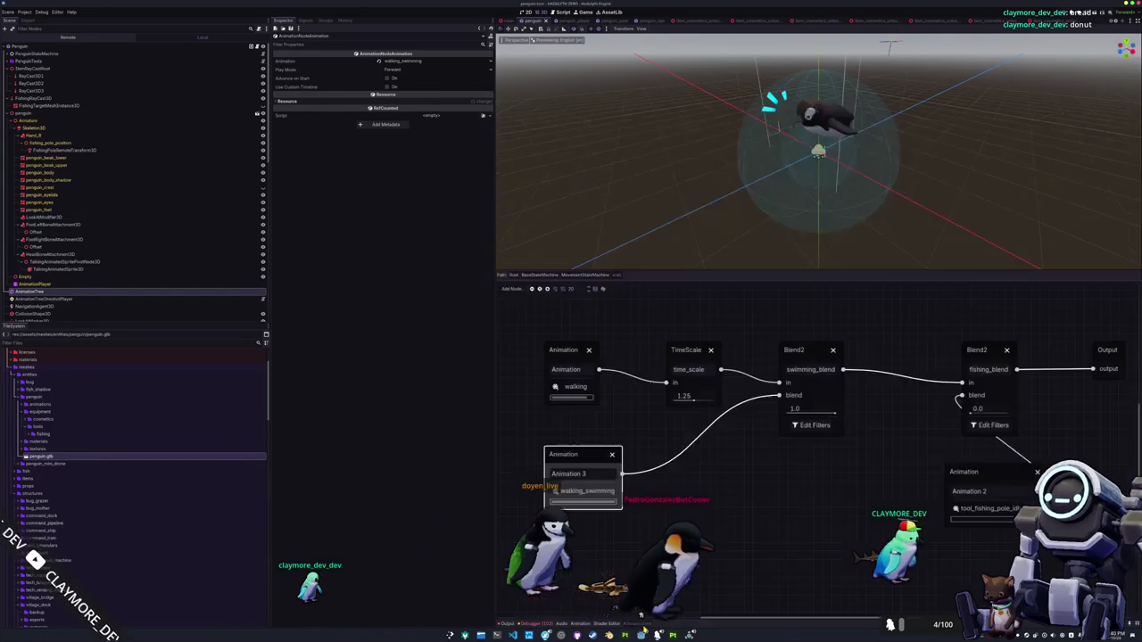
{"action": "key", "text": "ctrl+s"}
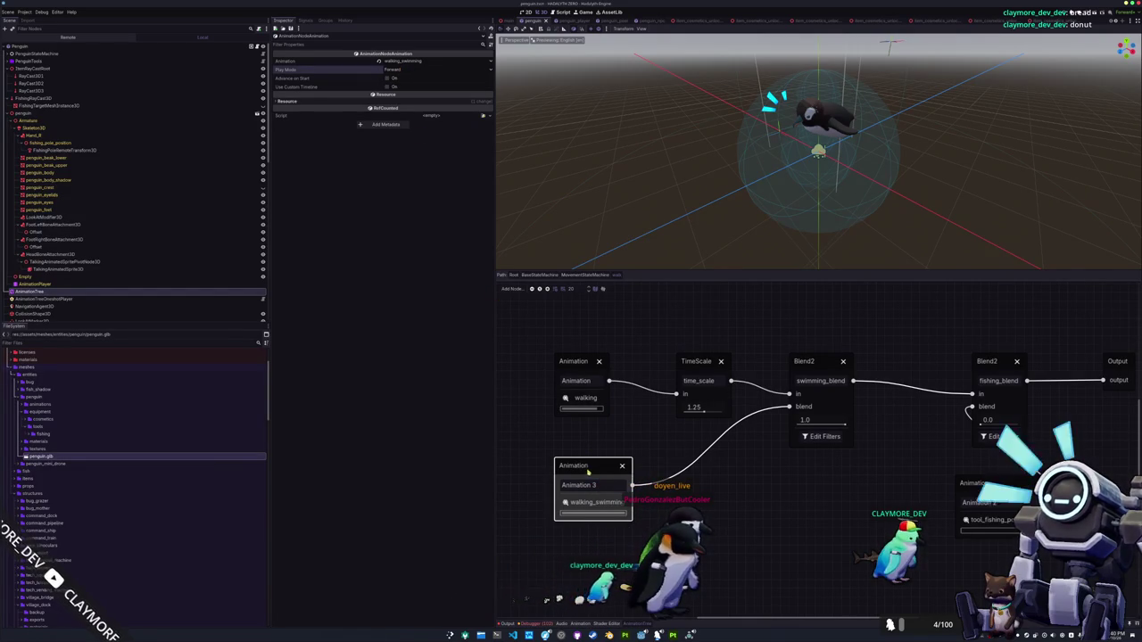
Reconnect walking_swimming to swimming_blend's blend input and select swimming_blend
{"action": "left_click_drag", "start_coordinate": [781, 409], "coordinate": [775, 415]}
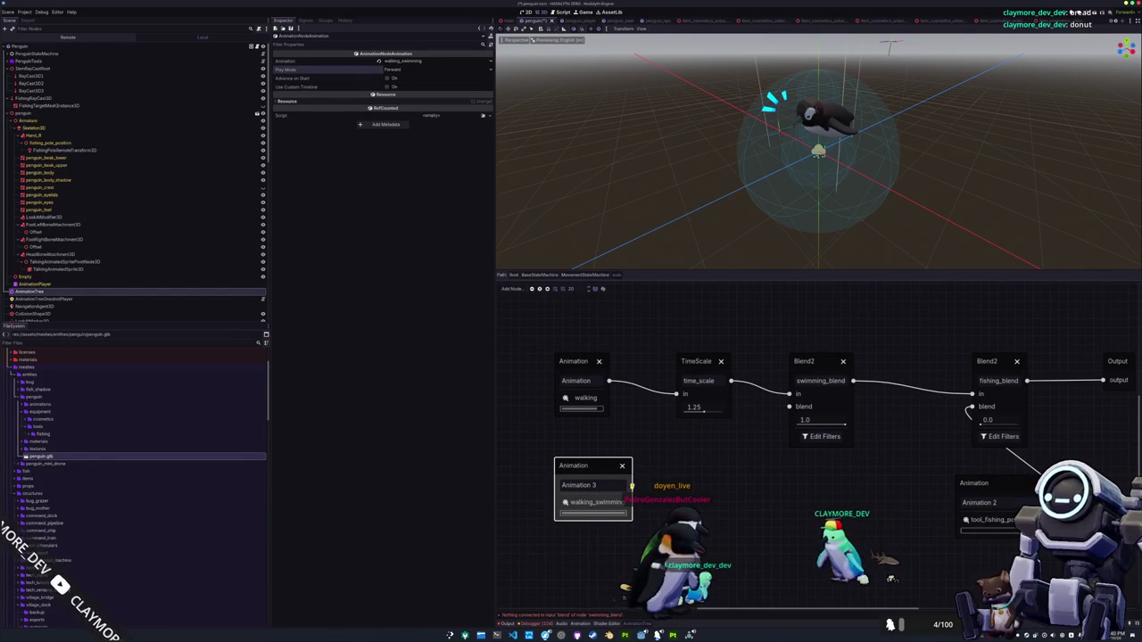
{"action": "left_click_drag", "start_coordinate": [703, 456], "coordinate": [786, 408]}
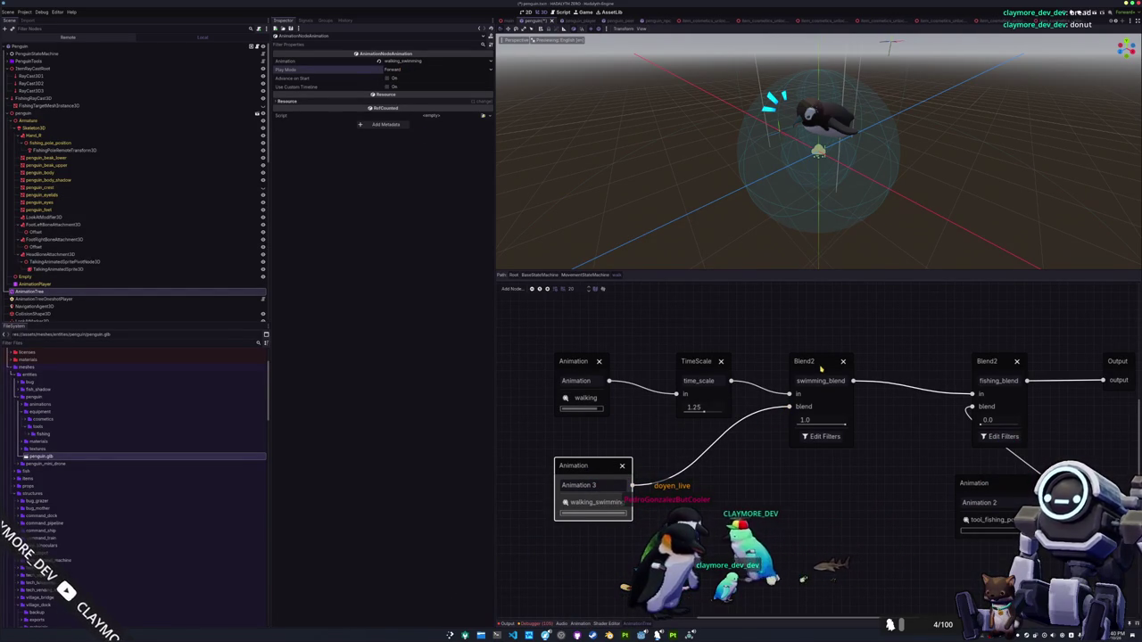
{"action": "left_click", "coordinate": [821, 364]}
Close swimming_blend's filtered tracks and set its blend amount to 1.0
{"action": "left_click", "coordinate": [807, 437]}
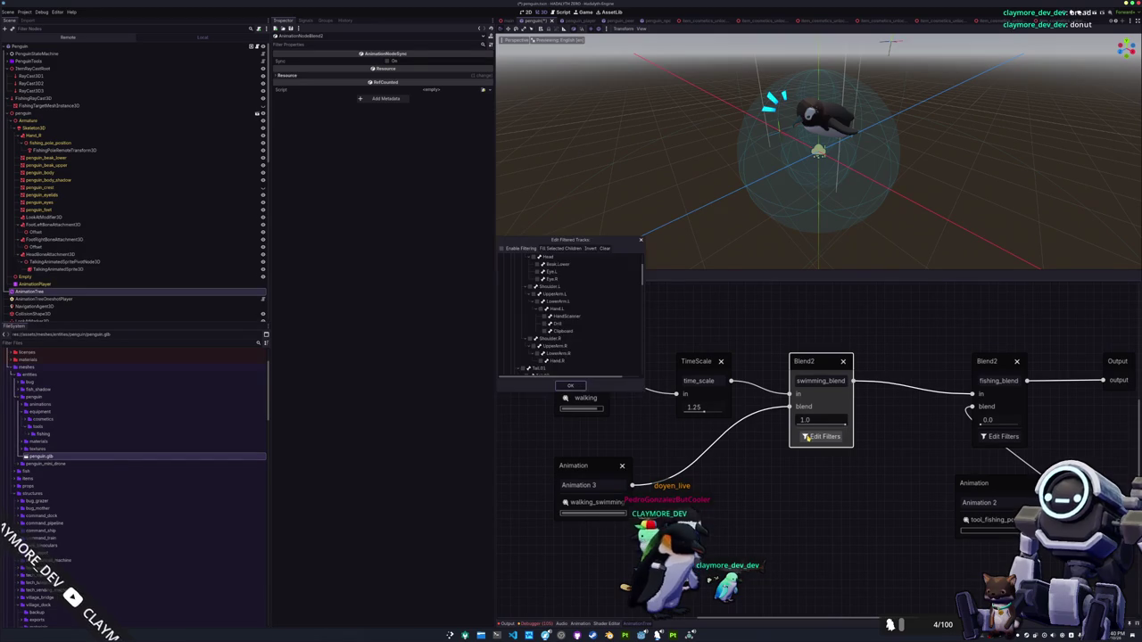
{"action": "left_click", "coordinate": [574, 386]}
{"action": "left_click", "coordinate": [670, 444]}
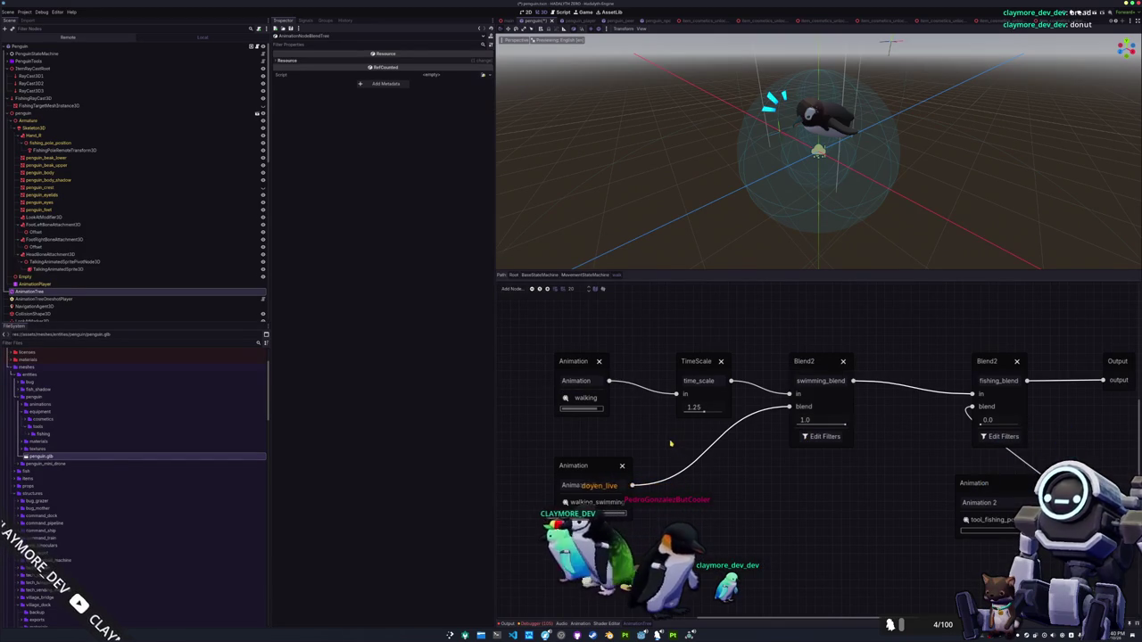
{"action": "left_click_drag", "start_coordinate": [841, 426], "coordinate": [856, 426]}
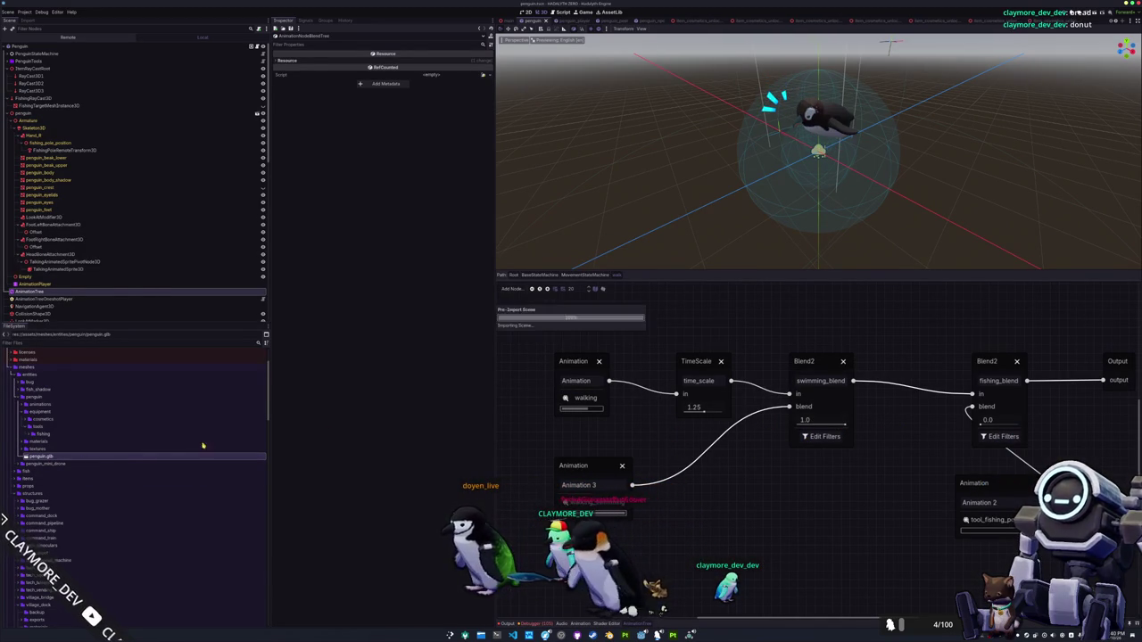
Reimport penguin.glb from its Advanced Import Settings and save the scene
{"action": "double_click", "coordinate": [51, 459]}
{"action": "left_click", "coordinate": [412, 559]}
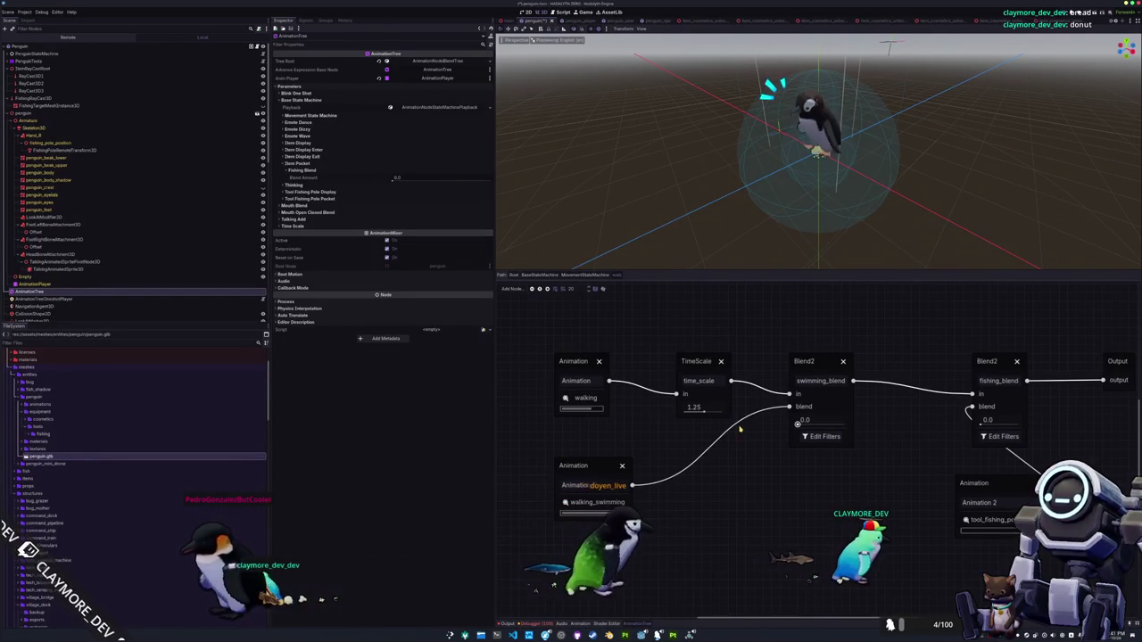
{"action": "key", "text": "ctrl+s"}
Compare the Animation 3 and walking Animation nodes, then open the penguin animations folder
{"action": "left_click", "coordinate": [583, 467]}
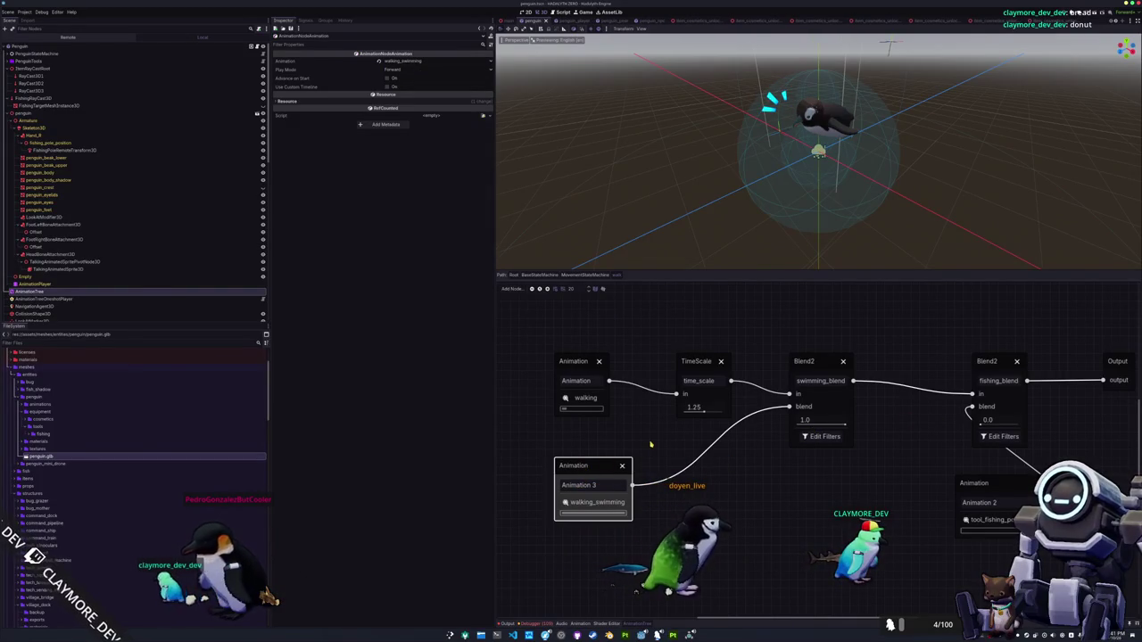
{"action": "left_click", "coordinate": [576, 362]}
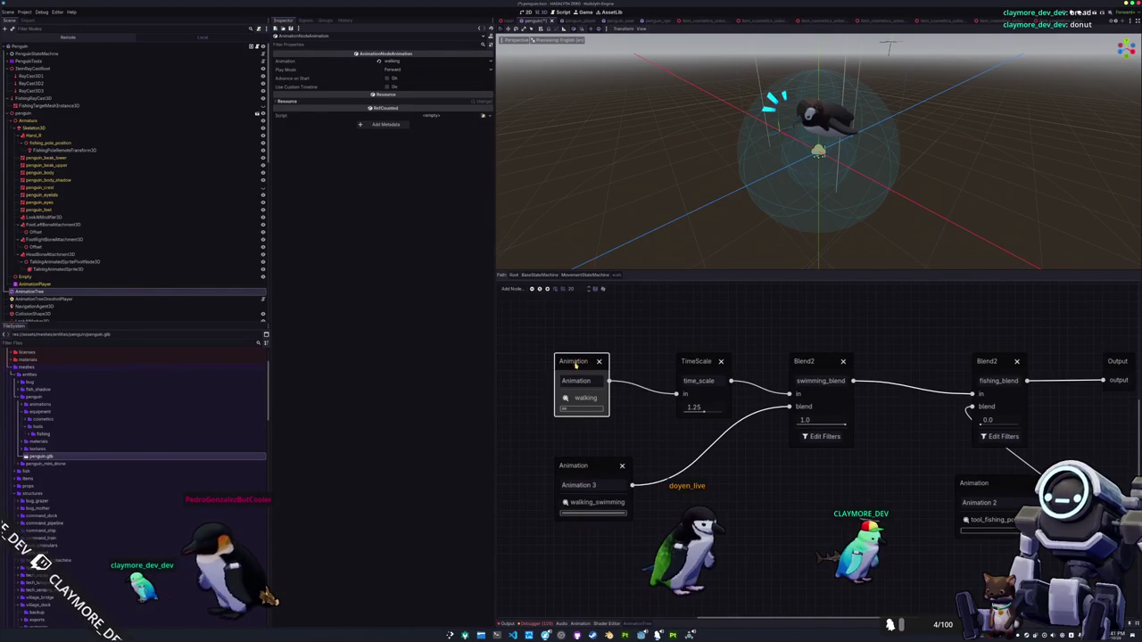
{"action": "left_click", "coordinate": [579, 464]}
{"action": "left_click", "coordinate": [577, 362]}
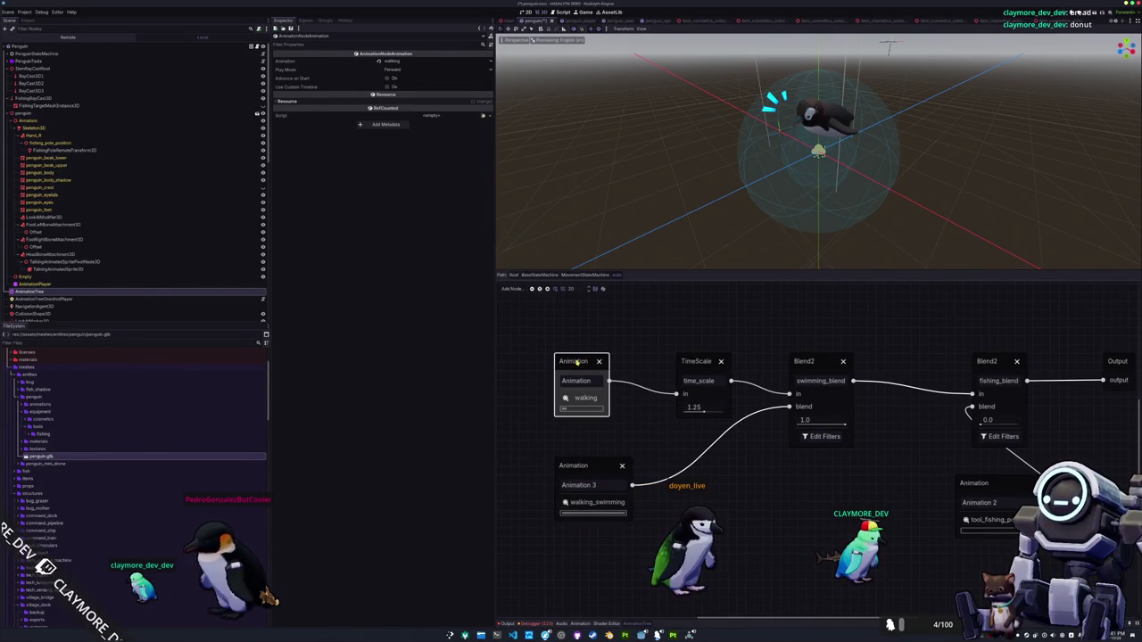
{"action": "left_click", "coordinate": [586, 462]}
{"action": "left_click", "coordinate": [38, 405]}
{"action": "scroll", "coordinate": [44, 446], "scroll_direction": "down", "scroll_amount": 10}
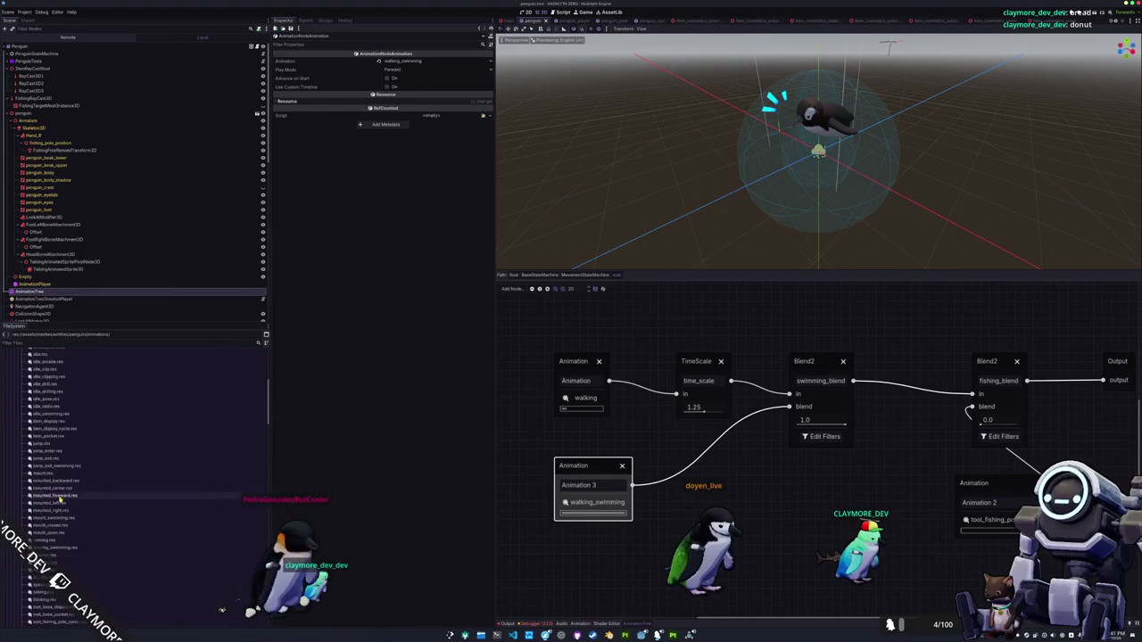